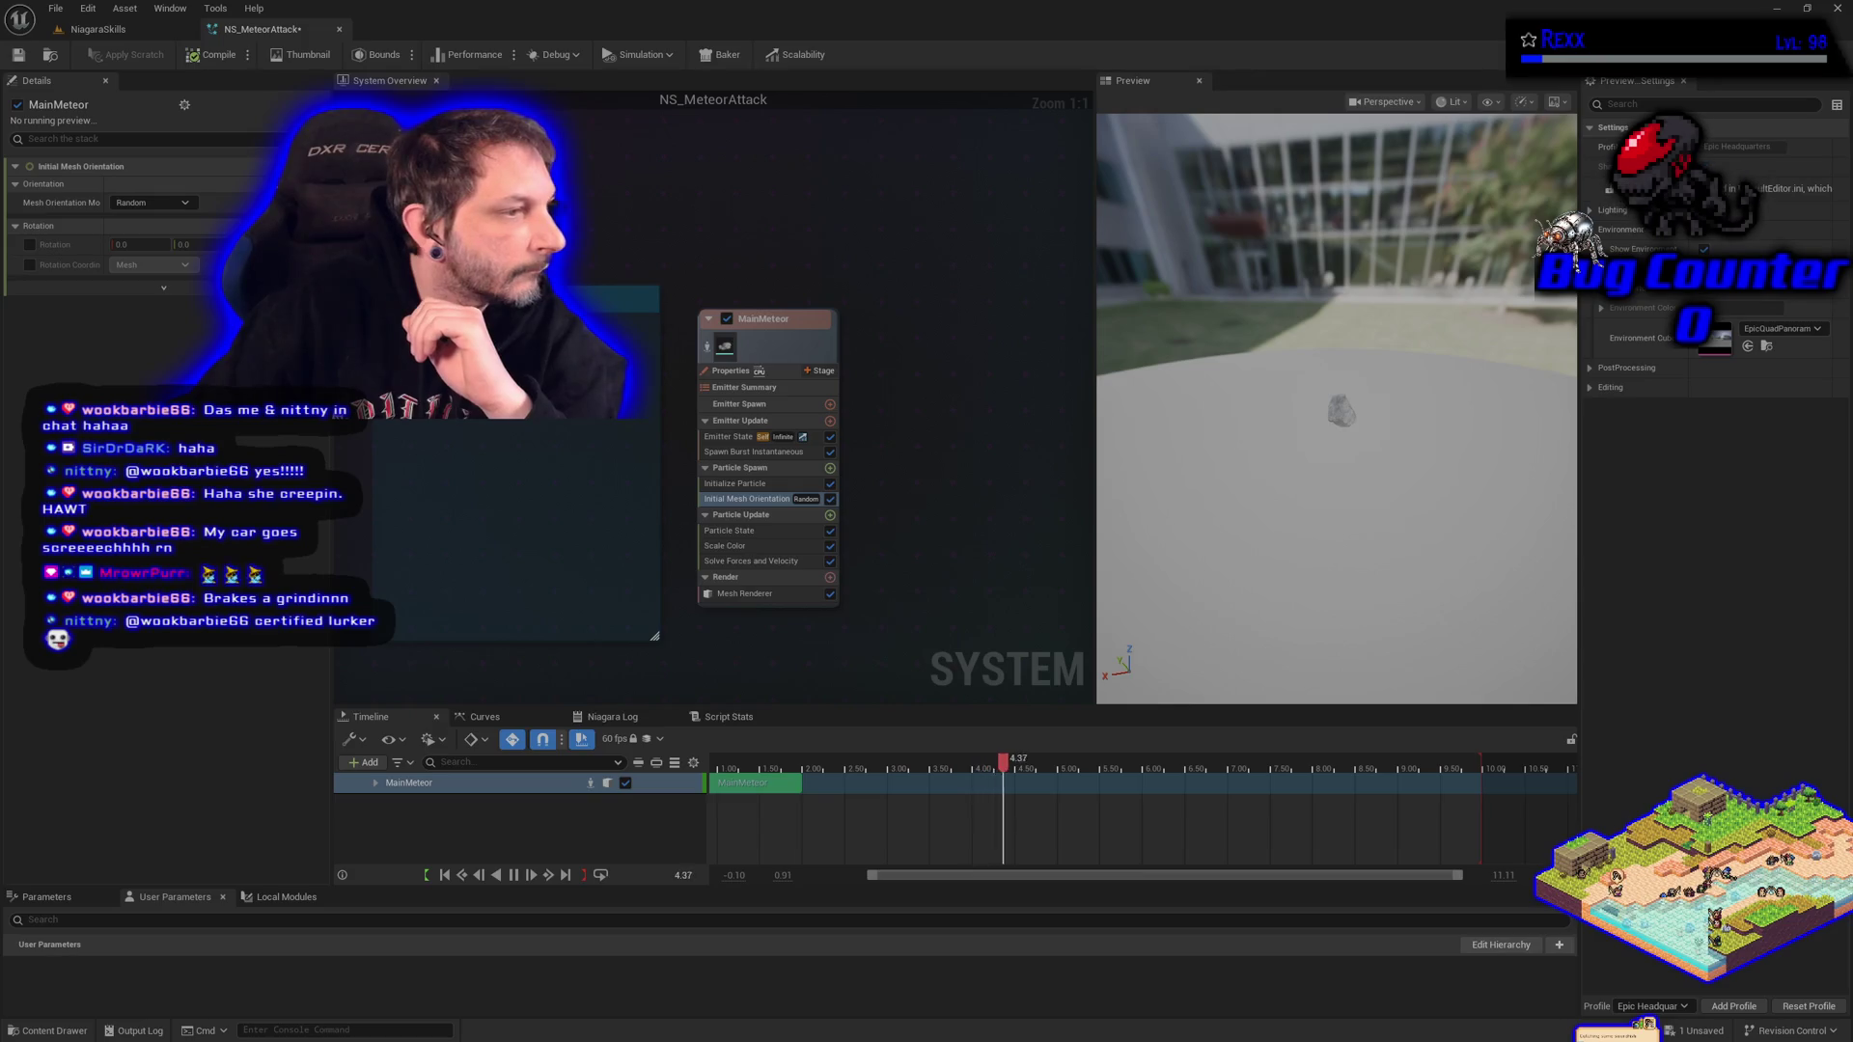
Set Initial Mesh Orientation to Orient to Vector with orientation vector X at 0.0, and edit Mesh Axis To Orient Y.
{"action": "left_click", "coordinate": [151, 203]}
{"action": "left_click", "coordinate": [144, 253]}
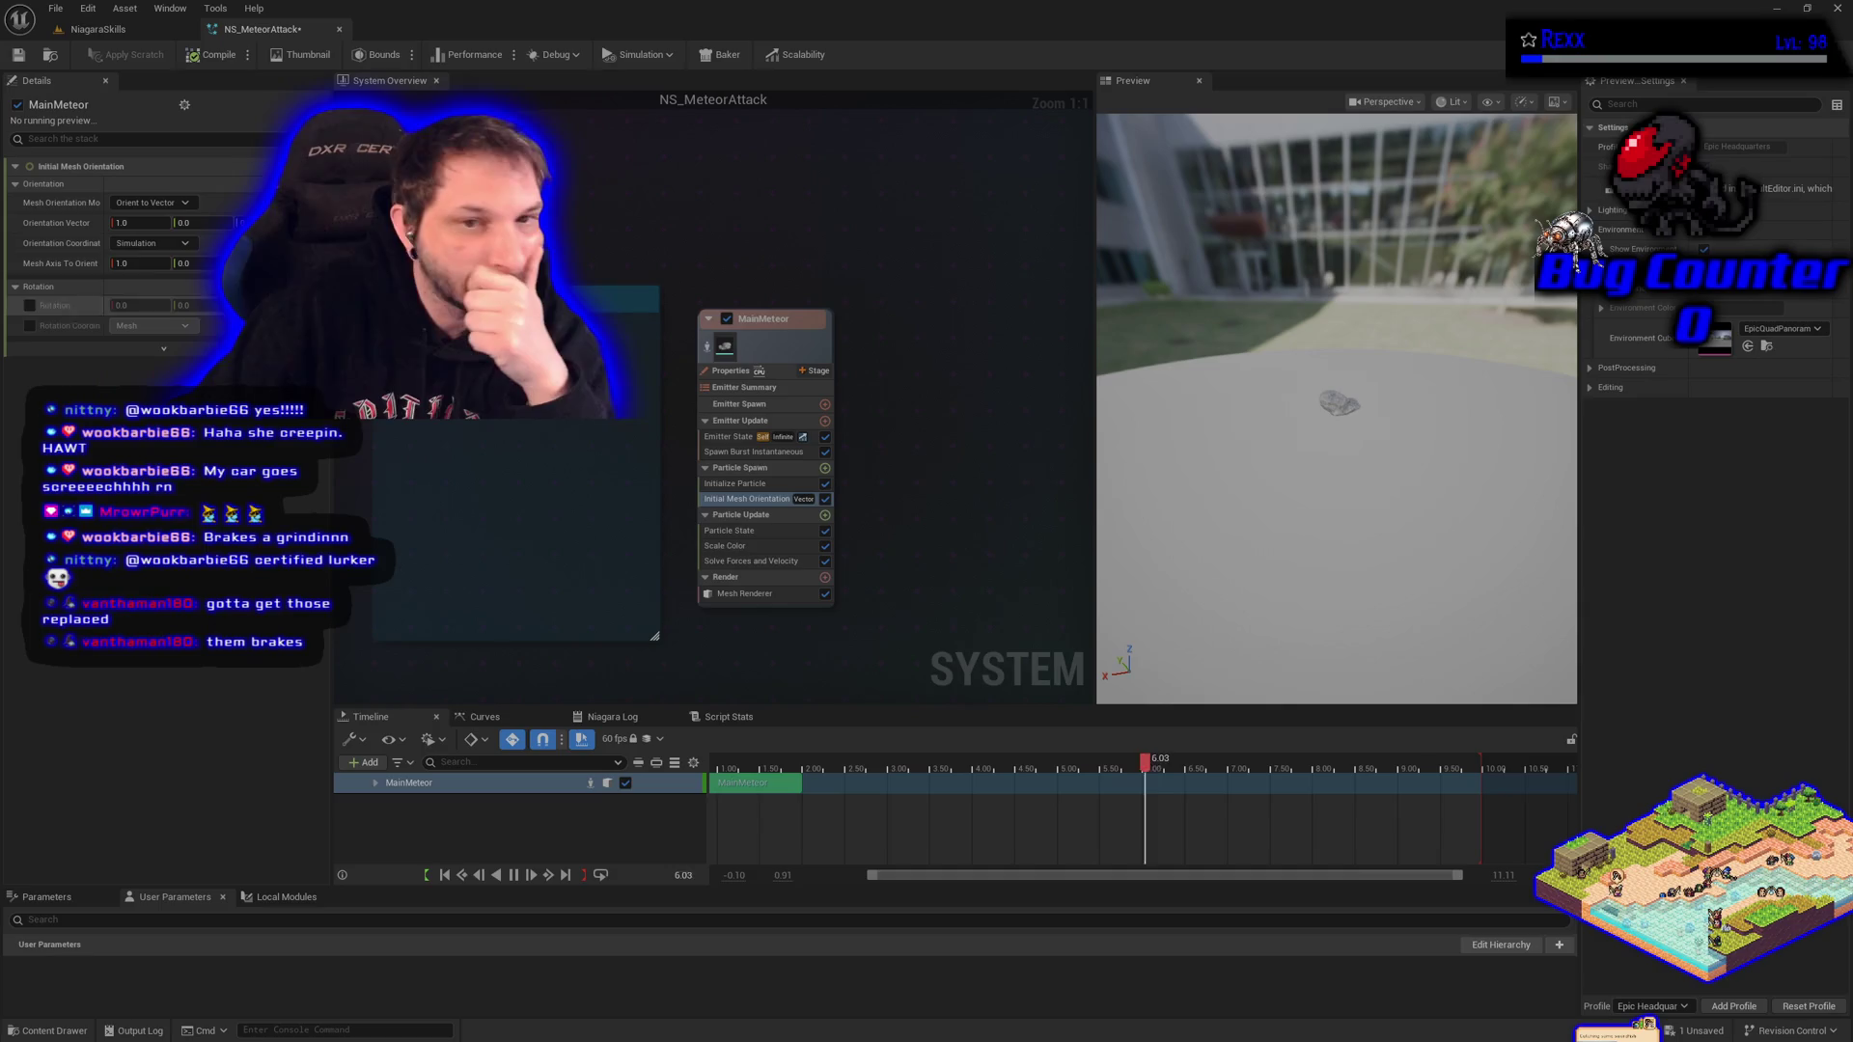
{"action": "left_click", "coordinate": [149, 223]}
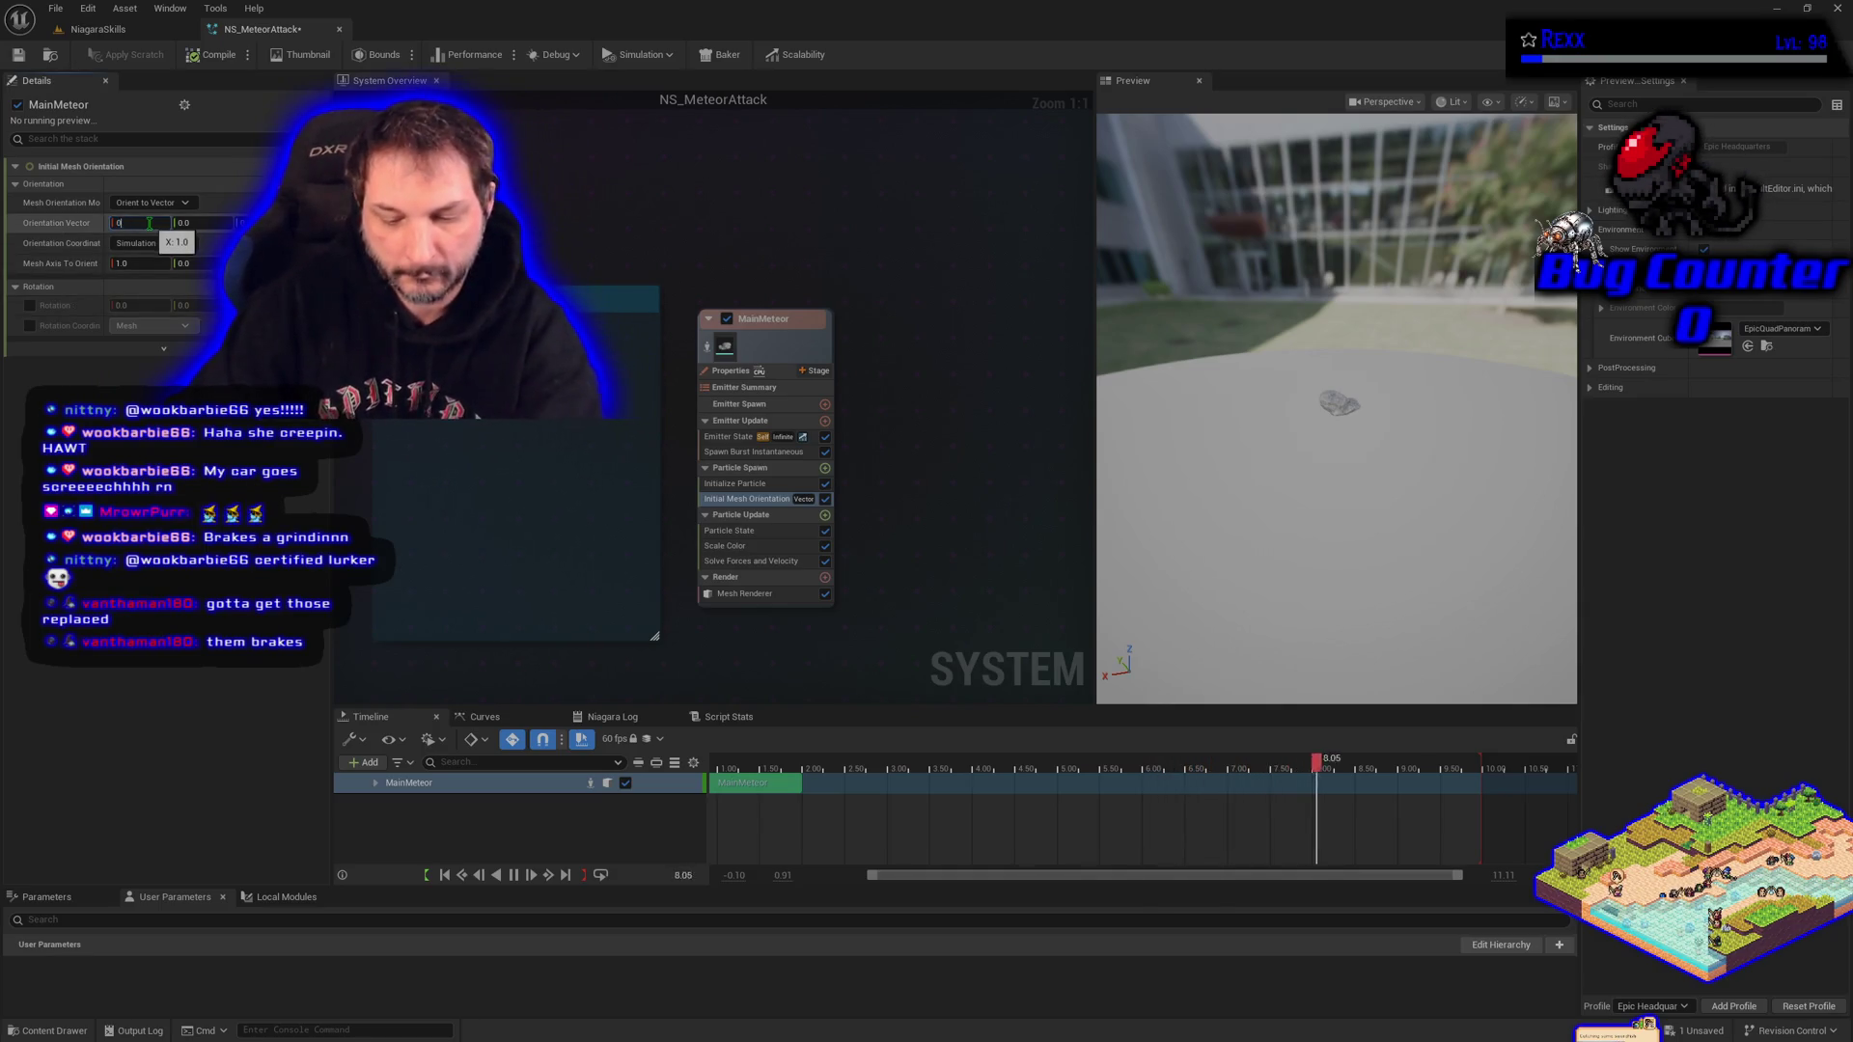
{"action": "type", "text": ".0"}
{"action": "key", "text": "Return"}
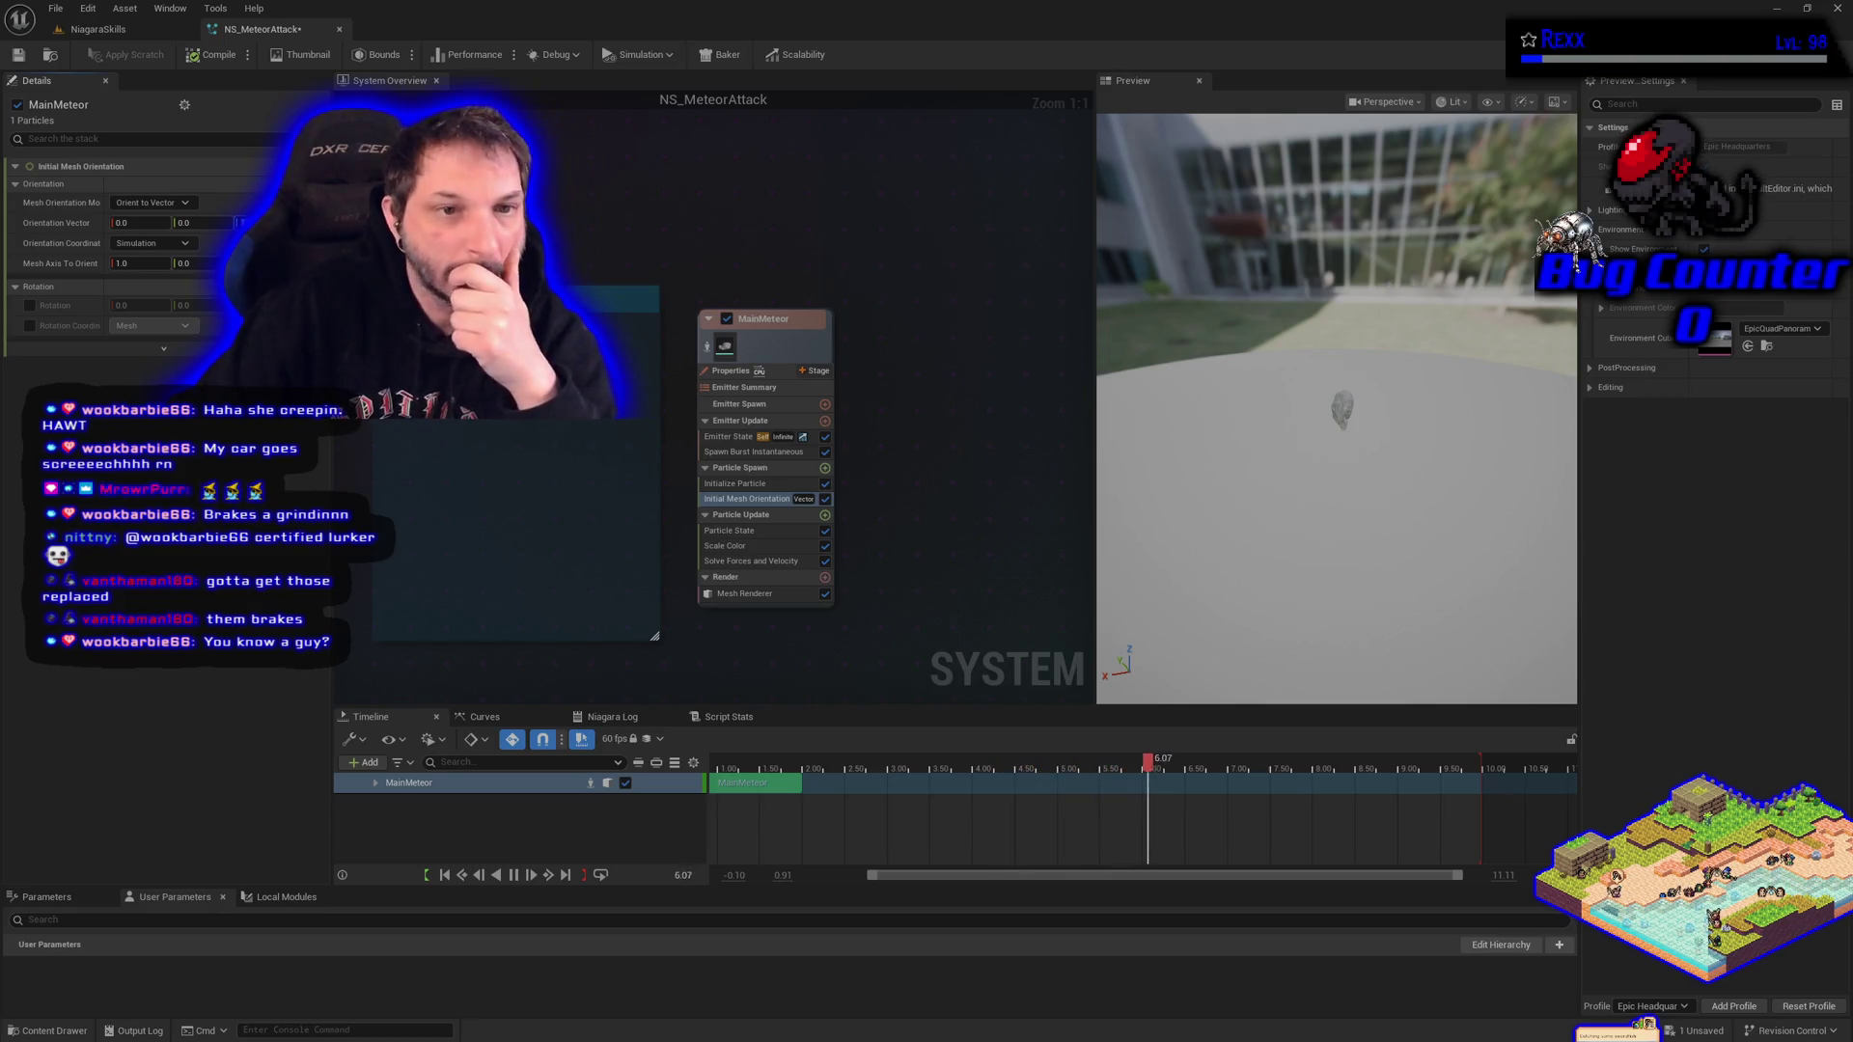
{"action": "left_click", "coordinate": [212, 264]}
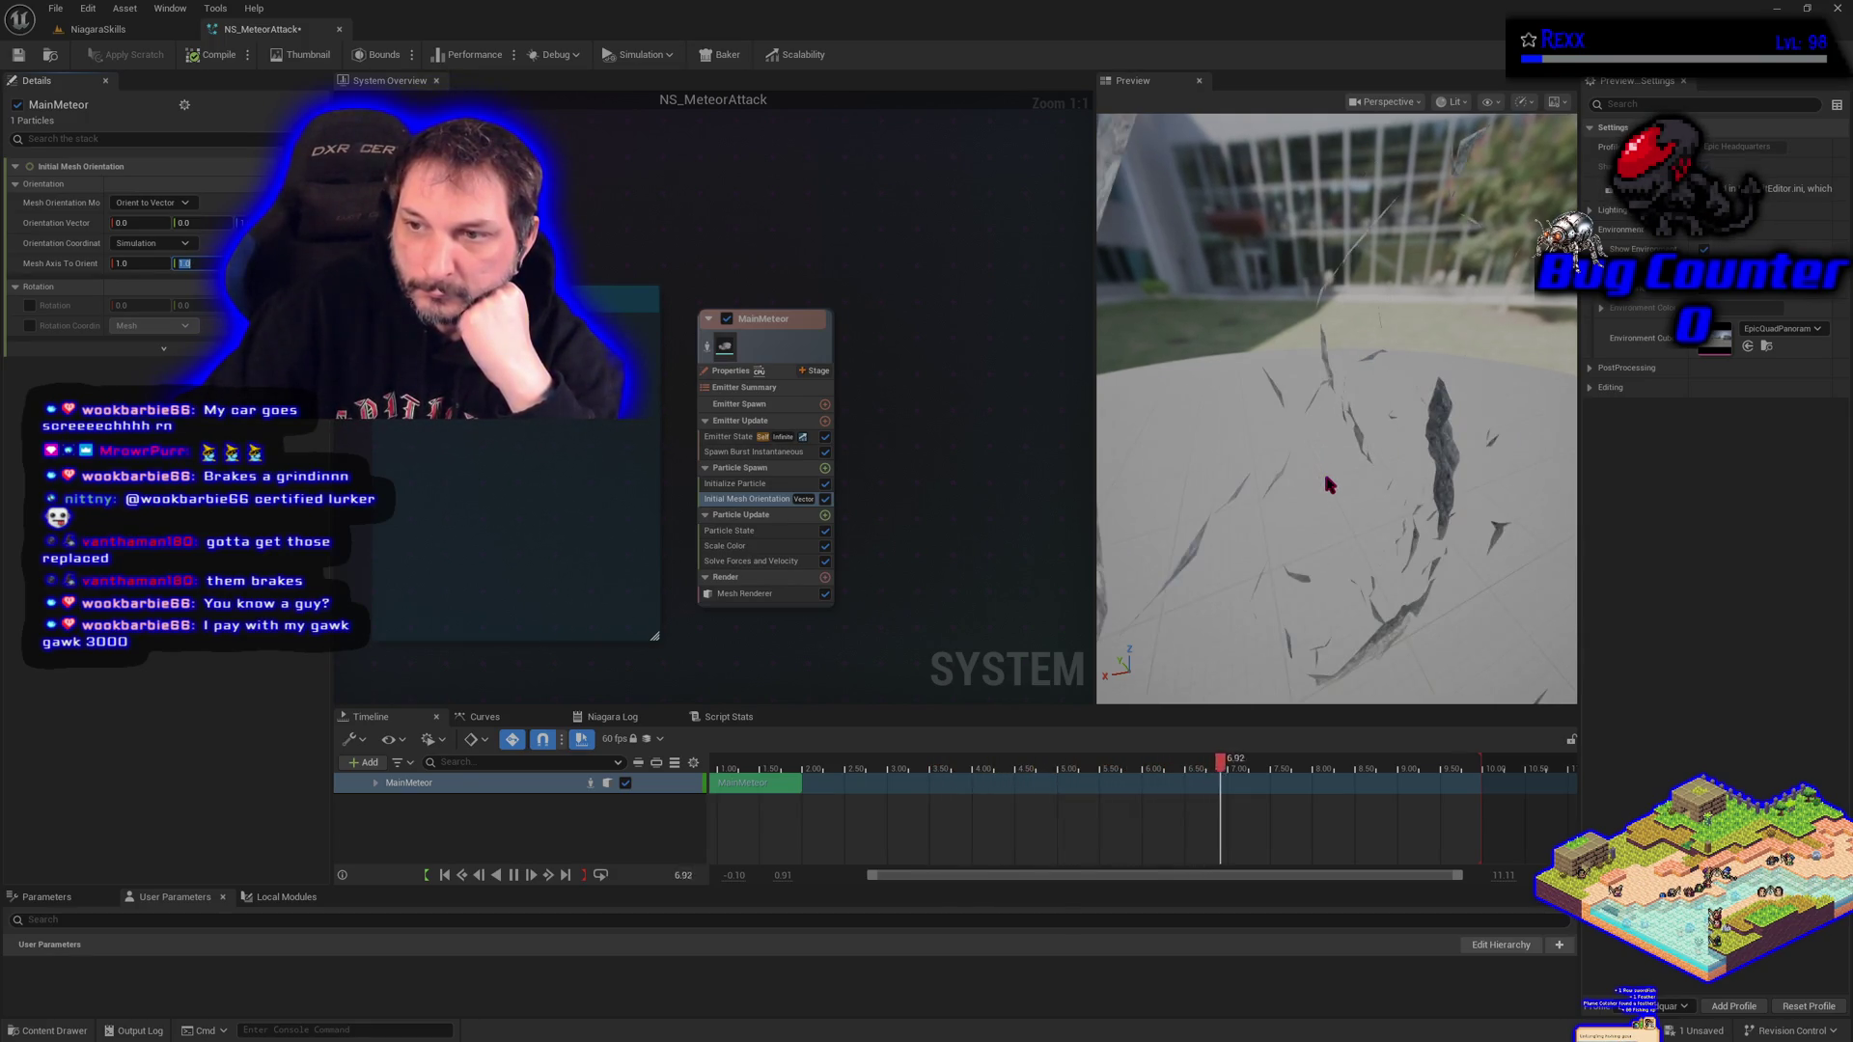
{"action": "mouse_move", "coordinate": [1323, 469]}
{"action": "left_mouse_down"}
{"action": "mouse_move", "coordinate": [1515, 469]}
{"action": "mouse_move", "coordinate": [1370, 469]}
{"action": "left_mouse_up"}
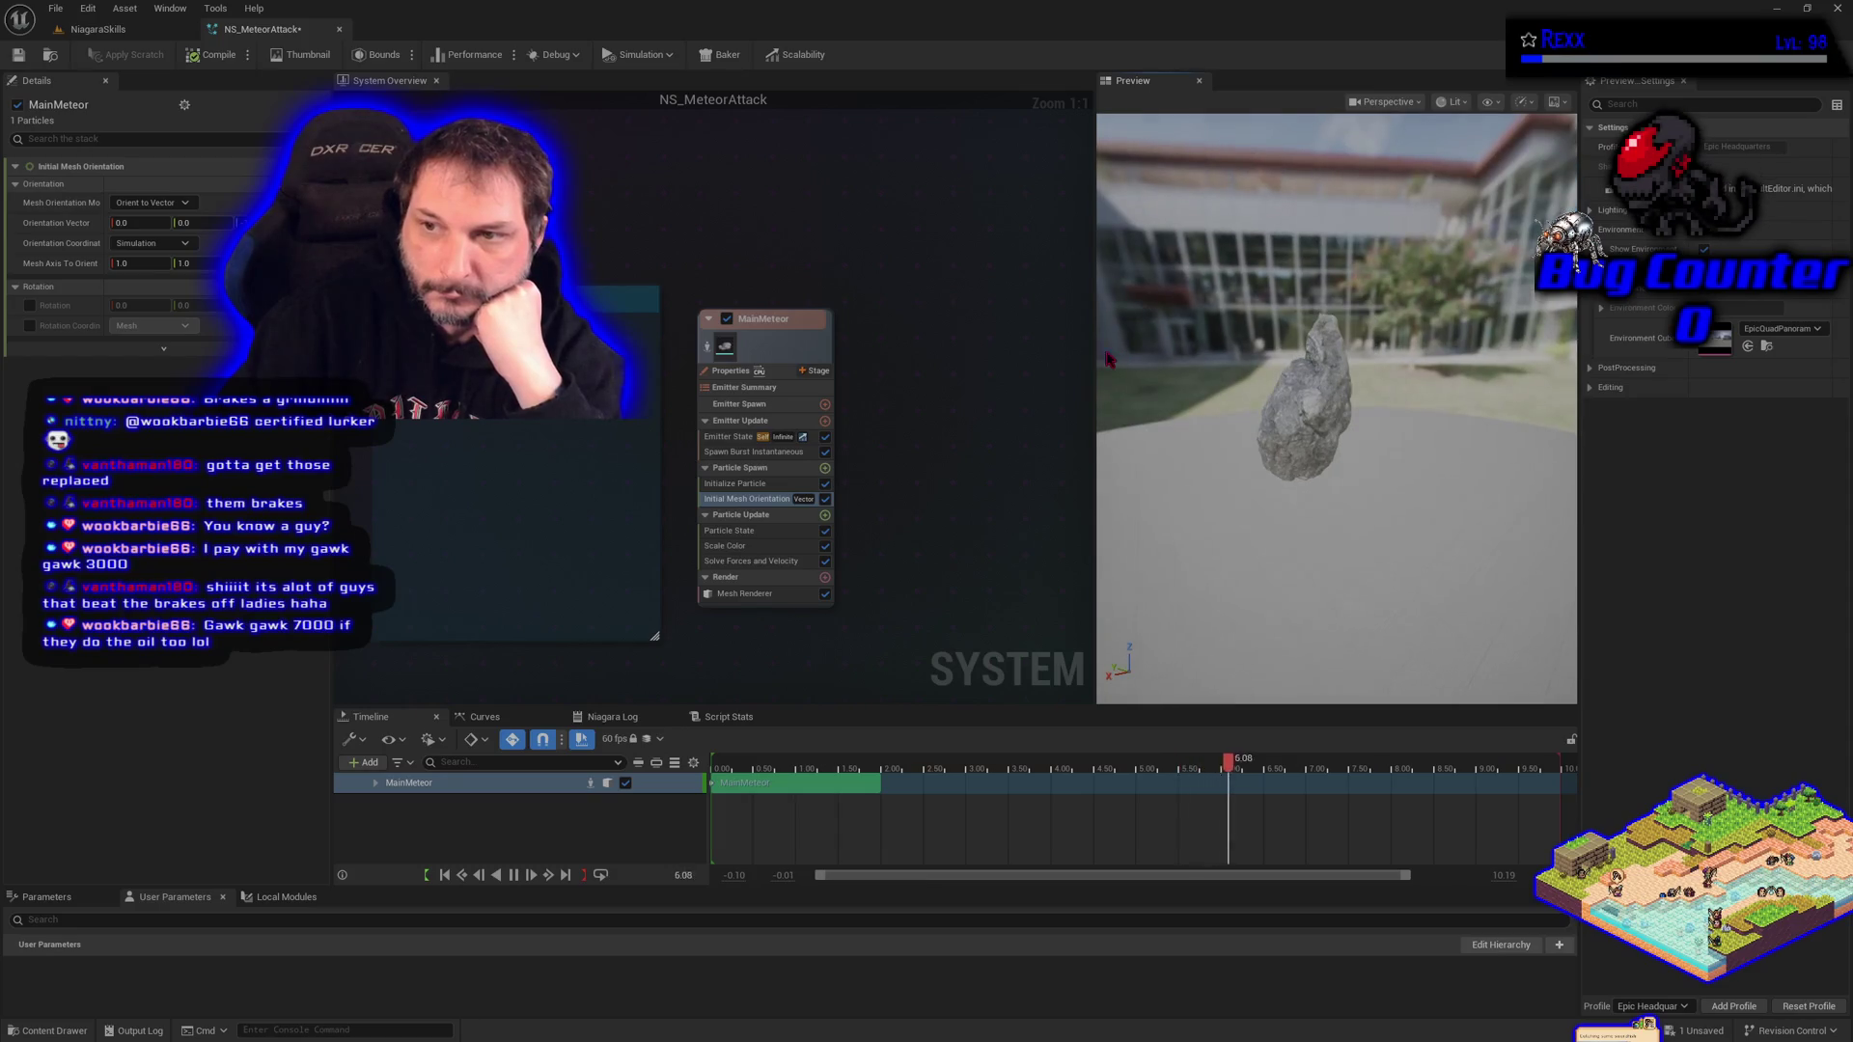
Save NS_MeteorAttack and switch to the level containing the rock.
{"action": "left_click", "coordinate": [17, 56]}
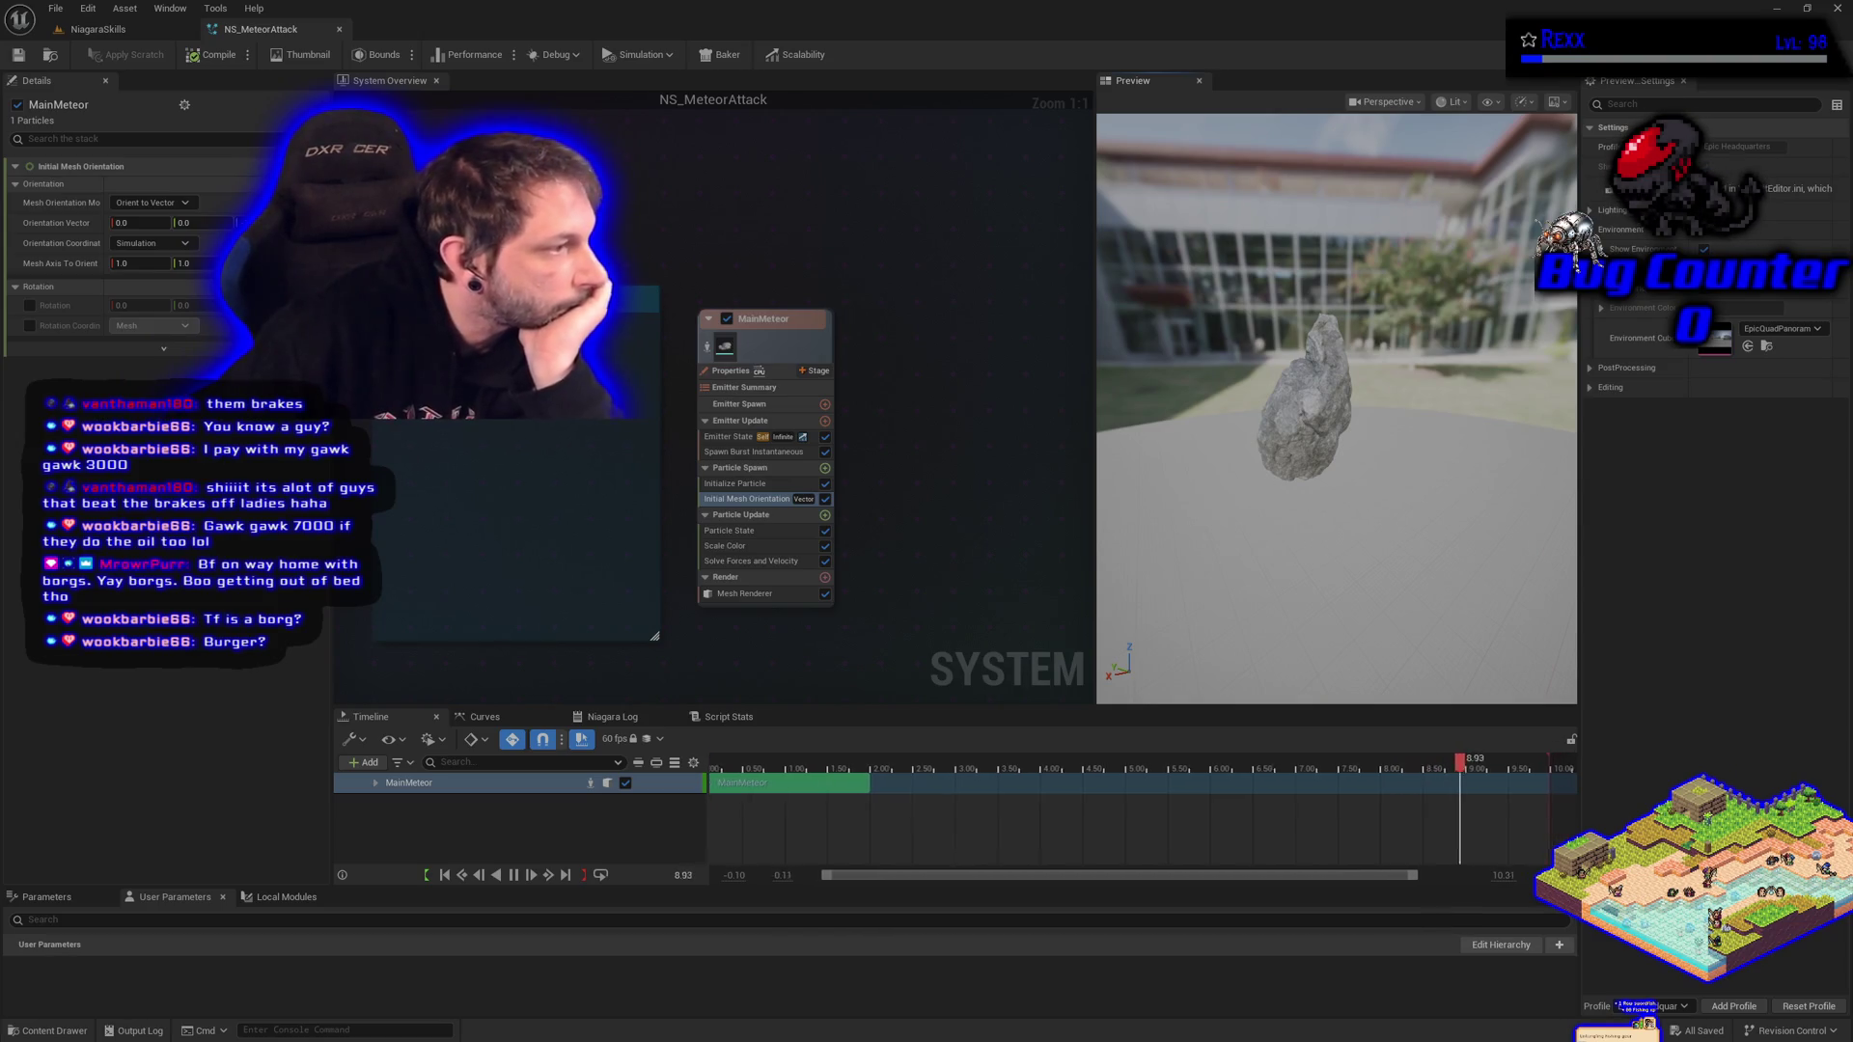
{"action": "left_click", "coordinate": [96, 29]}
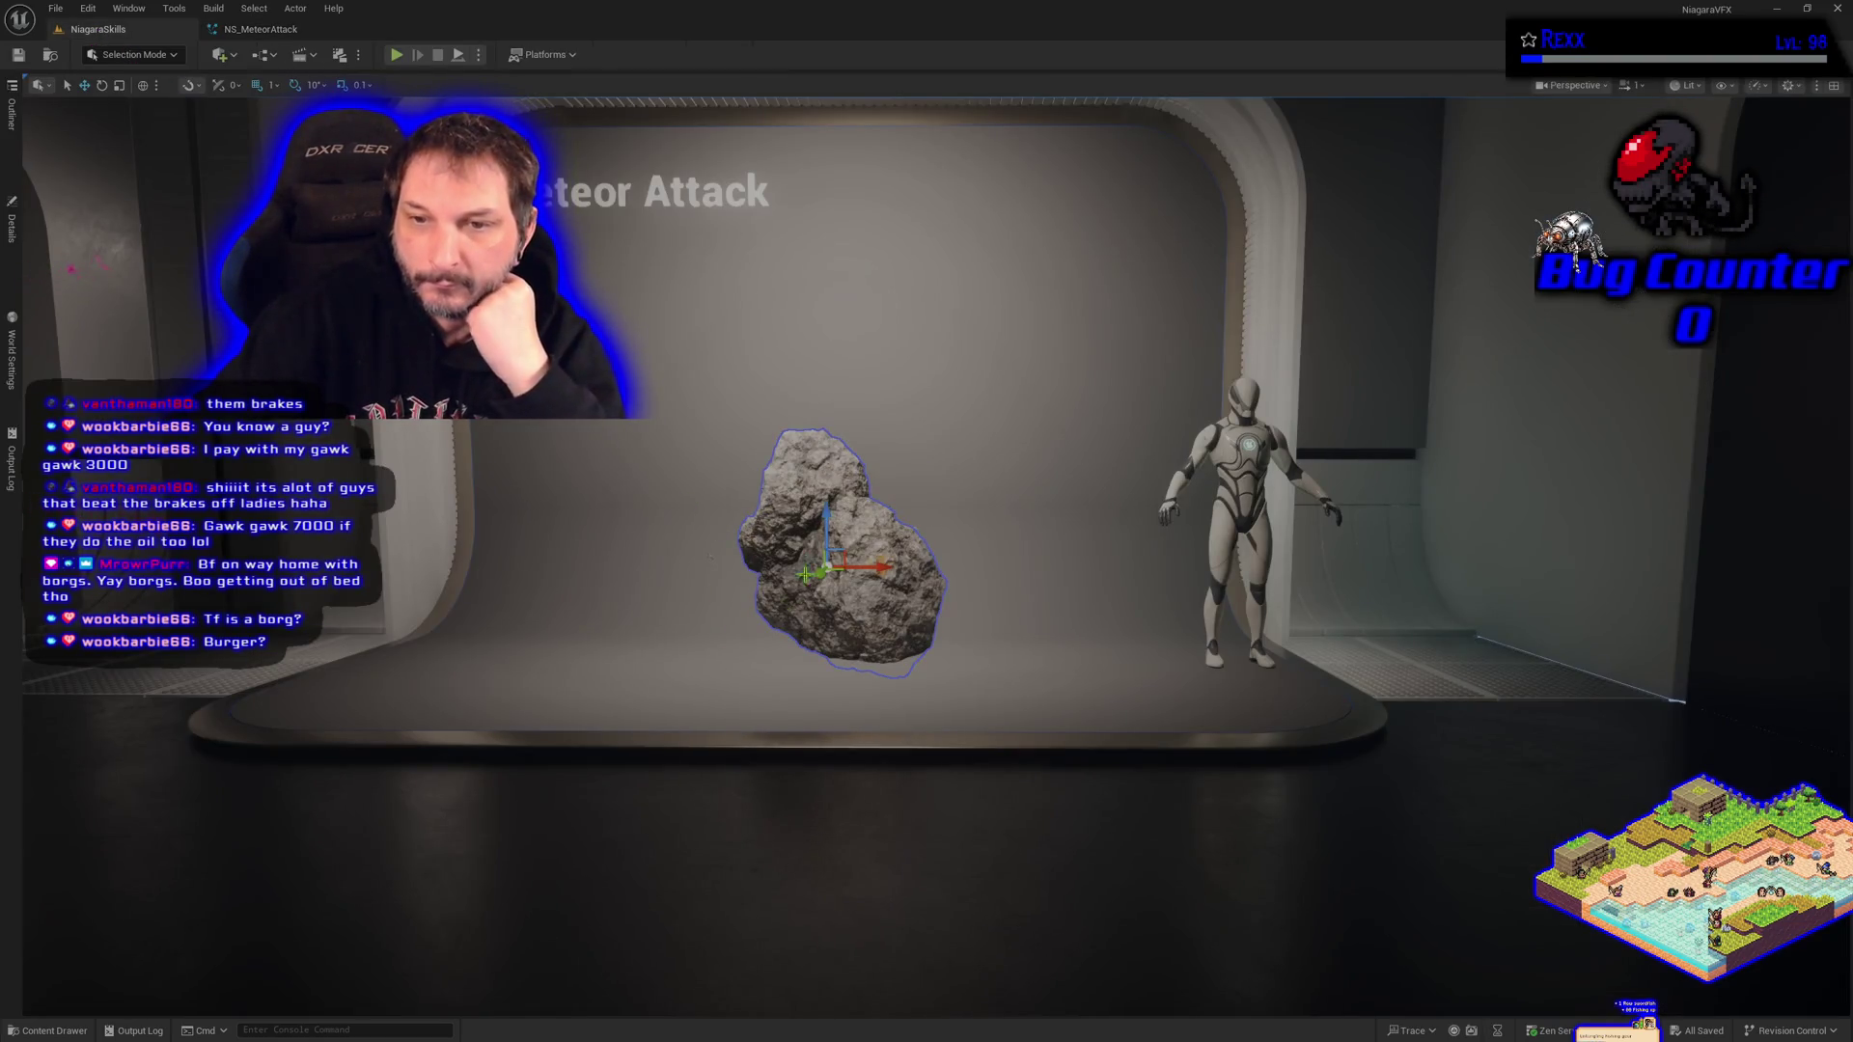
Raise the rock higher above the stage, reframe the viewport, and return to NS_MeteorAttack.
{"action": "left_click_drag", "start_coordinate": [830, 512], "coordinate": [838, 409]}
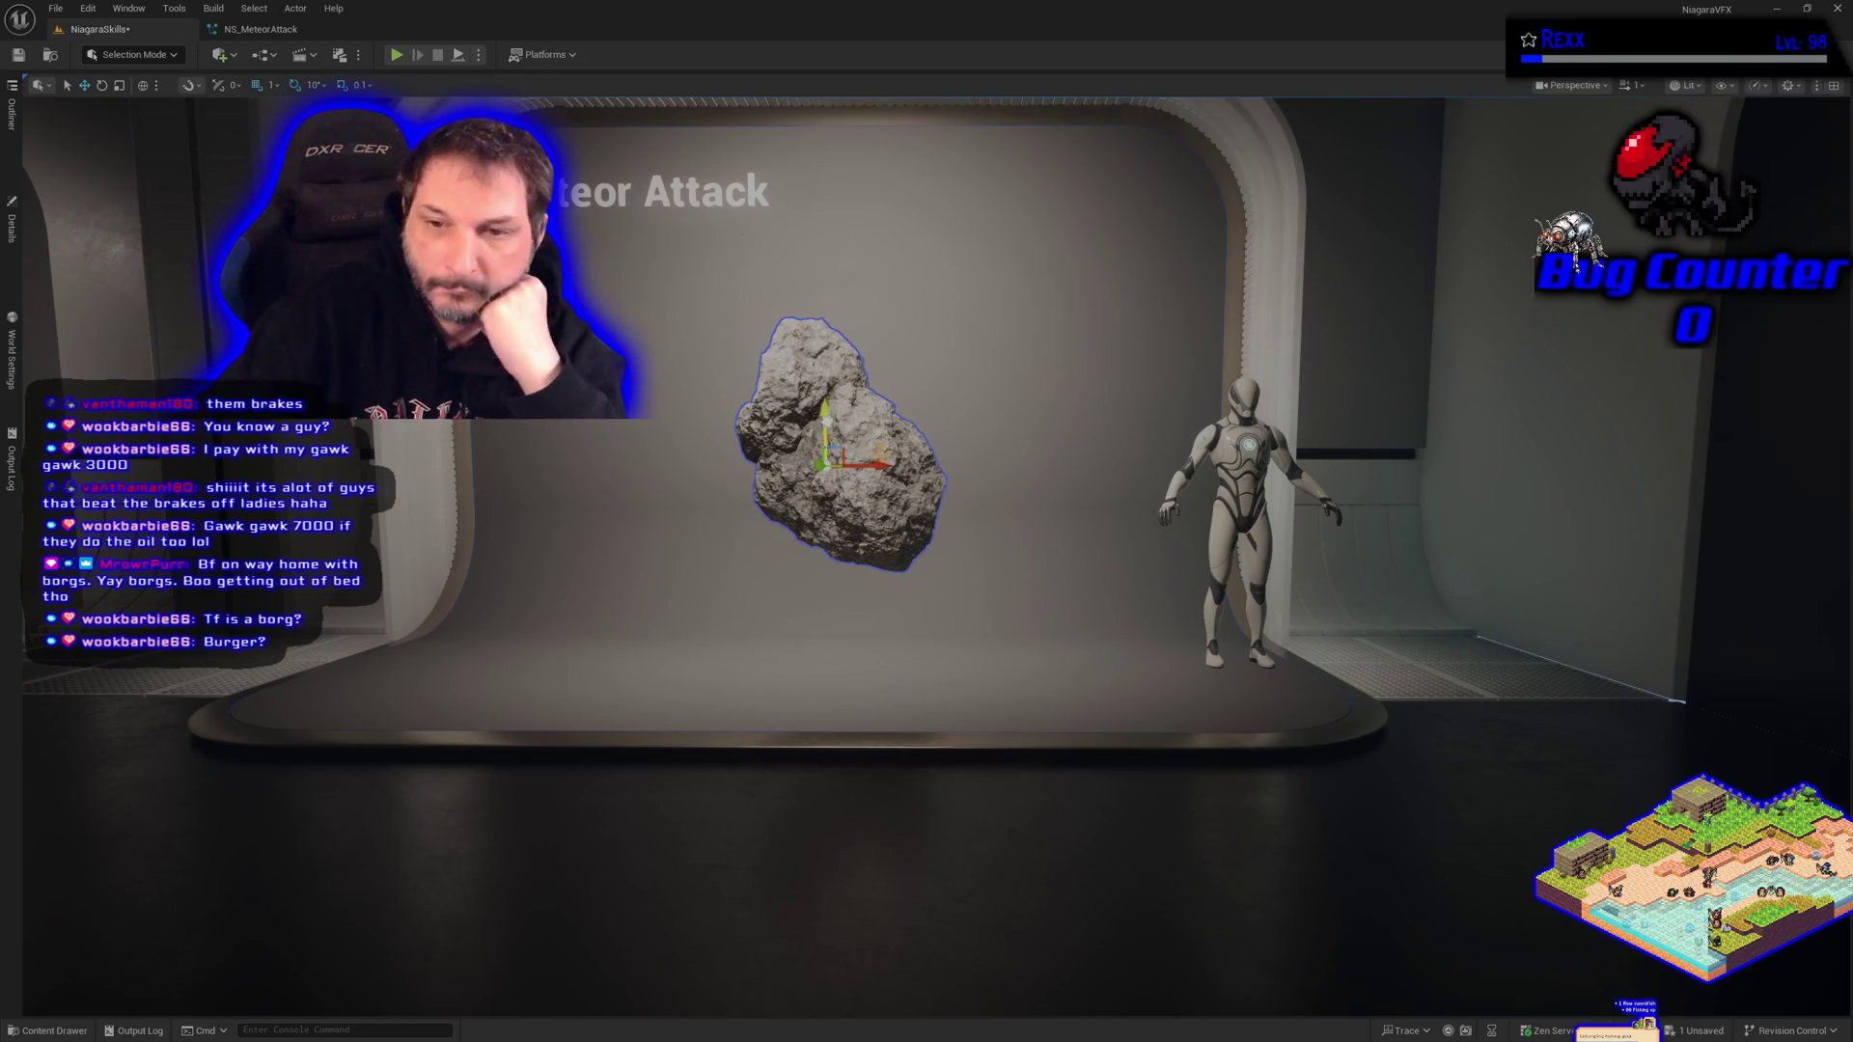
{"action": "mouse_move", "coordinate": [926, 521]}
{"action": "left_mouse_down"}
{"action": "mouse_move", "coordinate": [1080, 507]}
{"action": "mouse_move", "coordinate": [1004, 512]}
{"action": "mouse_move", "coordinate": [1056, 511]}
{"action": "left_mouse_up"}
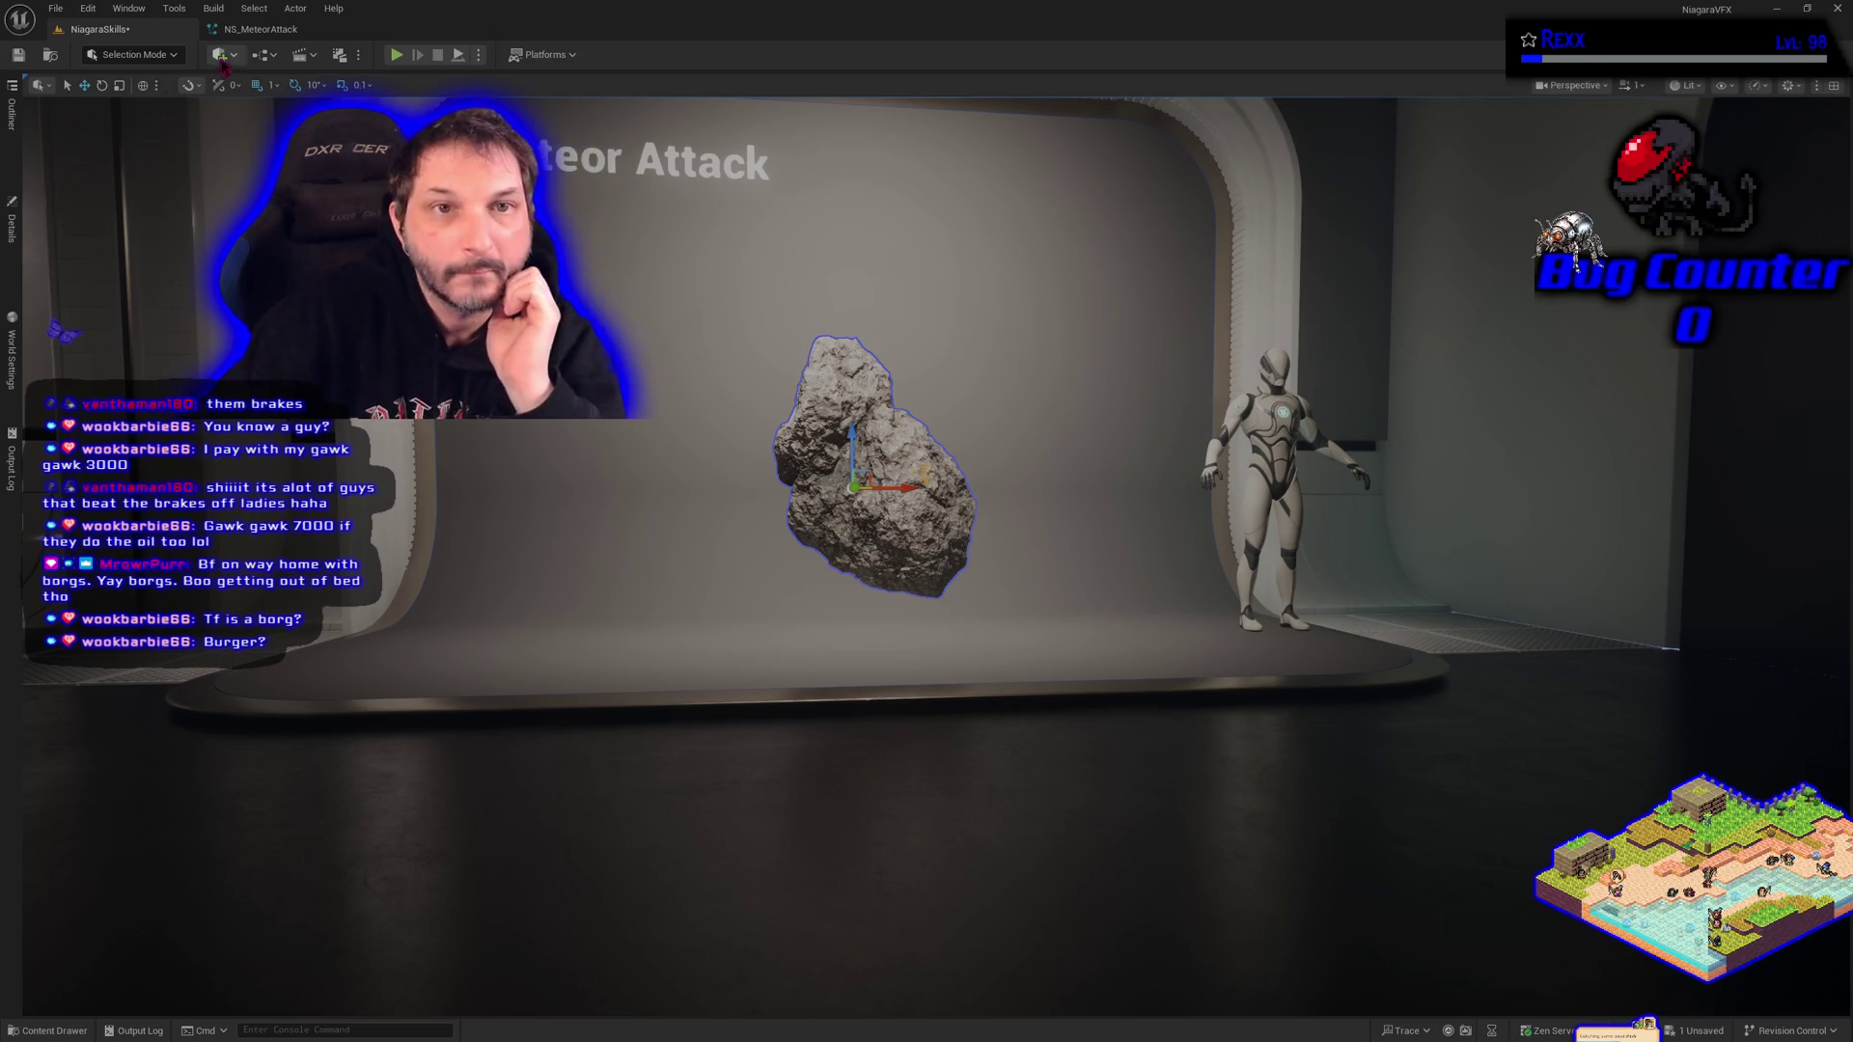
{"action": "left_click", "coordinate": [259, 29]}
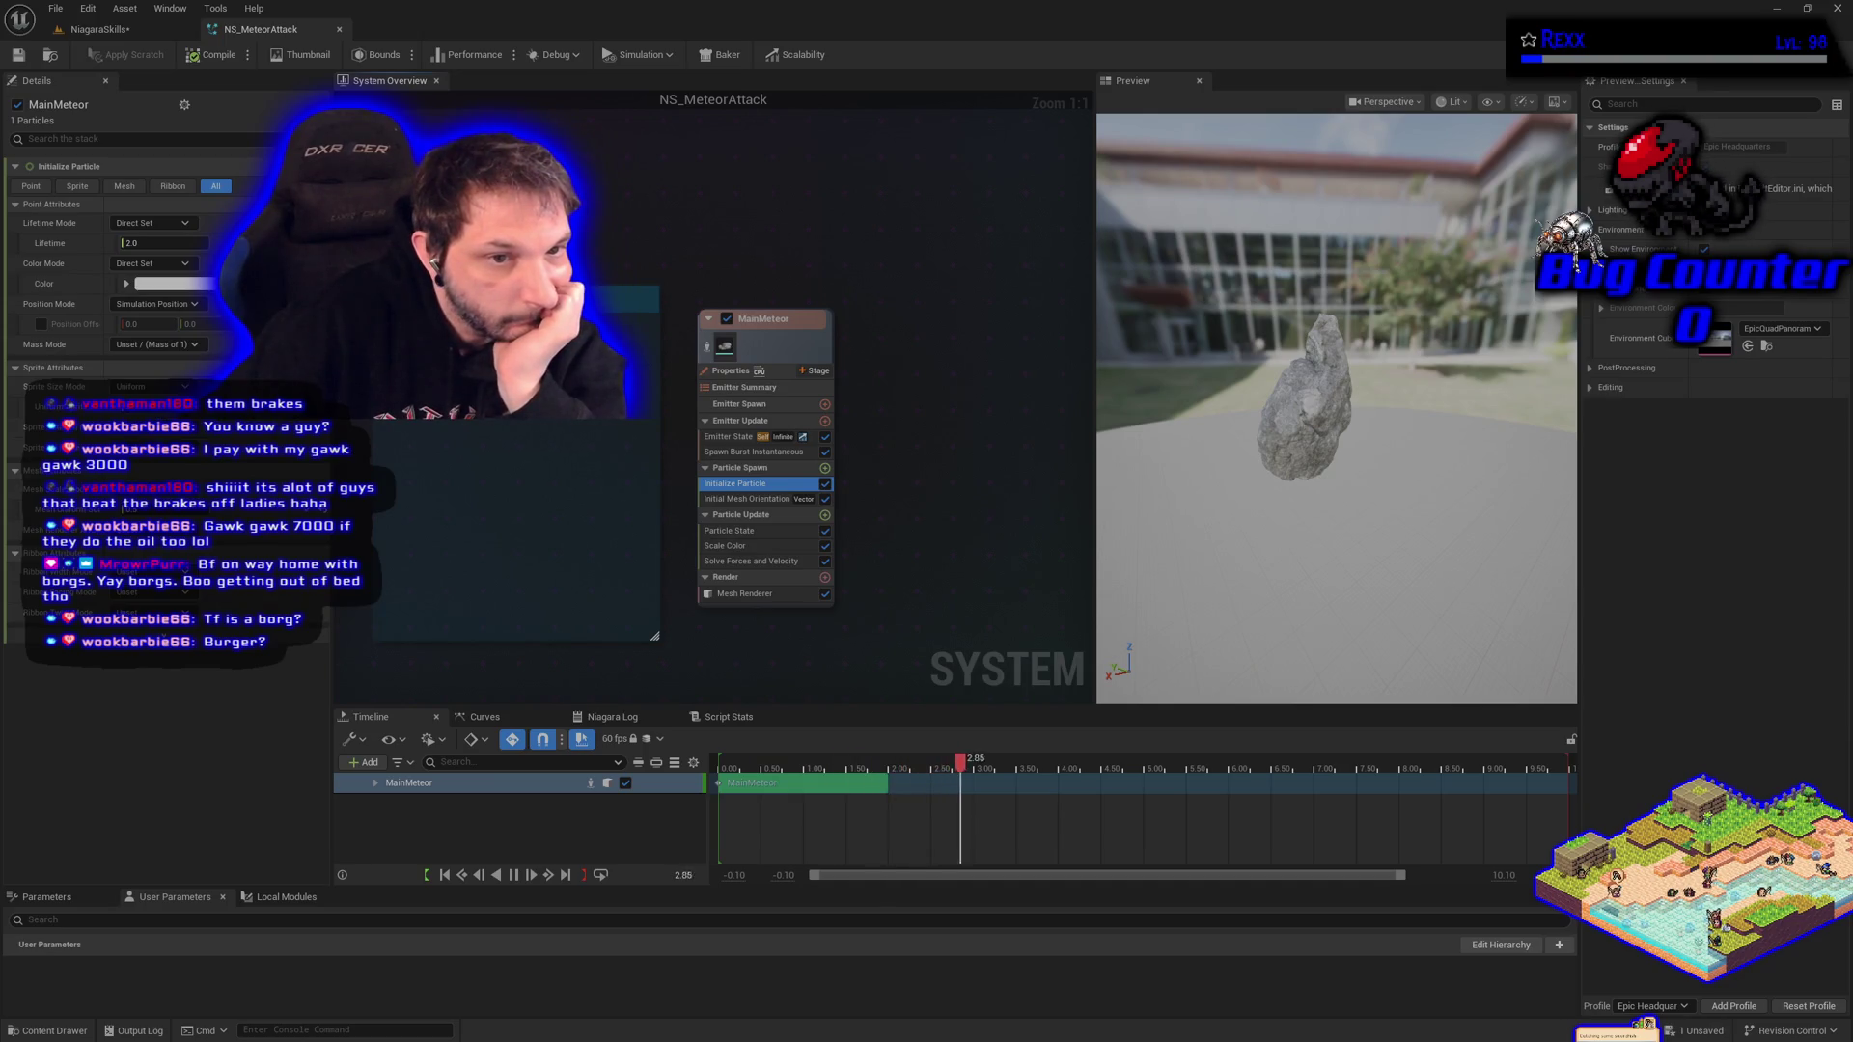
Enable Position Offset on Initialize Particle for the meteor's spawn position.
{"action": "left_click", "coordinate": [41, 324]}
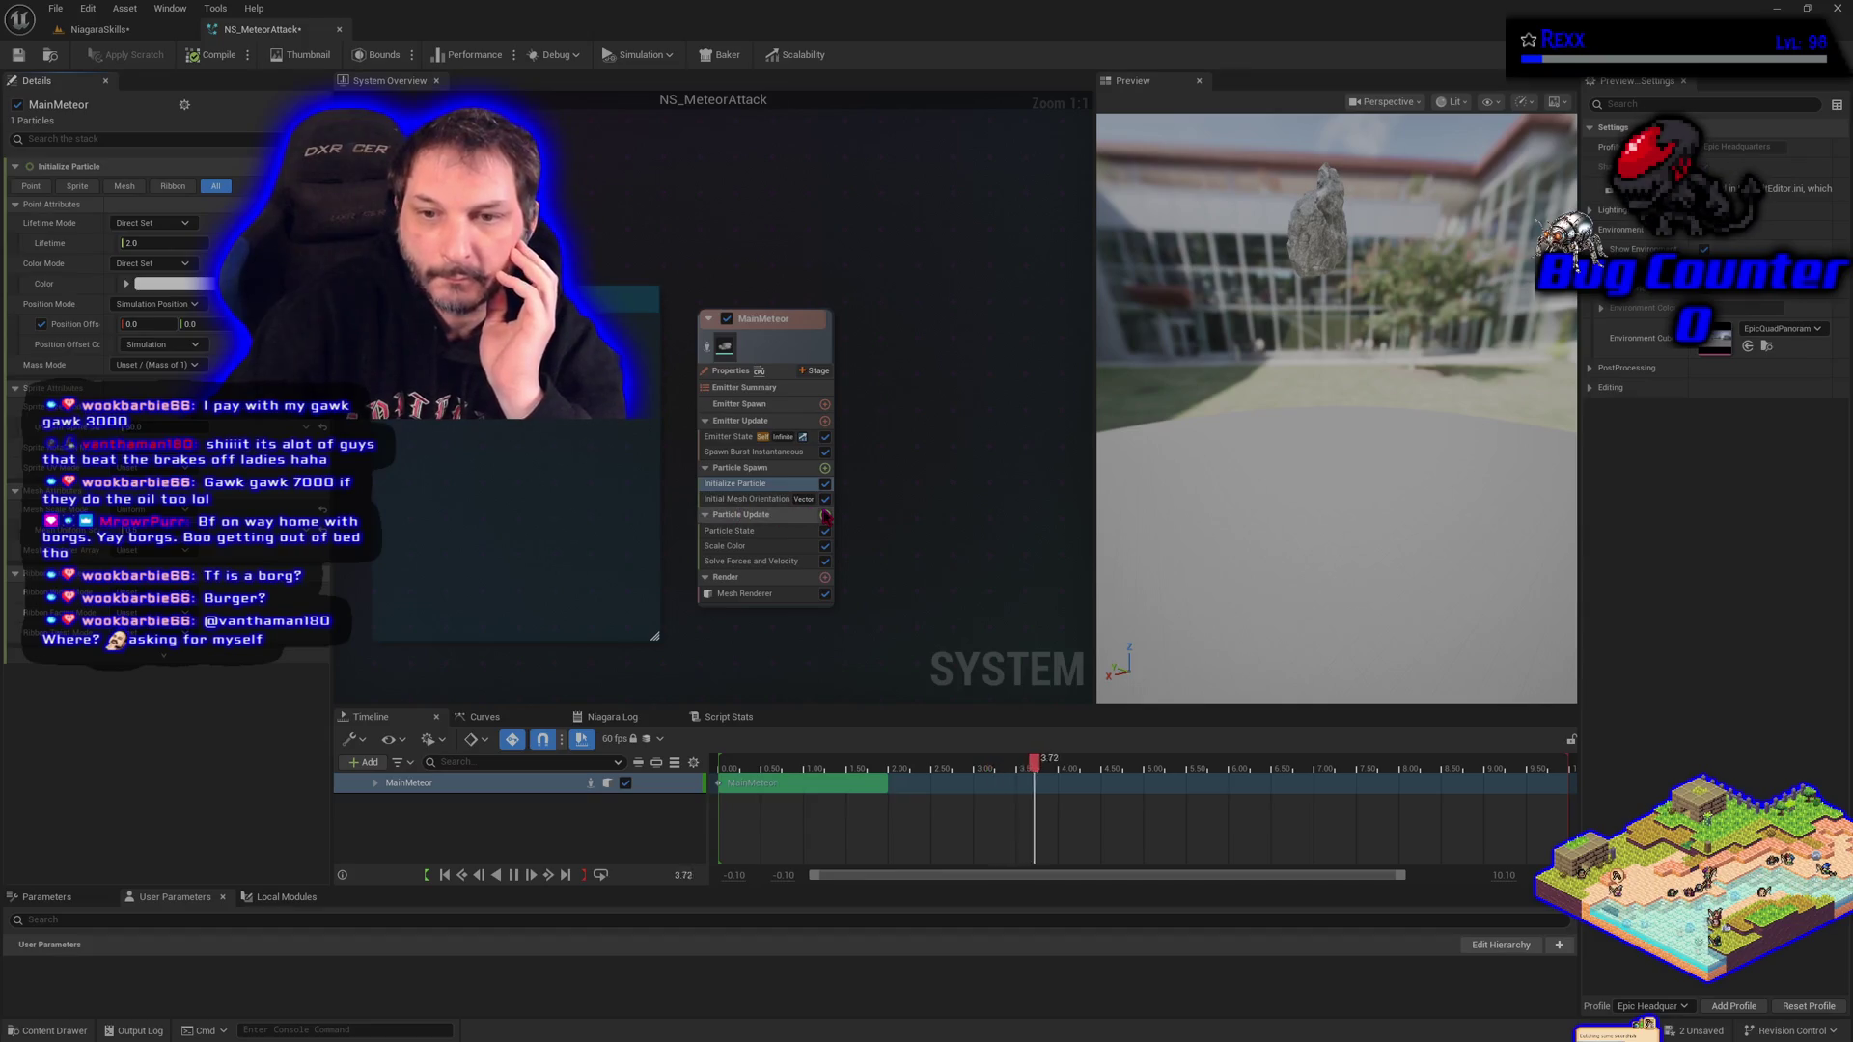
{"action": "left_click", "coordinate": [825, 515]}
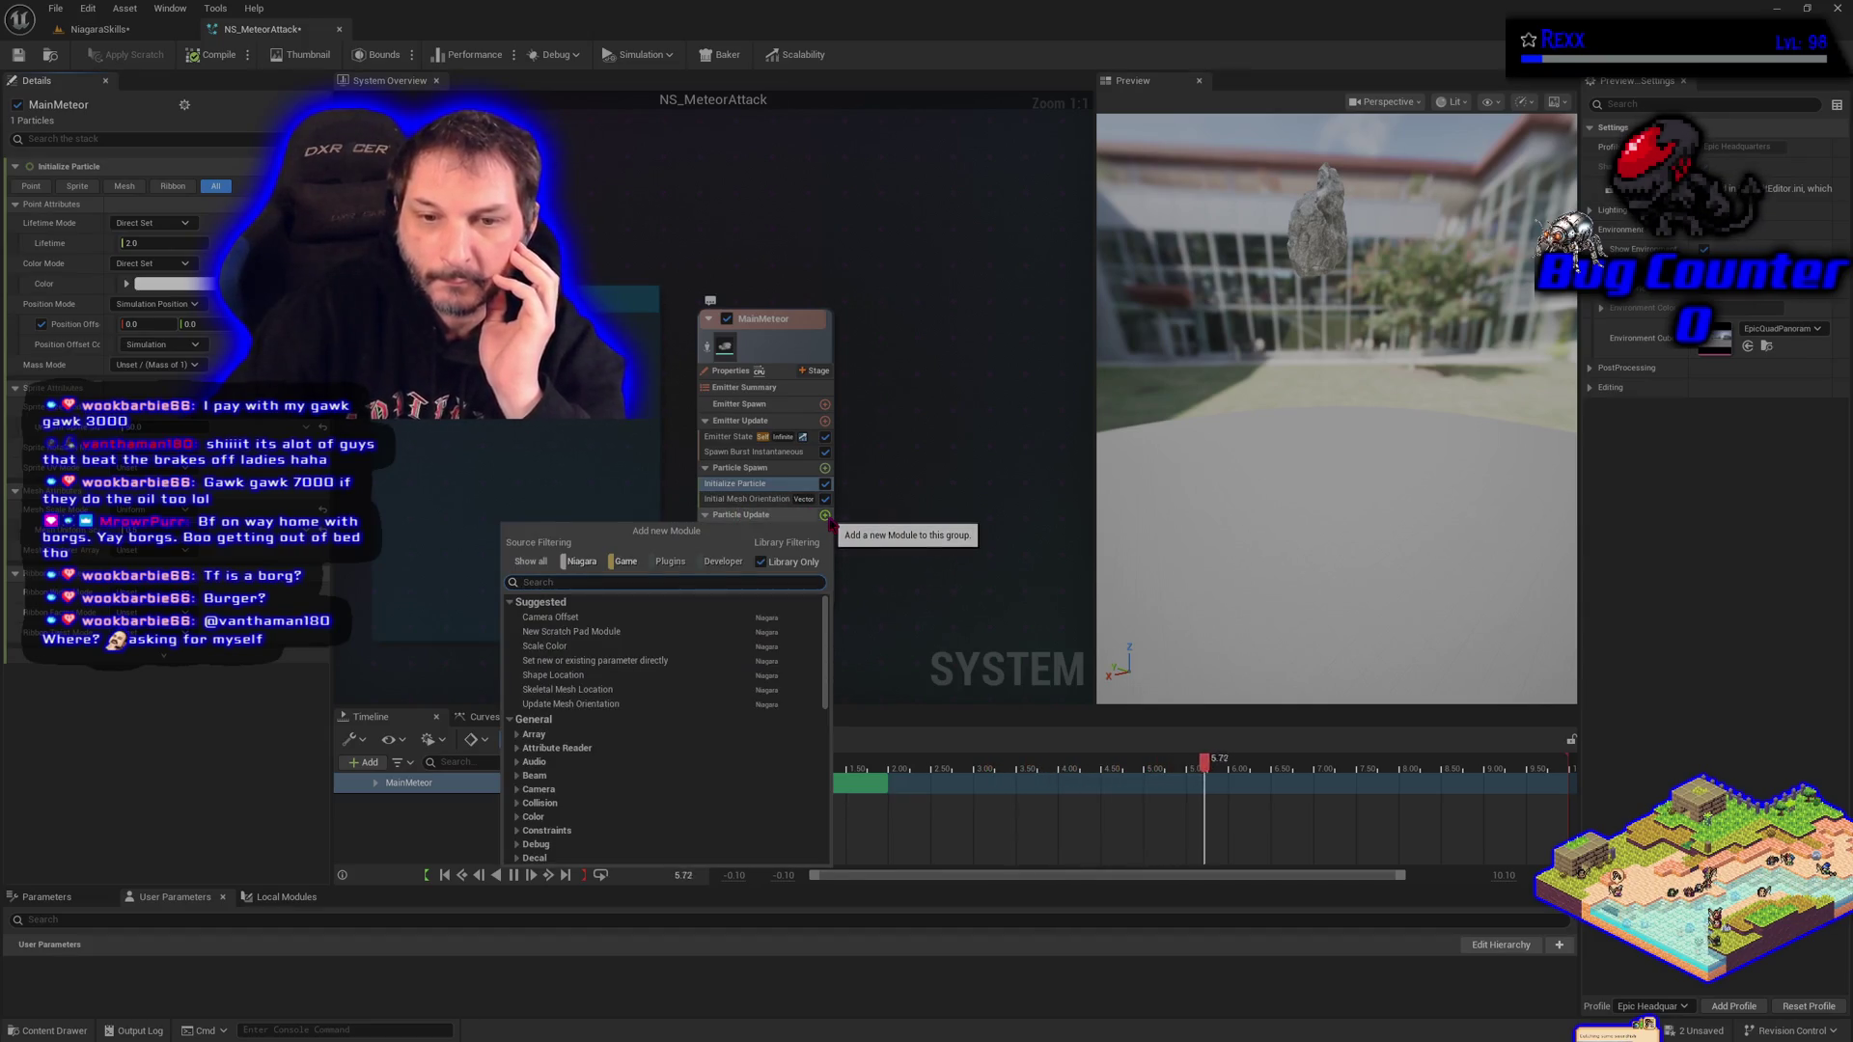
Add a Gravity Force module to Particle Update driven by Multiply Vector by Float.
{"action": "type", "text": "grav"}
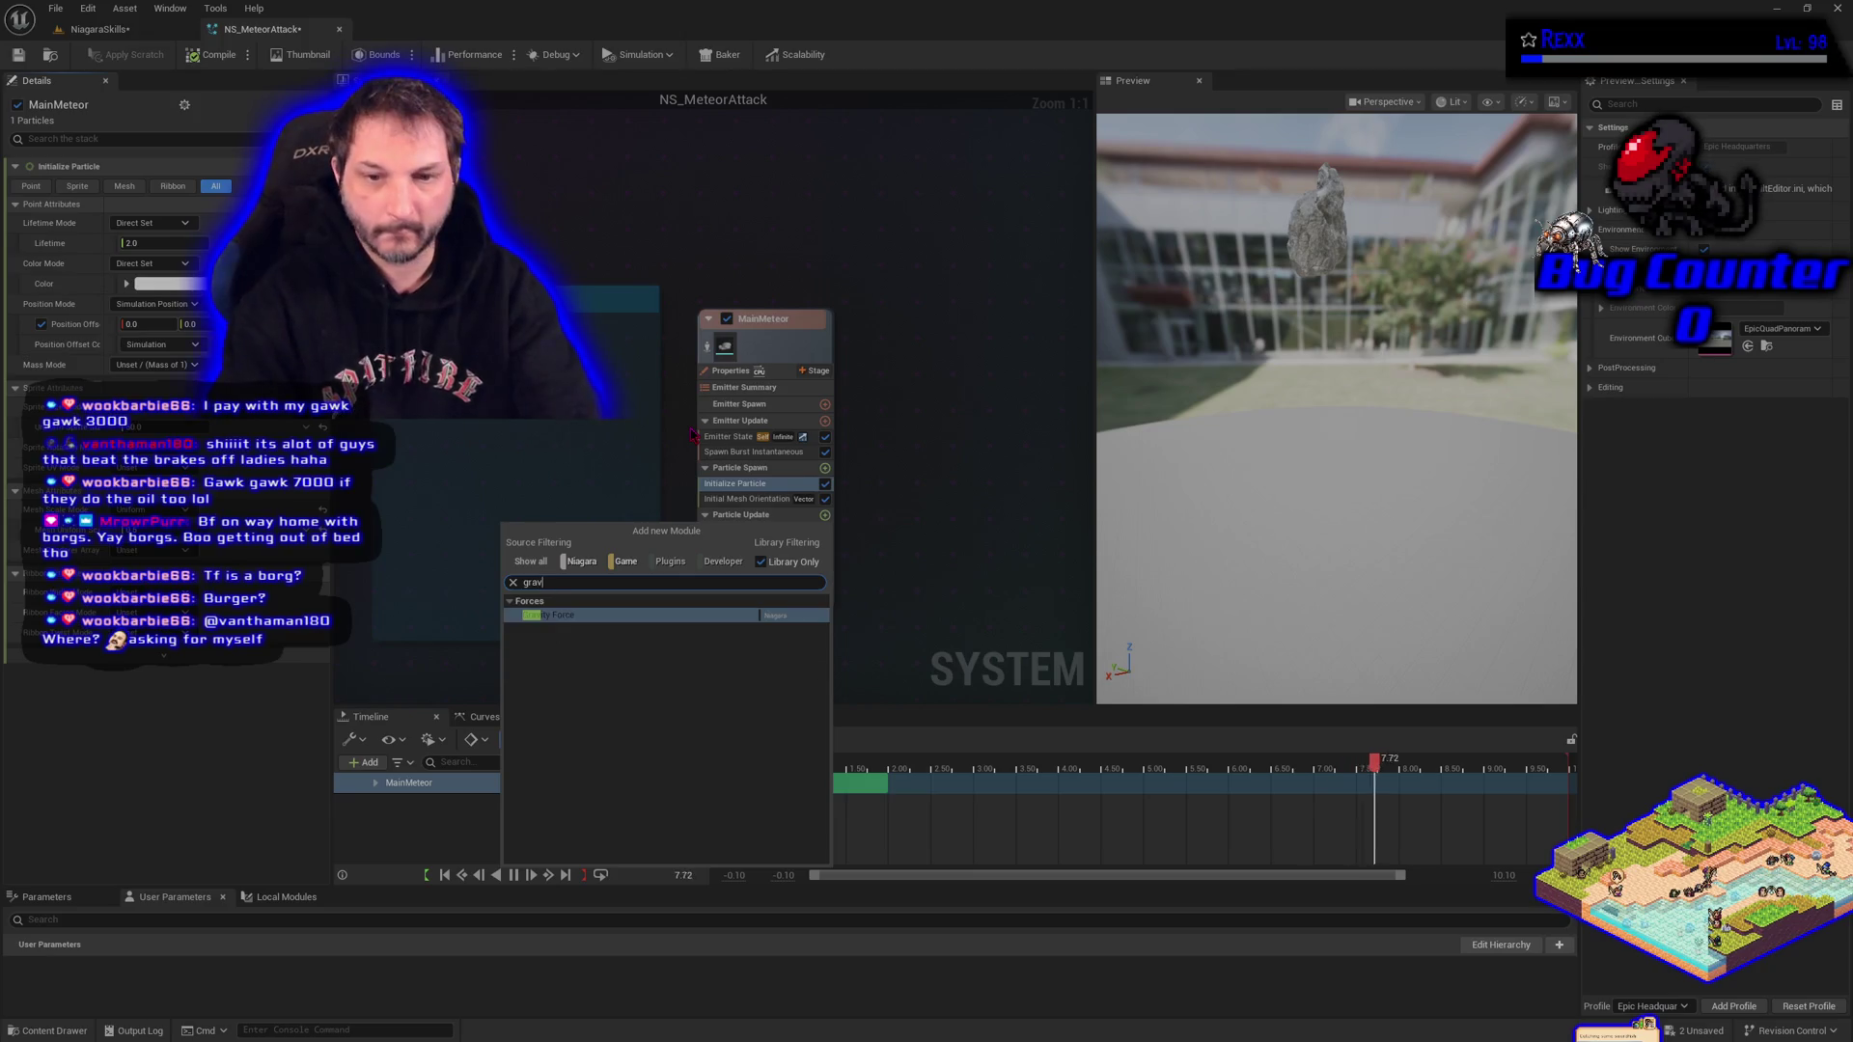
{"action": "key", "text": "Return"}
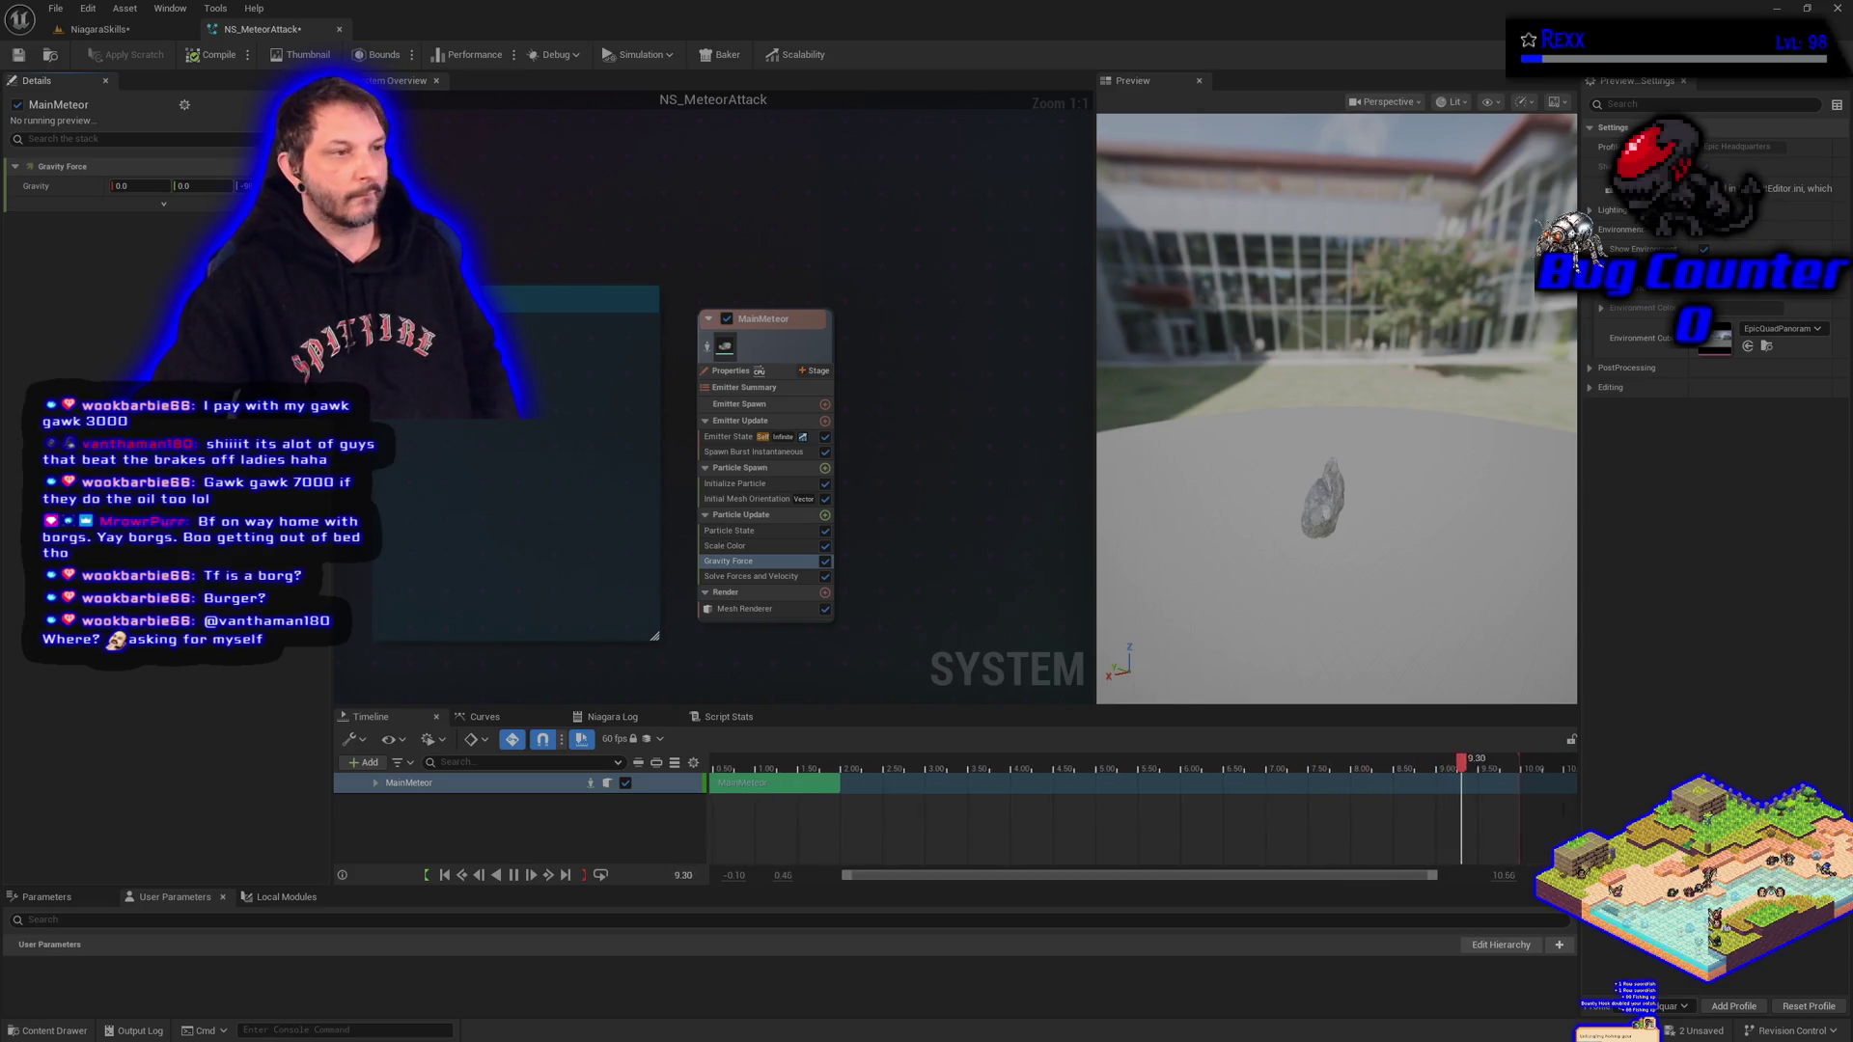
{"action": "left_click", "coordinate": [163, 204]}
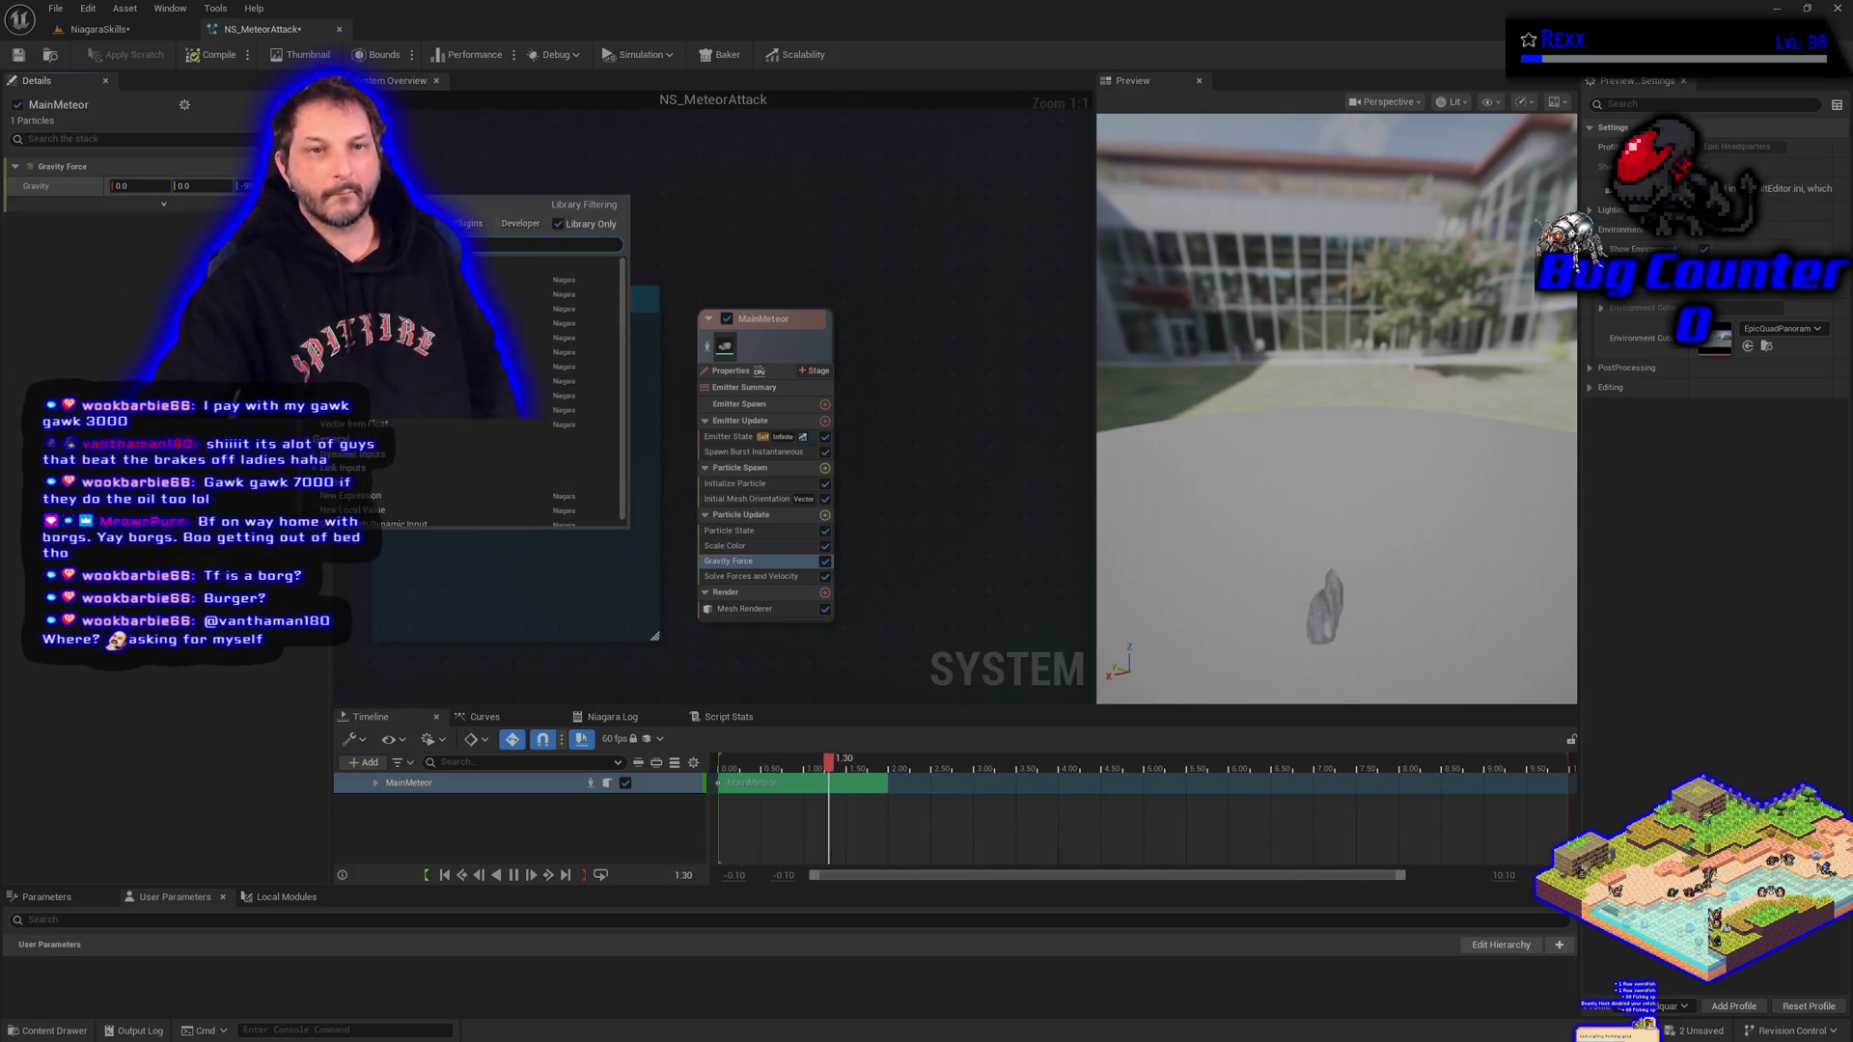
{"action": "left_click", "coordinate": [463, 338]}
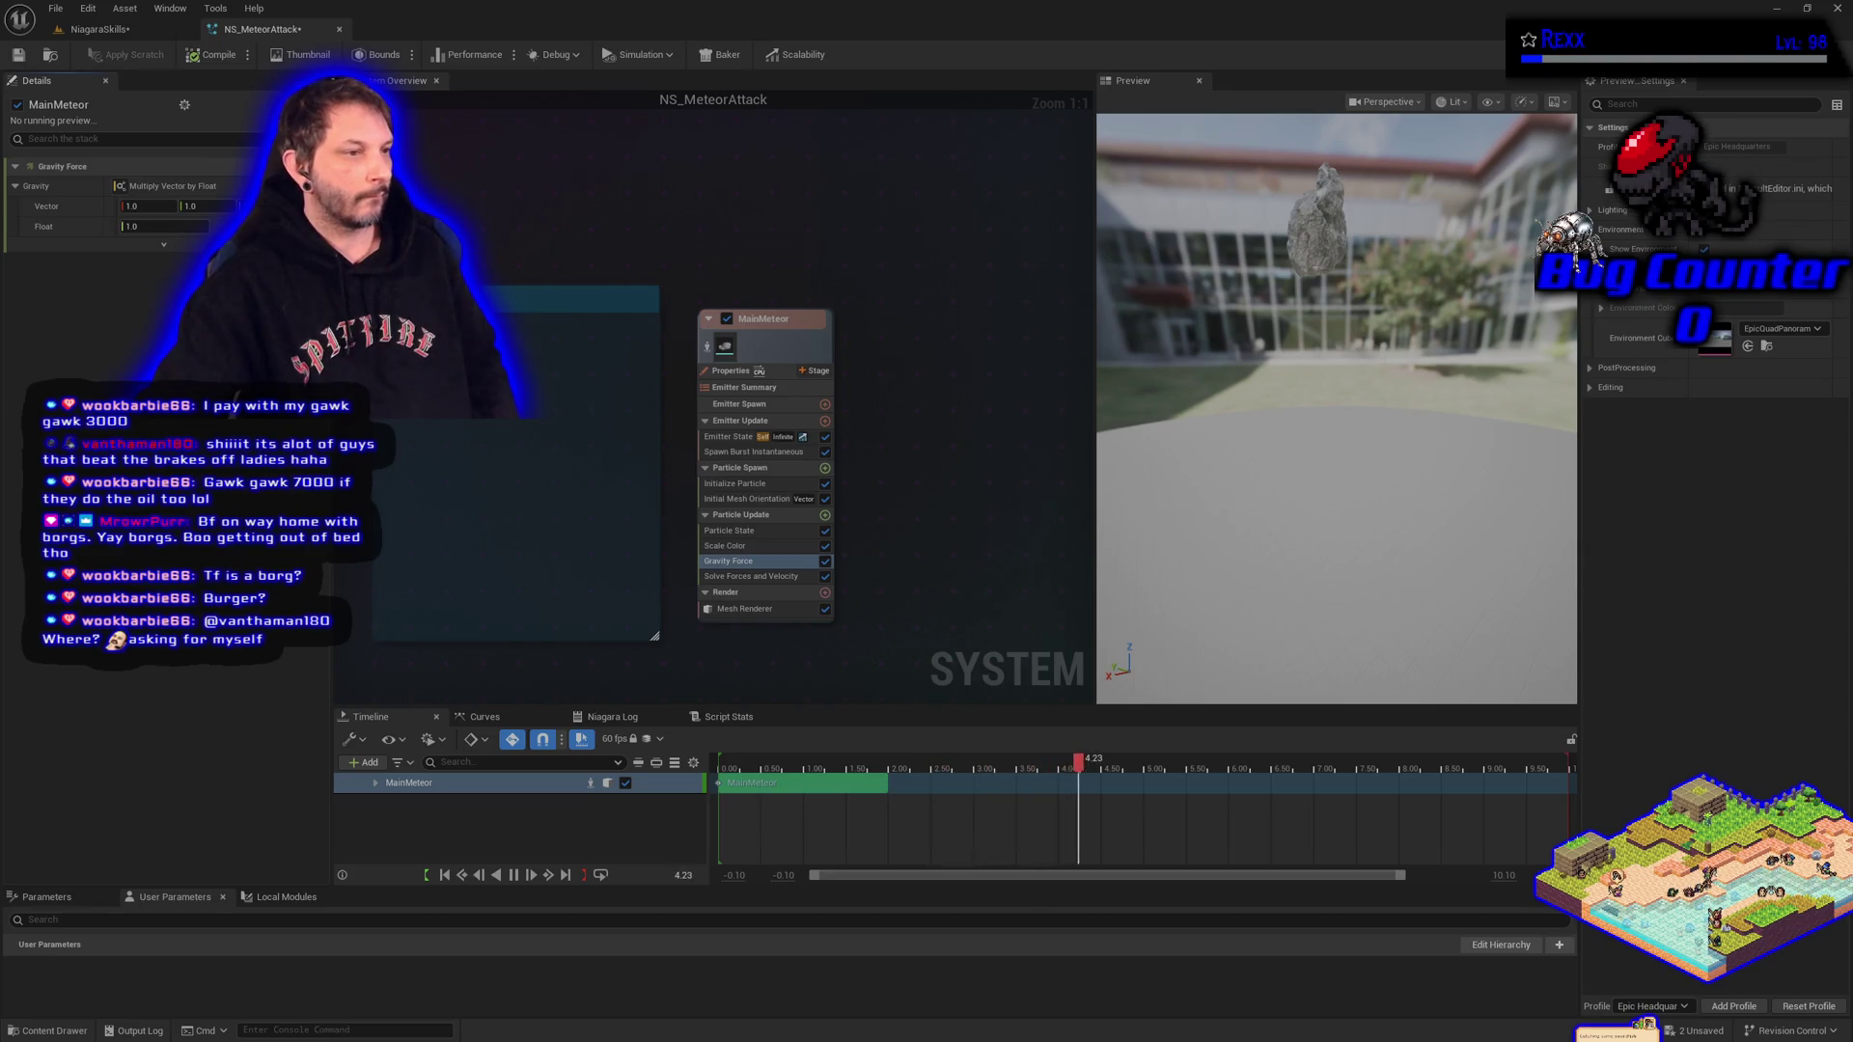
Zero the gravity vector's X and Y, and set the Float multiplier to 13.
{"action": "left_click", "coordinate": [144, 206]}
{"action": "type", "text": "0"}
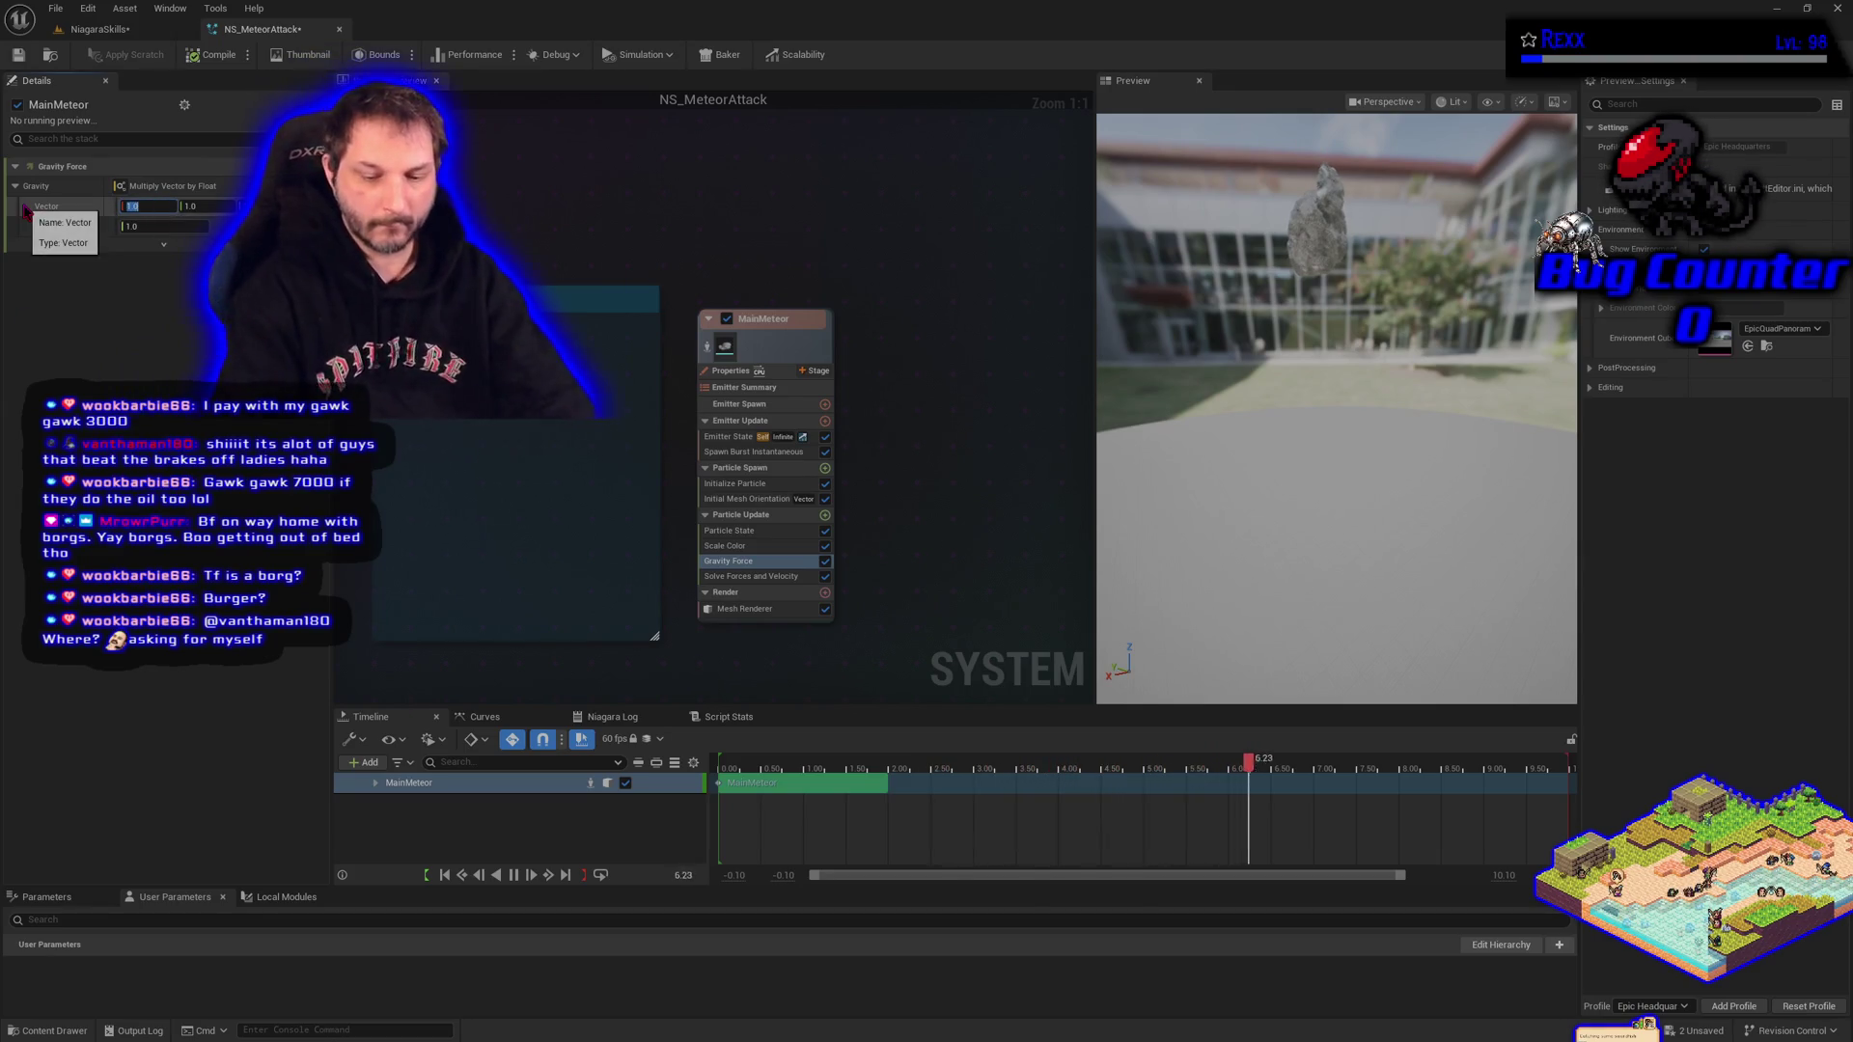
{"action": "key", "text": "Tab"}
{"action": "type", "text": "0"}
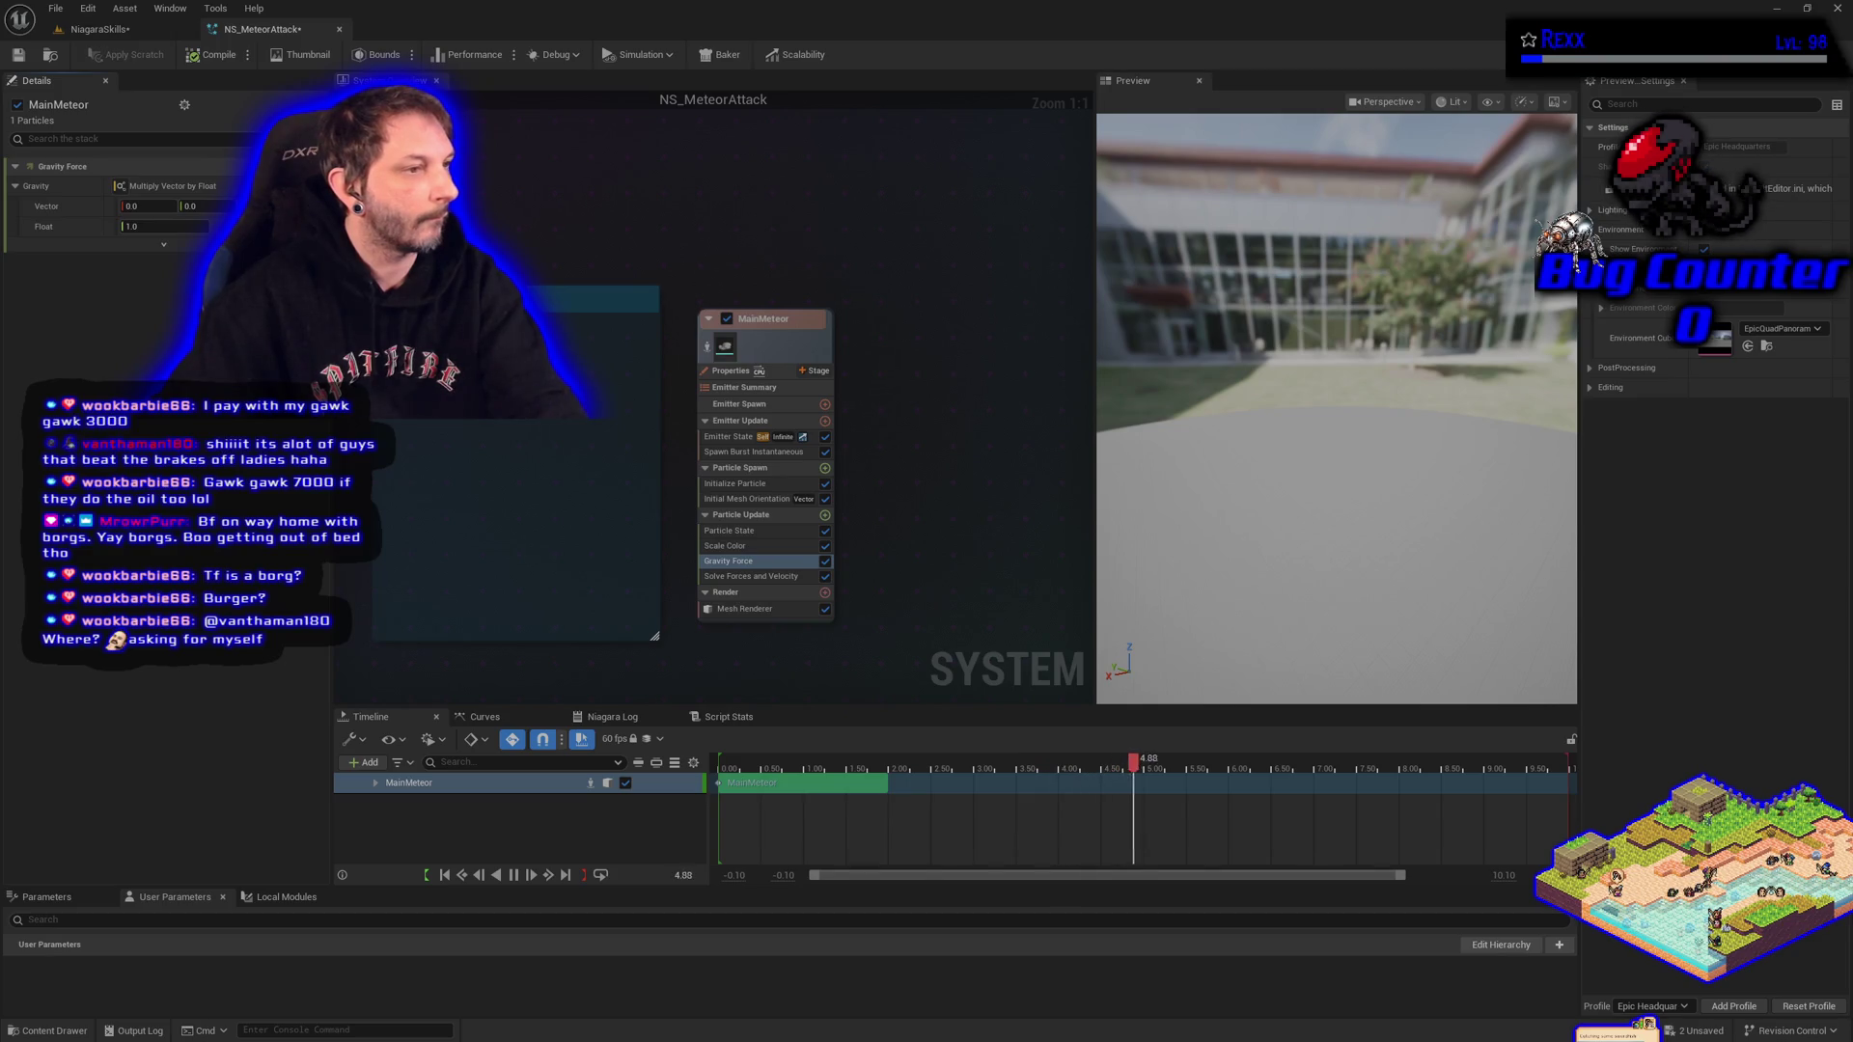
{"action": "left_click", "coordinate": [145, 226]}
{"action": "type", "text": "10"}
{"action": "key", "text": "Return"}
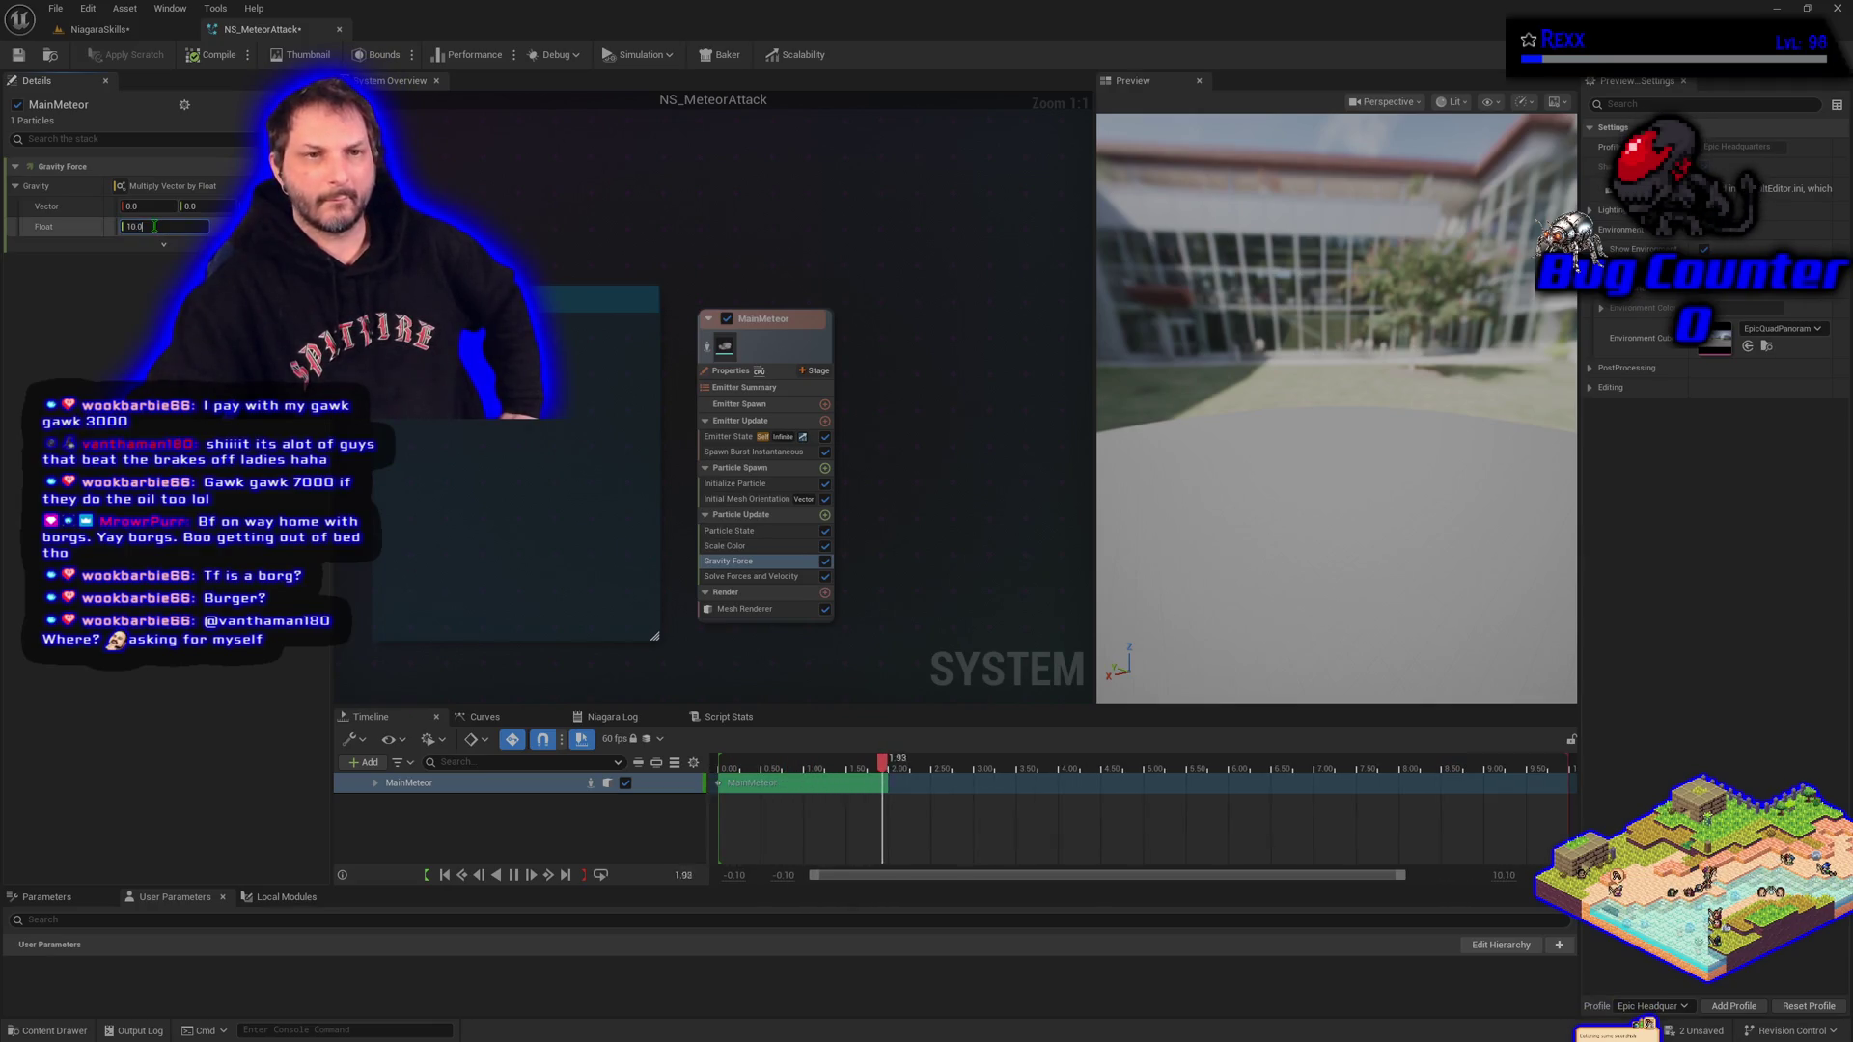
{"action": "type", "text": "13"}
{"action": "key", "text": "Return"}
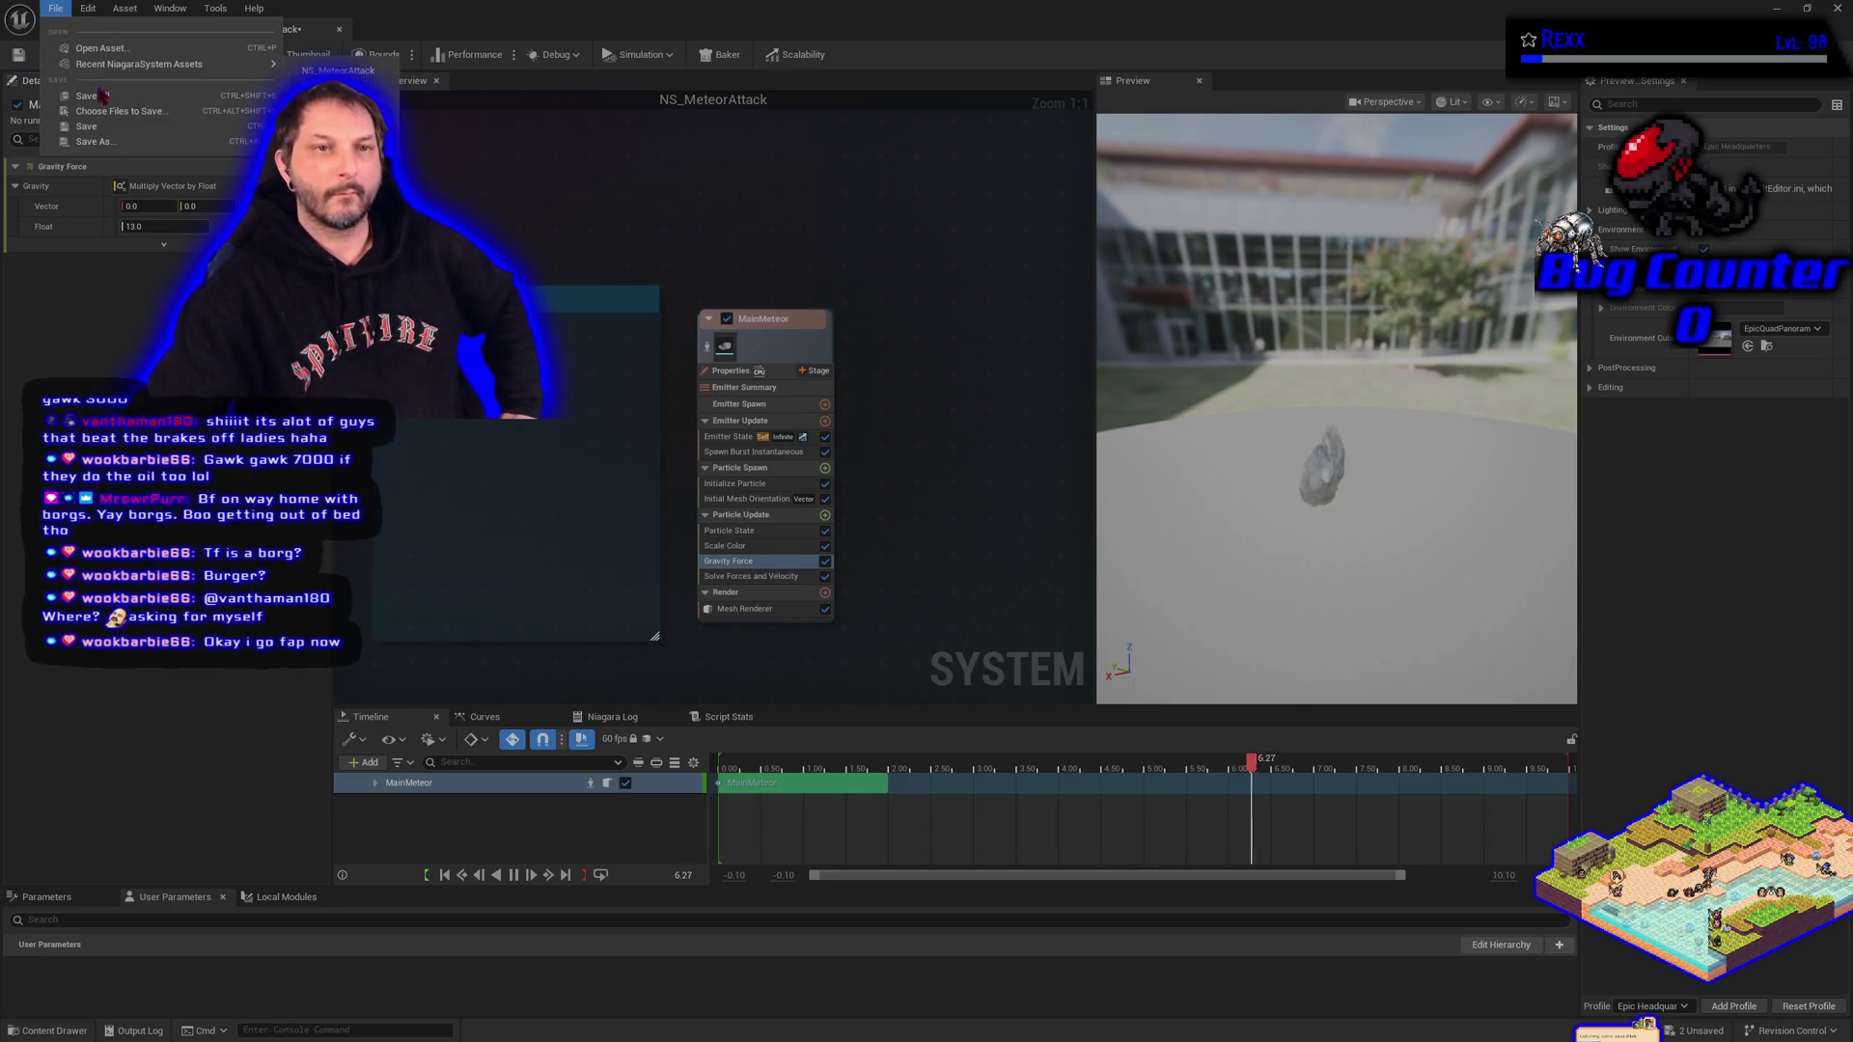
Save NS_MeteorAttack with Ctrl+S to keep the gravity changes.
{"action": "key", "text": "ctrl+s"}
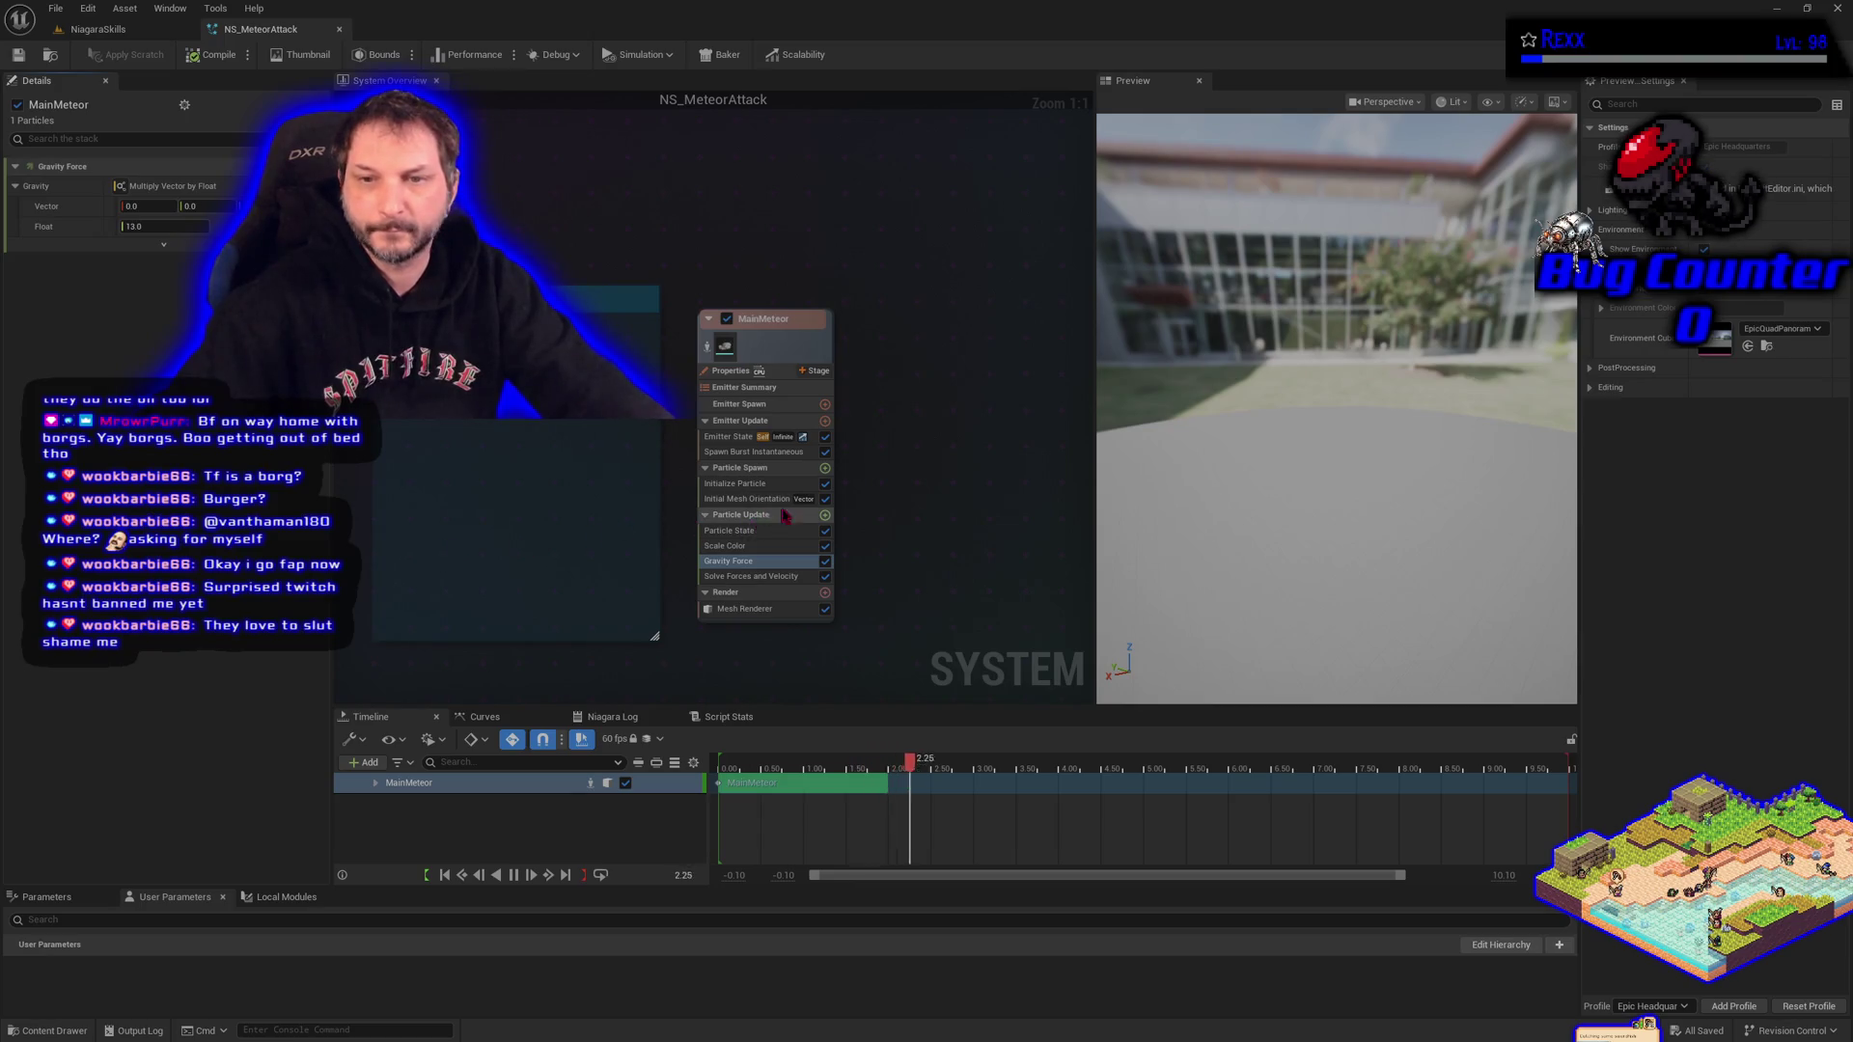
{"action": "left_click", "coordinate": [825, 515]}
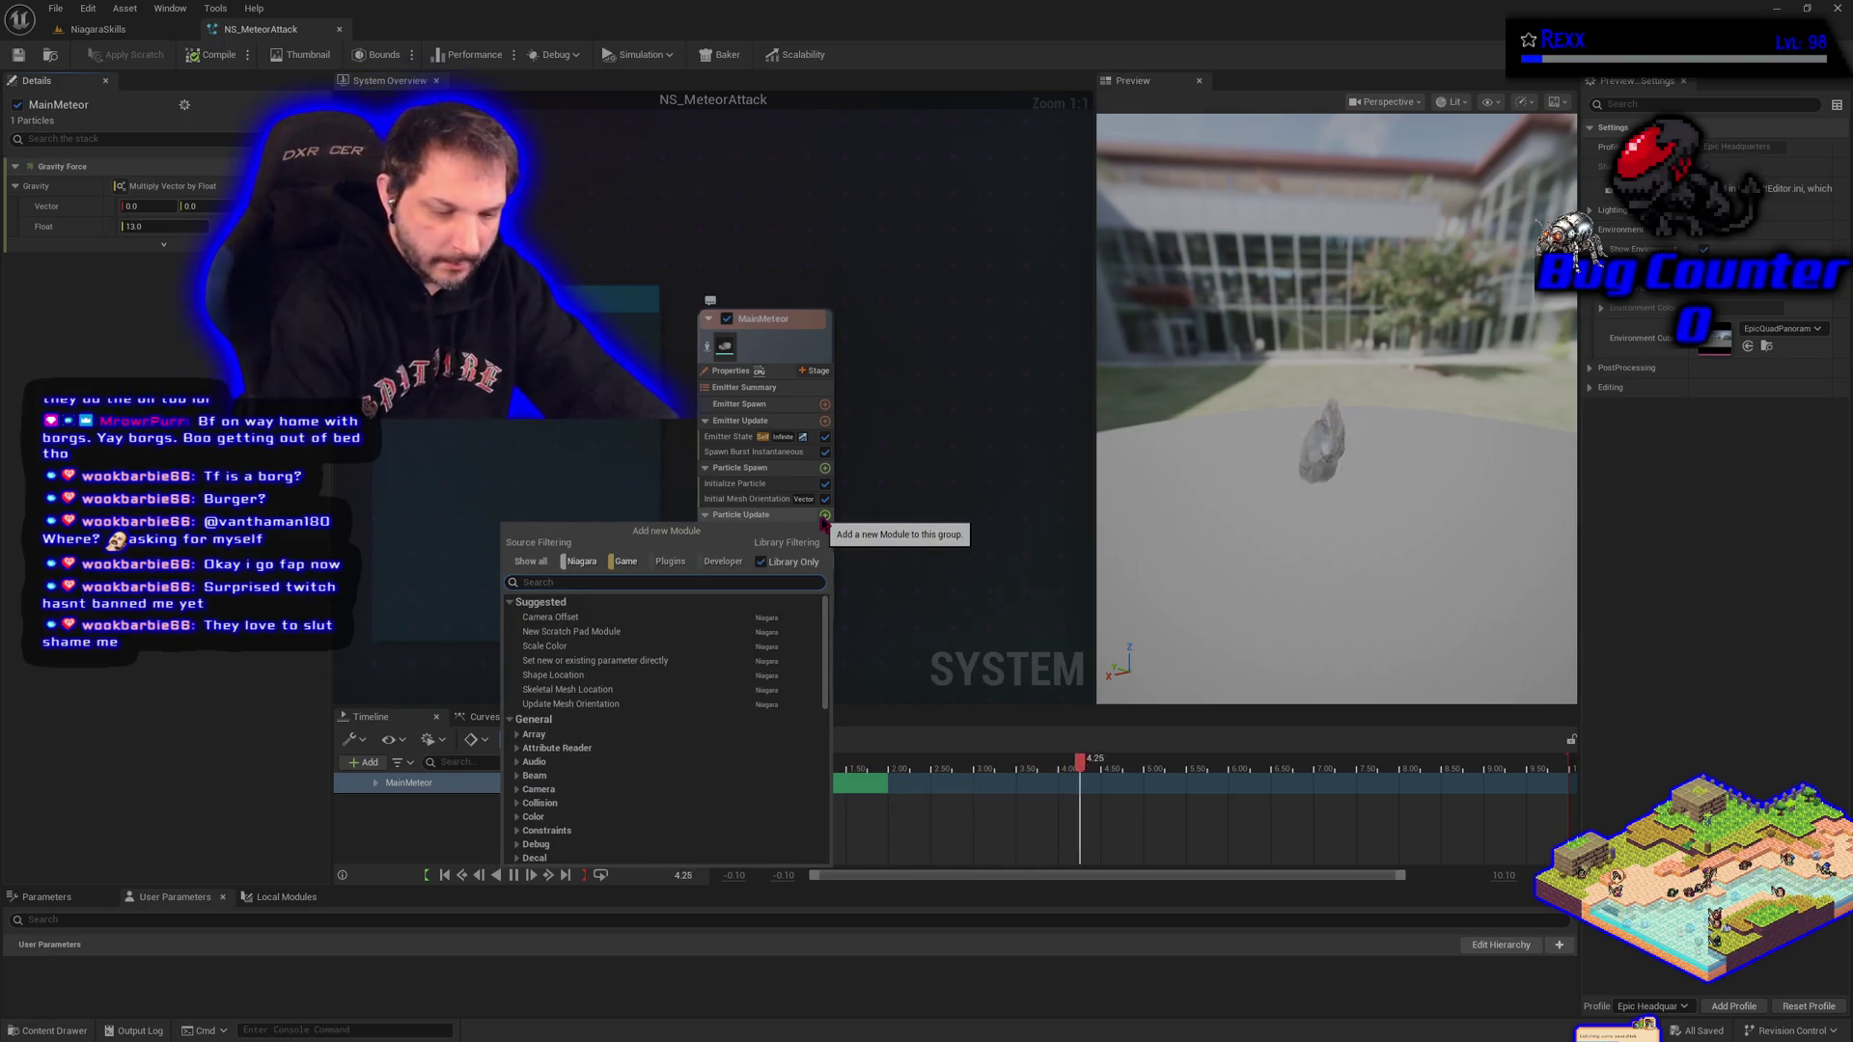
Add Kill Particles in Volume, change its Kill Shape from Sphere to Plane, and save.
{"action": "type", "text": "kill"}
{"action": "key", "text": "Down"}
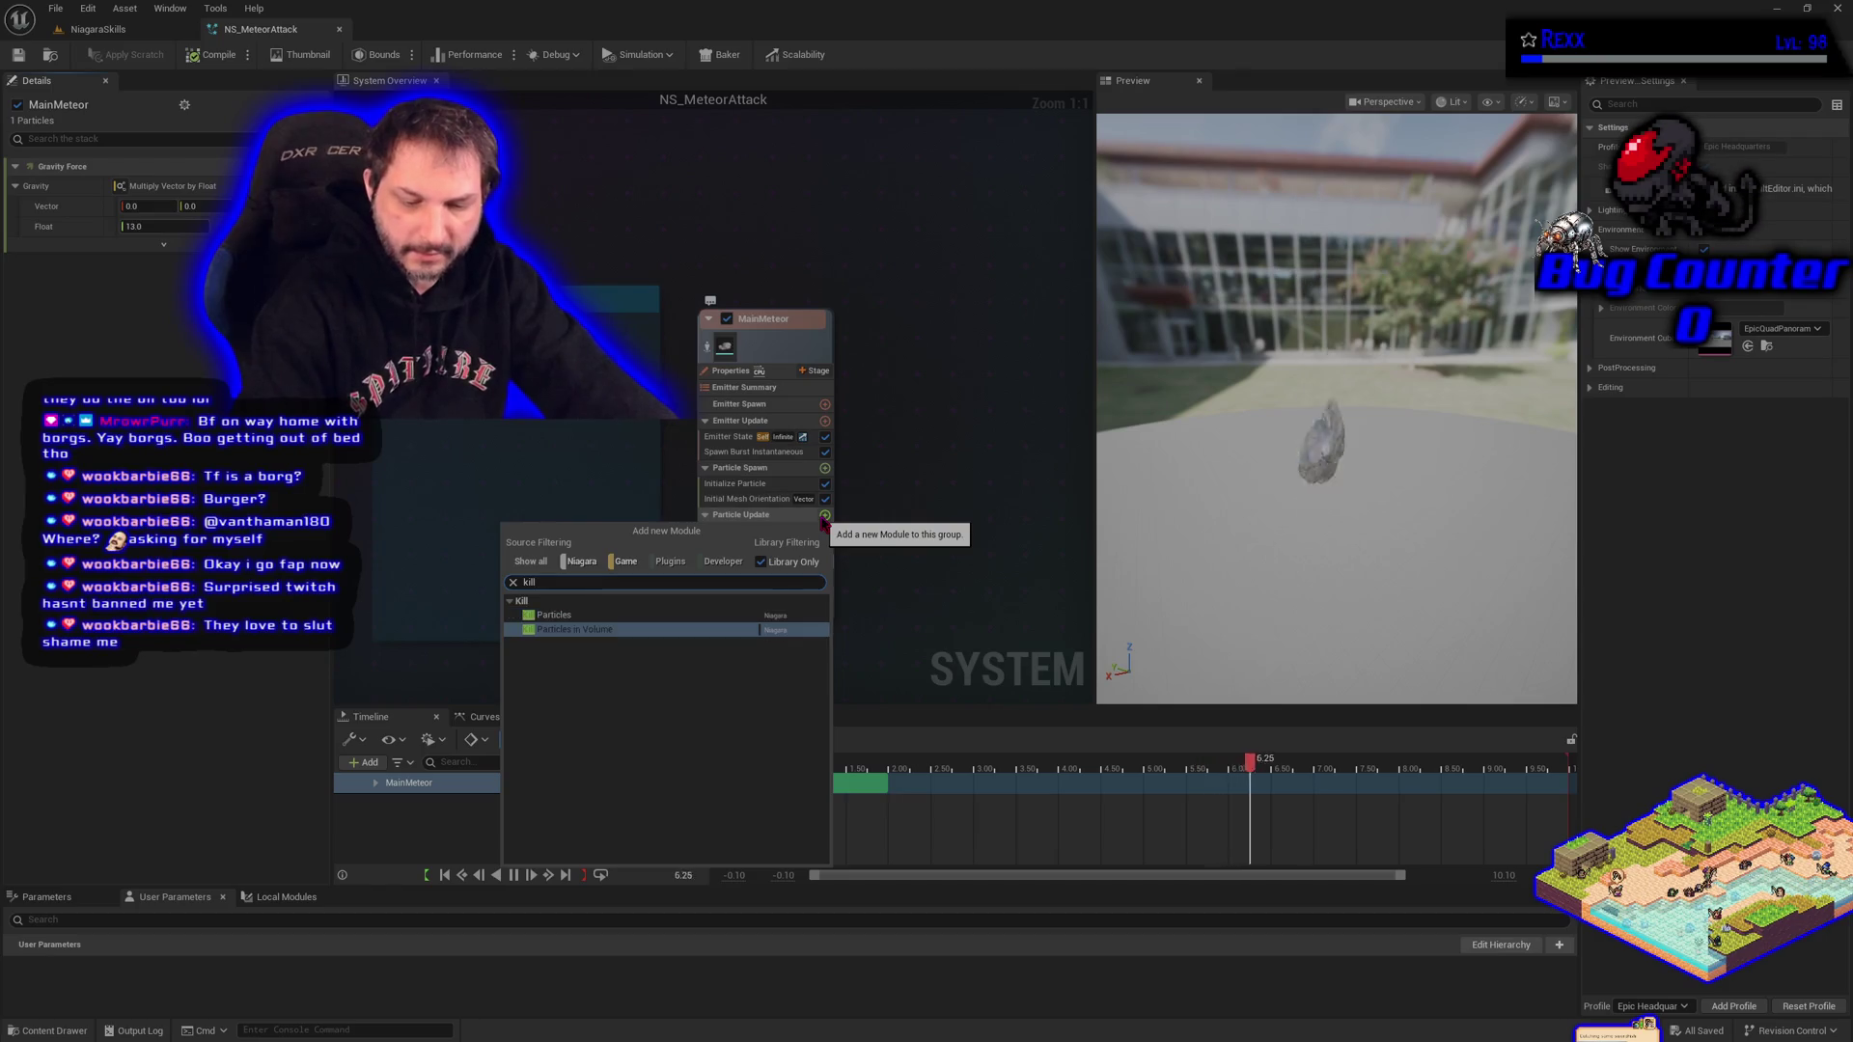
{"action": "key", "text": "Return"}
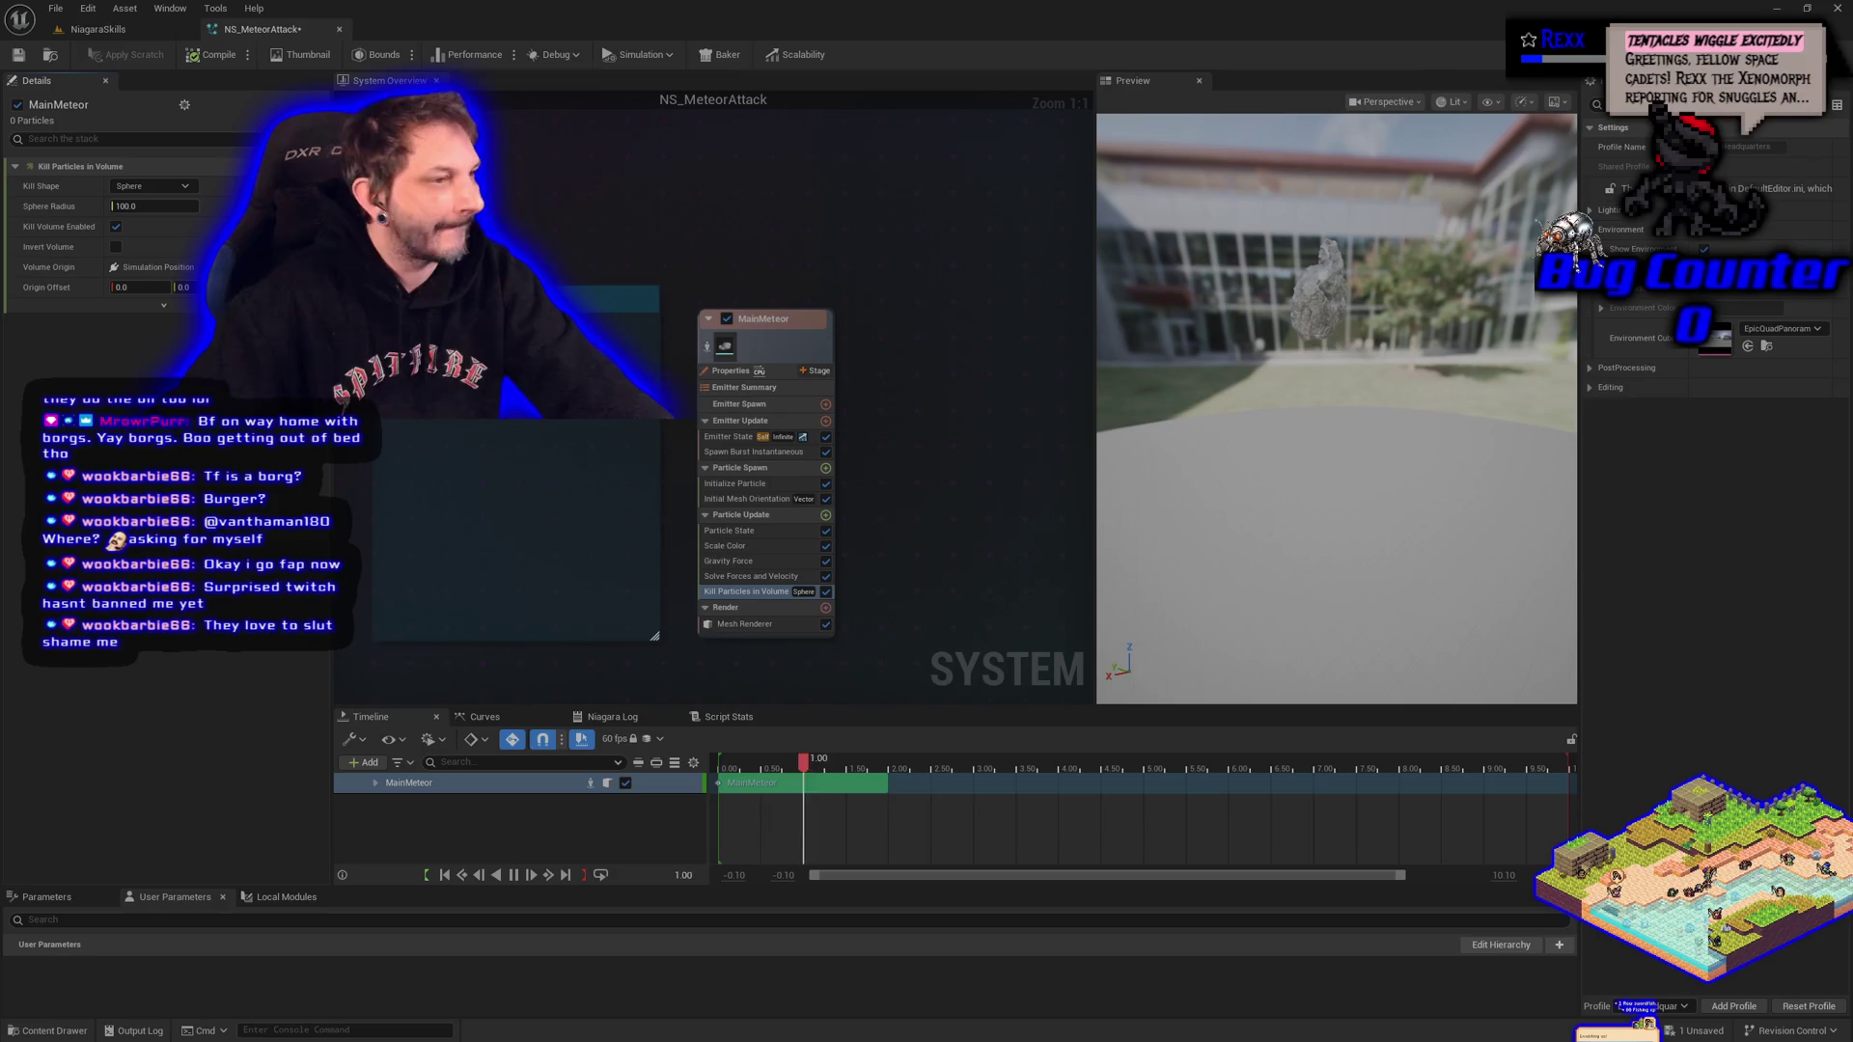
{"action": "left_click", "coordinate": [160, 187]}
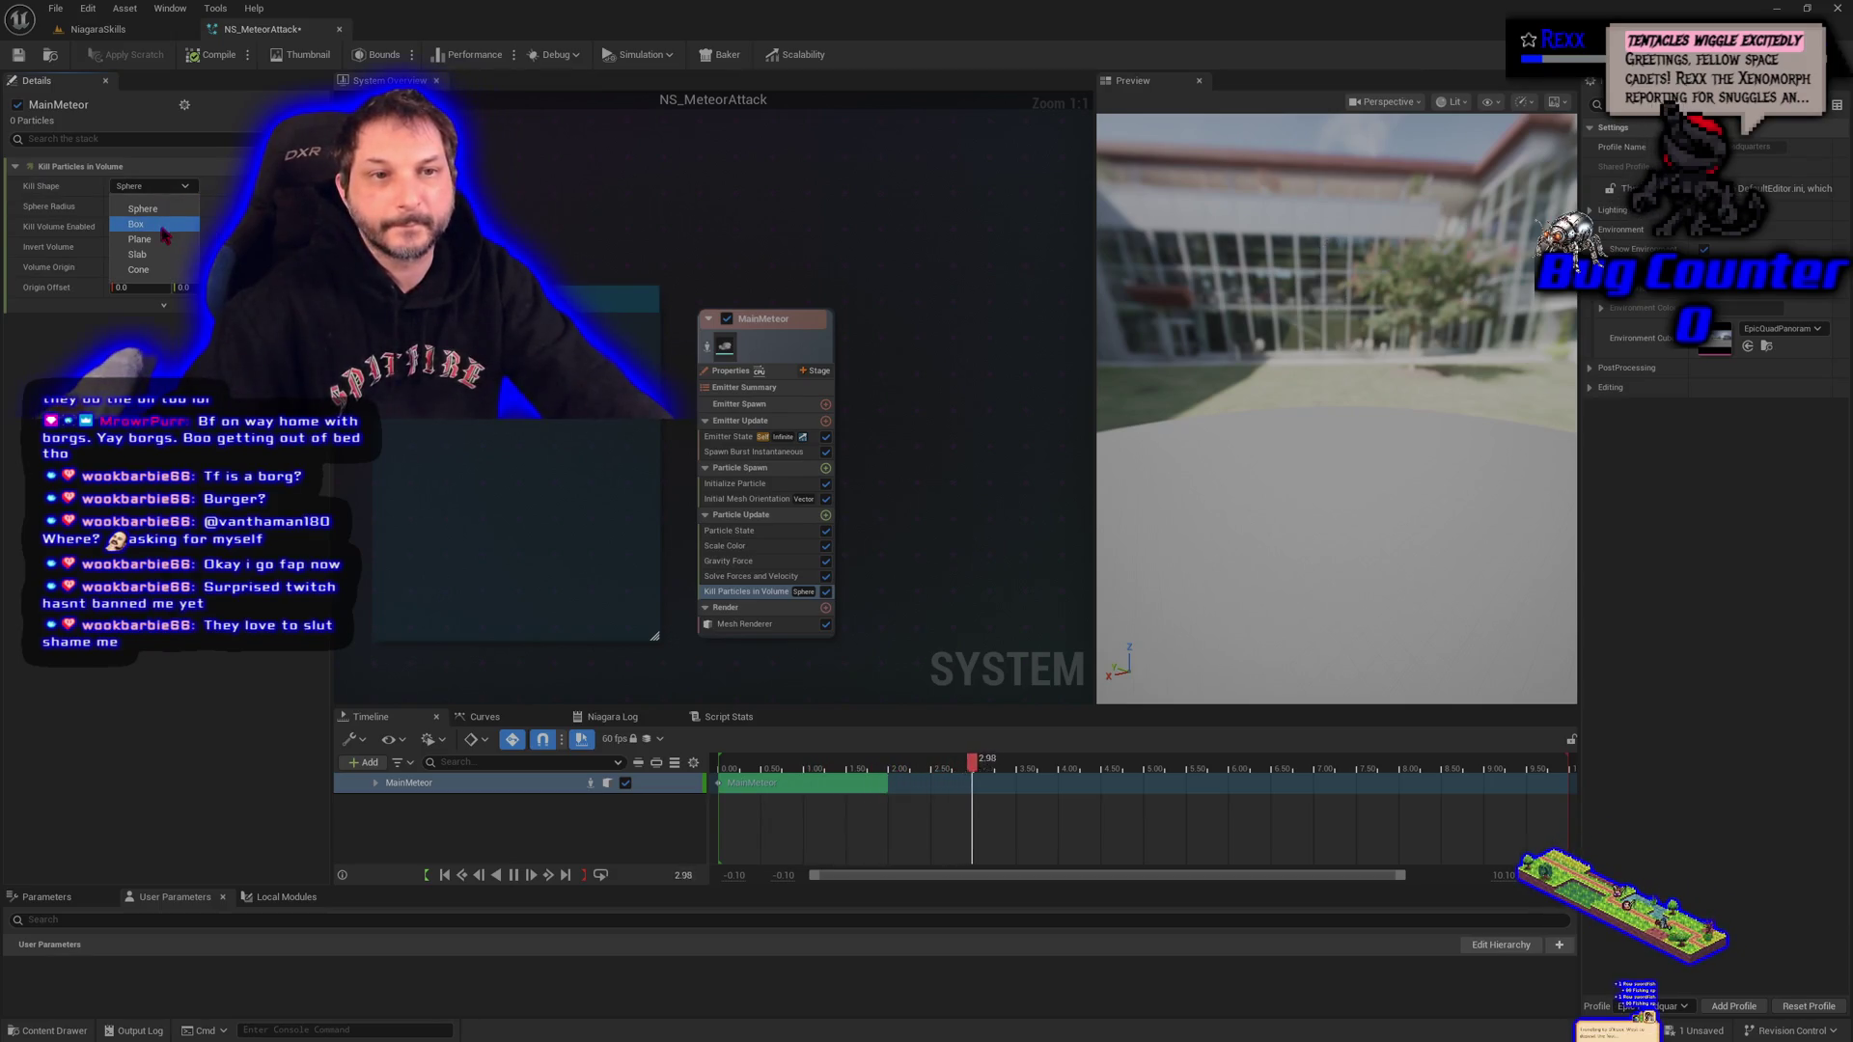
{"action": "left_click", "coordinate": [139, 239]}
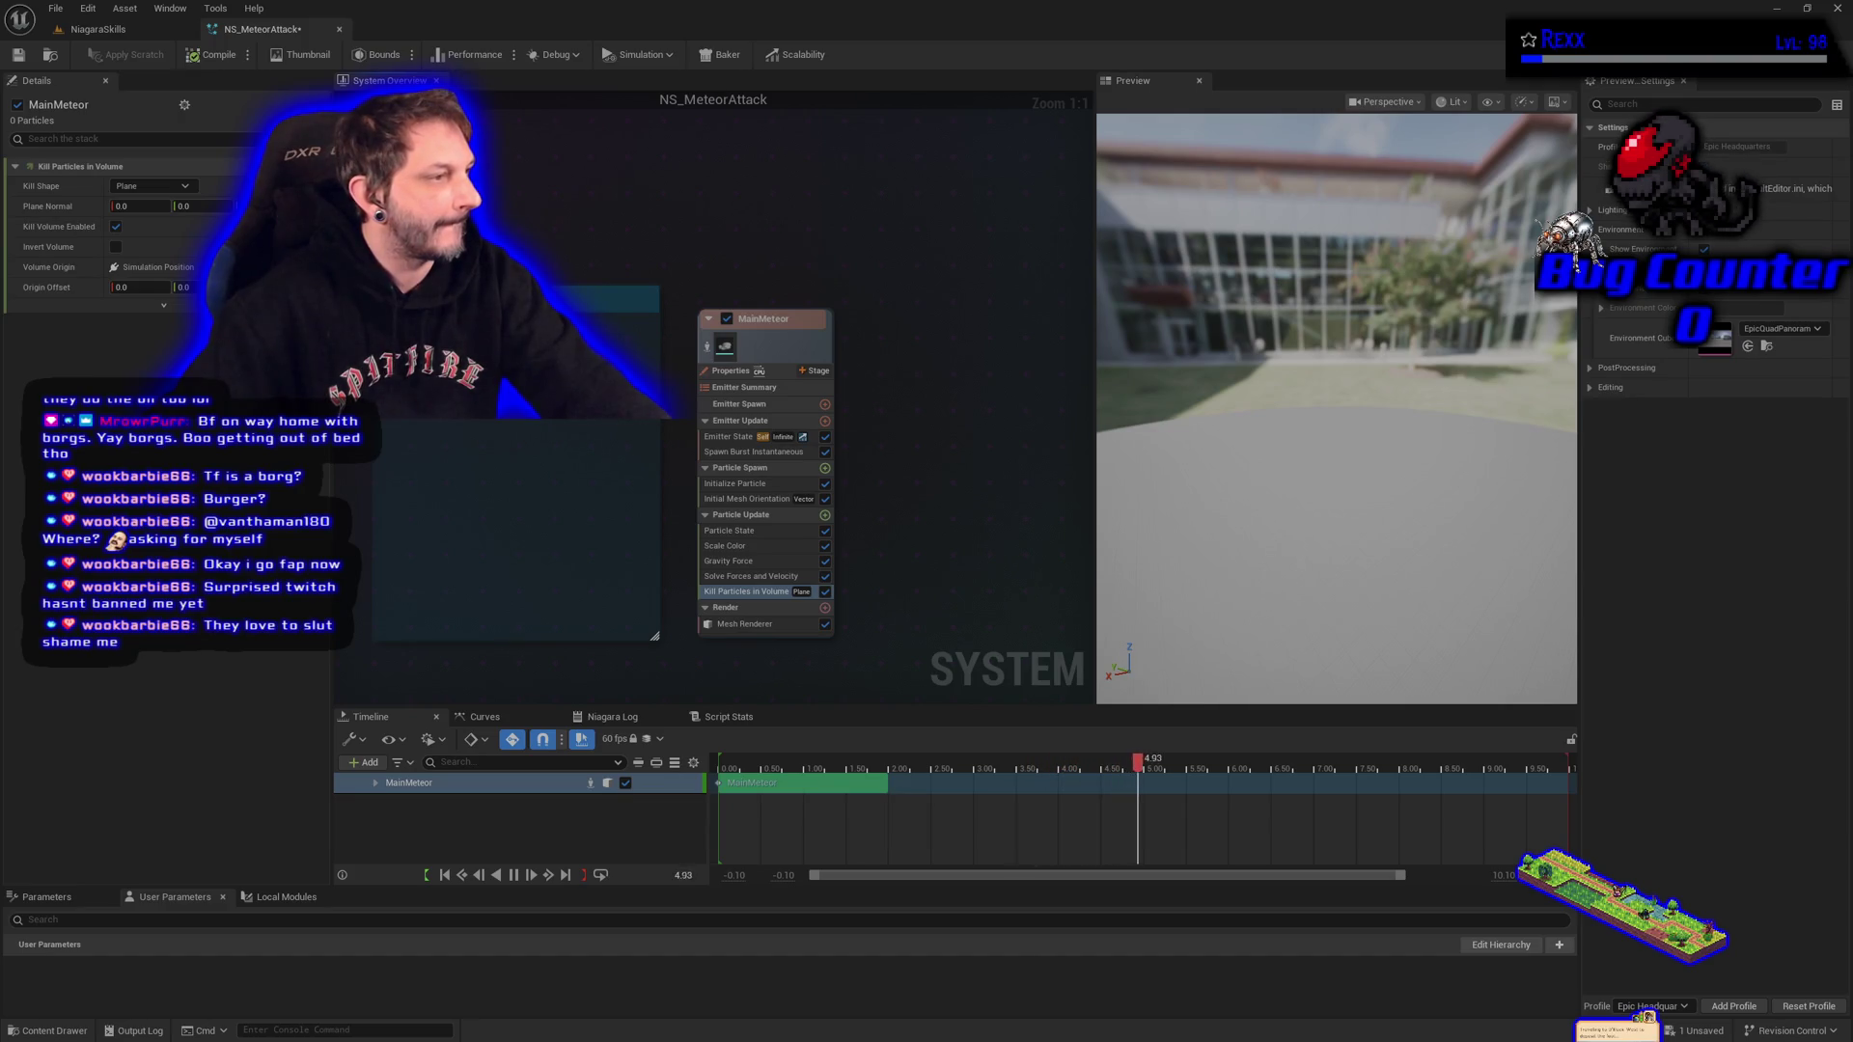
{"action": "left_click", "coordinate": [17, 56]}
Focus the meteor effect actor in NiagaraSkills and drag it down along Z toward the floor.
{"action": "left_click", "coordinate": [127, 35]}
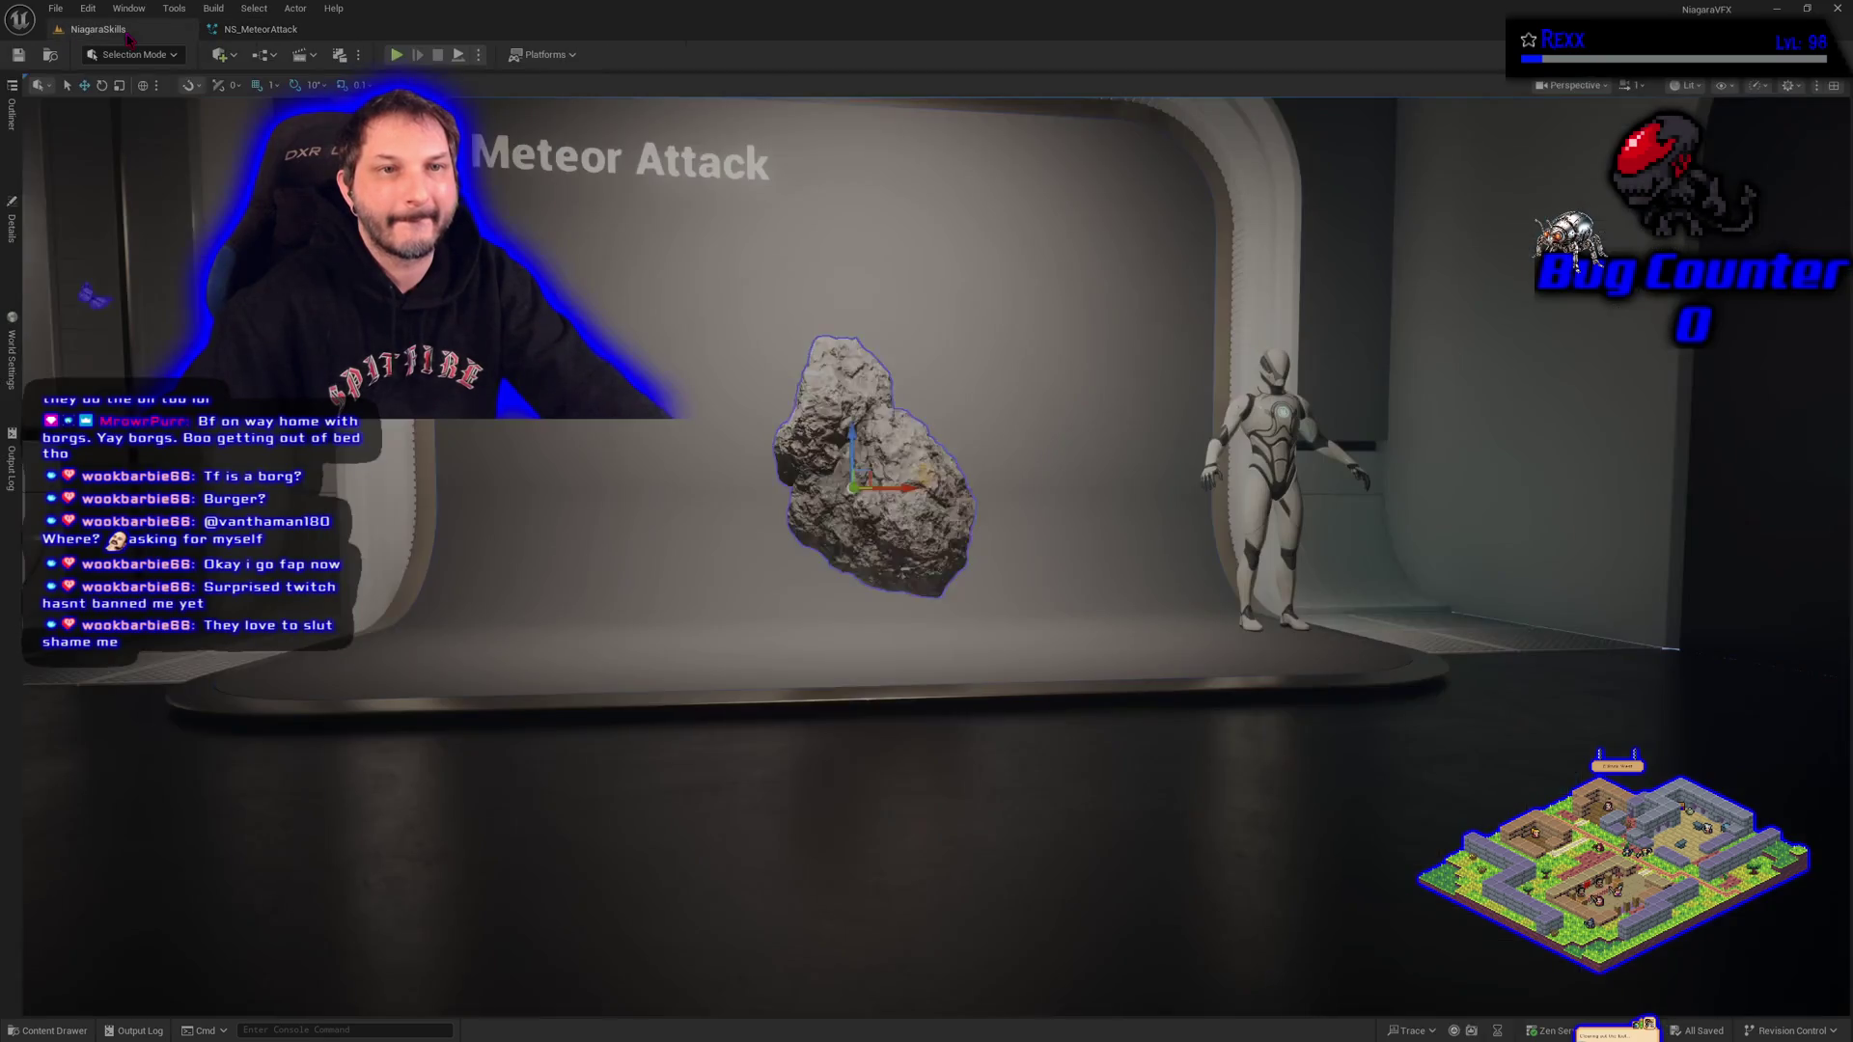
{"action": "scroll", "coordinate": [926, 521], "scroll_direction": "up", "scroll_amount": 3}
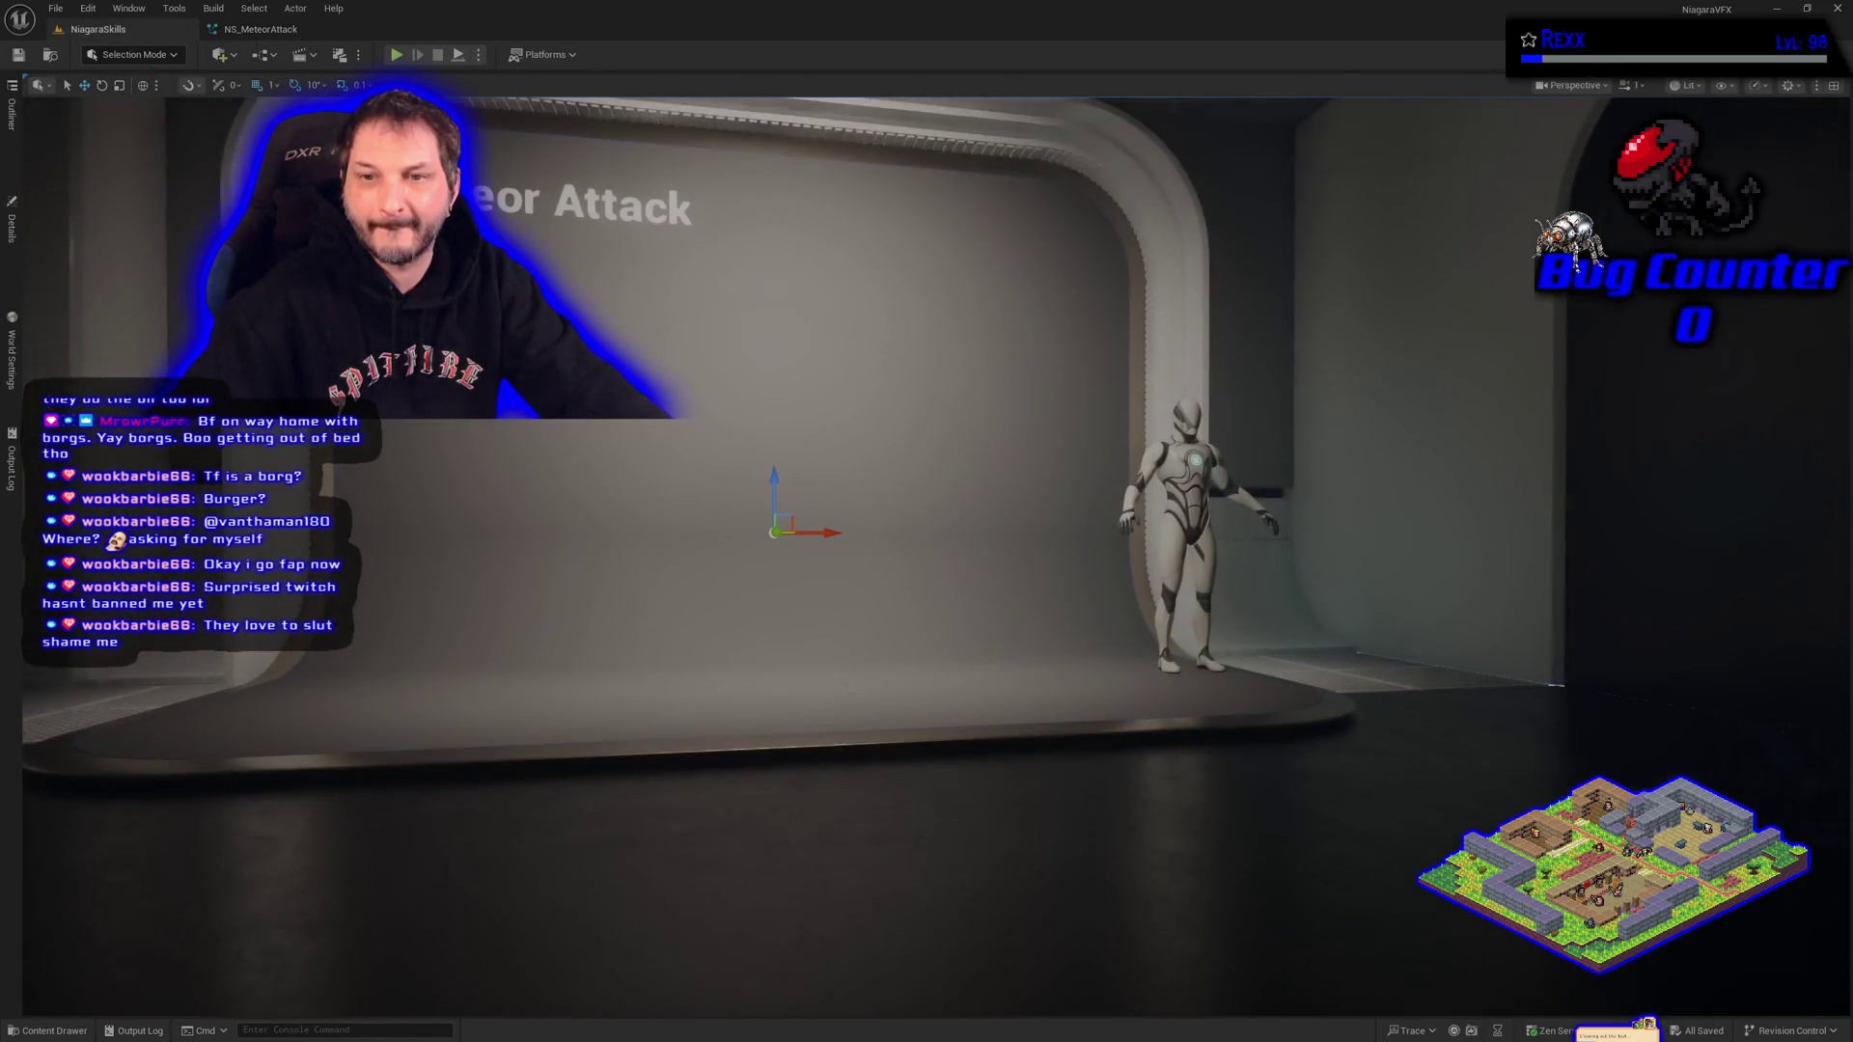
{"action": "key", "text": "f"}
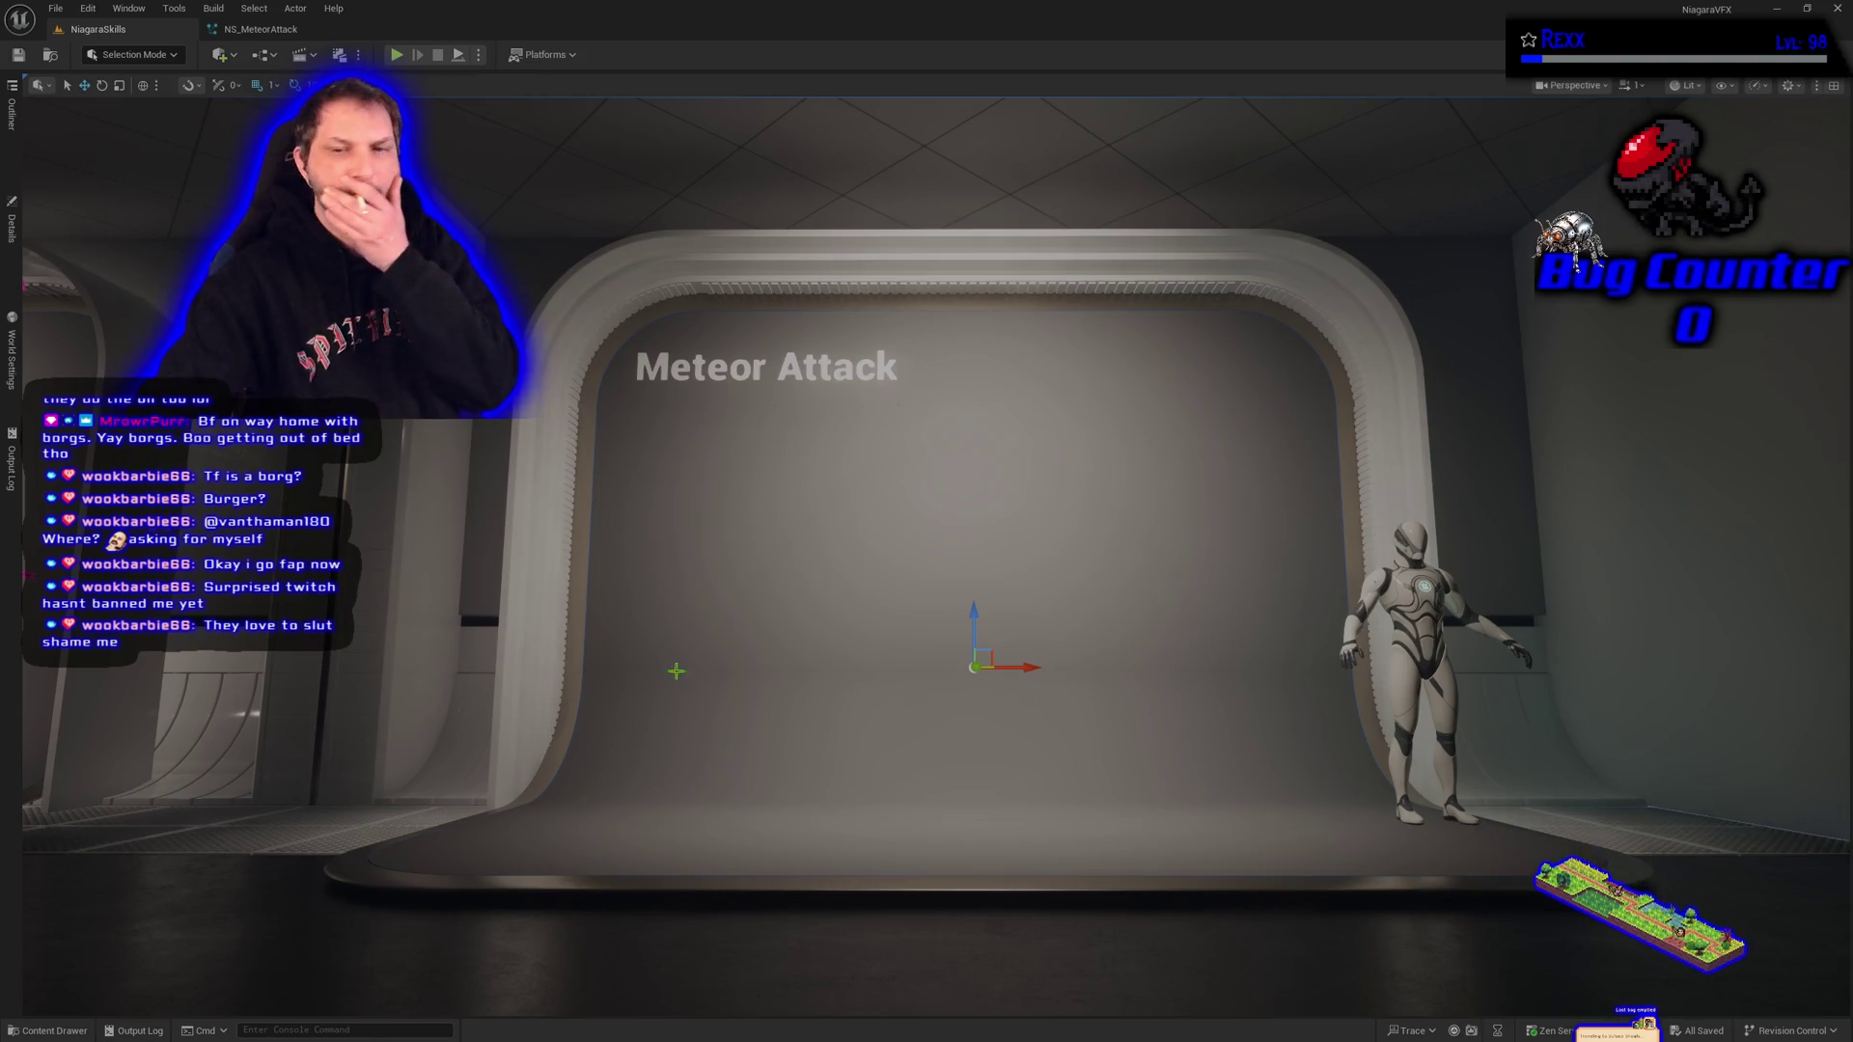
{"action": "mouse_move", "coordinate": [977, 616]}
{"action": "left_mouse_down"}
{"action": "mouse_move", "coordinate": [968, 717]}
{"action": "mouse_move", "coordinate": [963, 650]}
{"action": "left_mouse_up"}
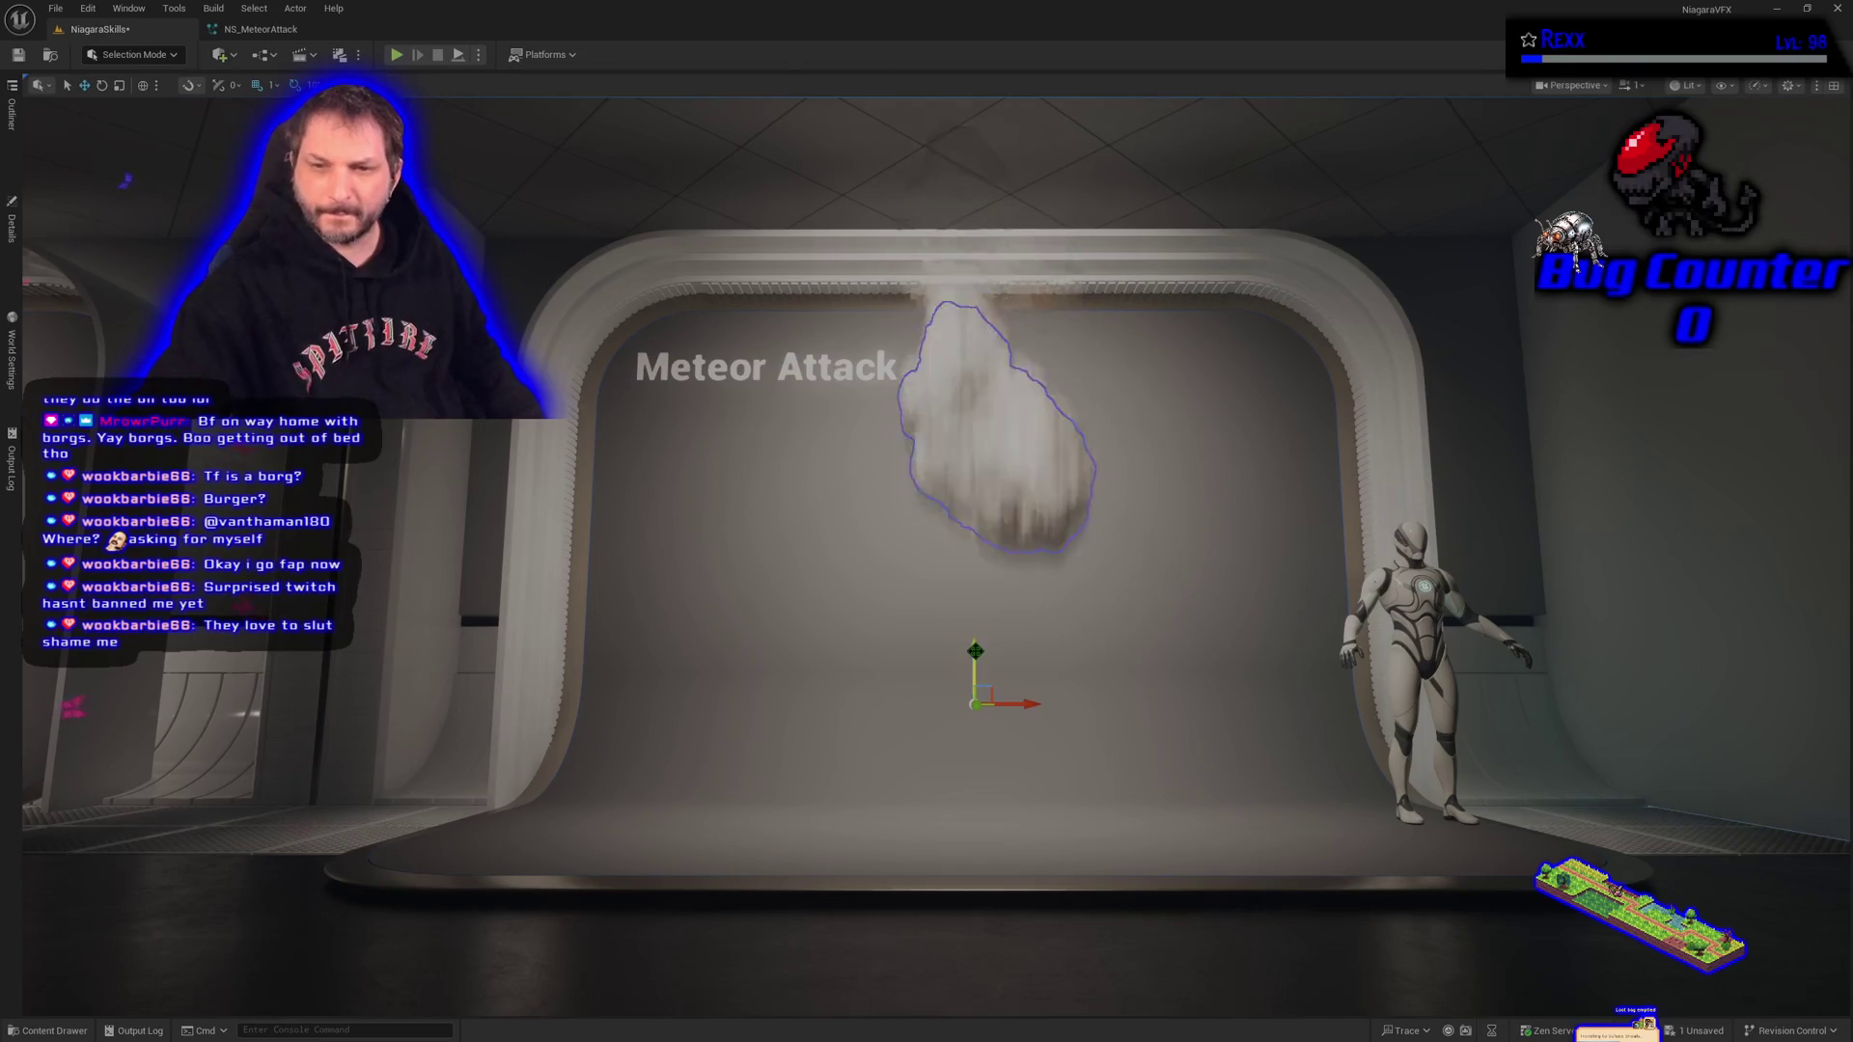
{"action": "left_click_drag", "start_coordinate": [977, 650], "coordinate": [981, 707]}
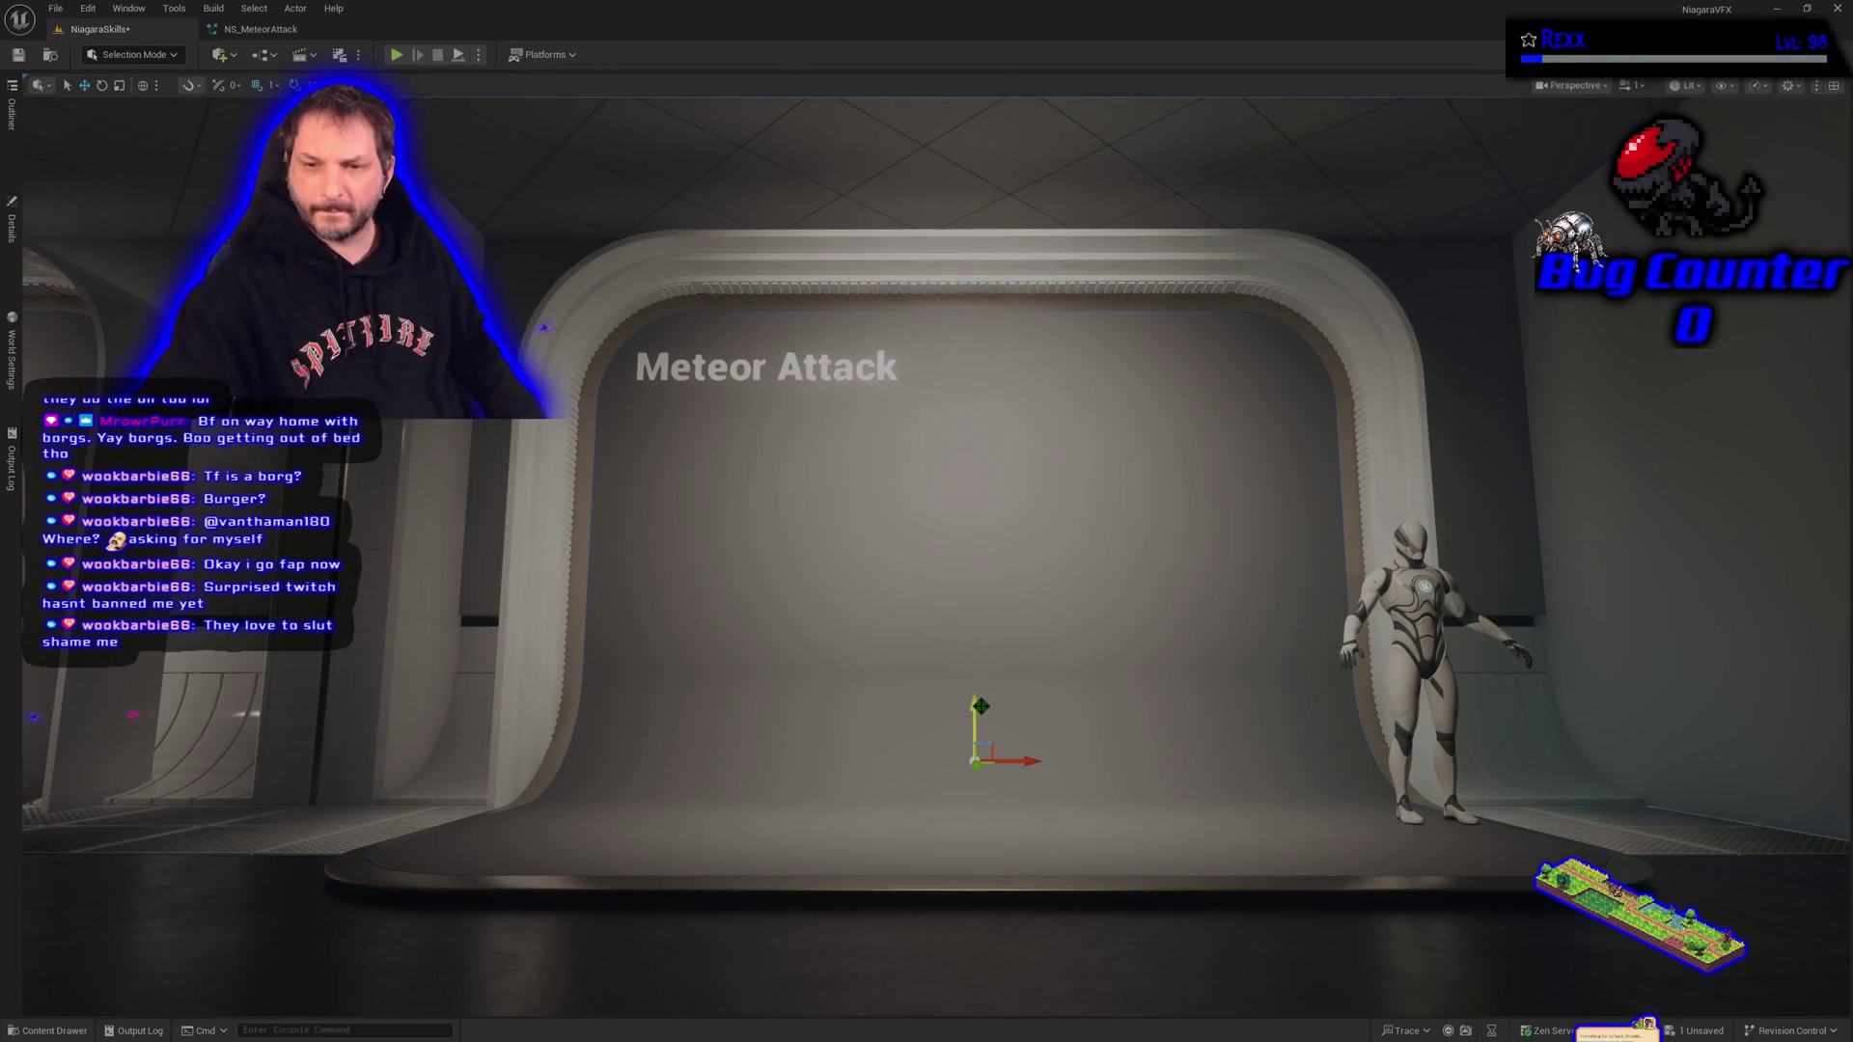
{"action": "left_click_drag", "start_coordinate": [981, 707], "coordinate": [984, 757]}
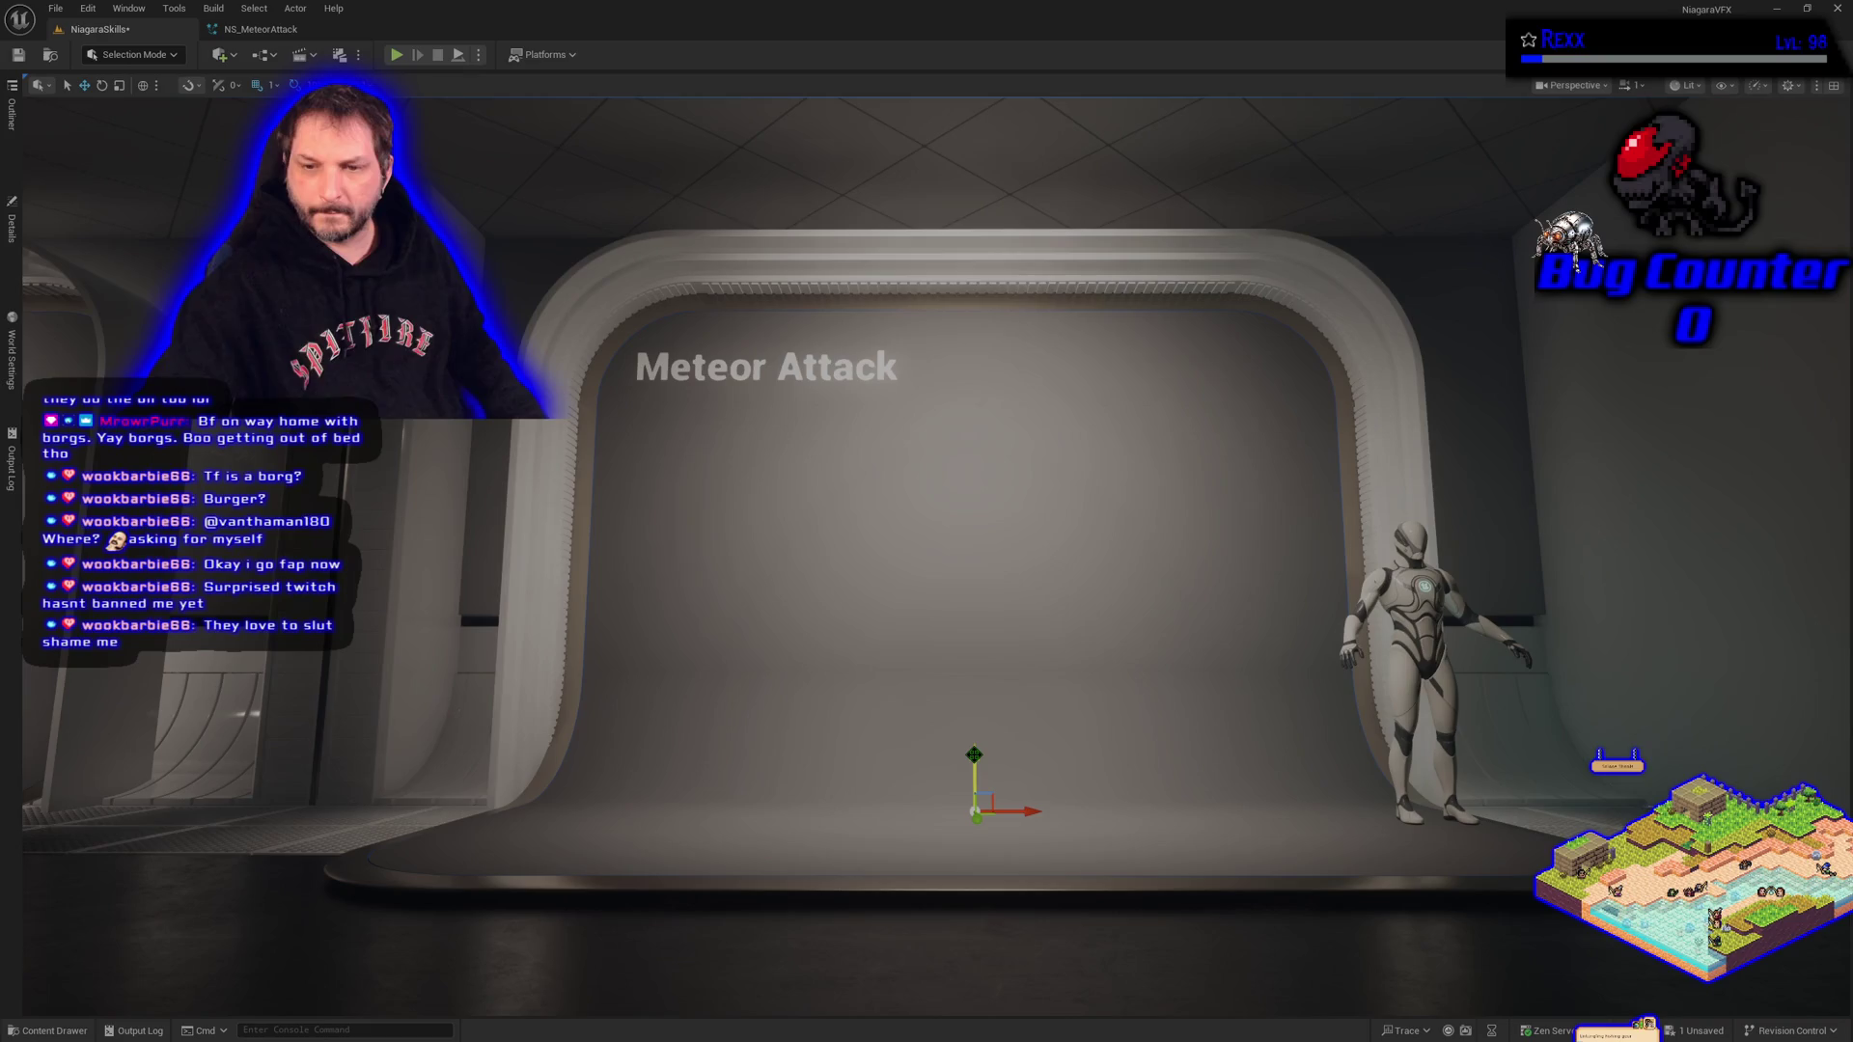
{"action": "left_click_drag", "start_coordinate": [974, 754], "coordinate": [973, 730]}
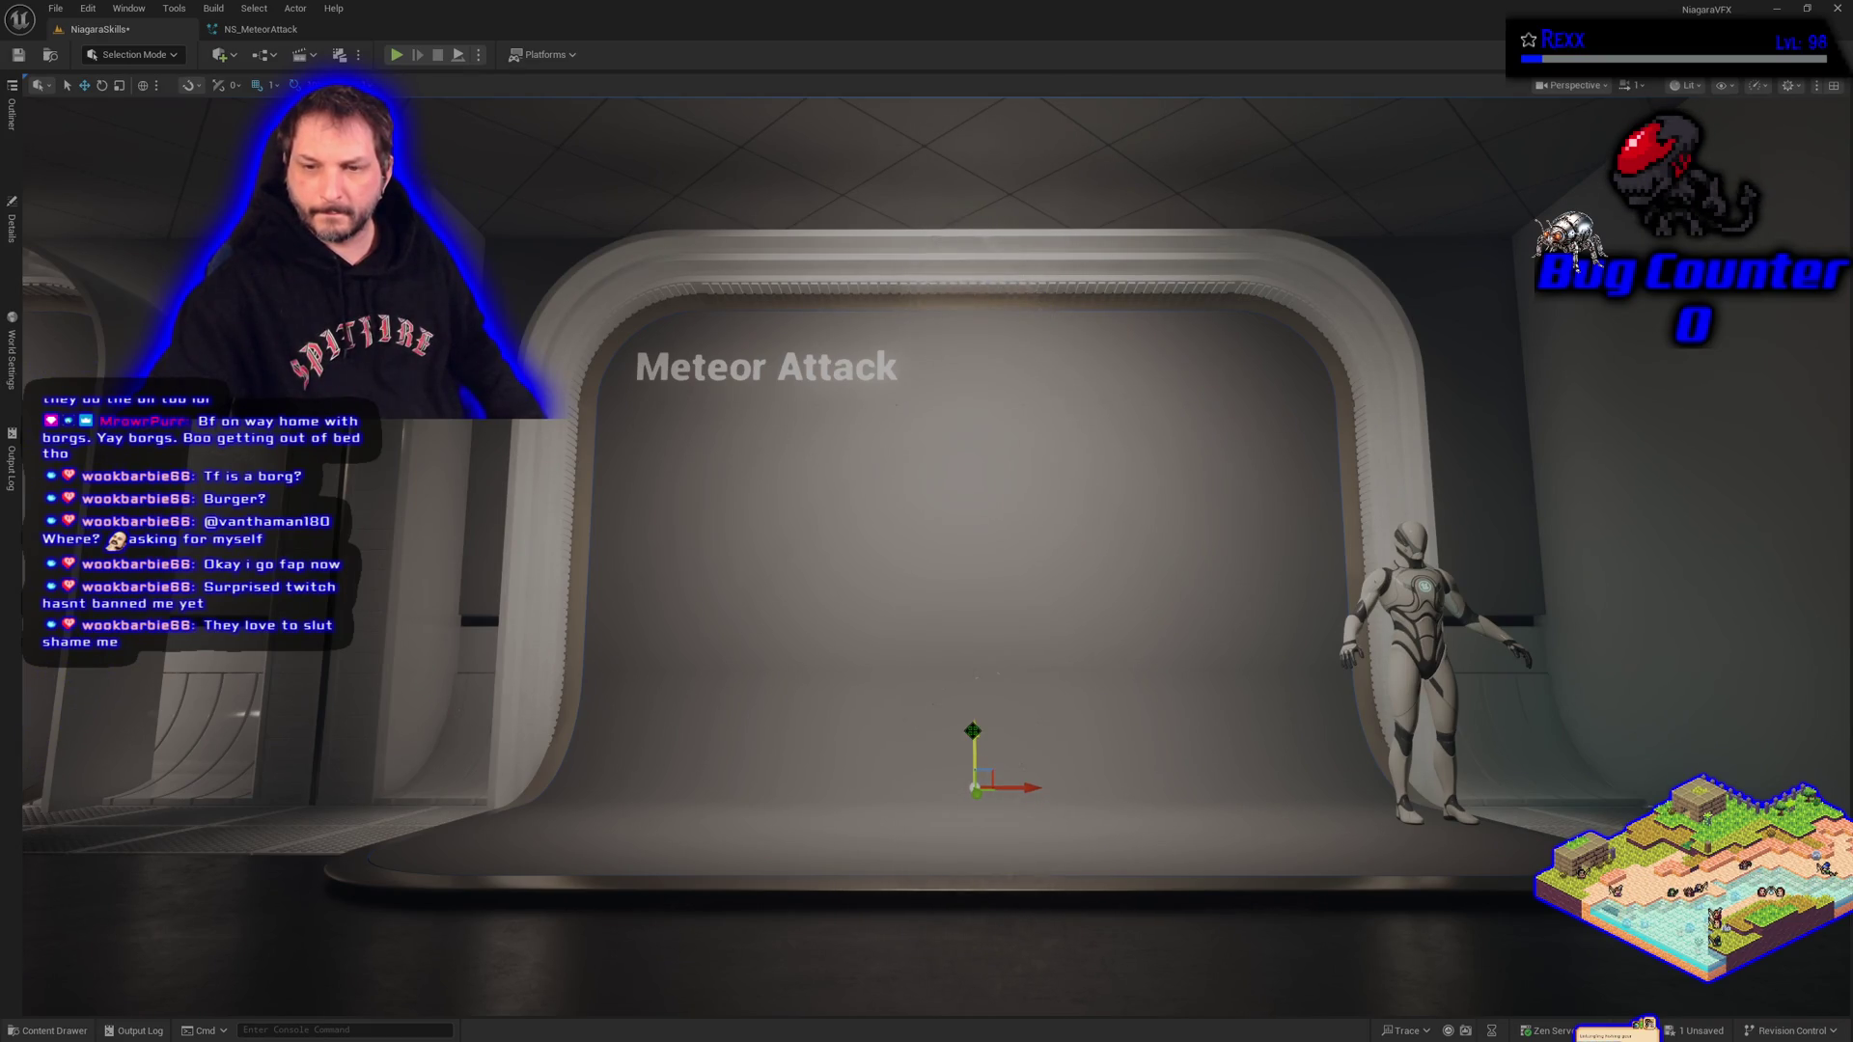
{"action": "left_click_drag", "start_coordinate": [972, 699], "coordinate": [973, 642]}
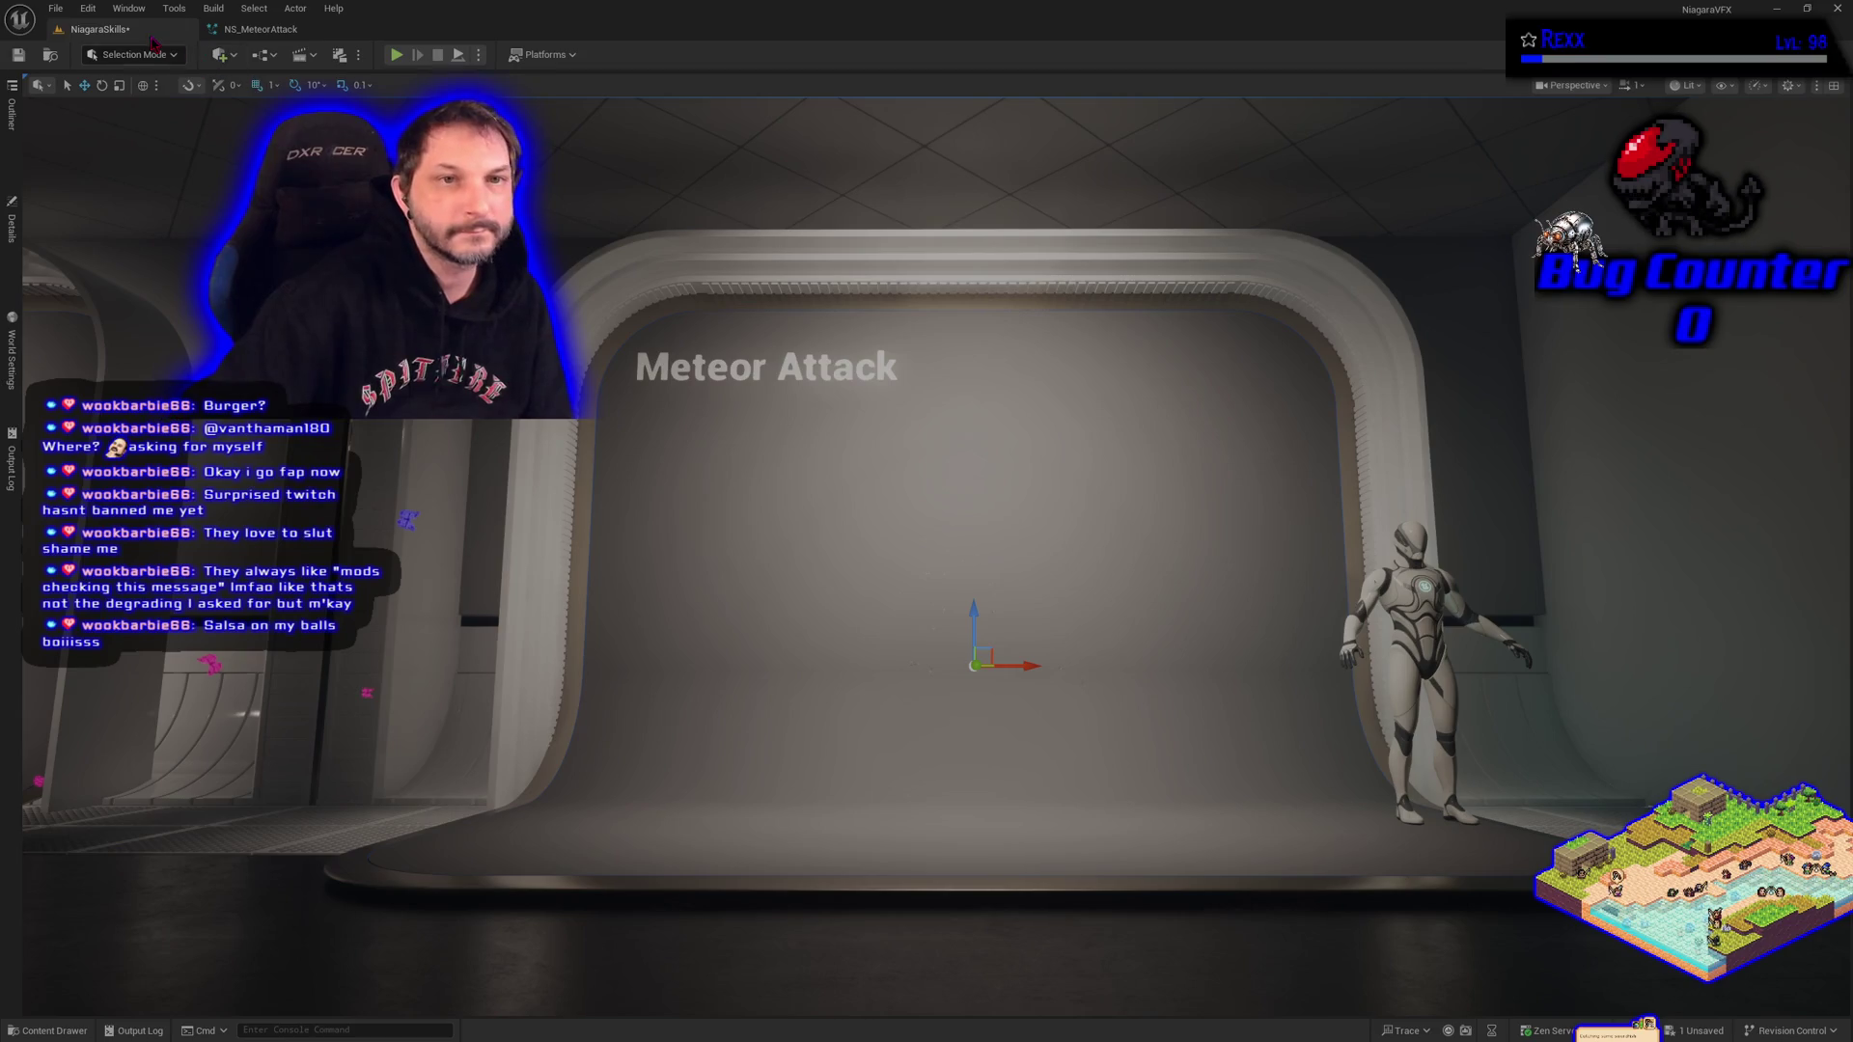
Nudge the meteor system slightly lower, deselect it, and return to NS_MeteorAttack.
{"action": "left_click_drag", "start_coordinate": [973, 608], "coordinate": [975, 641]}
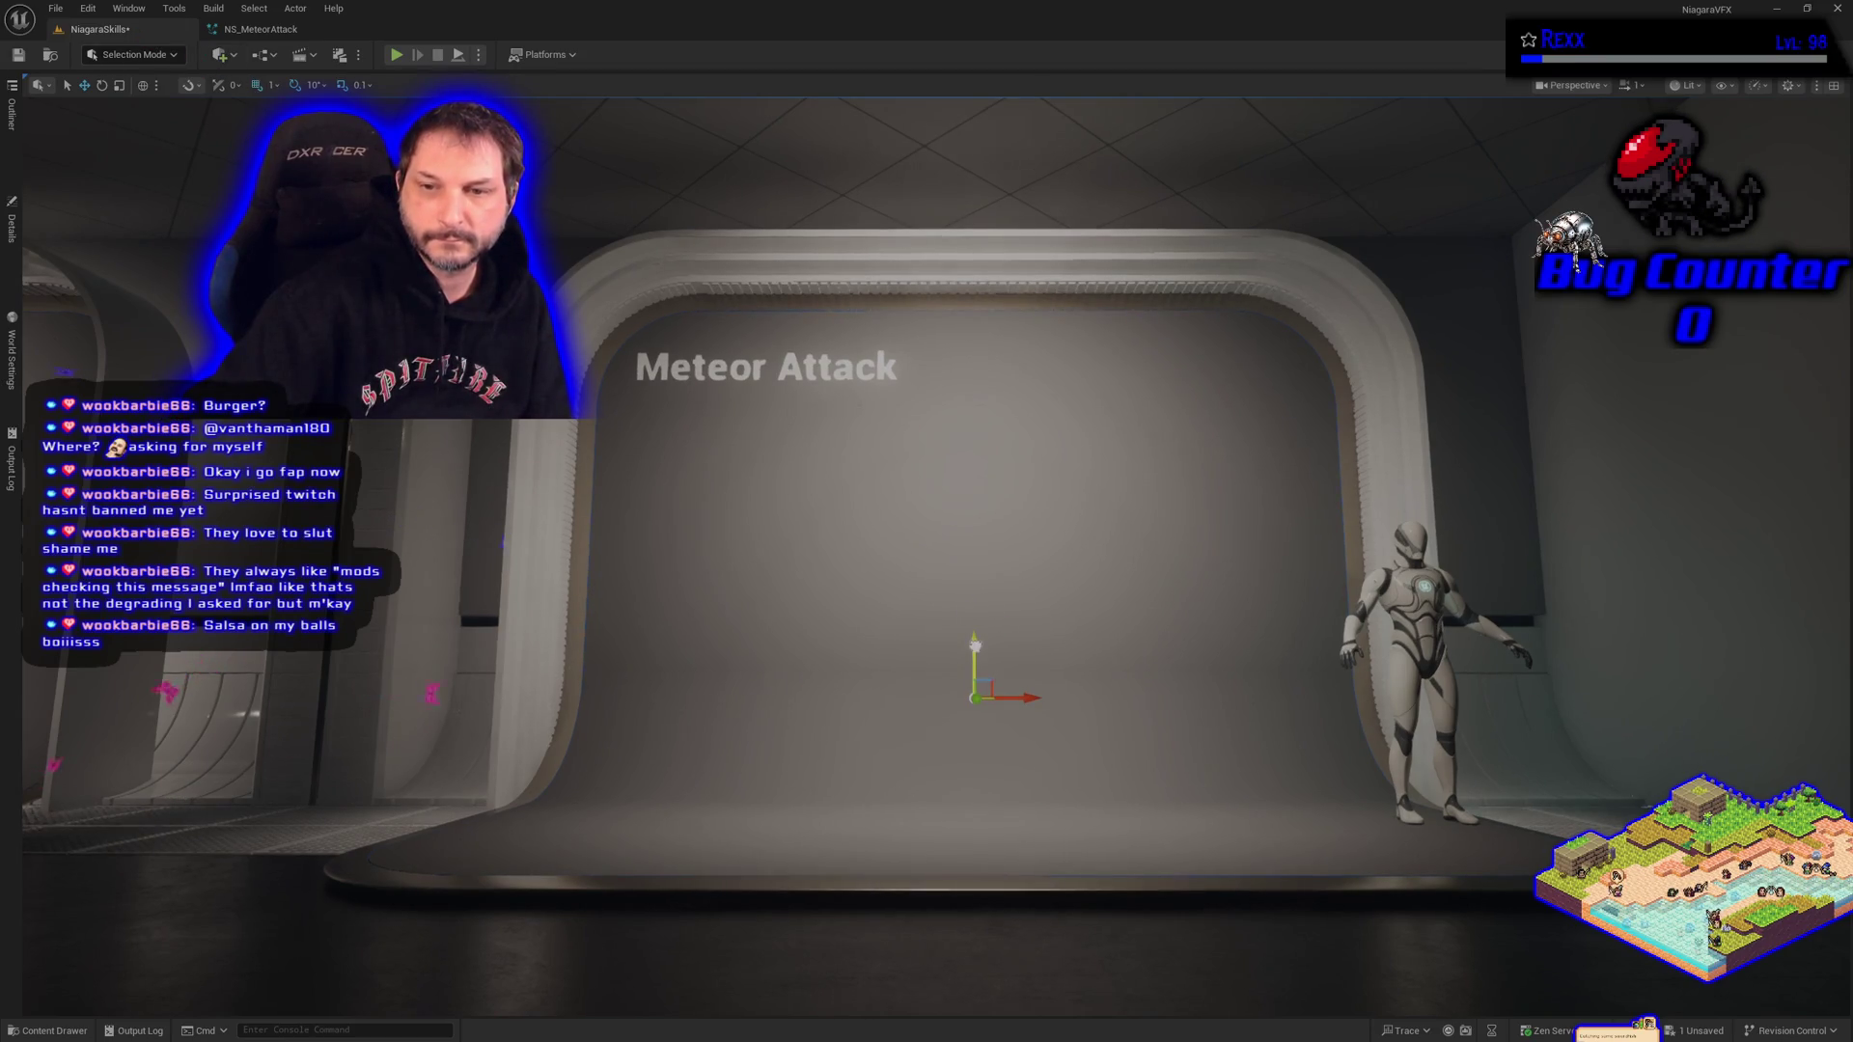
{"action": "key", "text": "Escape"}
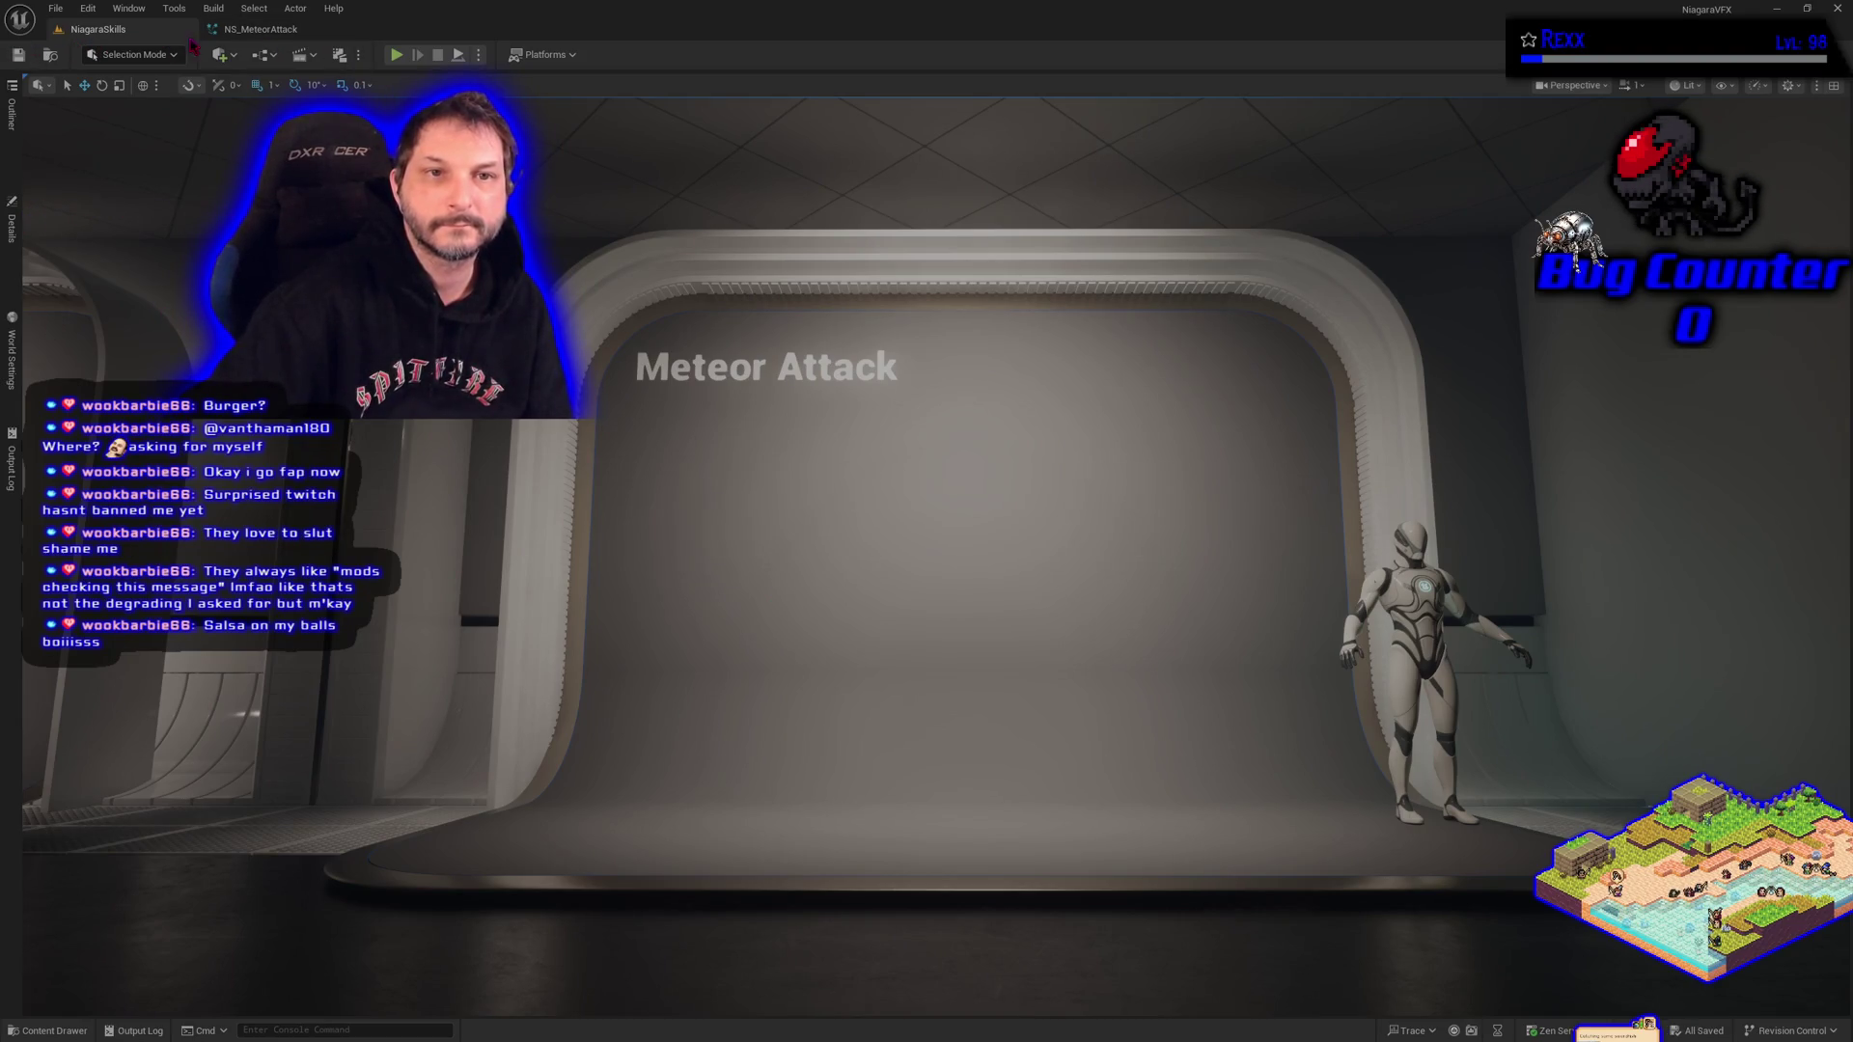
{"action": "left_click", "coordinate": [261, 29]}
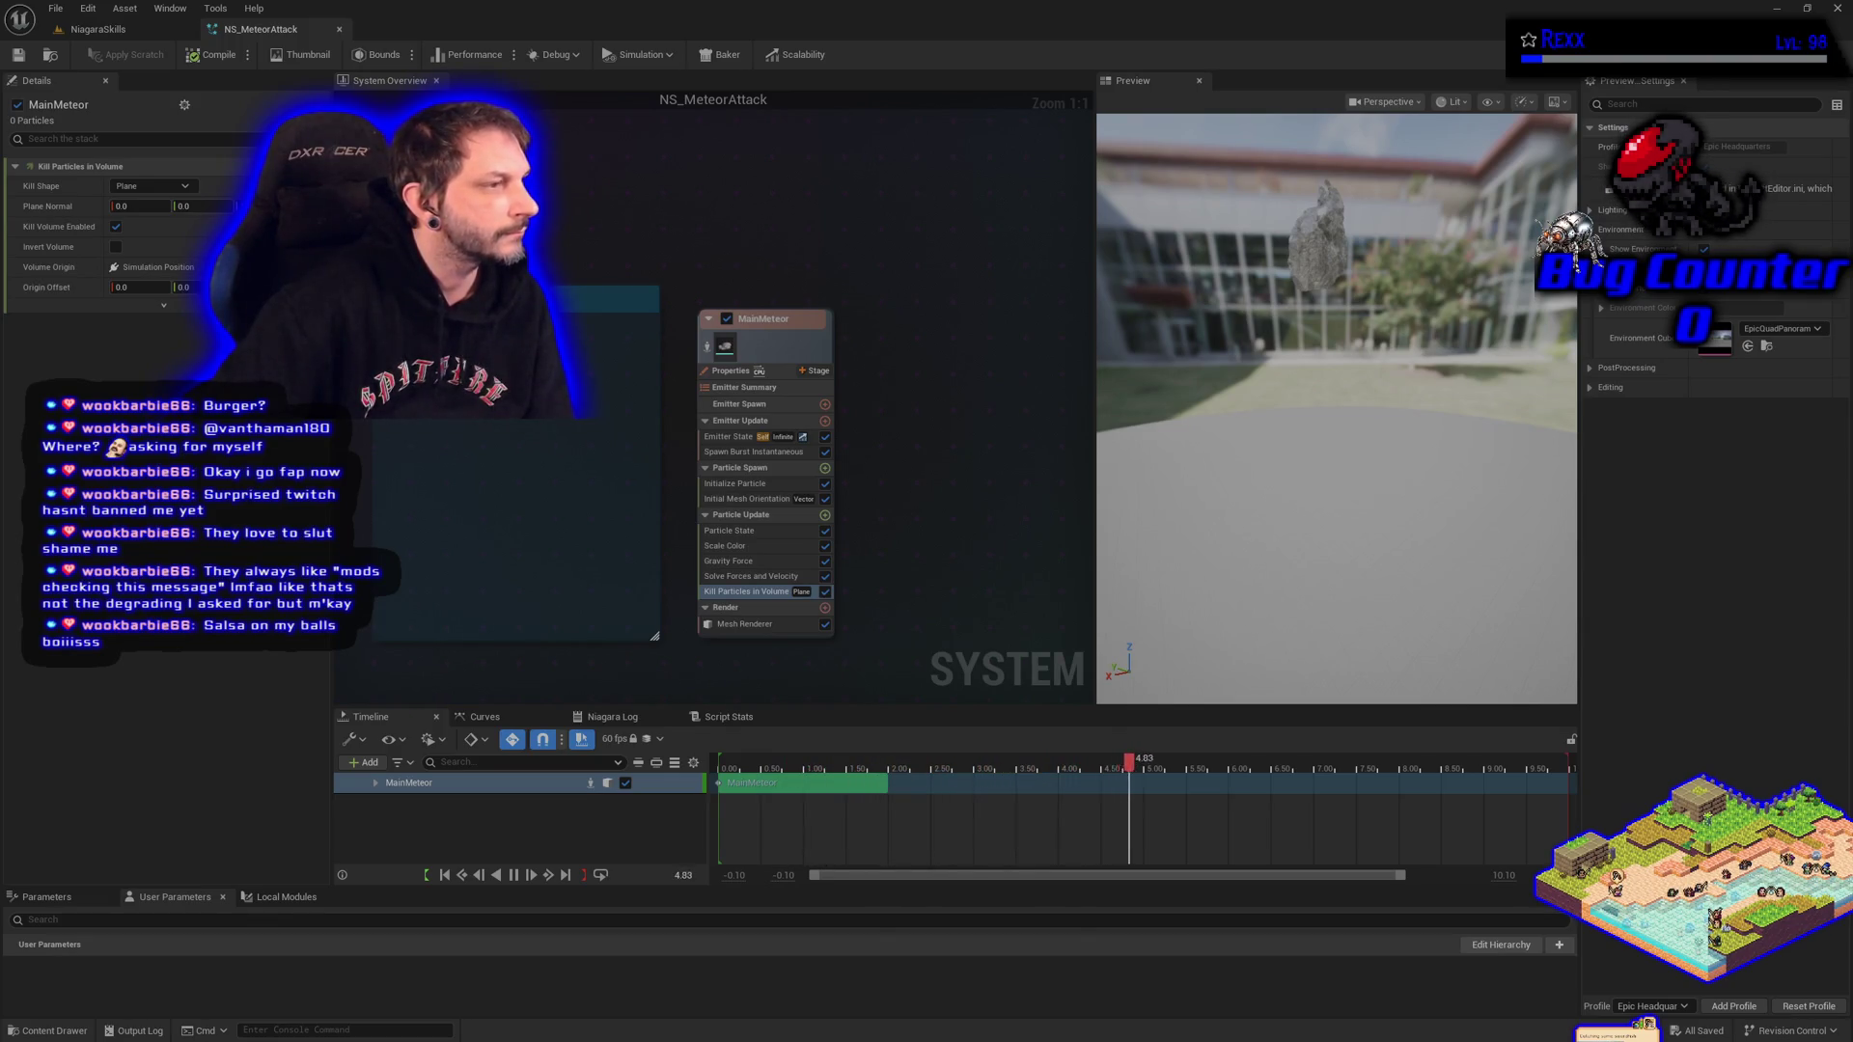
Set MainMeteor's Loop Behavior to Once, save, and open the rock mesh from the Mesh Renderer.
{"action": "left_click", "coordinate": [730, 436]}
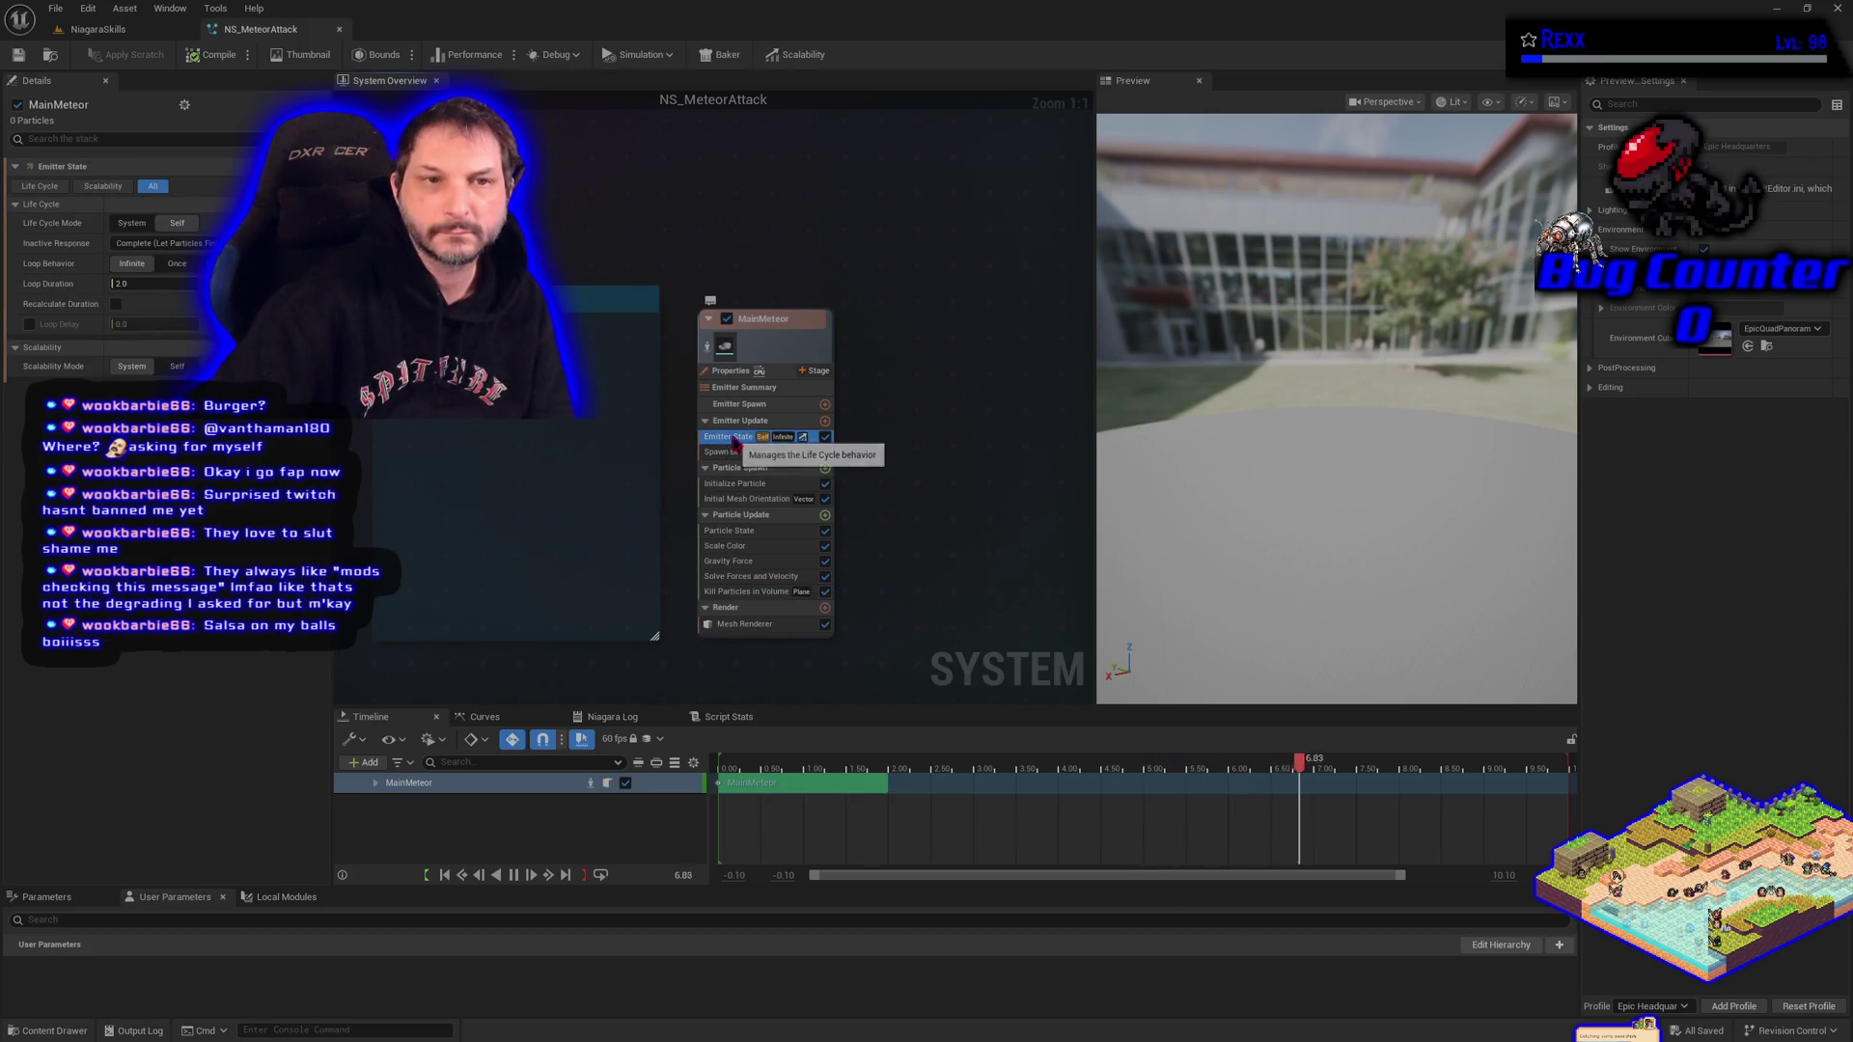
{"action": "left_click", "coordinate": [176, 263]}
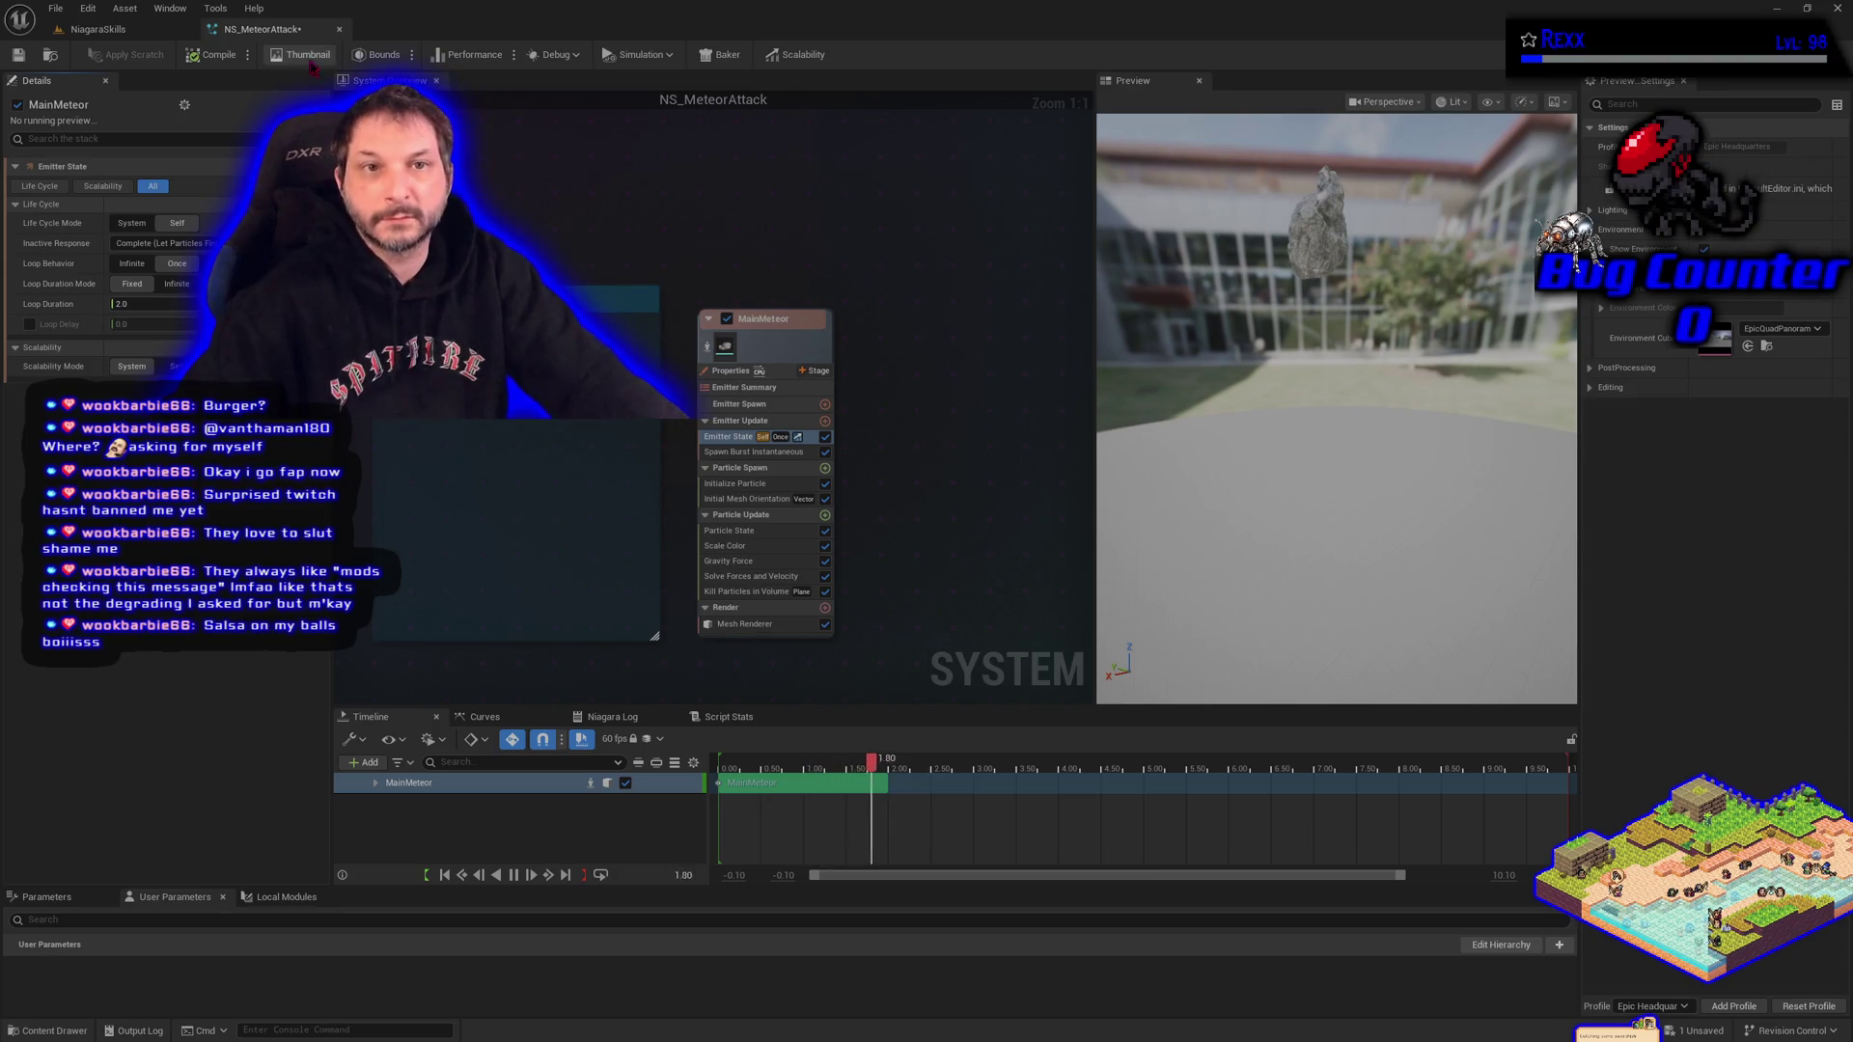
{"action": "left_click", "coordinate": [19, 55]}
{"action": "left_click", "coordinate": [744, 623]}
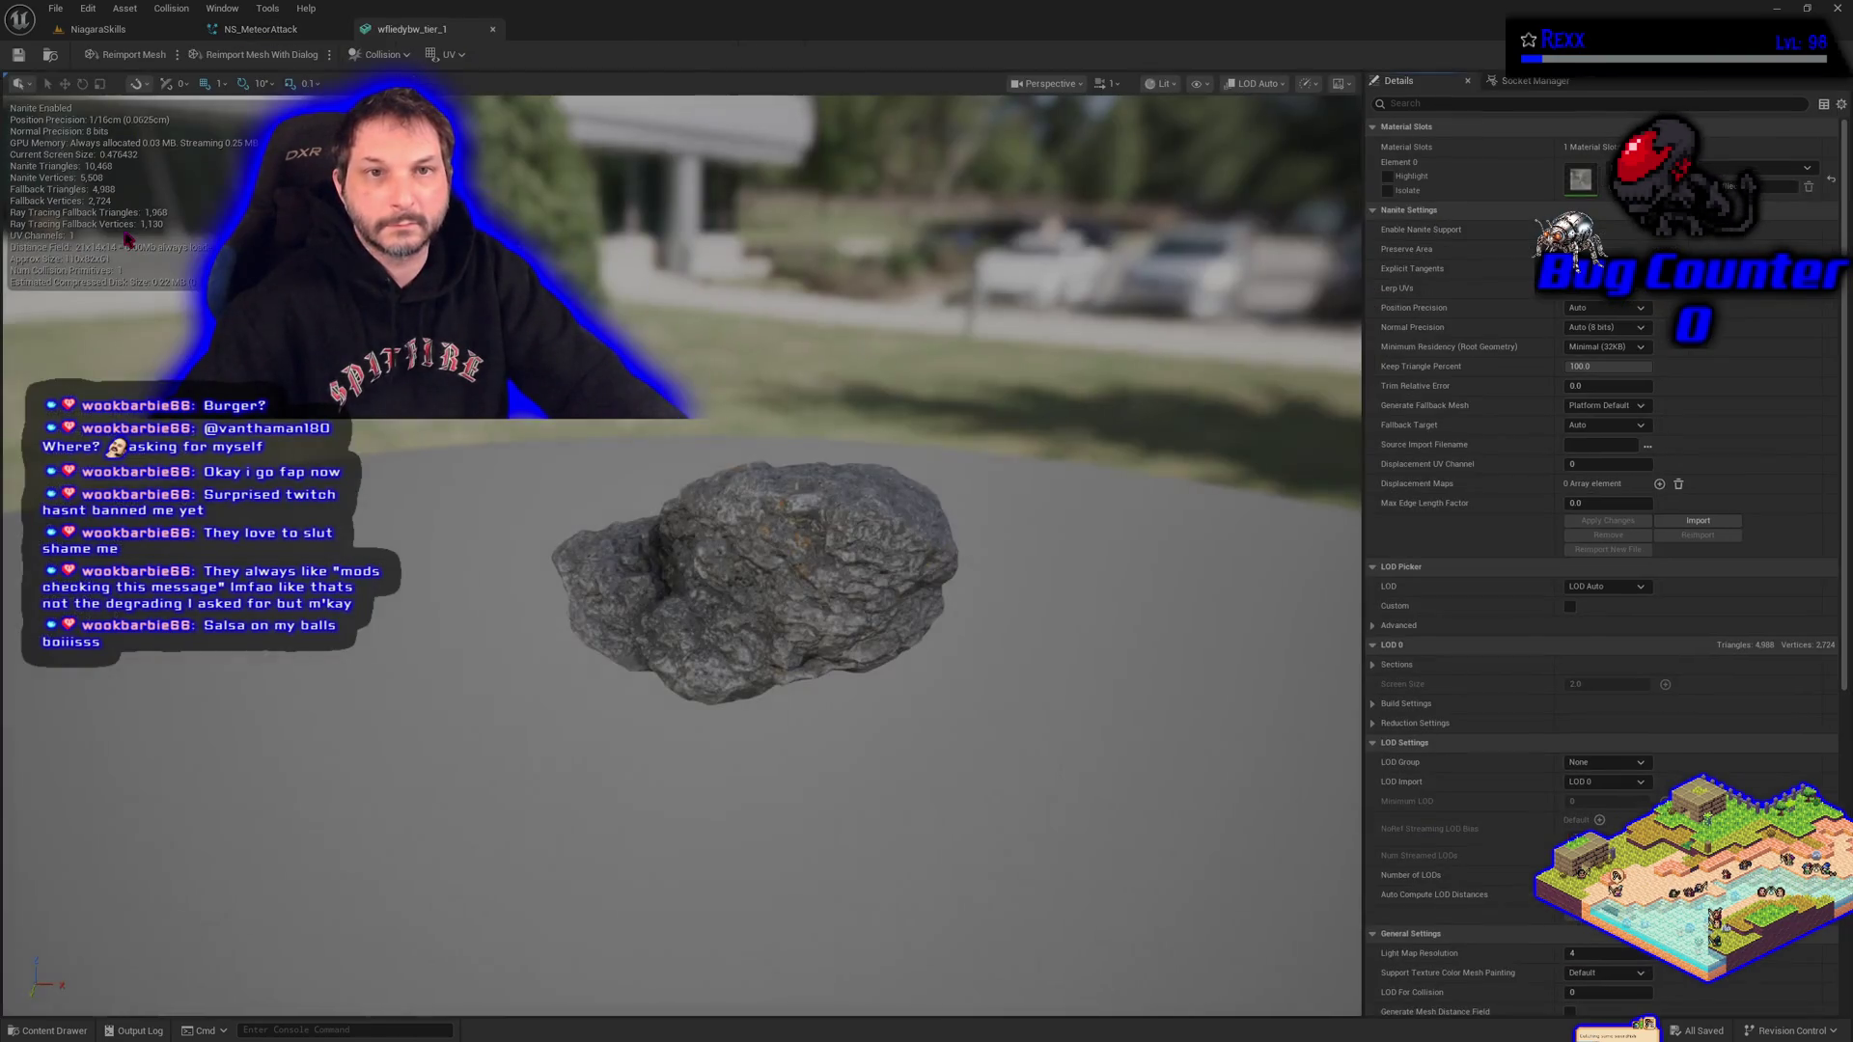
{"action": "double_click", "coordinate": [126, 234]}
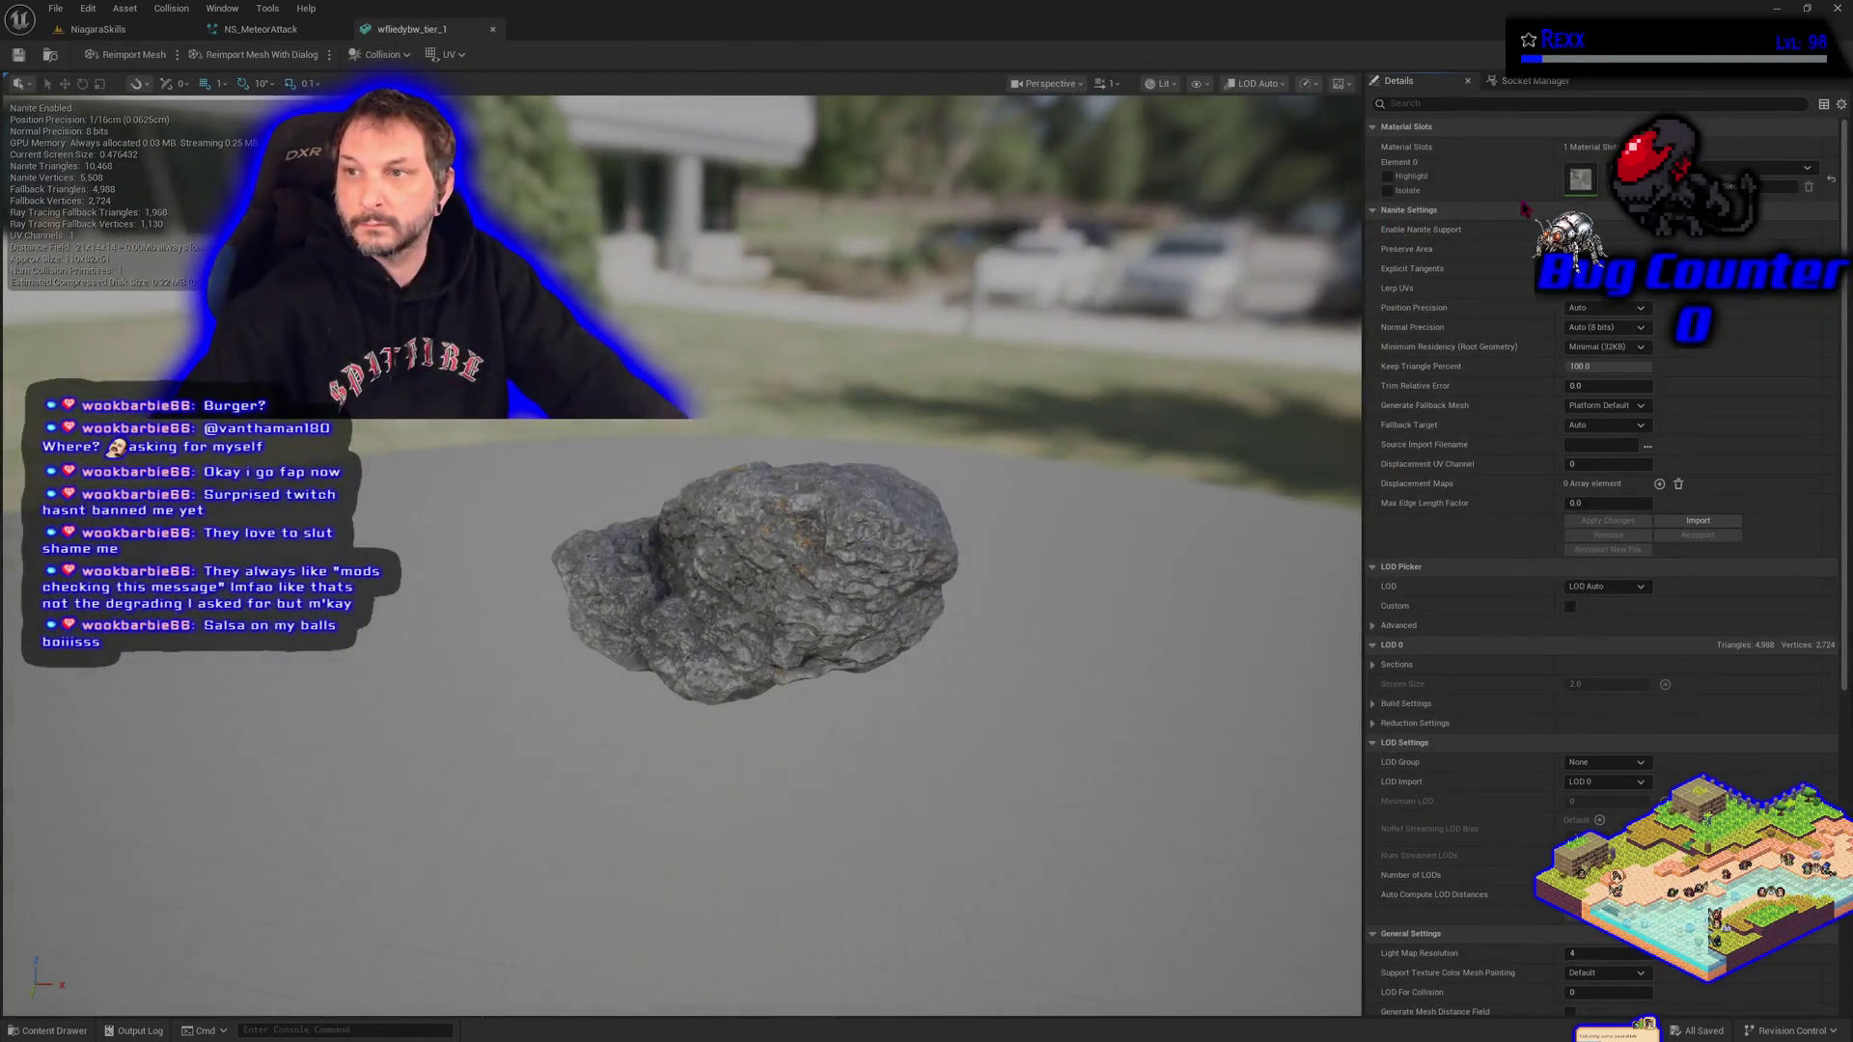
Darken MI_wfliedybw by overriding its Brightness to 0.2, then save the material instance.
{"action": "double_click", "coordinate": [1574, 178]}
{"action": "left_click_drag", "start_coordinate": [1319, 372], "coordinate": [1226, 378]}
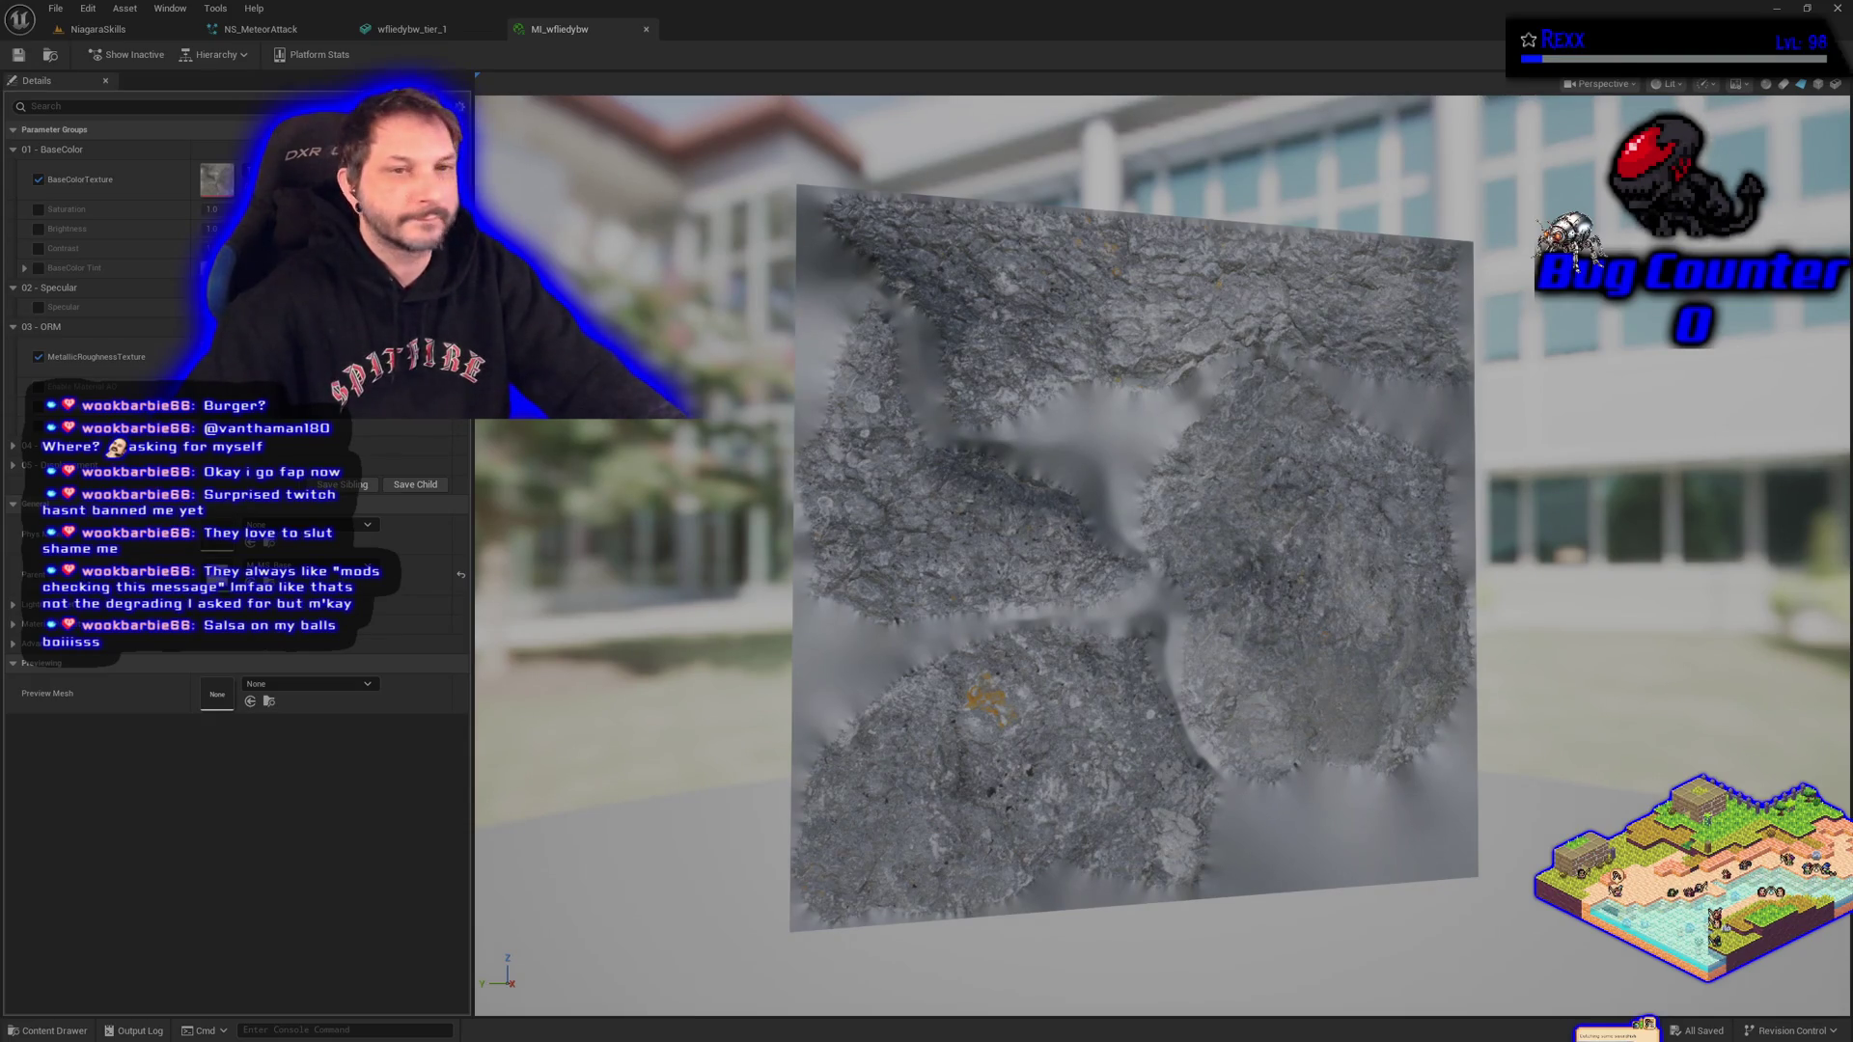
{"action": "left_click", "coordinate": [38, 229]}
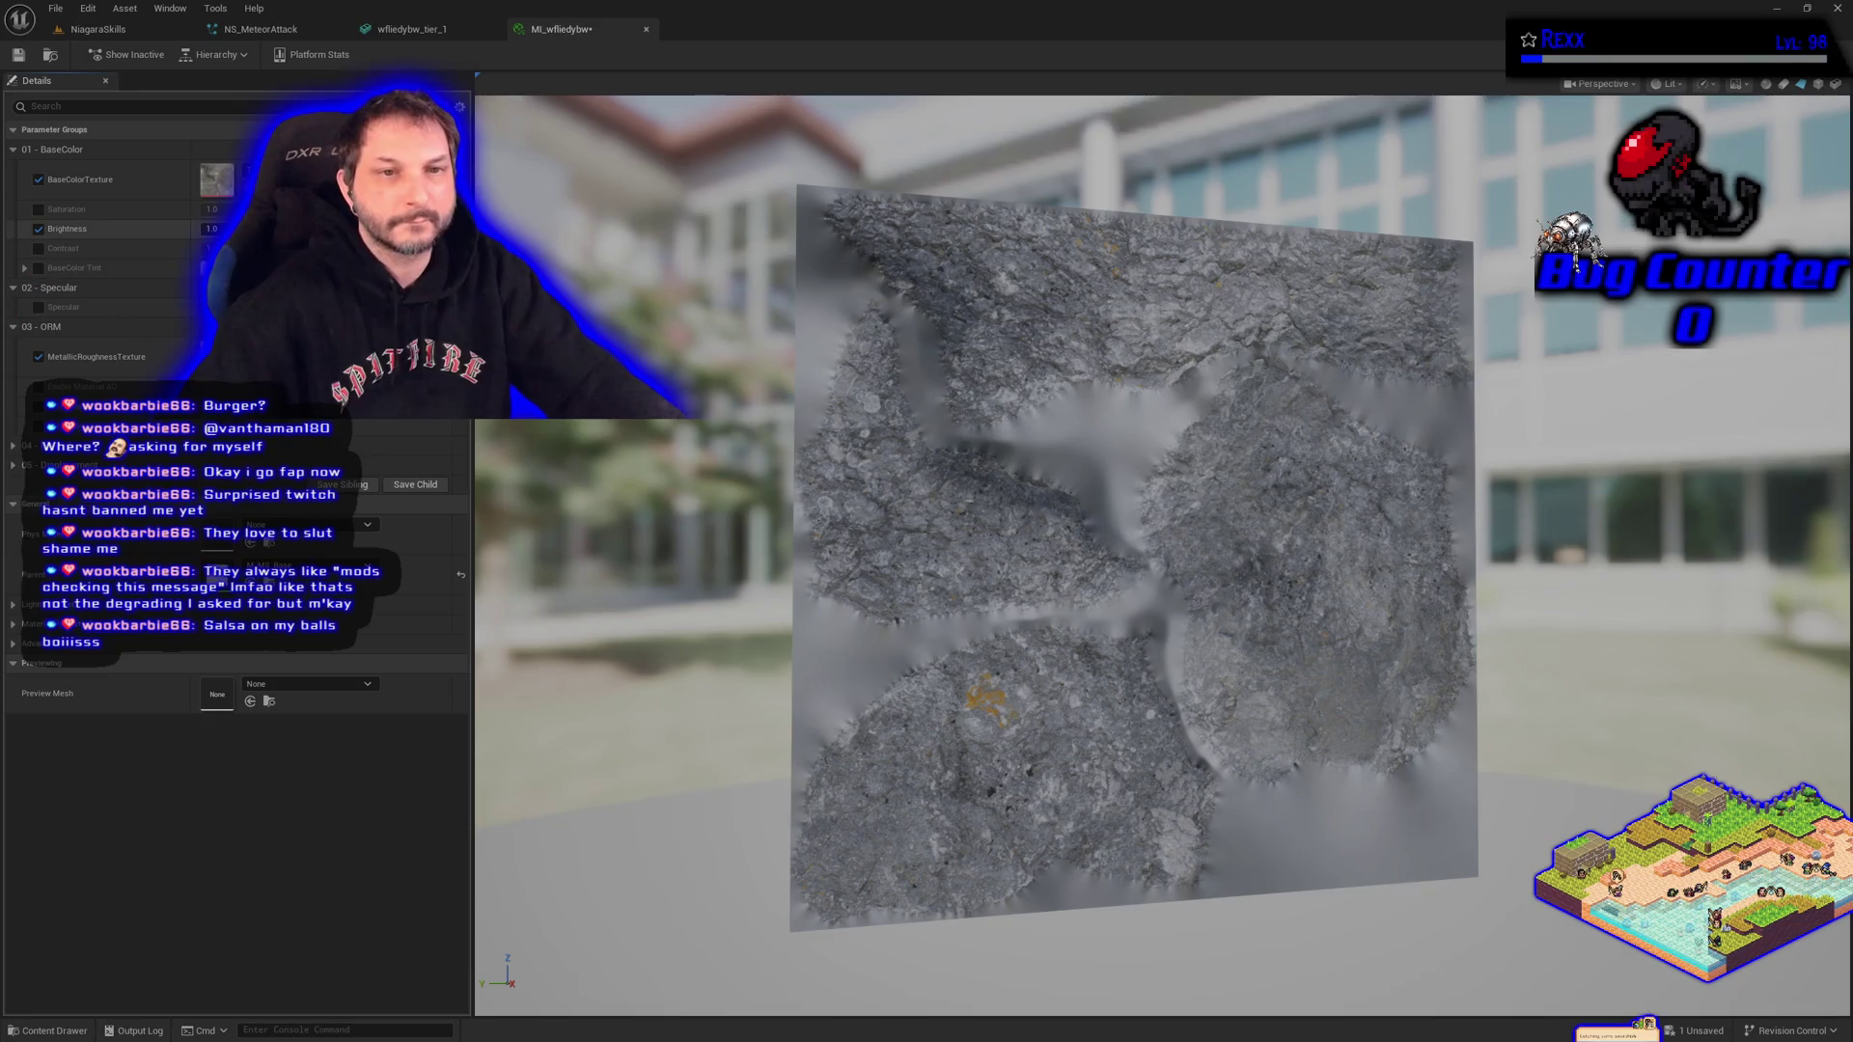
{"action": "left_click", "coordinate": [211, 229]}
{"action": "type", "text": "0.2"}
{"action": "key", "text": "Return"}
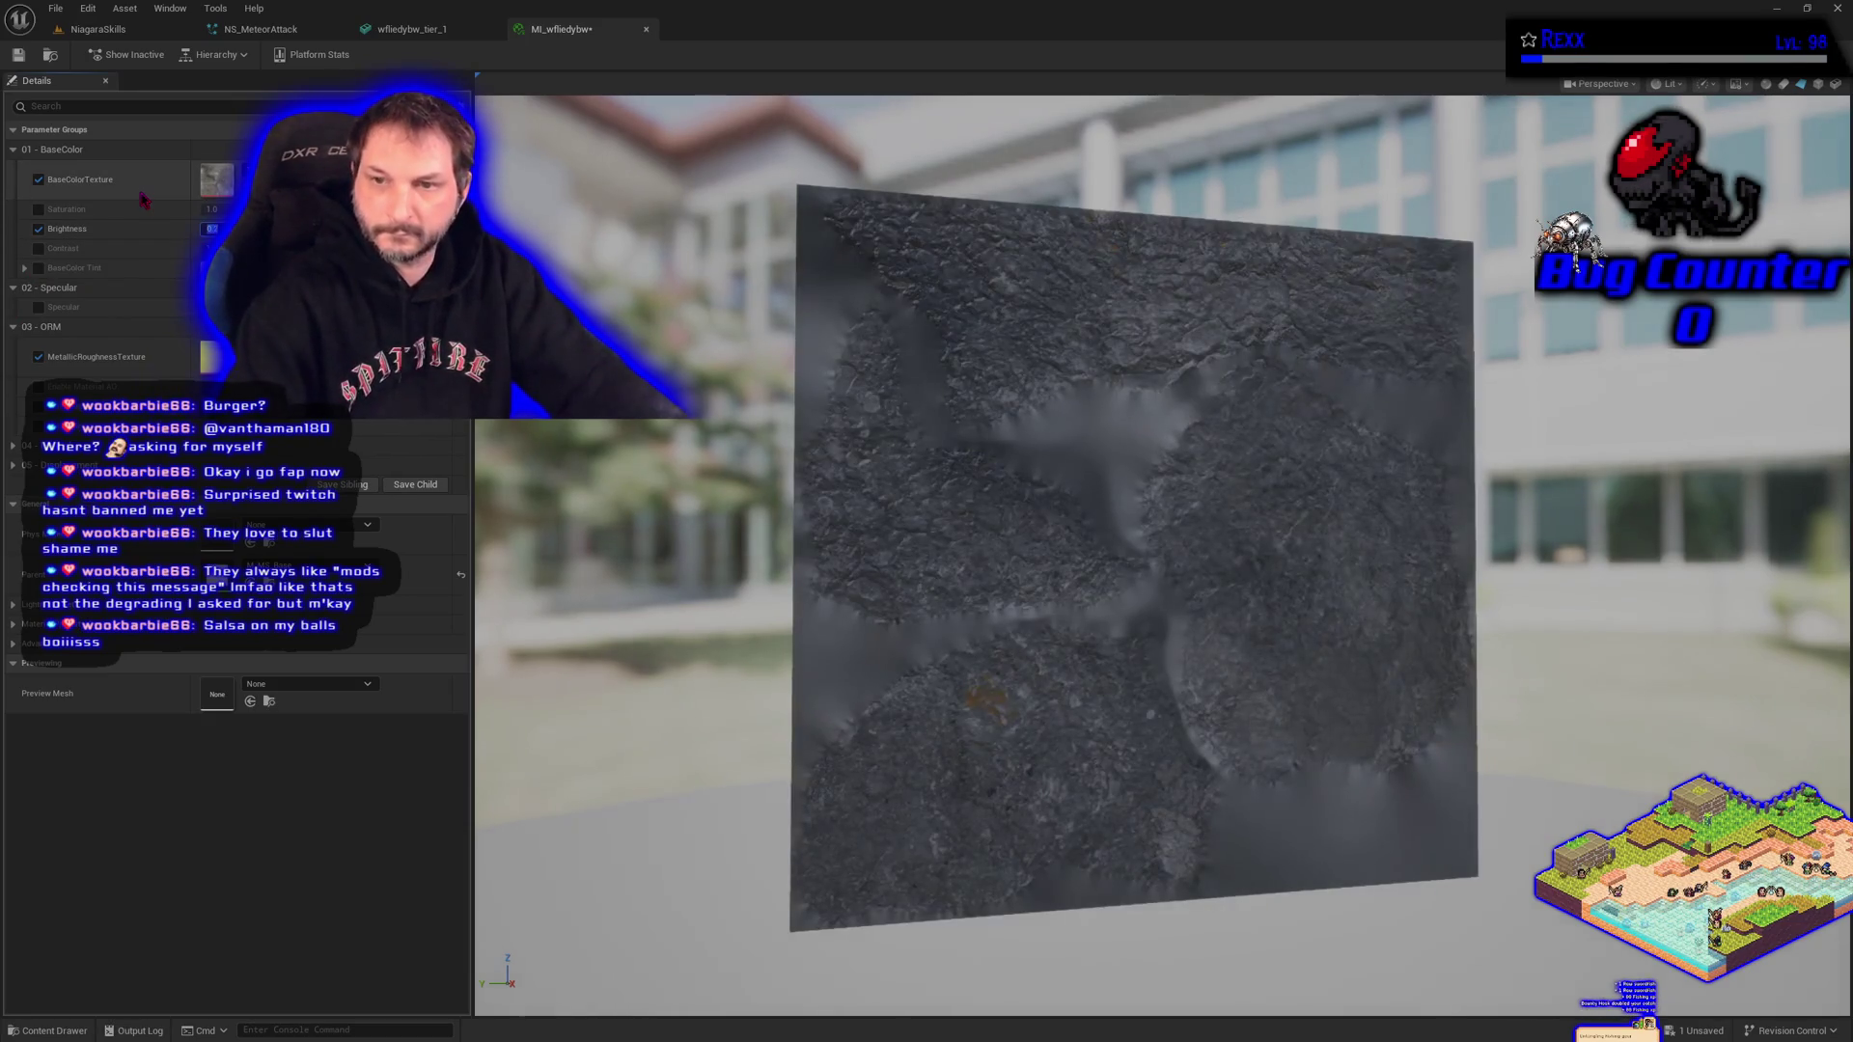
{"action": "left_click", "coordinate": [19, 56]}
{"action": "left_click", "coordinate": [259, 29]}
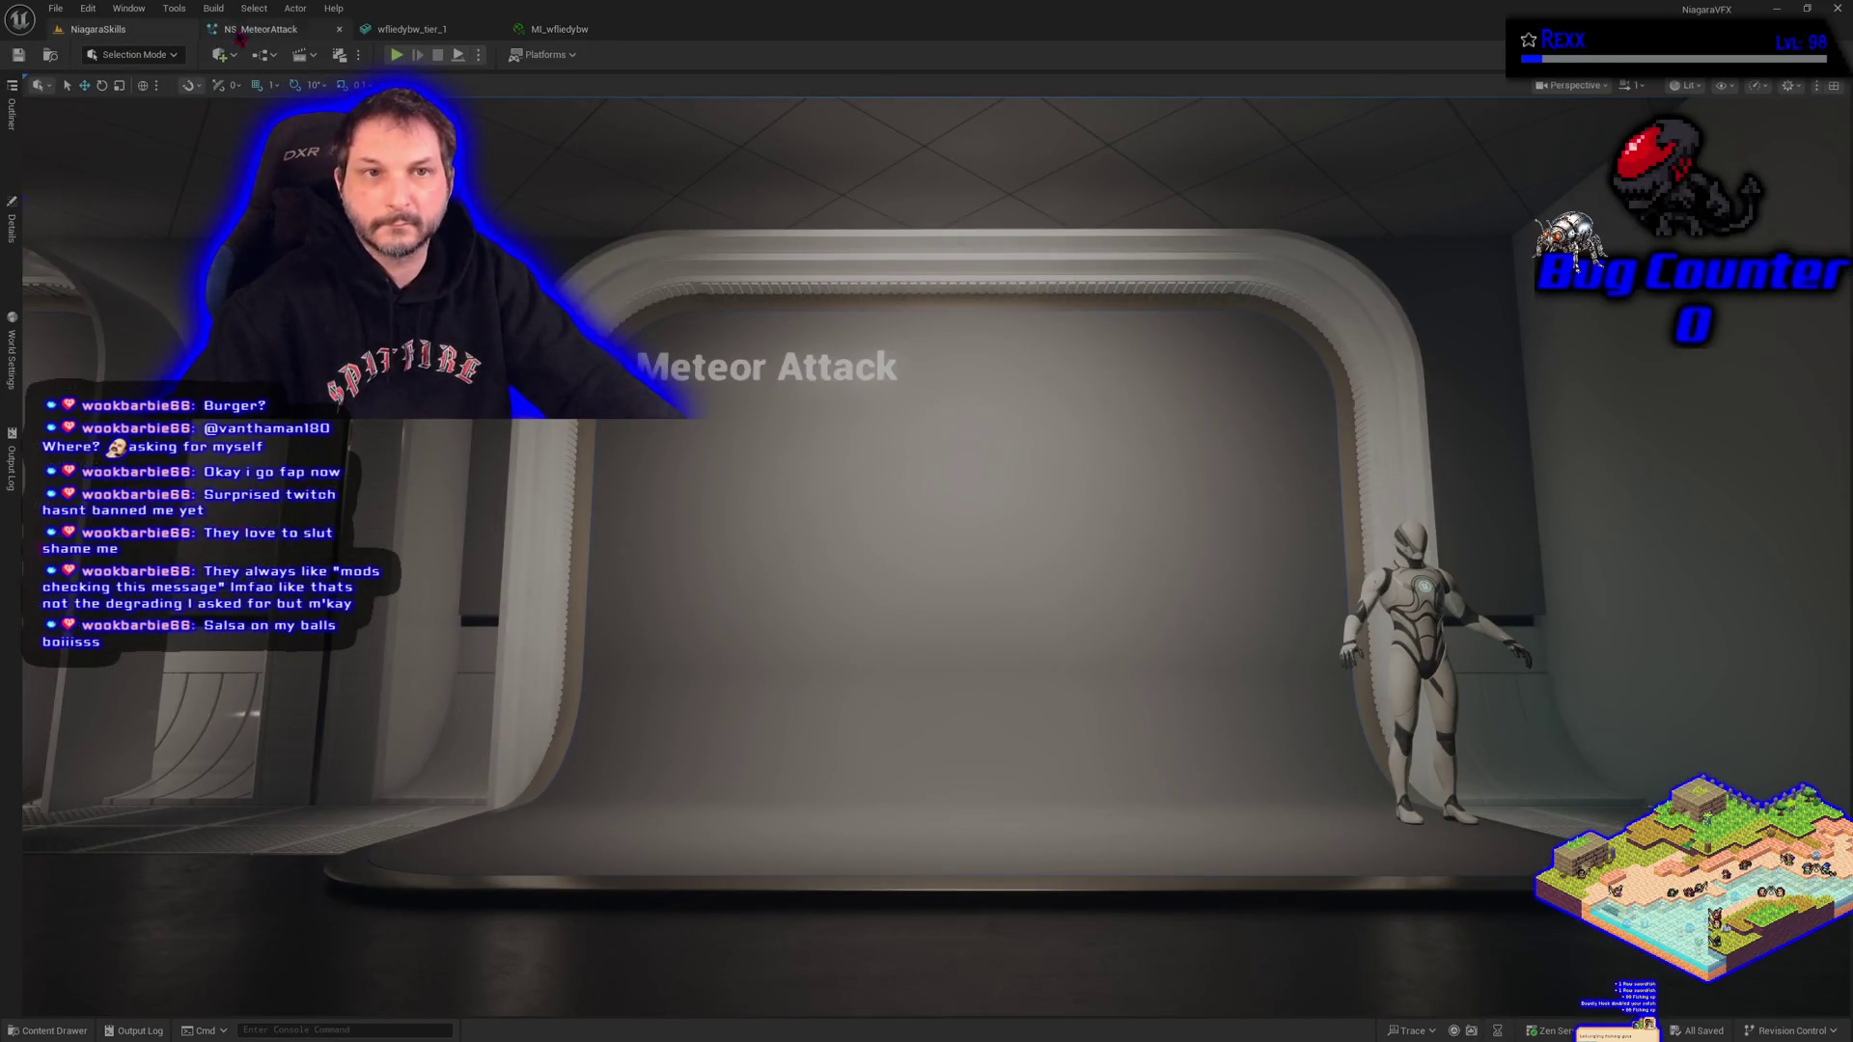
Try a black colour in MainMeteor's Initialize Particle, then cancel so the colour stays white.
{"action": "left_click", "coordinate": [245, 32]}
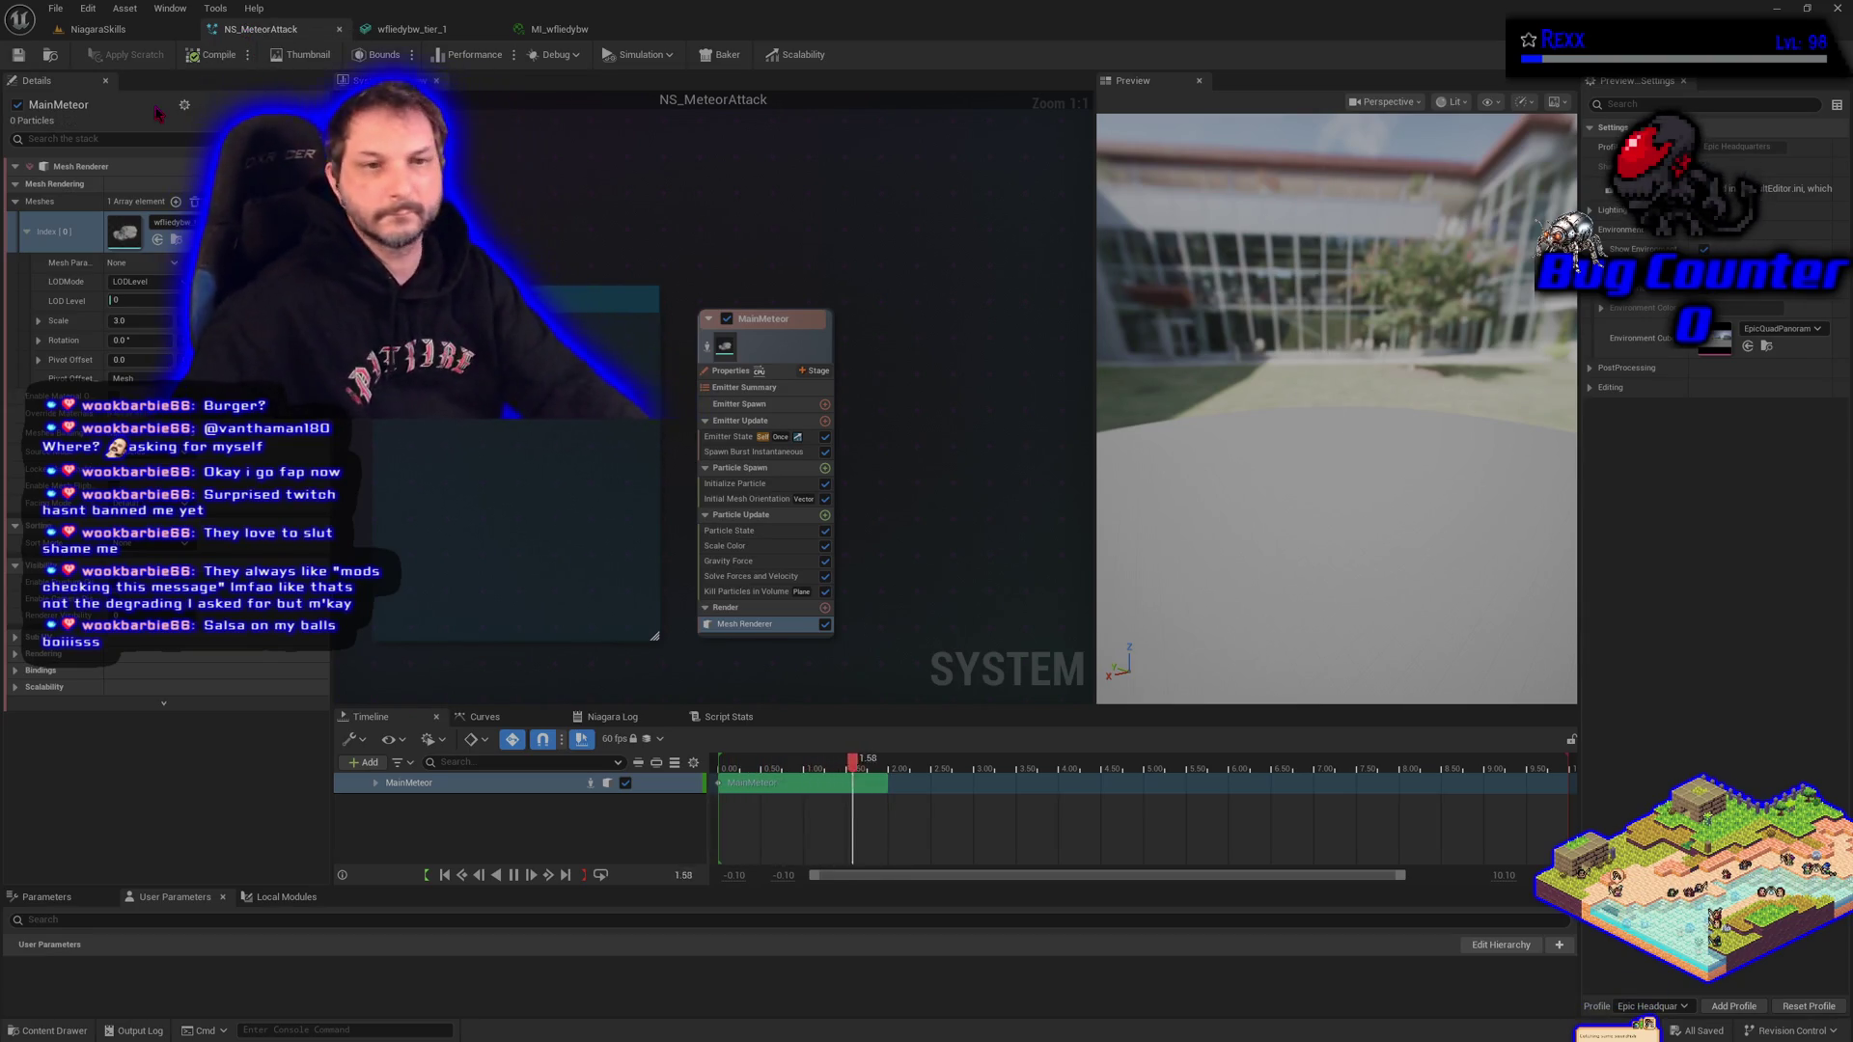
{"action": "left_click", "coordinate": [765, 485]}
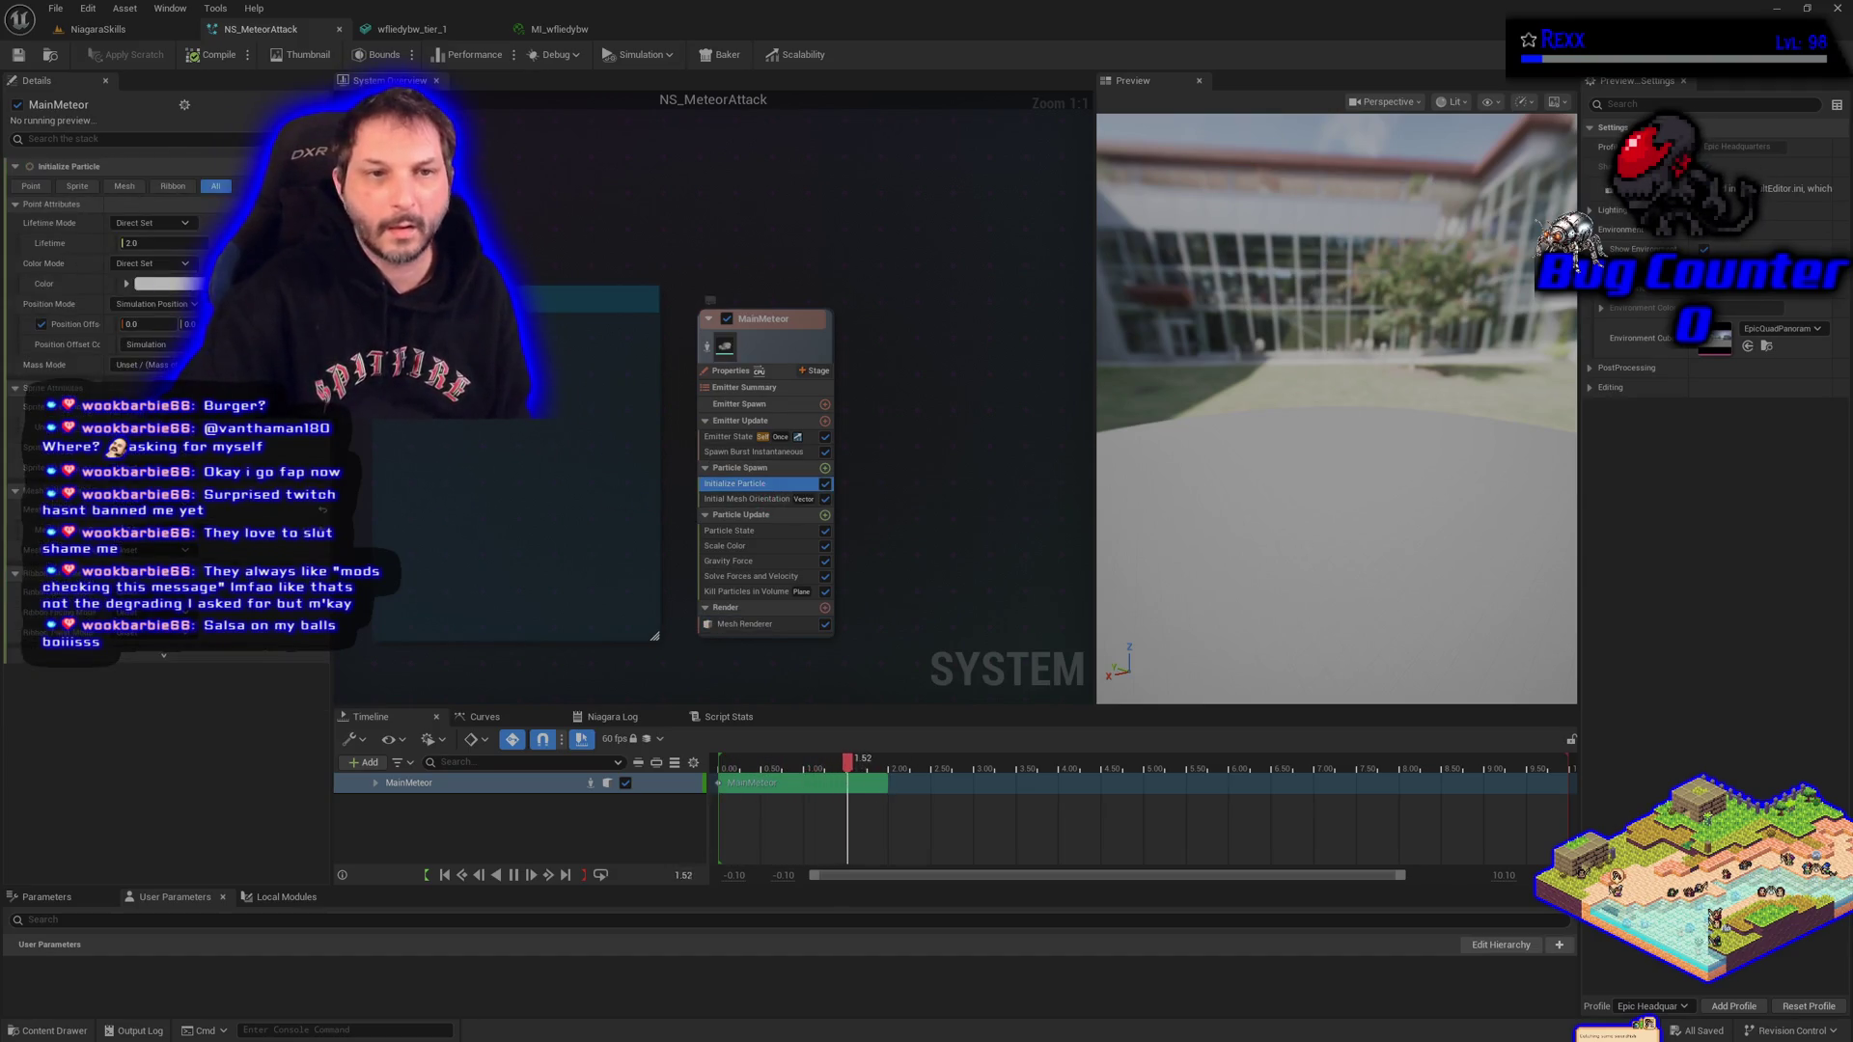
{"action": "left_click", "coordinate": [169, 284]}
{"action": "left_click_drag", "start_coordinate": [439, 425], "coordinate": [439, 460]}
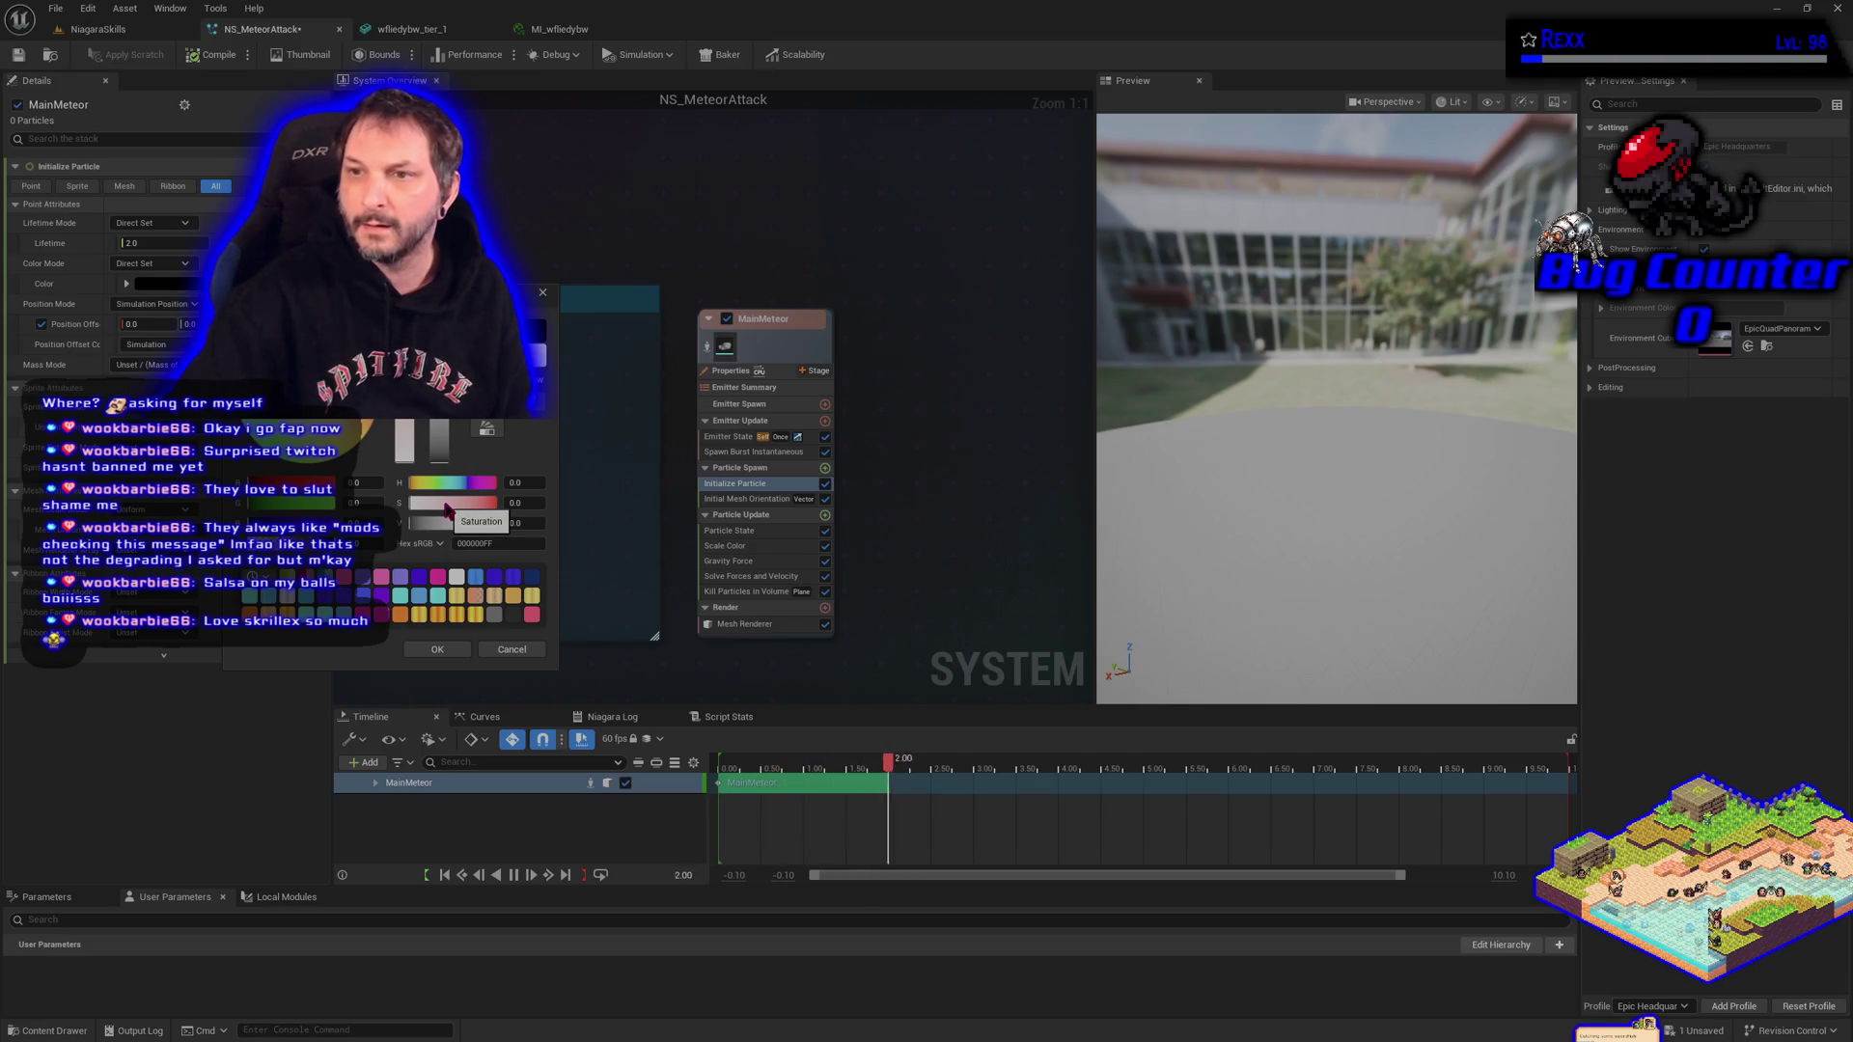
{"action": "left_click", "coordinate": [512, 649]}
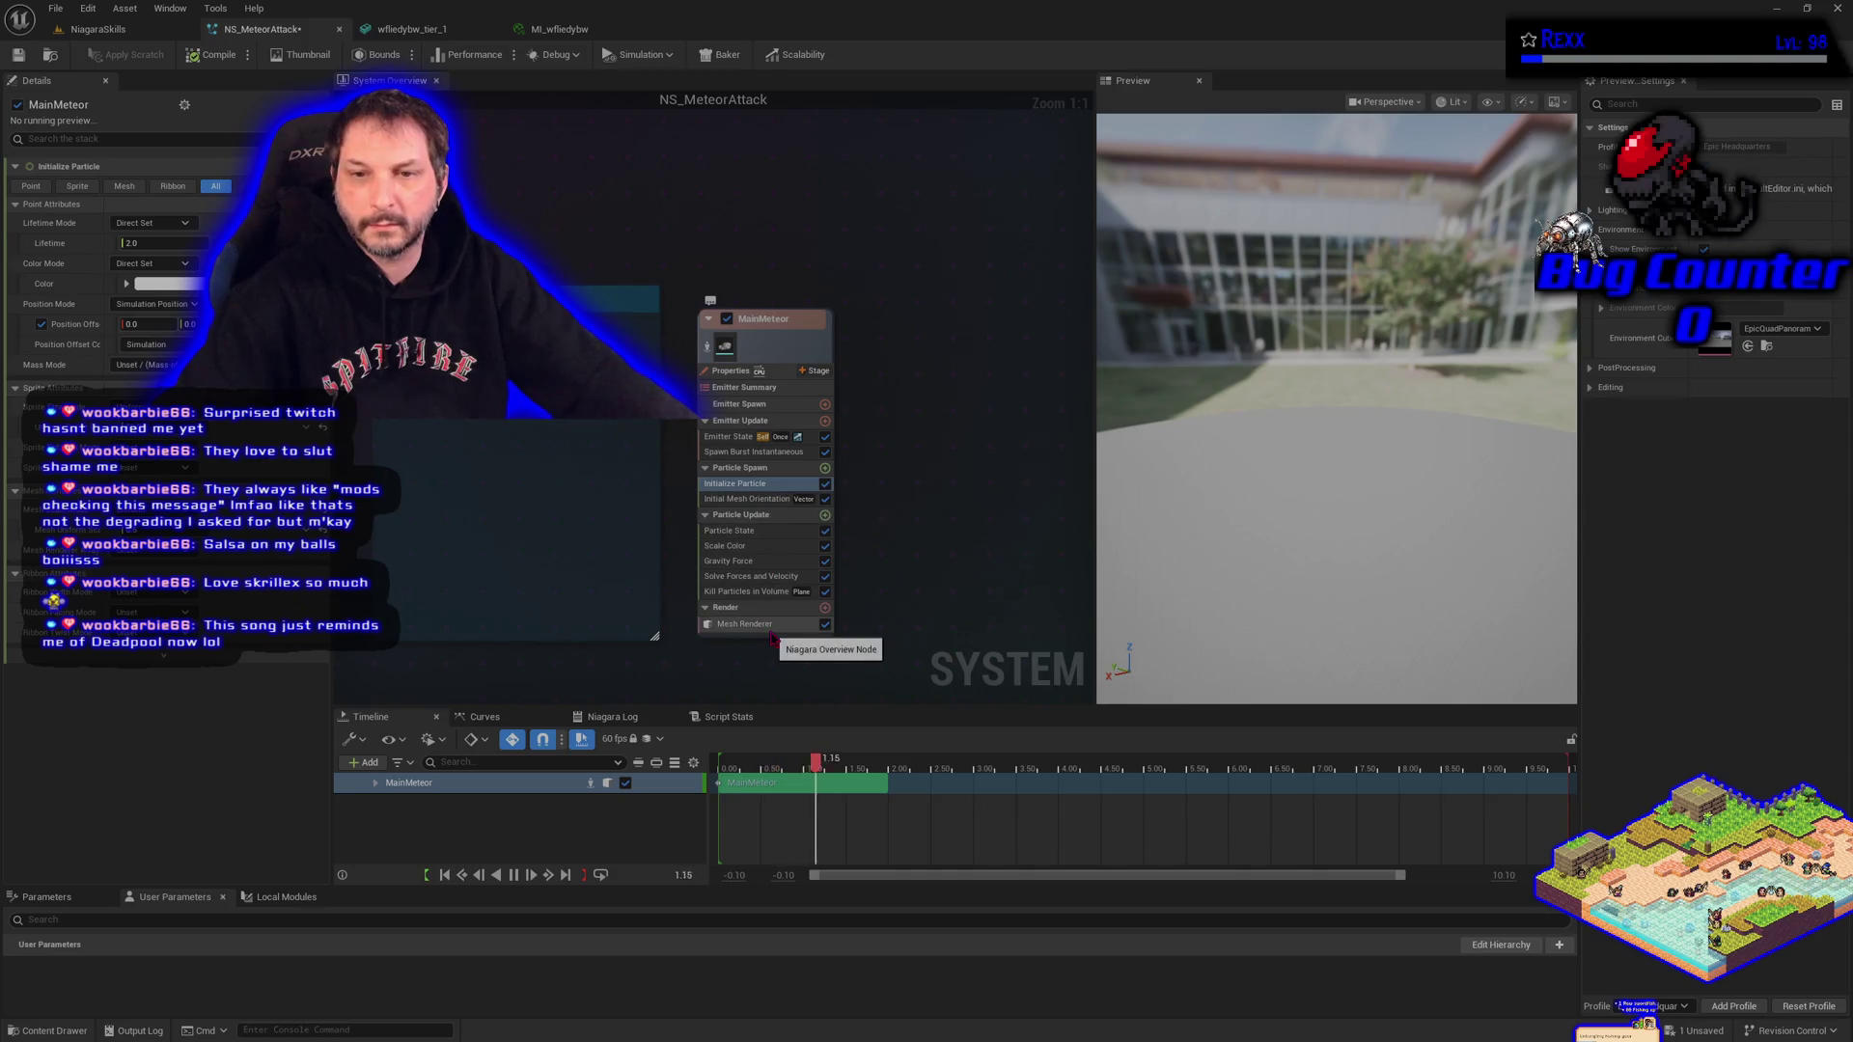
{"action": "left_click", "coordinate": [564, 29]}
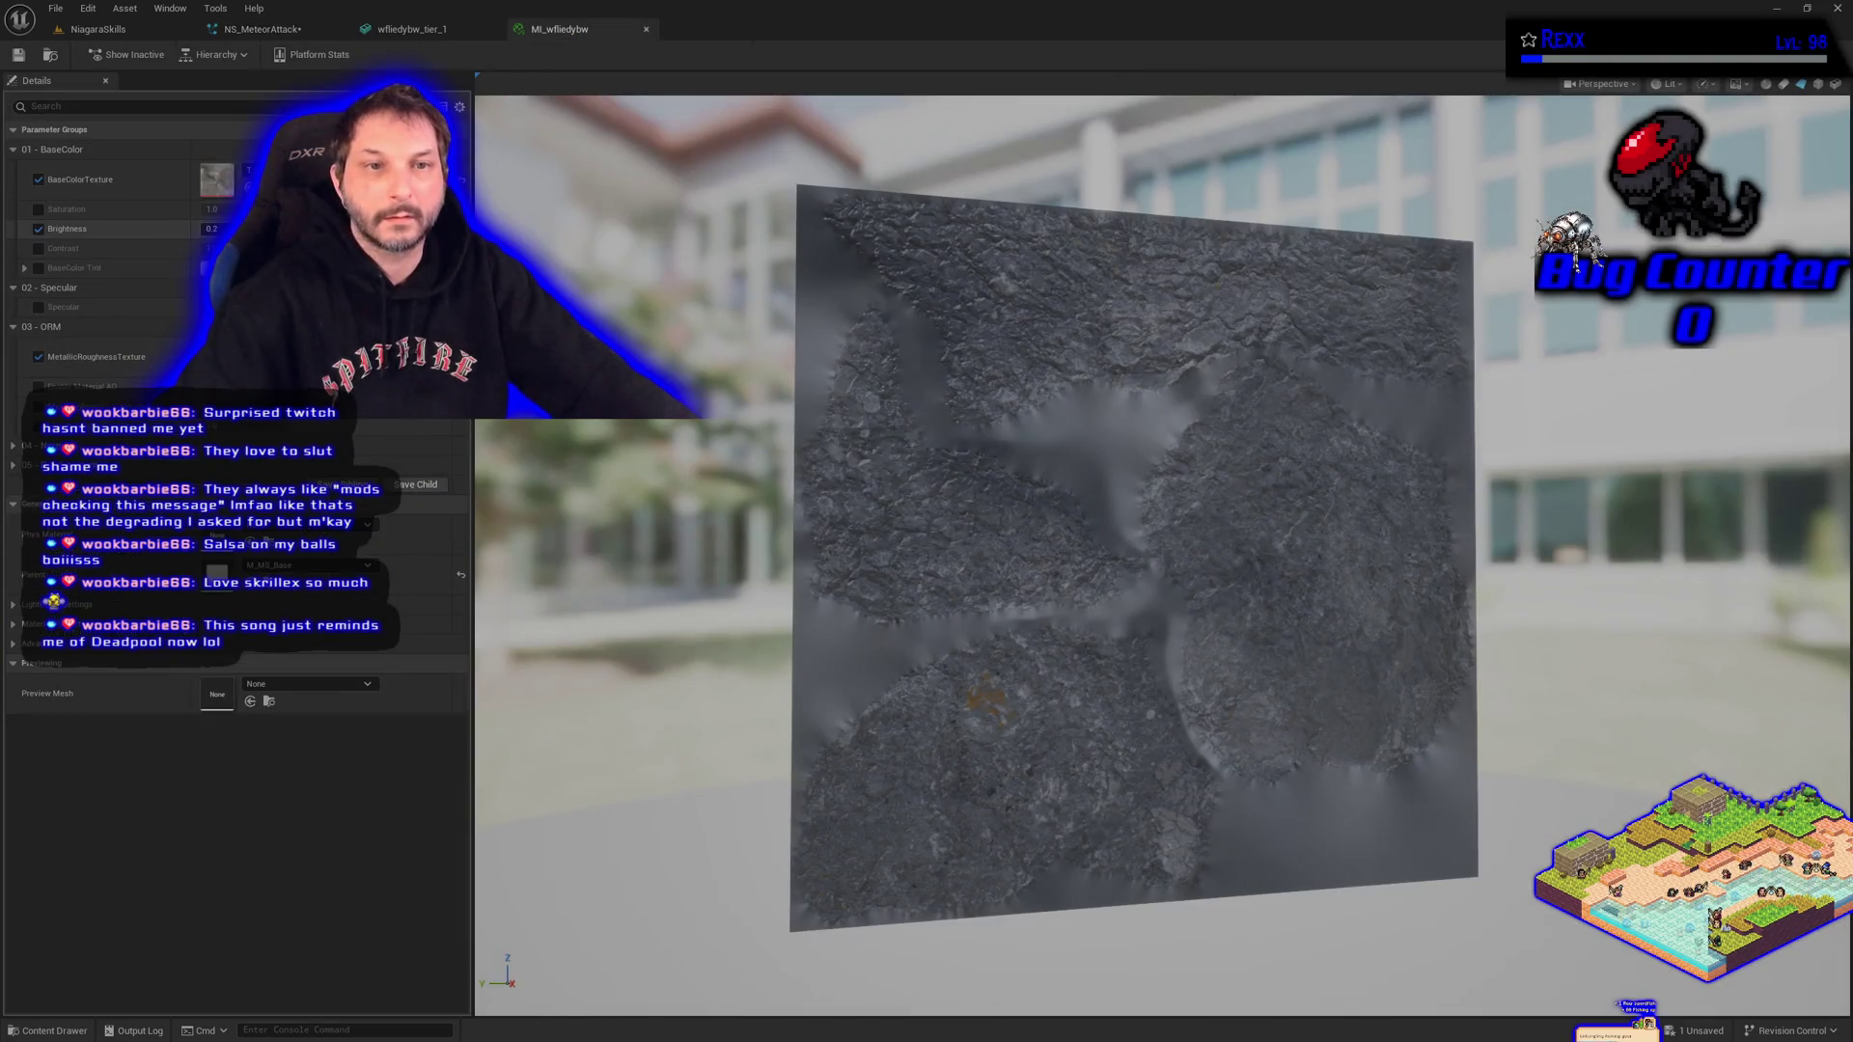
Commit Brightness 0.3 and enable the Contrast parameter on MI_wfliedybw.
{"action": "key", "text": "Return"}
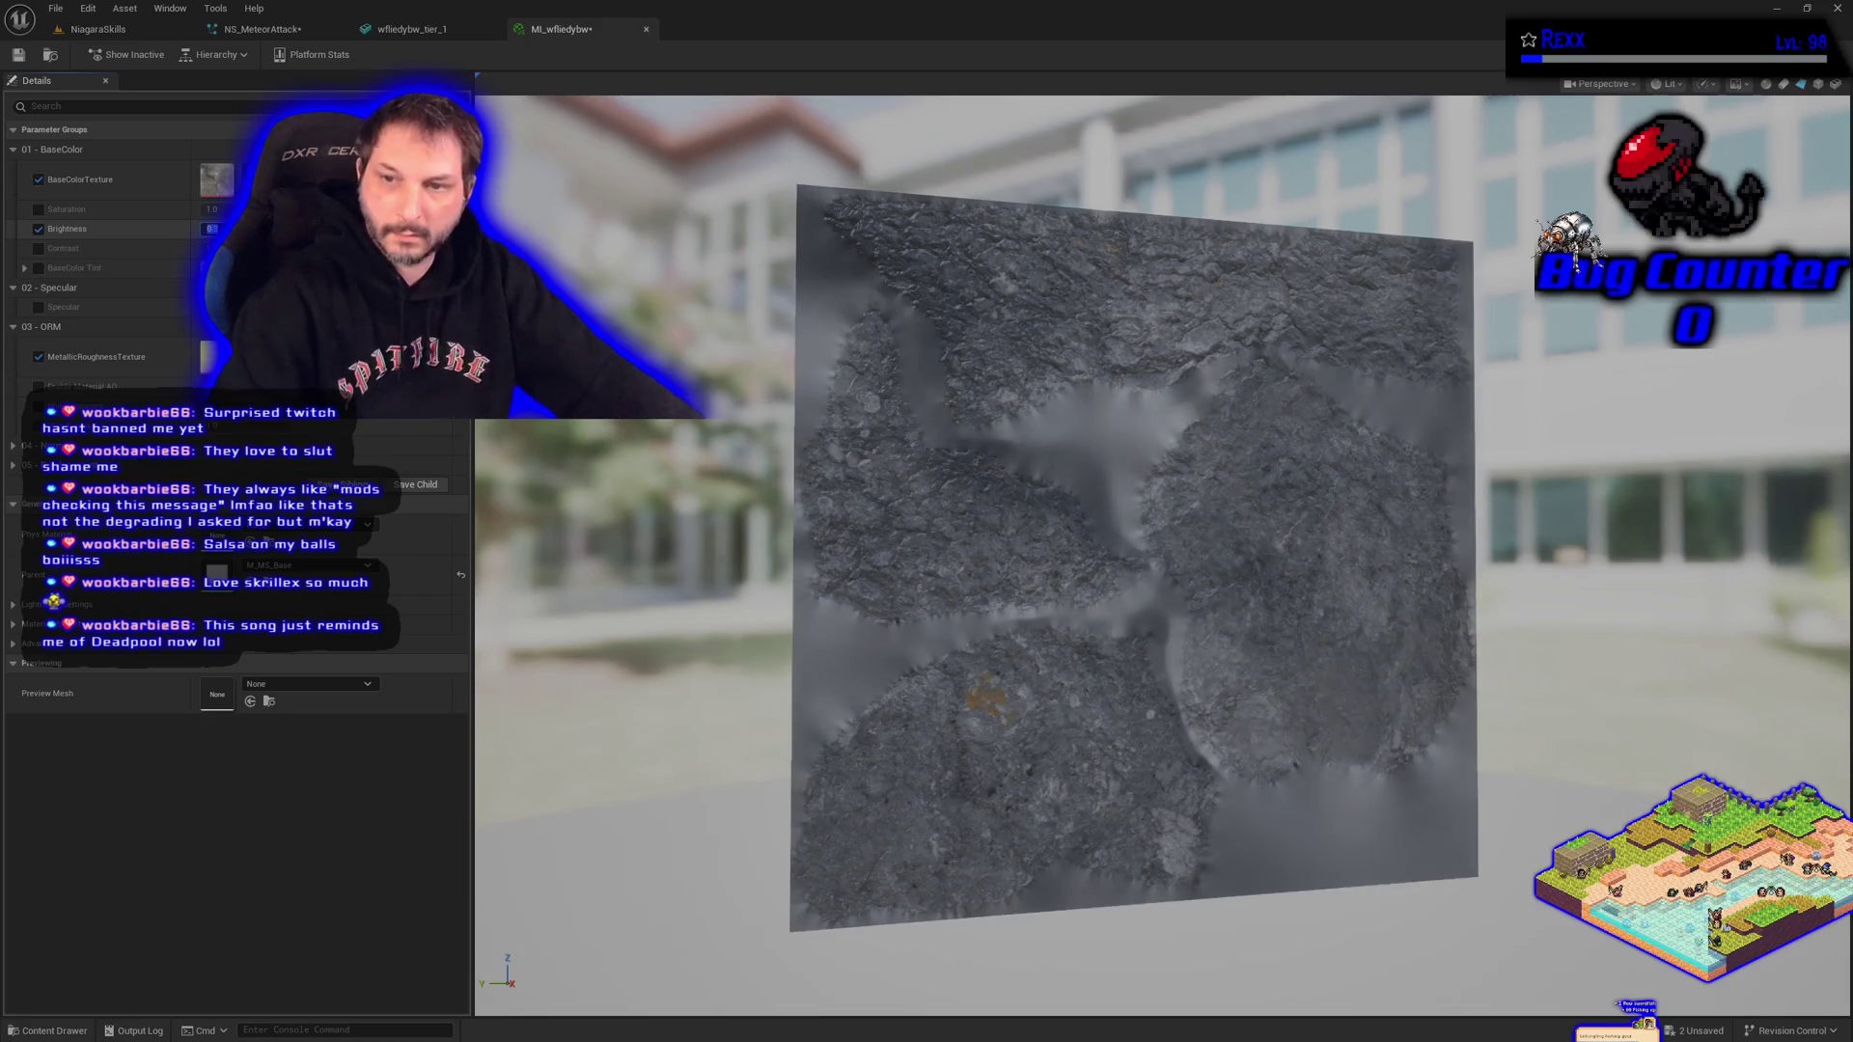
{"action": "left_click", "coordinate": [39, 248]}
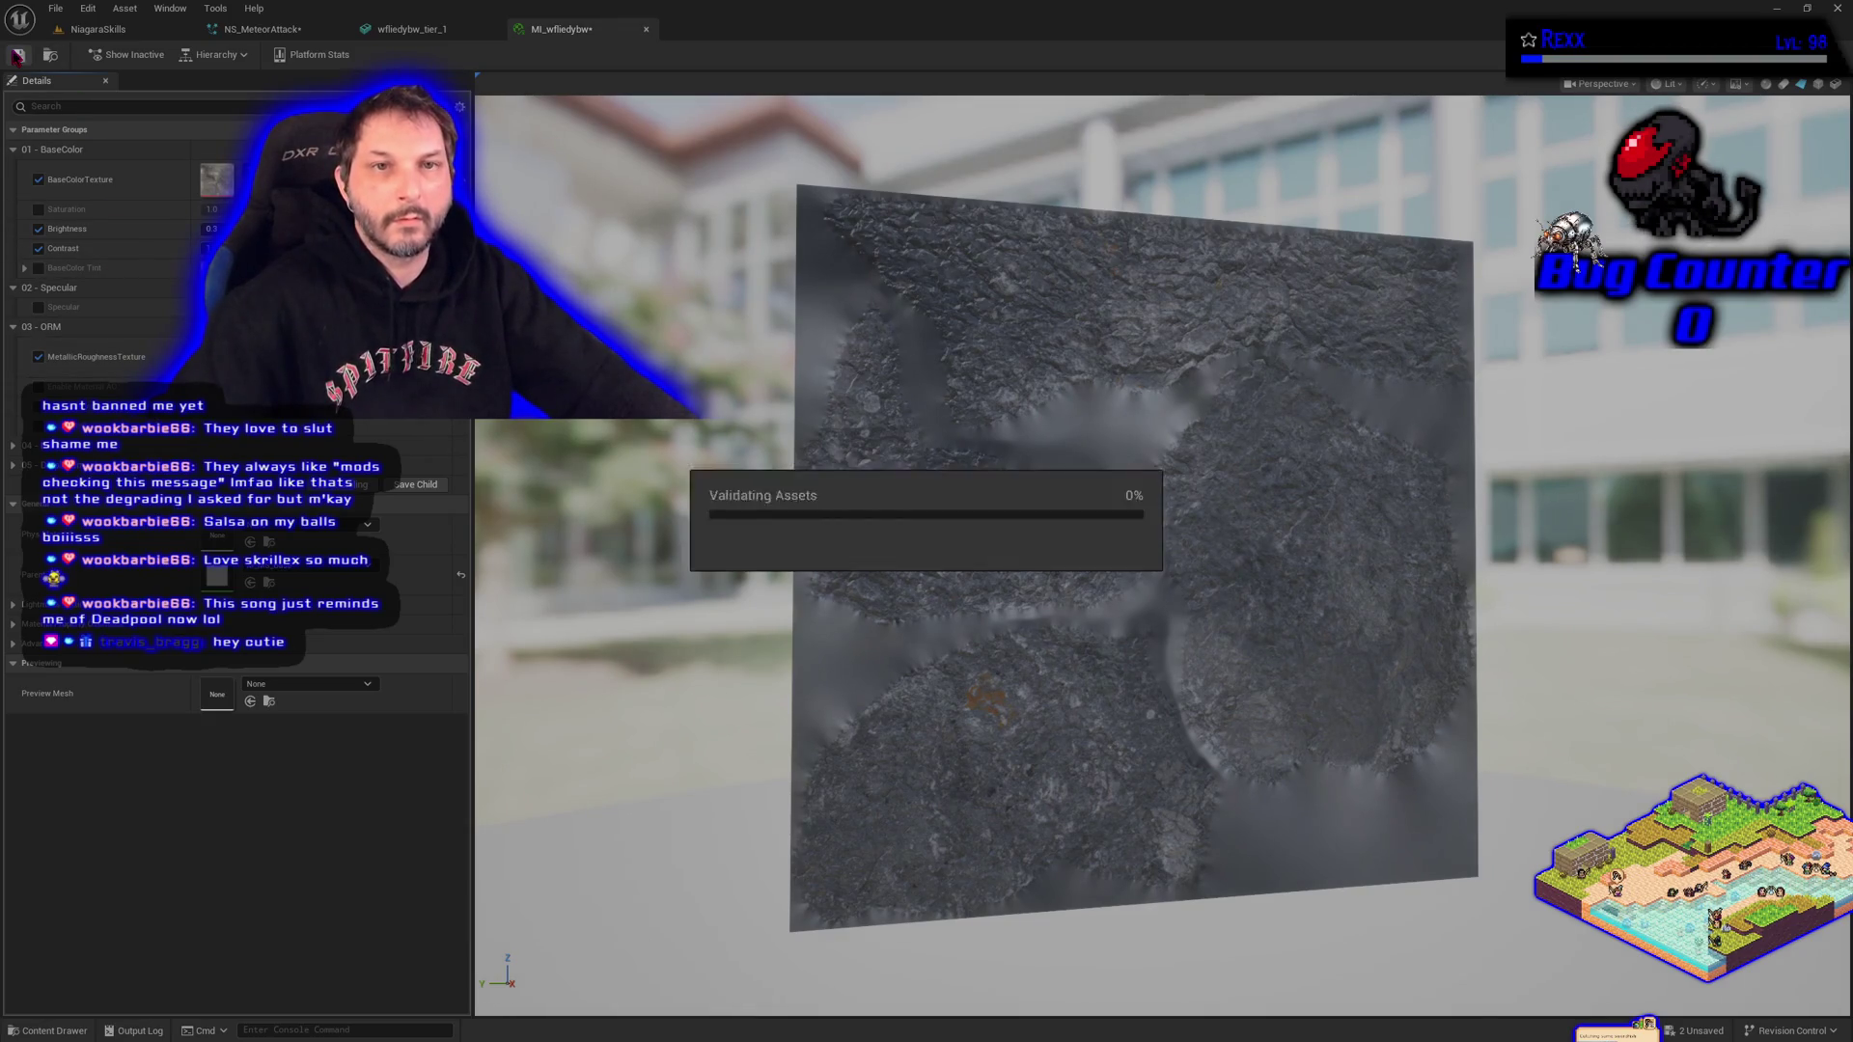
{"action": "left_click", "coordinate": [261, 29]}
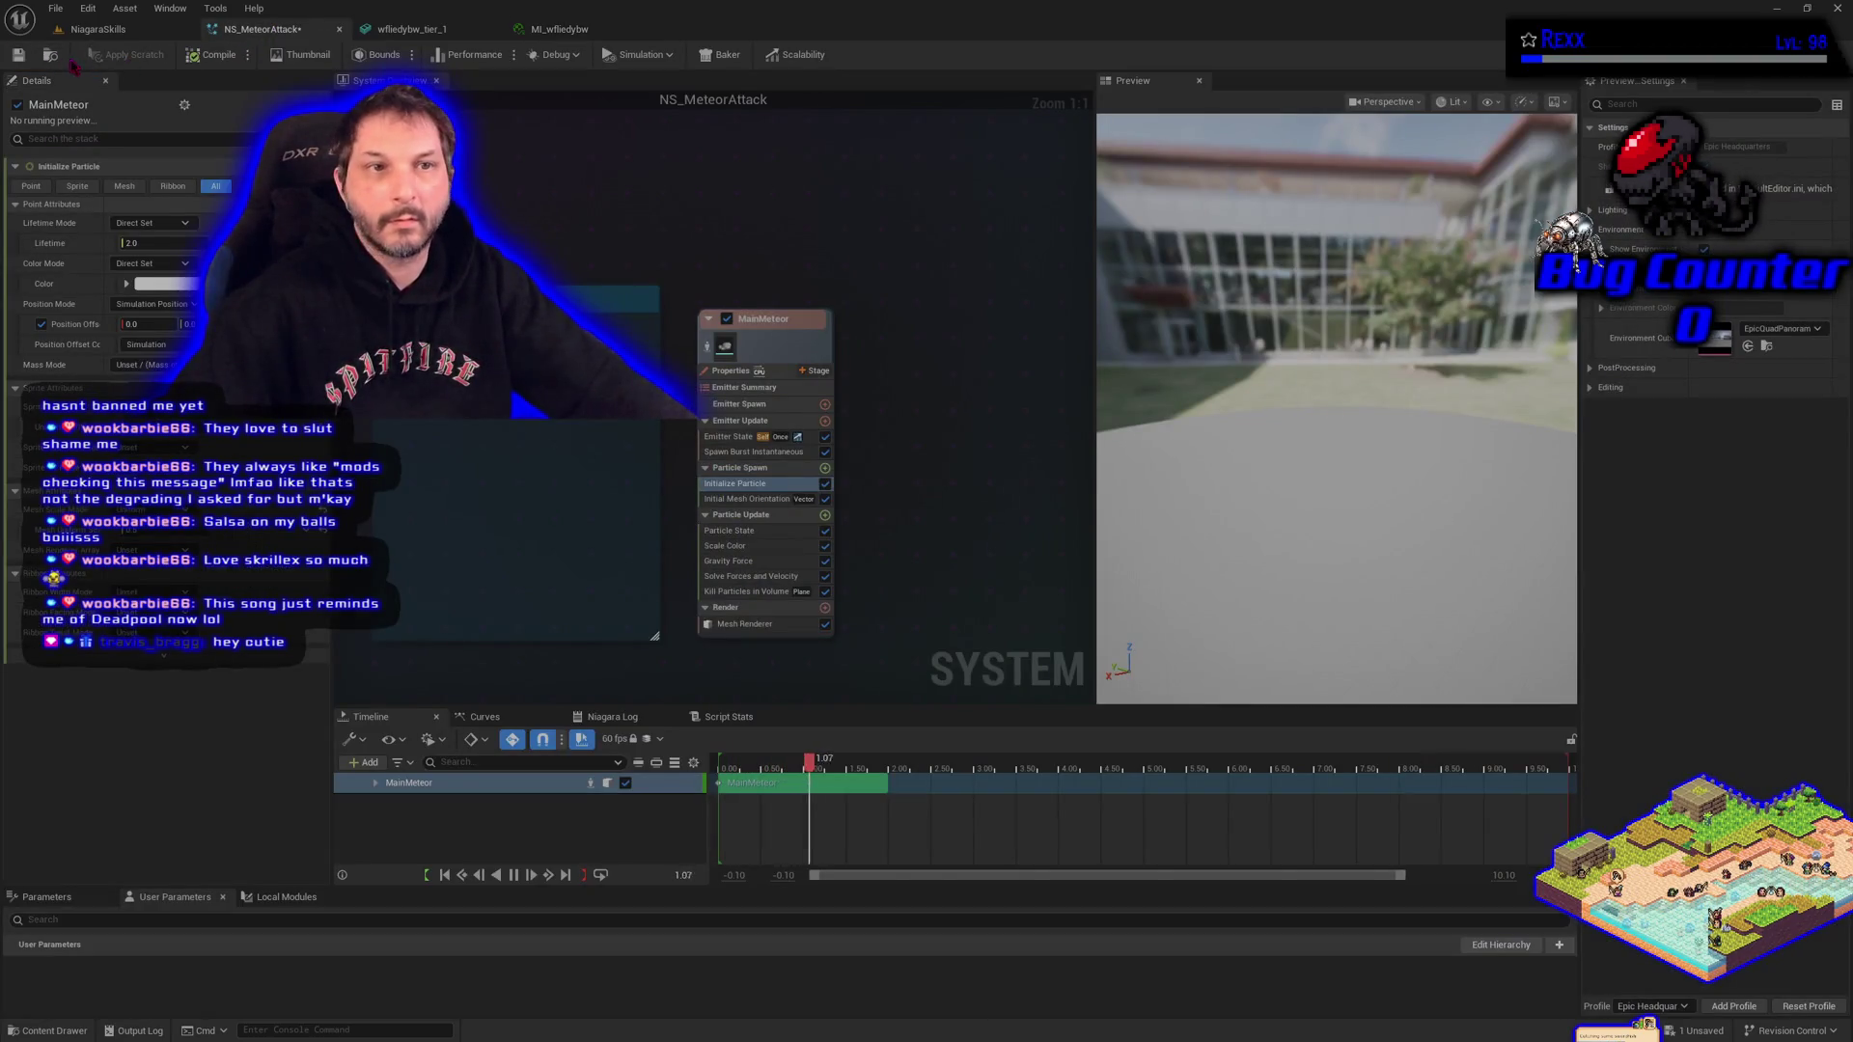
Save the NS_MeteorAttack system and let its preview play.
{"action": "left_click", "coordinate": [21, 61]}
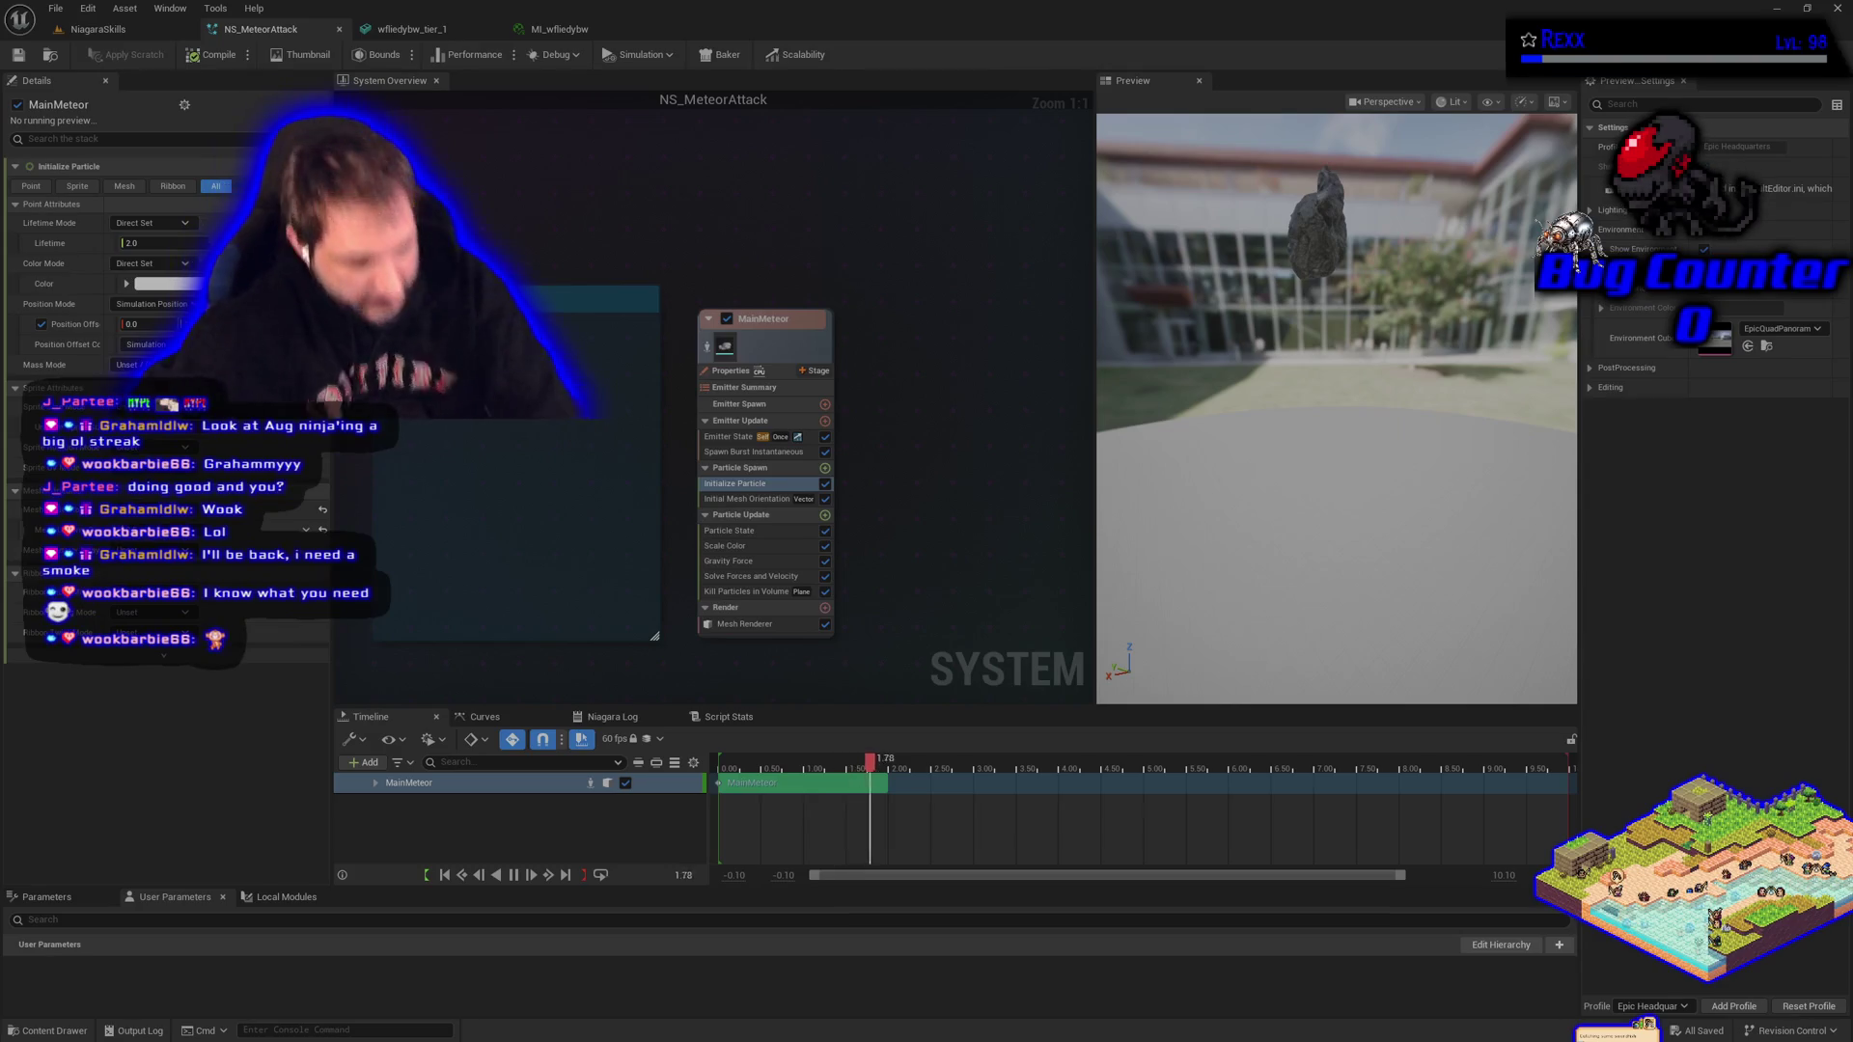
{"action": "left_click", "coordinate": [97, 29]}
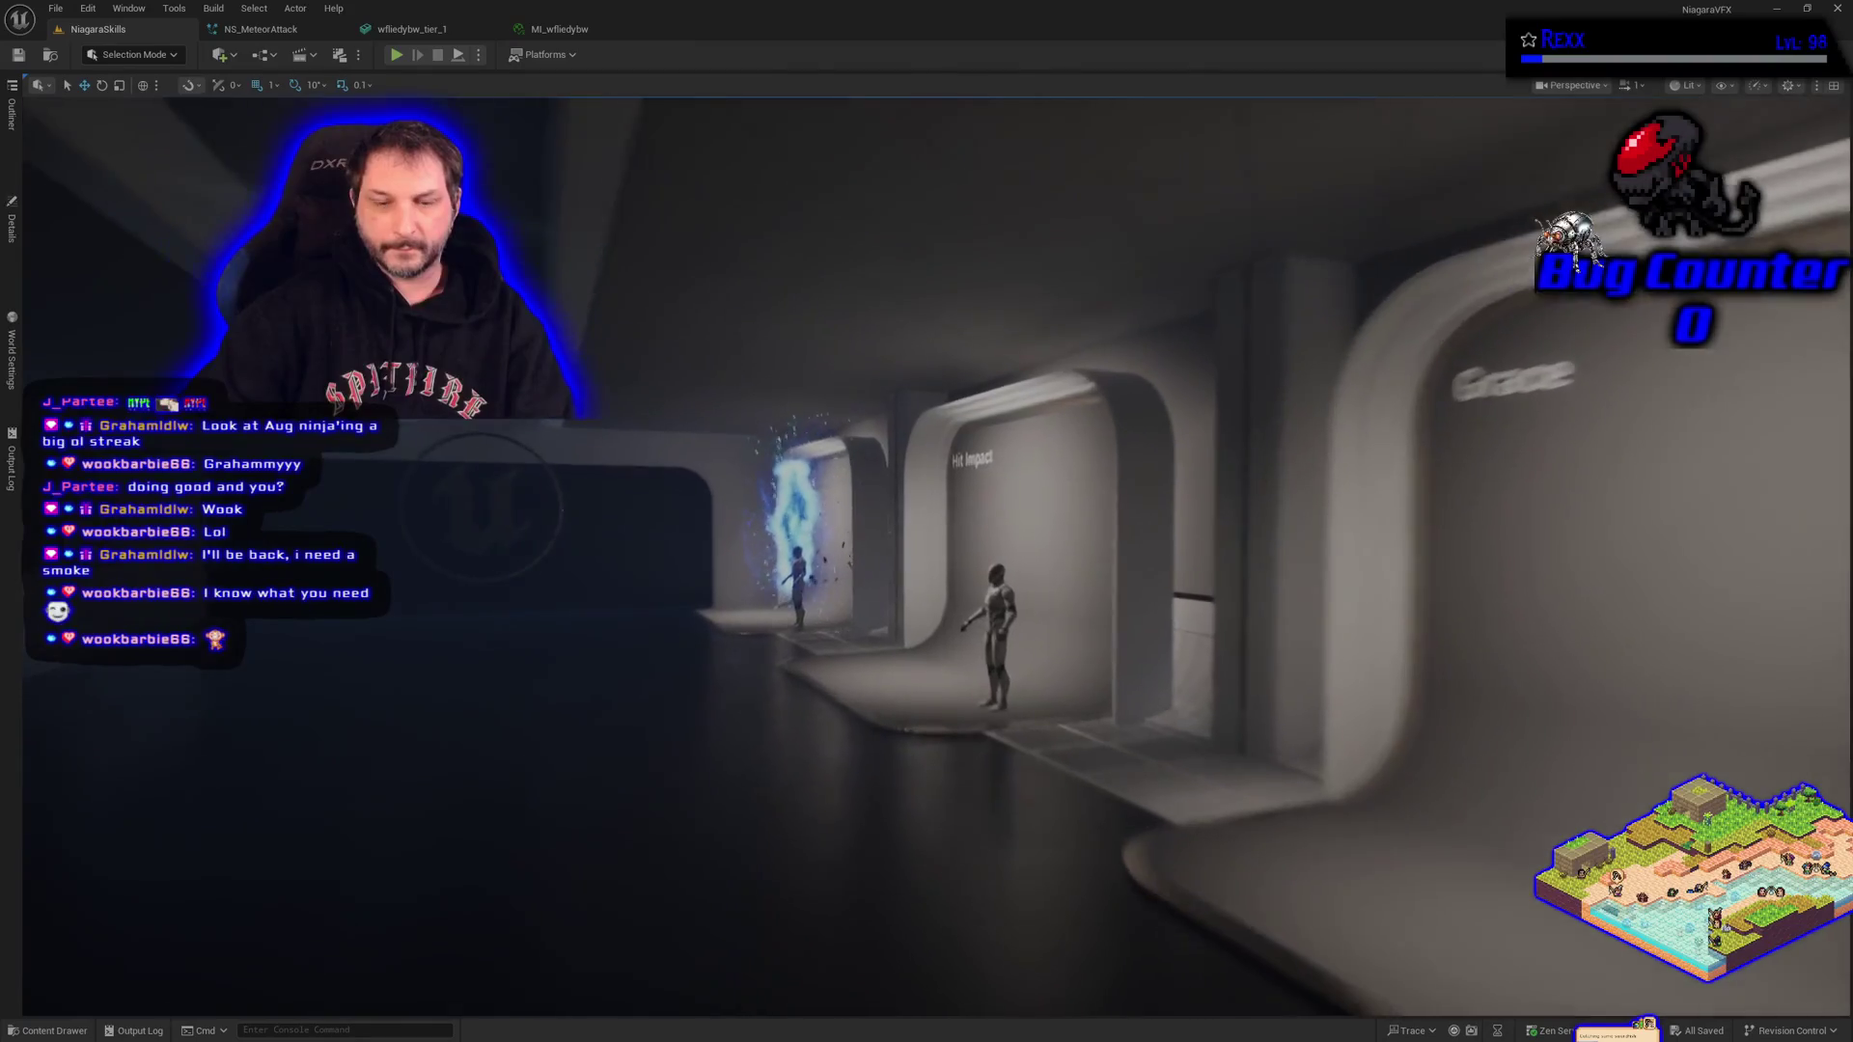
Play-test NiagaraSkills, walking past the portal, Hit Impact, Butterflies and Meteor Attack booths.
{"action": "key", "text": "alt+p"}
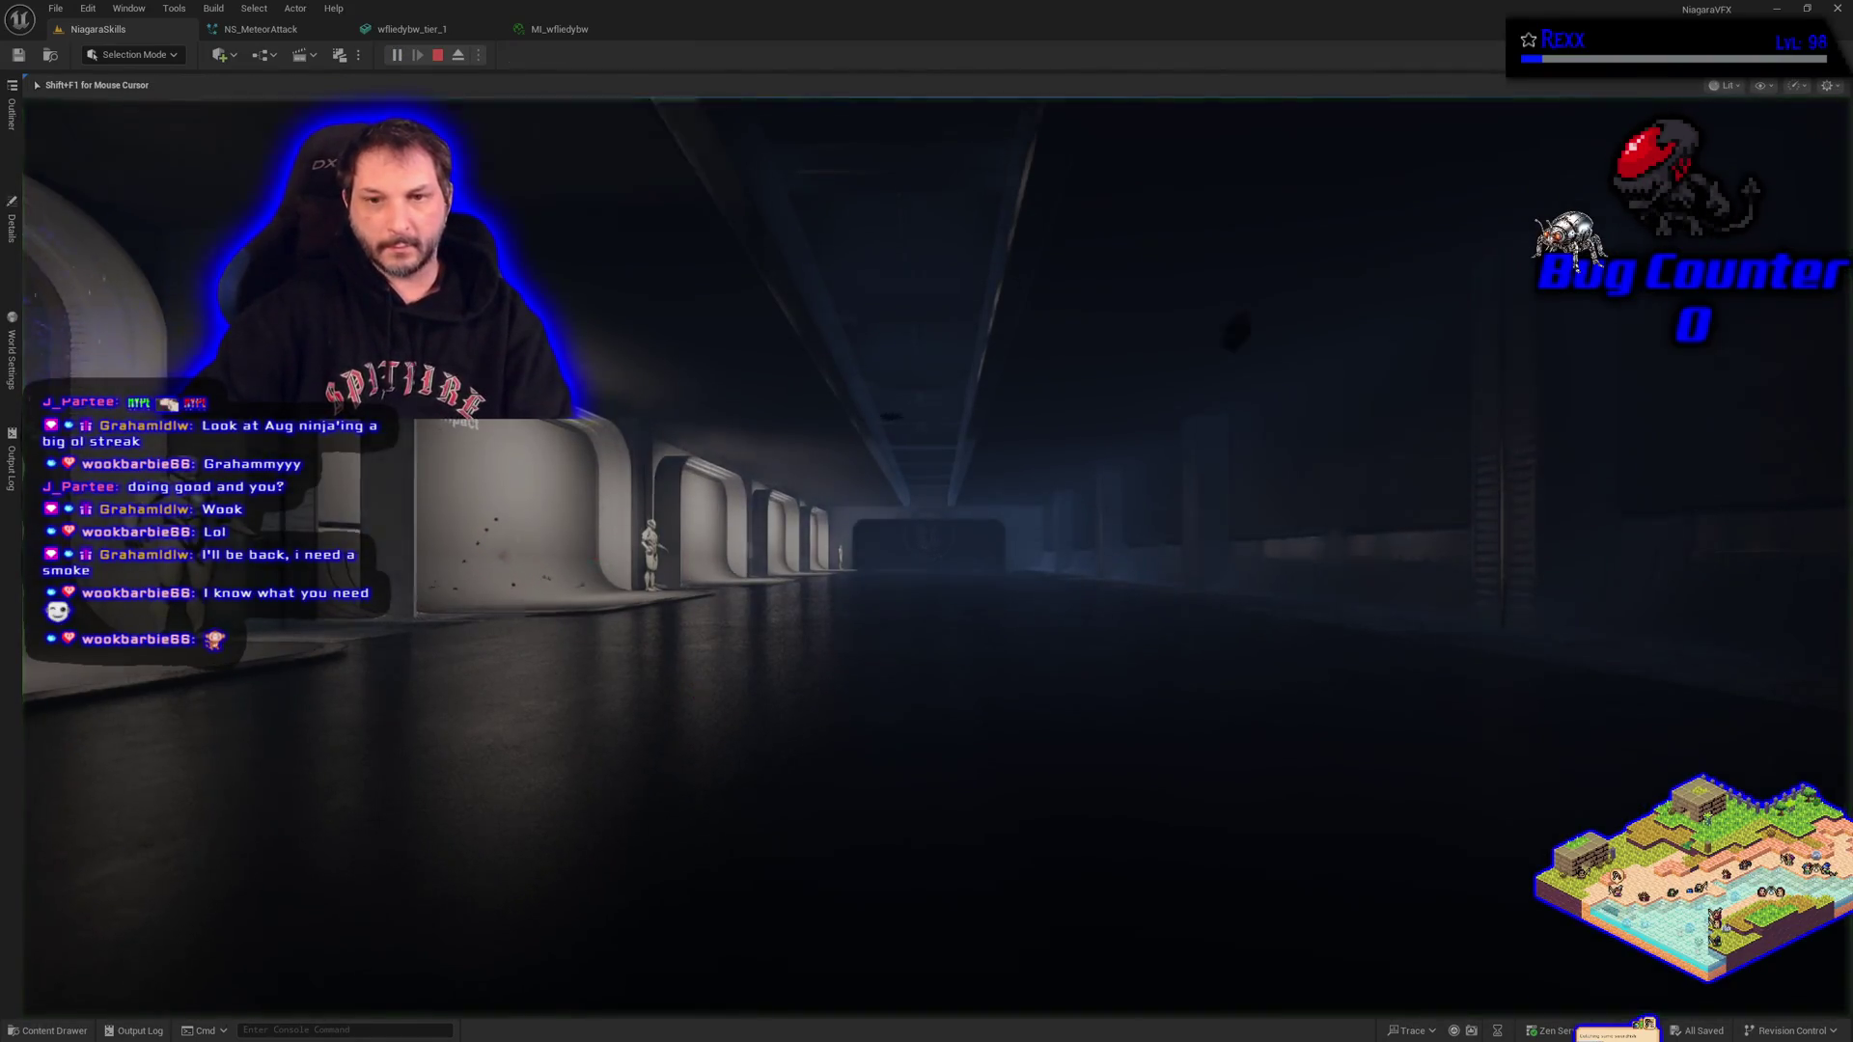
{"action": "key", "text": "w"}
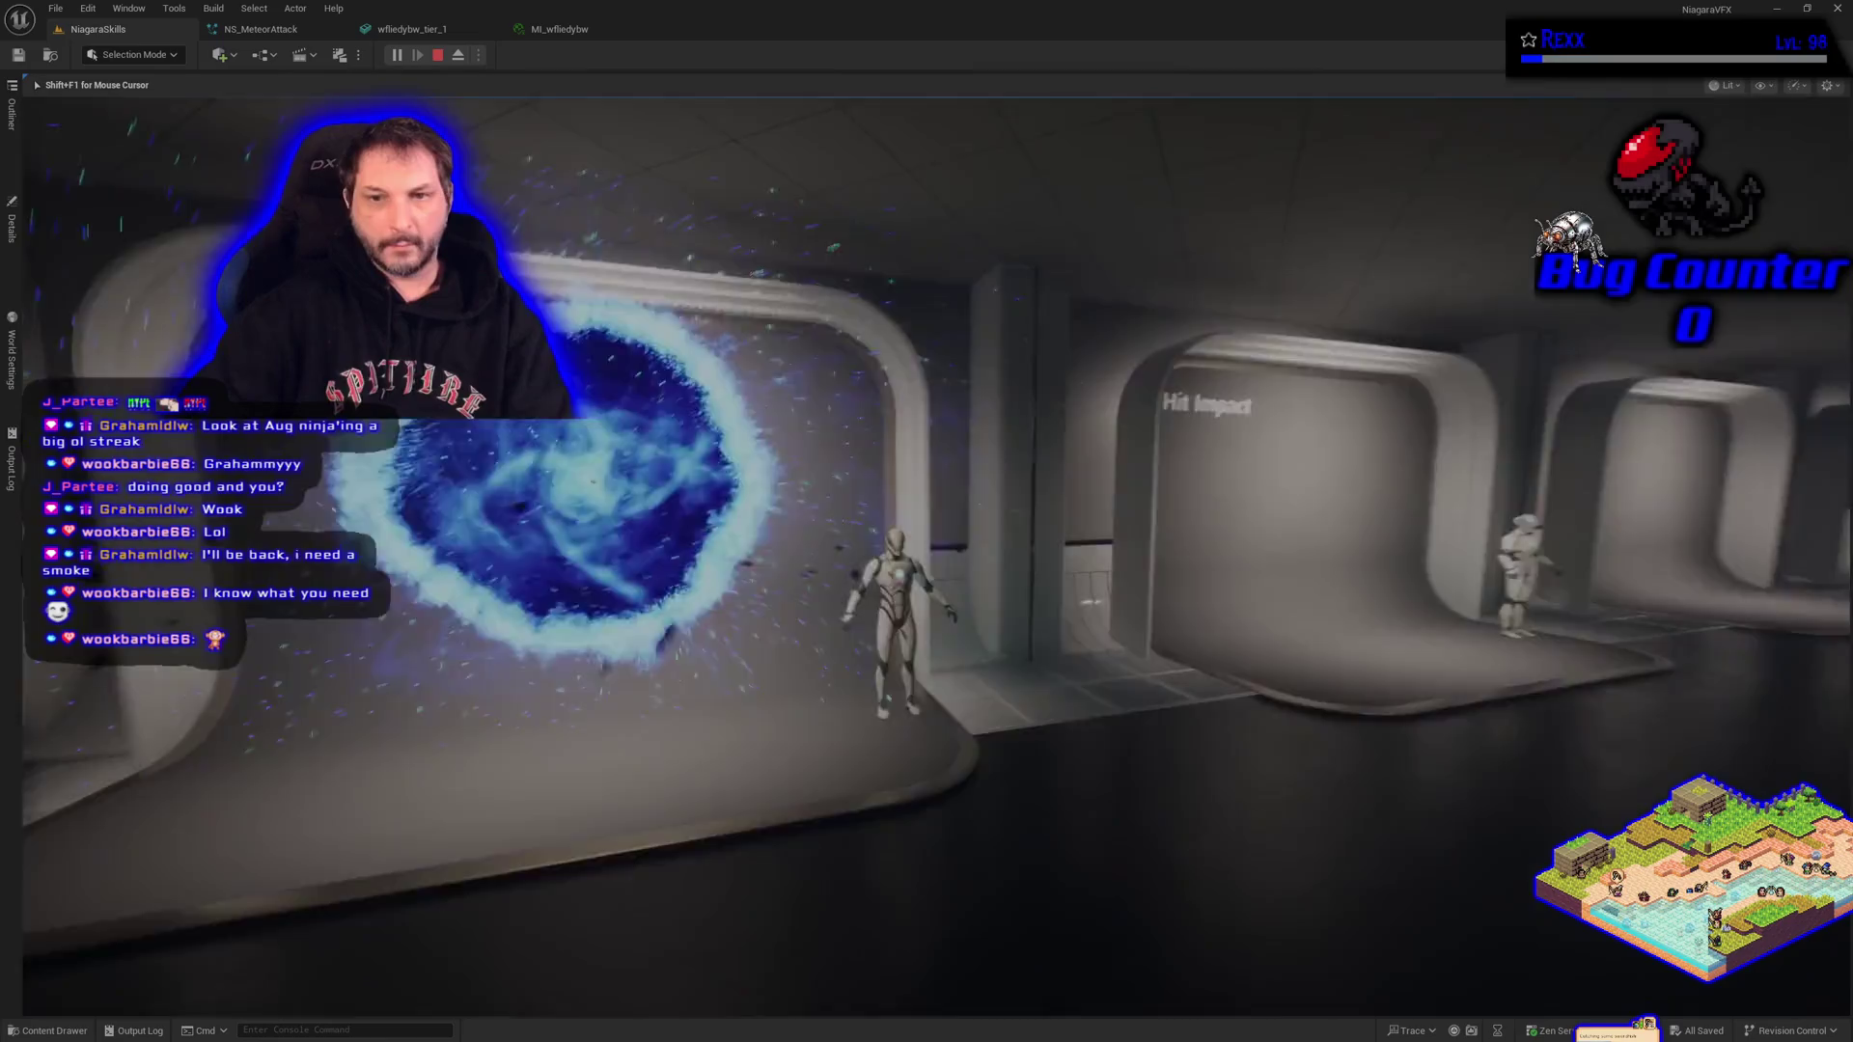
{"action": "key", "text": "s"}
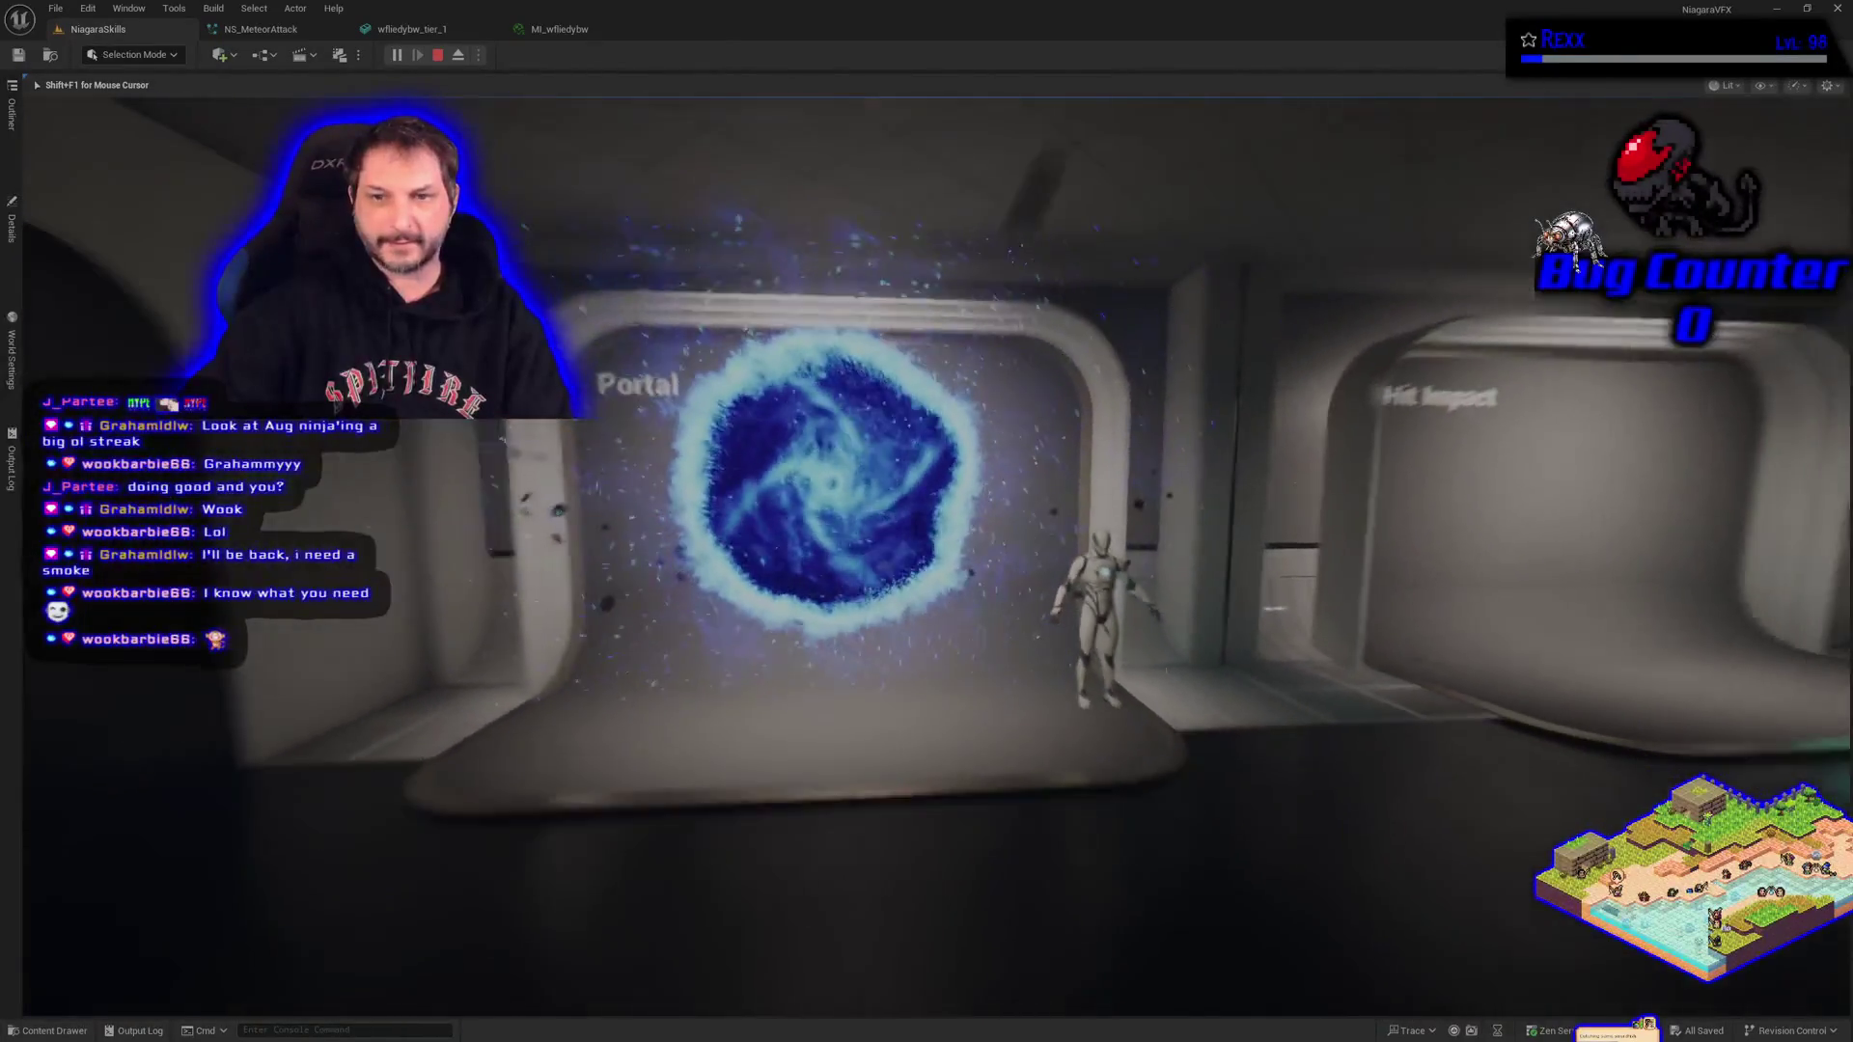
{"action": "key", "text": "w"}
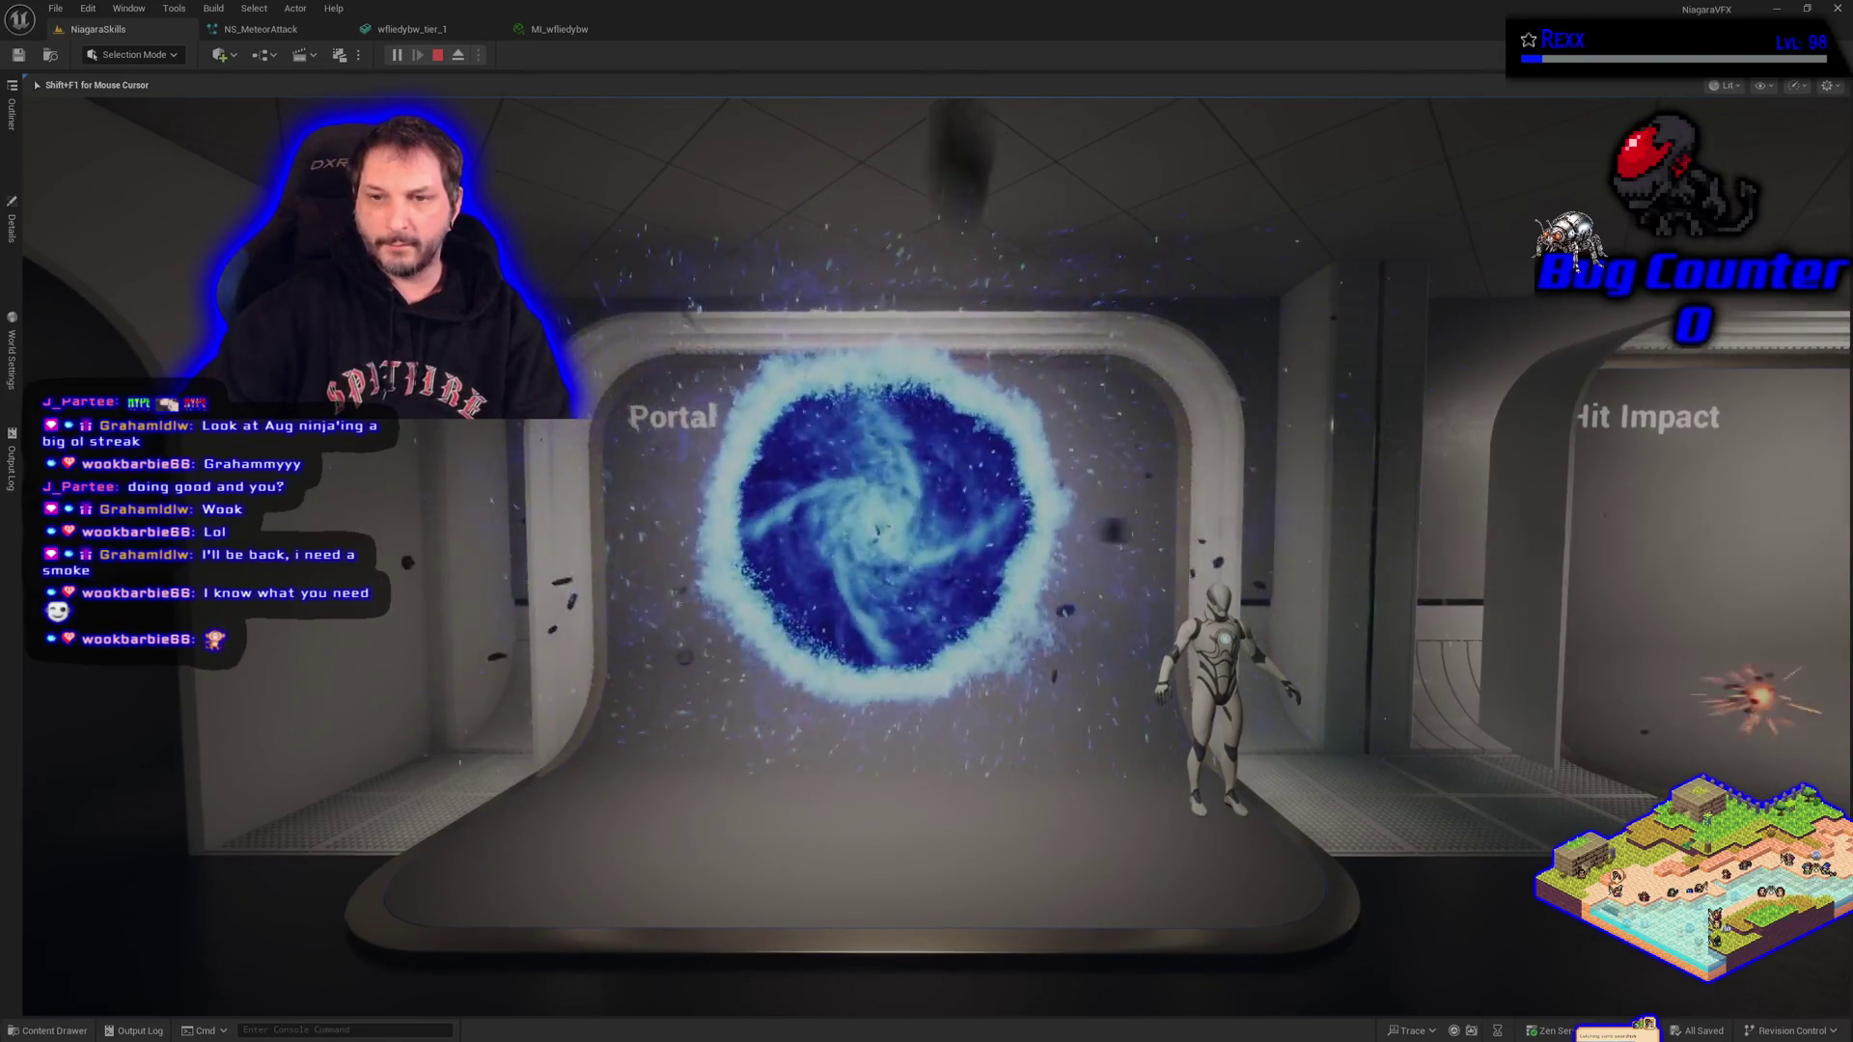
{"action": "key", "text": "d"}
{"action": "key", "text": "w"}
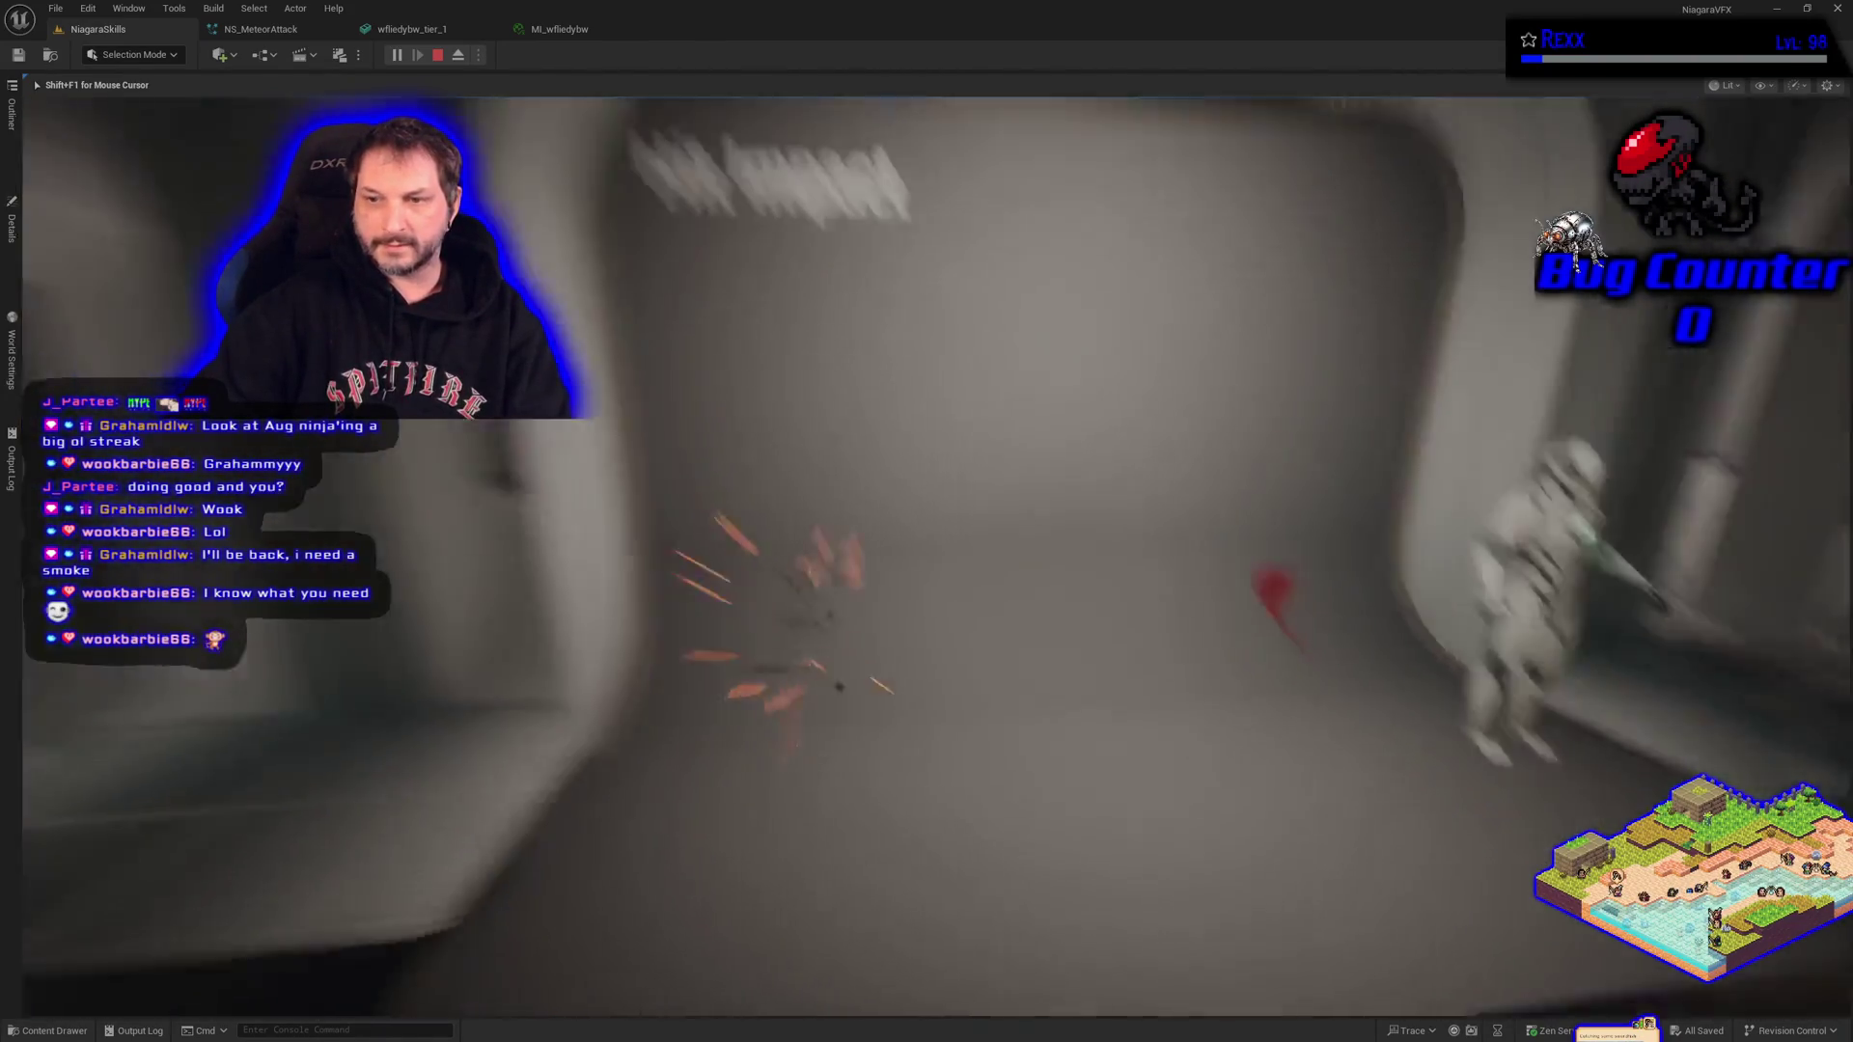
{"action": "key", "text": "s"}
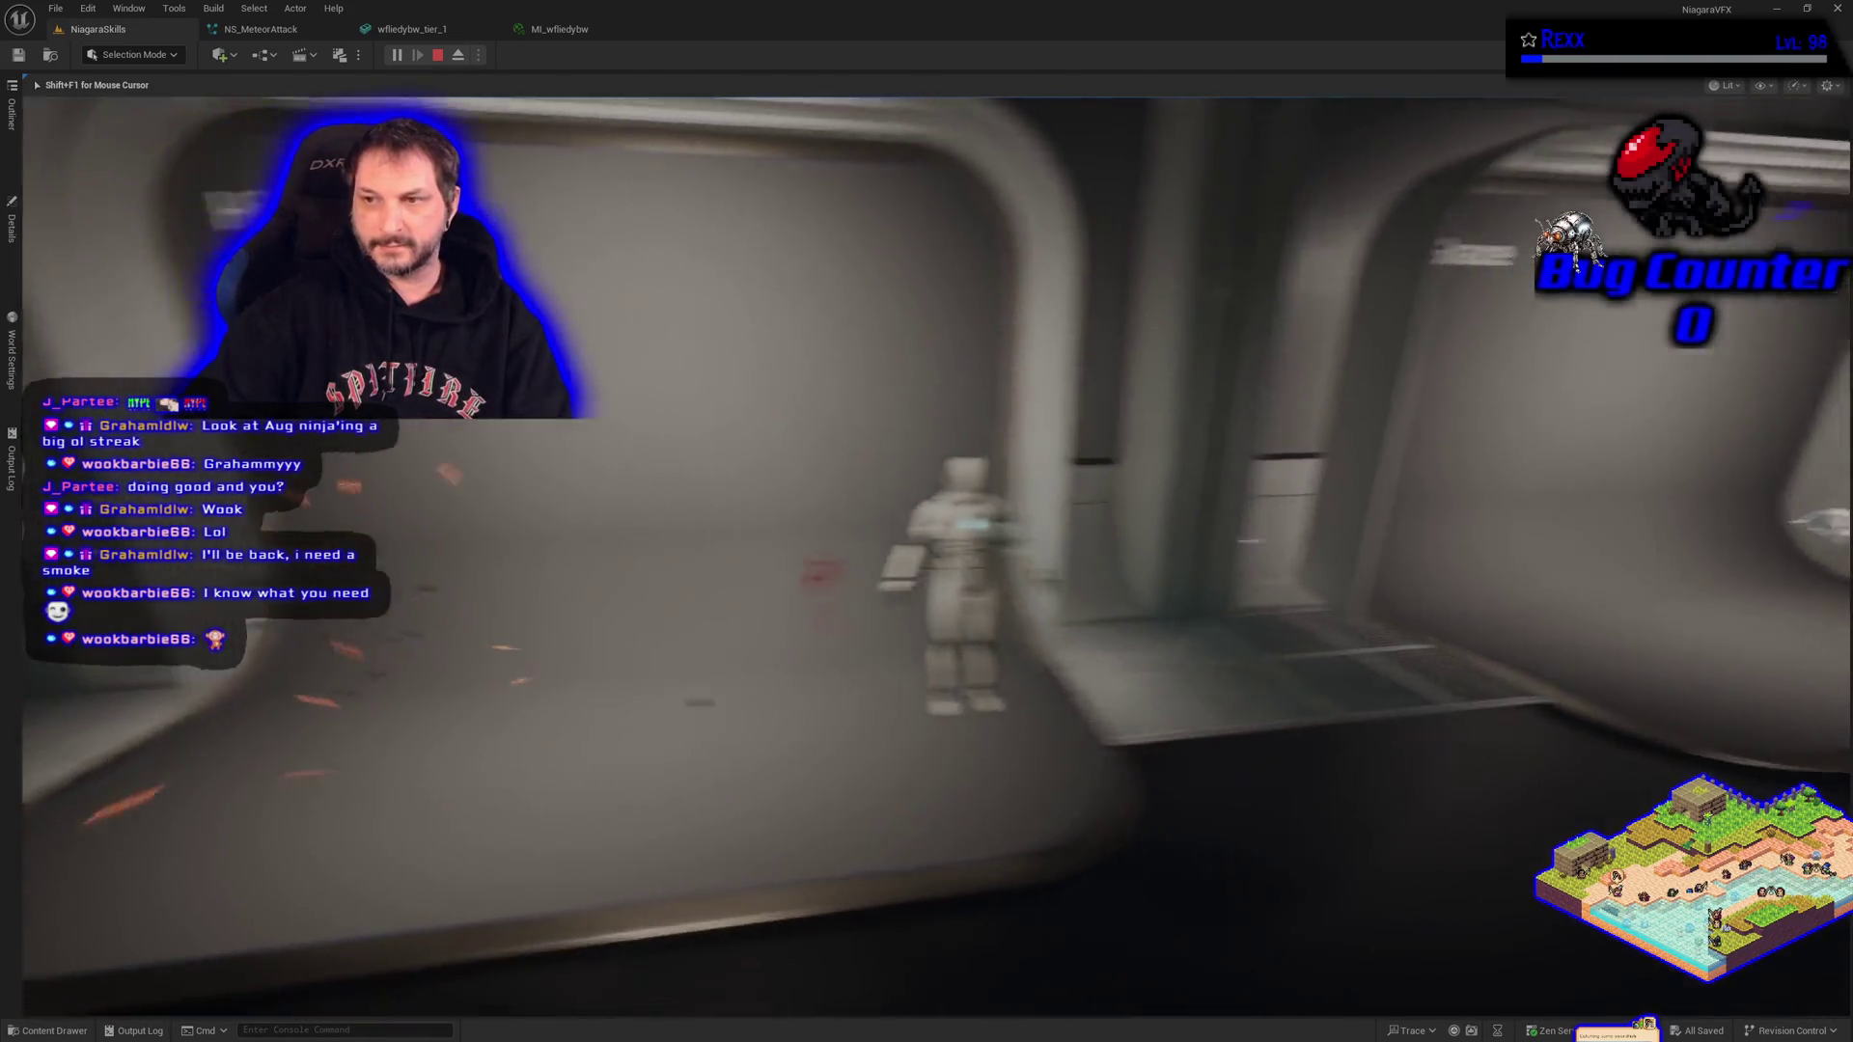
{"action": "key", "text": "d"}
{"action": "key", "text": "d"}
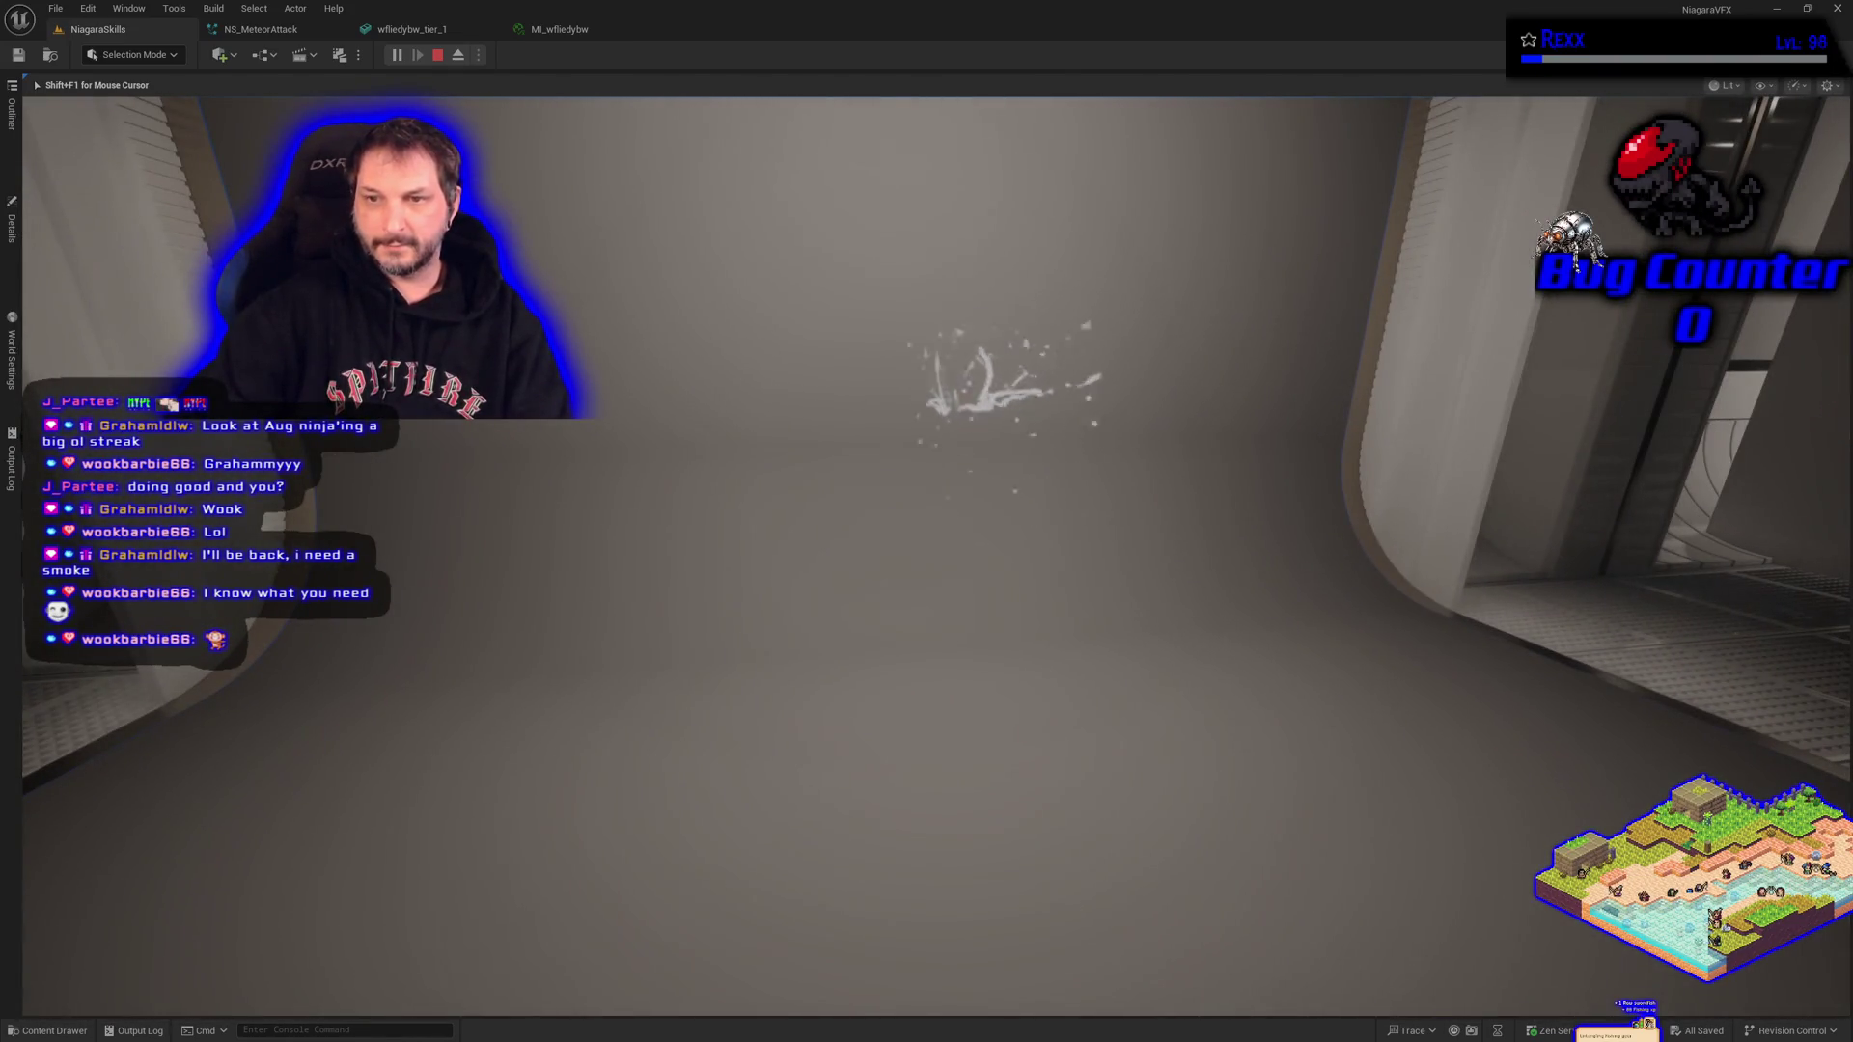
{"action": "key", "text": "s"}
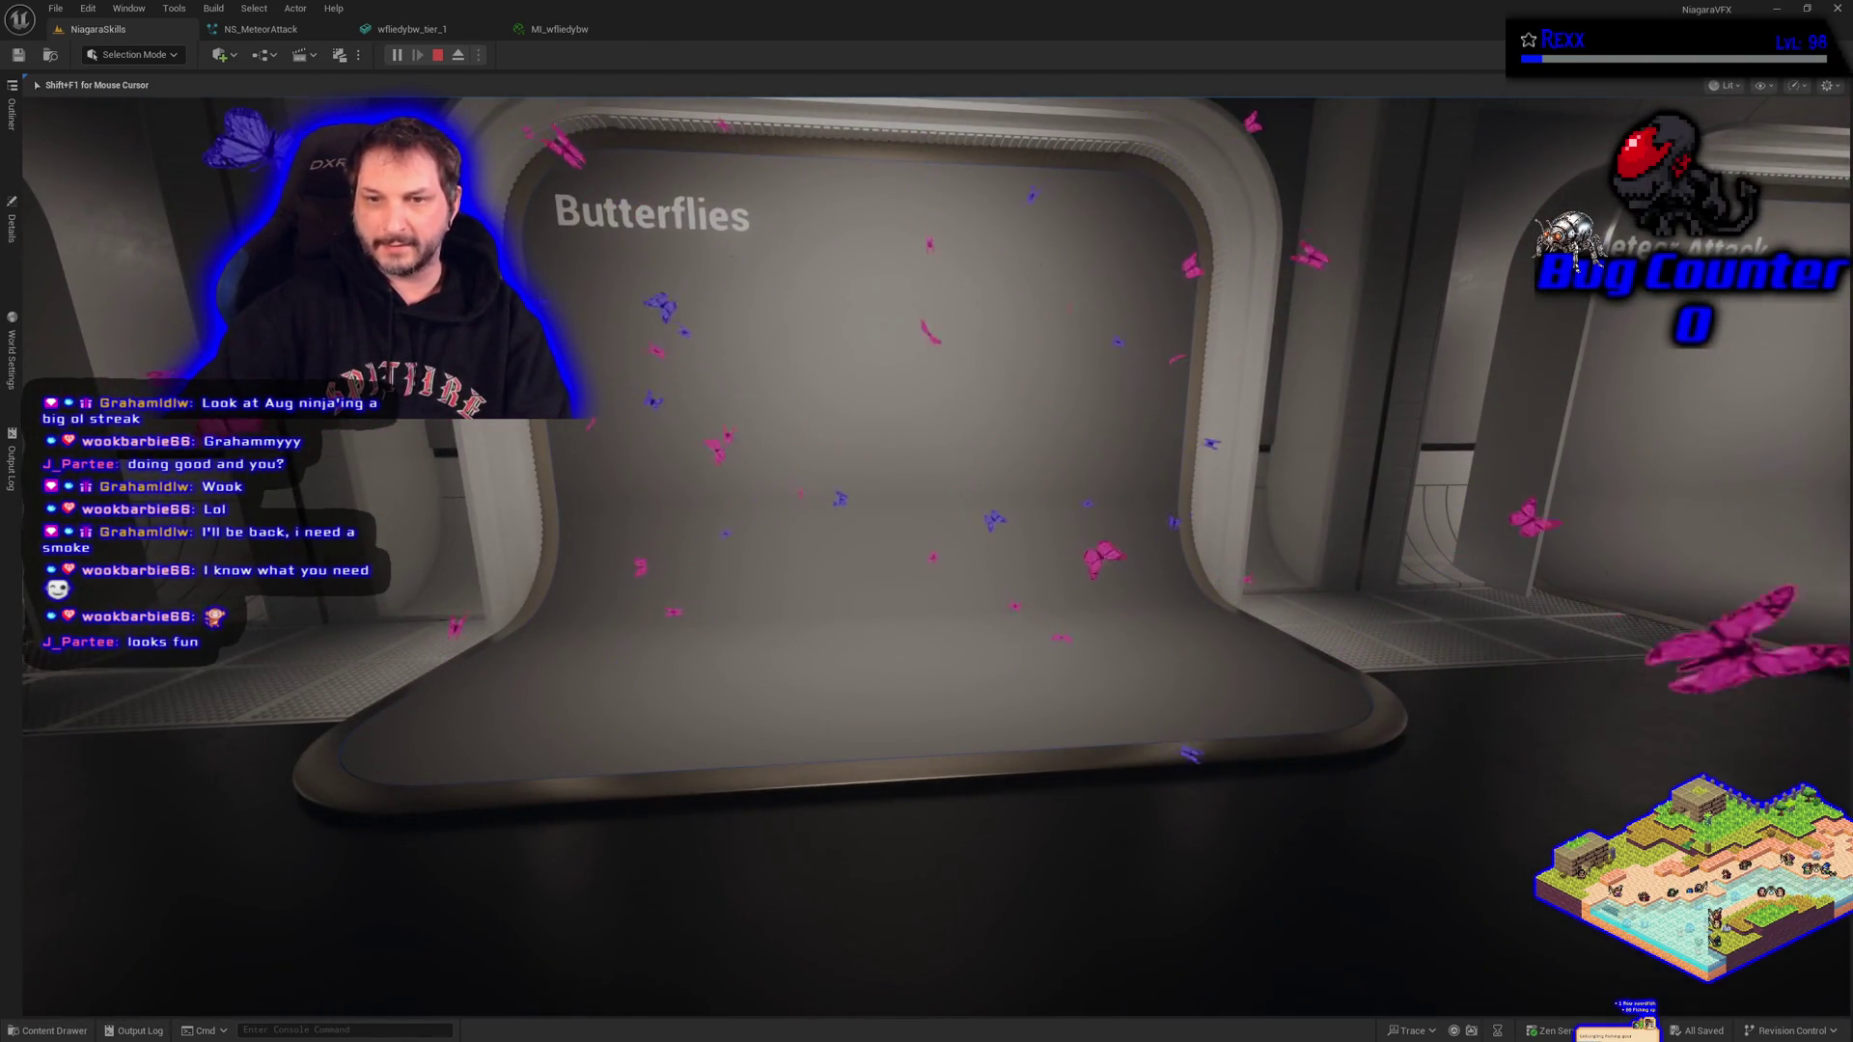
{"action": "key", "text": "d"}
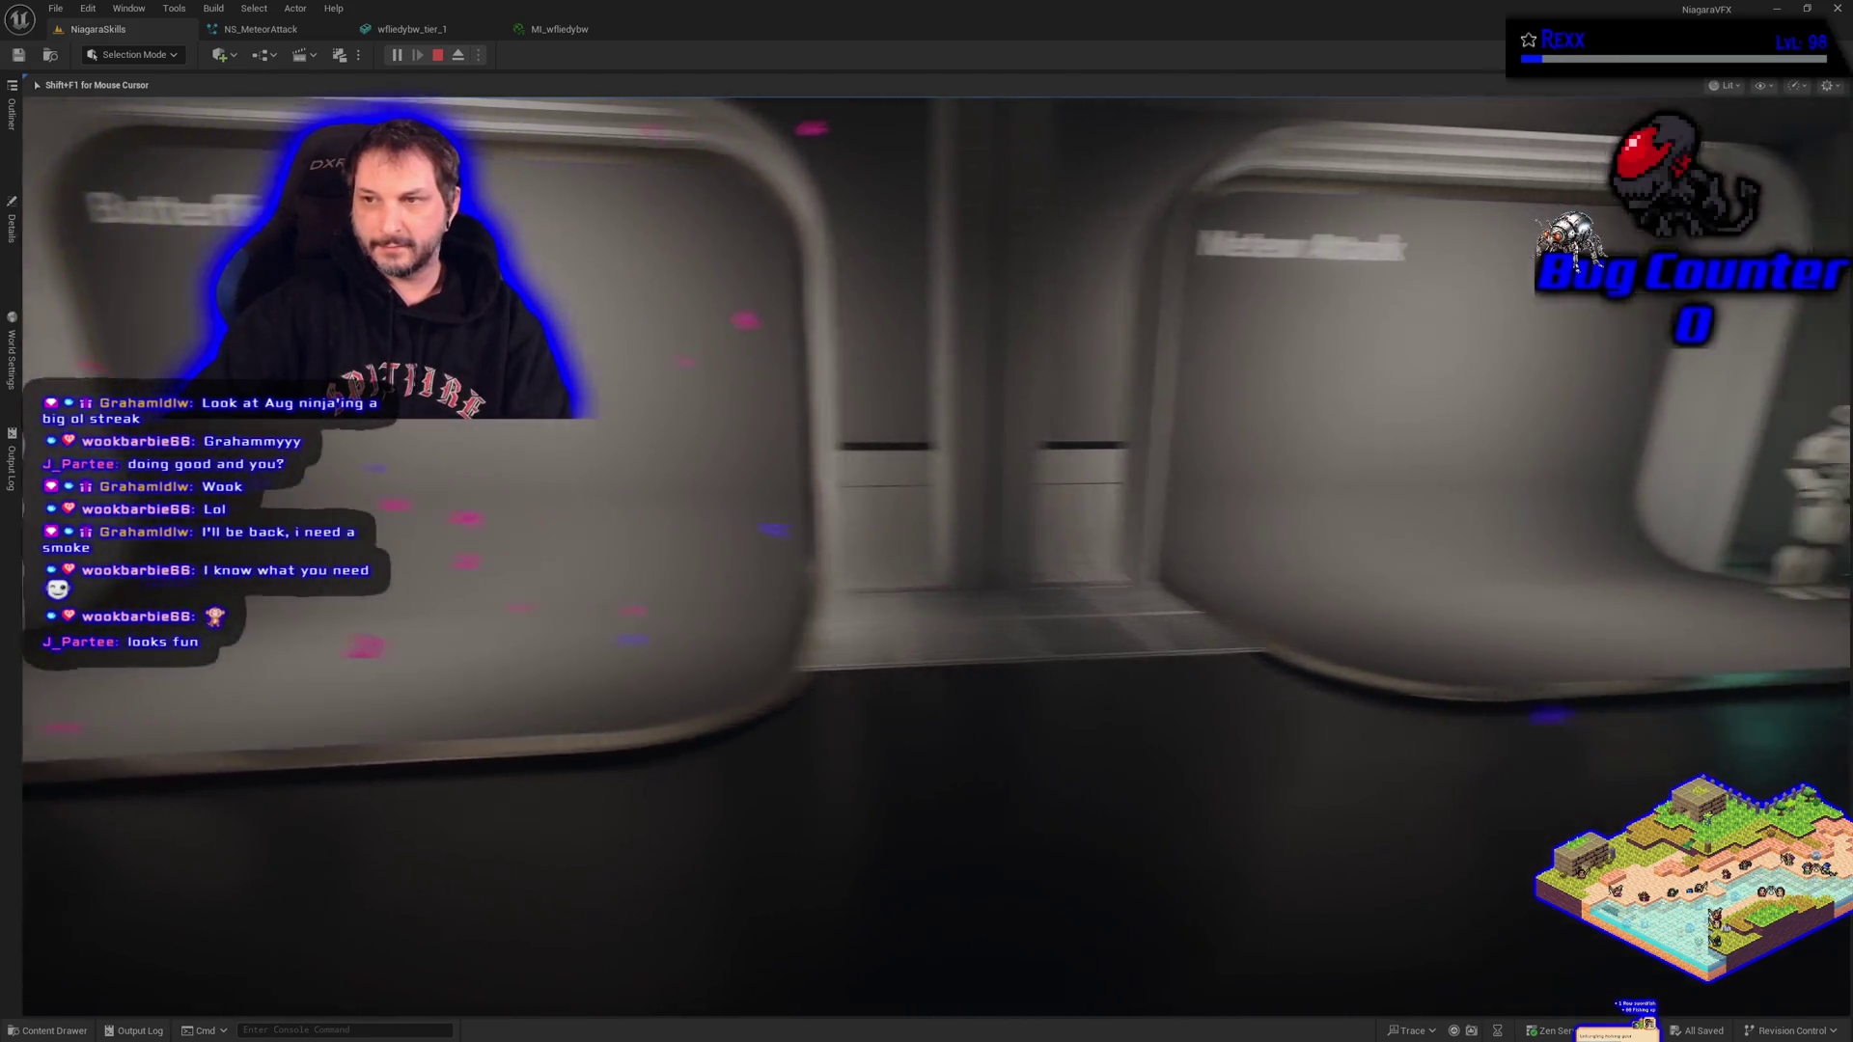
{"action": "key", "text": "w"}
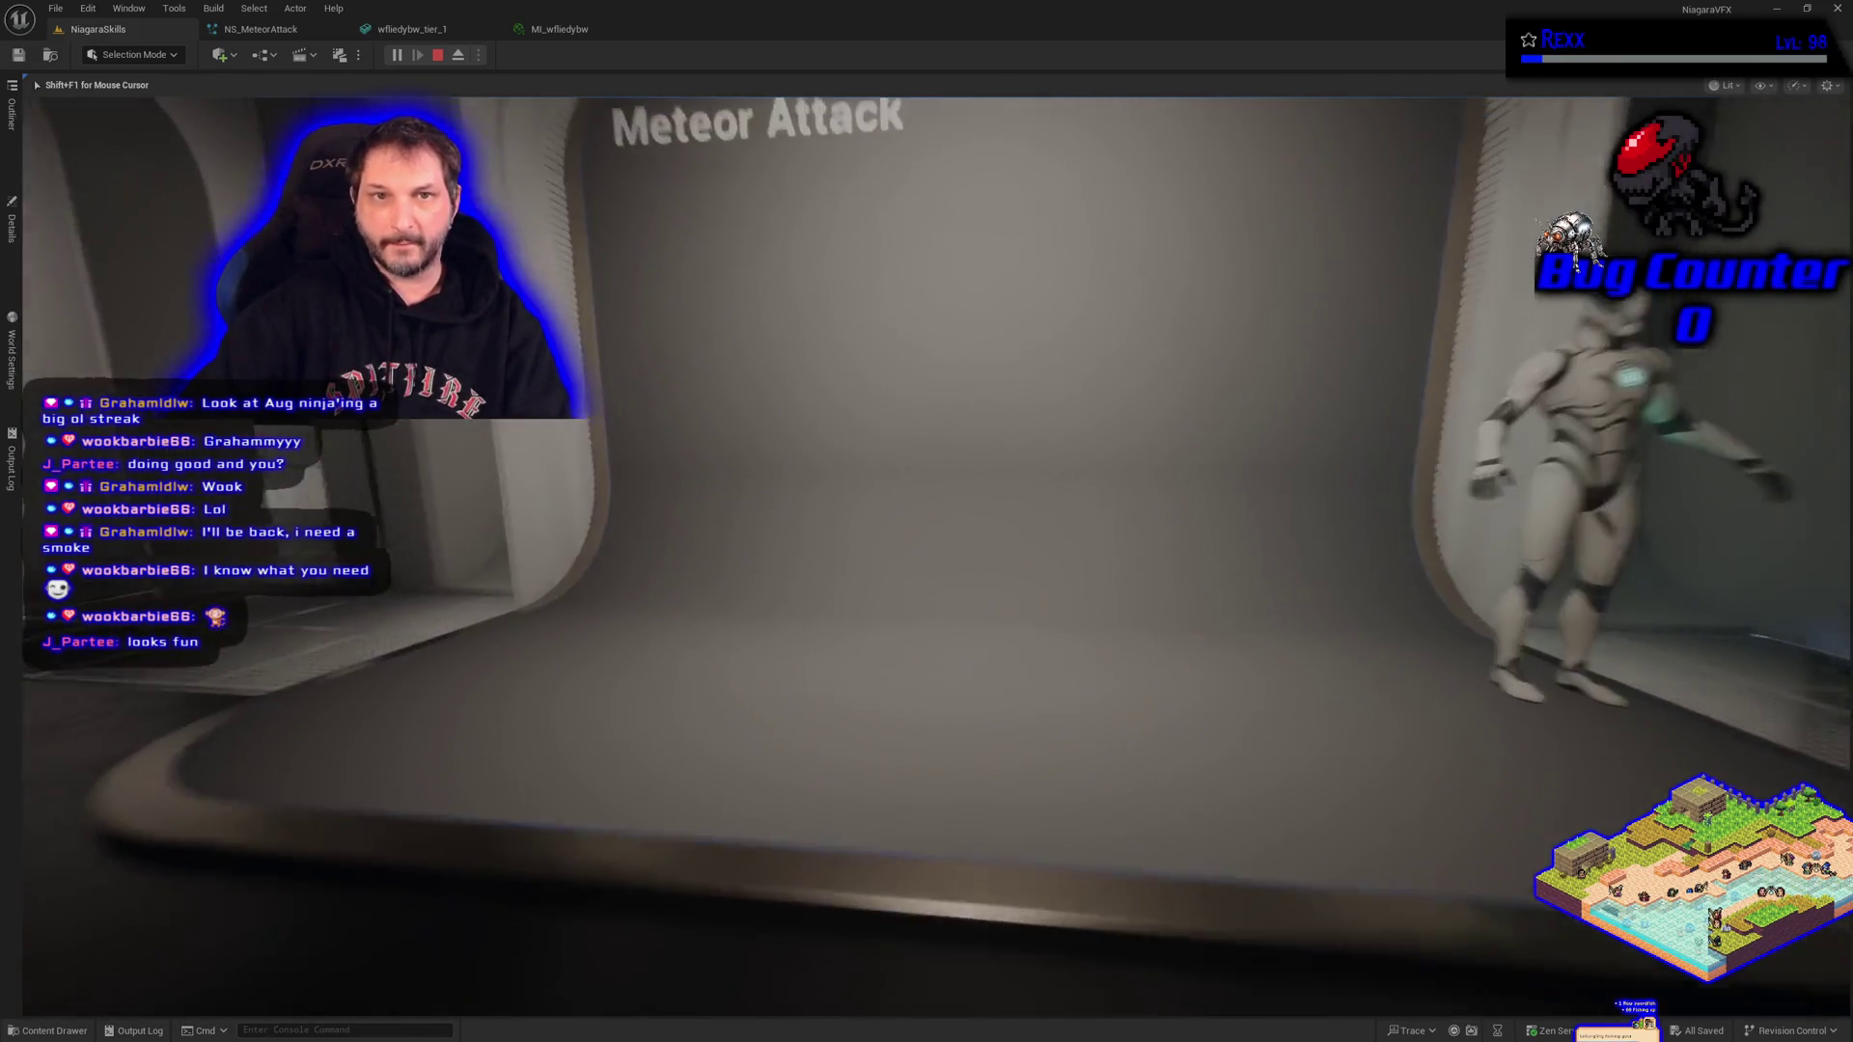
{"action": "key", "text": "s"}
{"action": "key", "text": "Escape"}
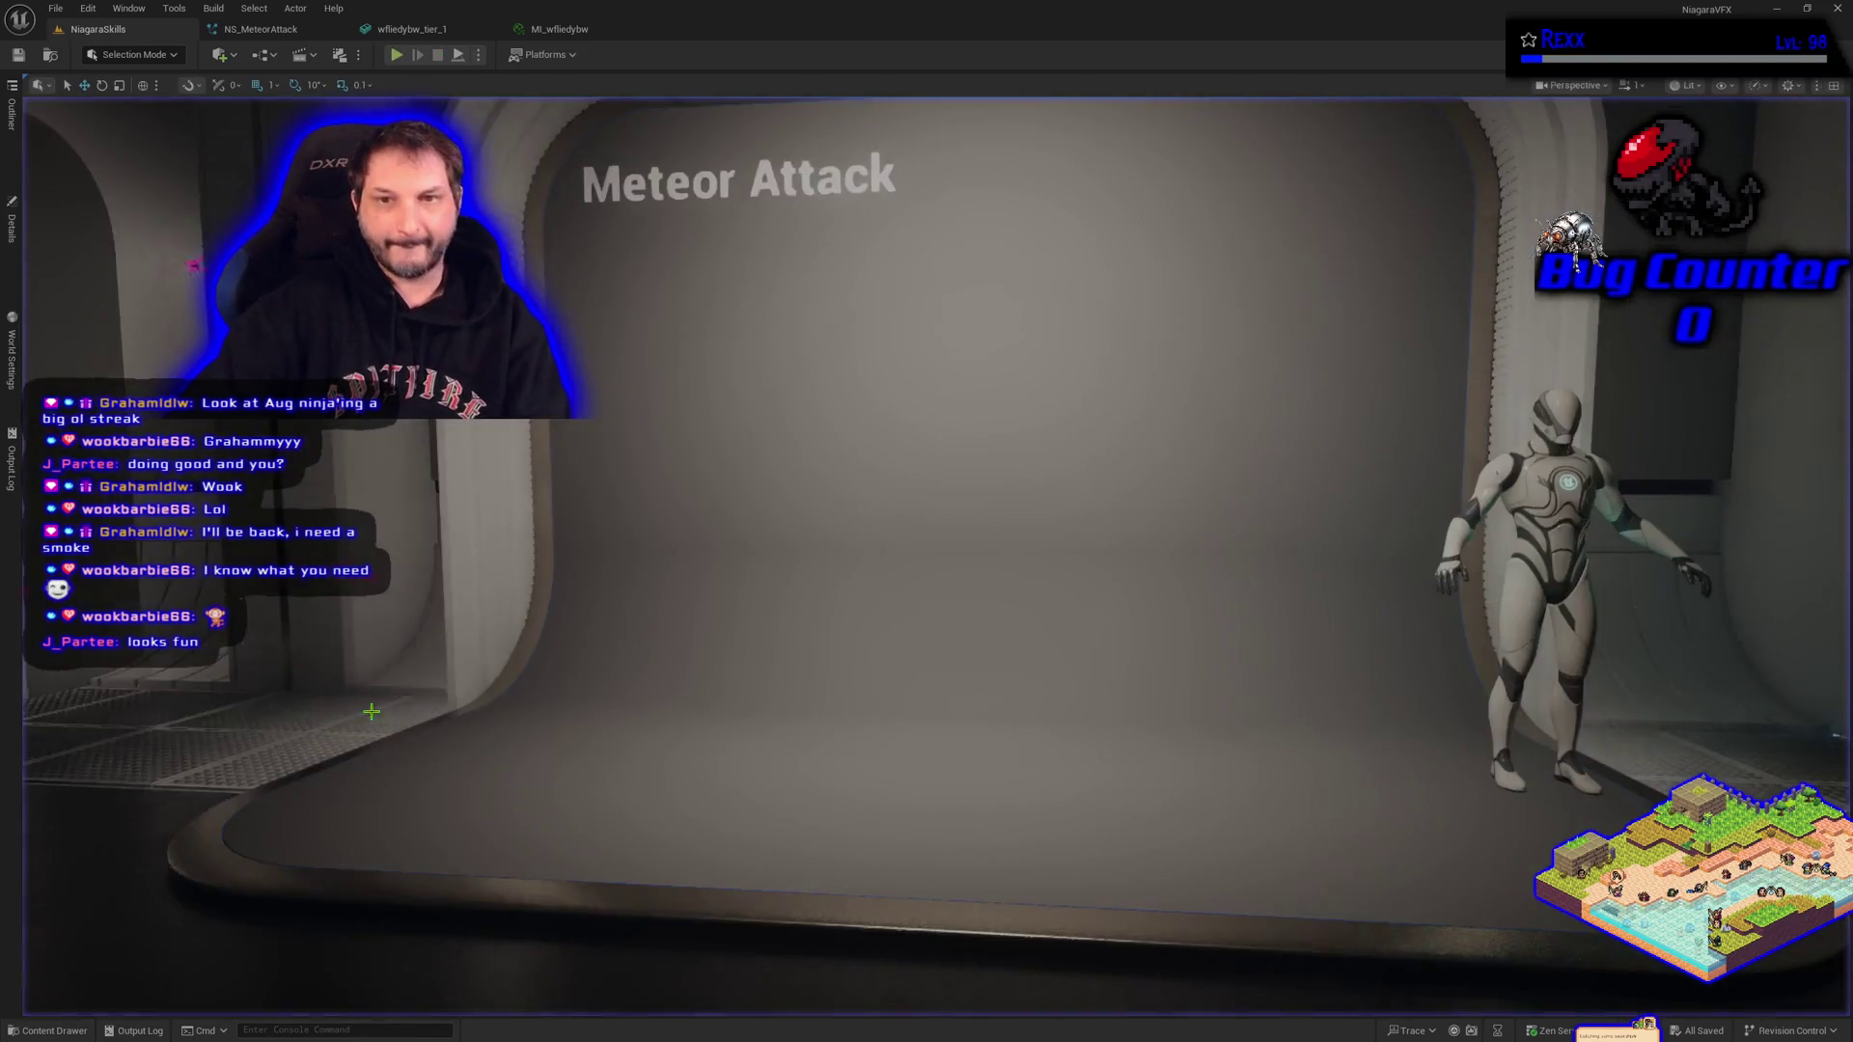
{"action": "left_click", "coordinate": [410, 29]}
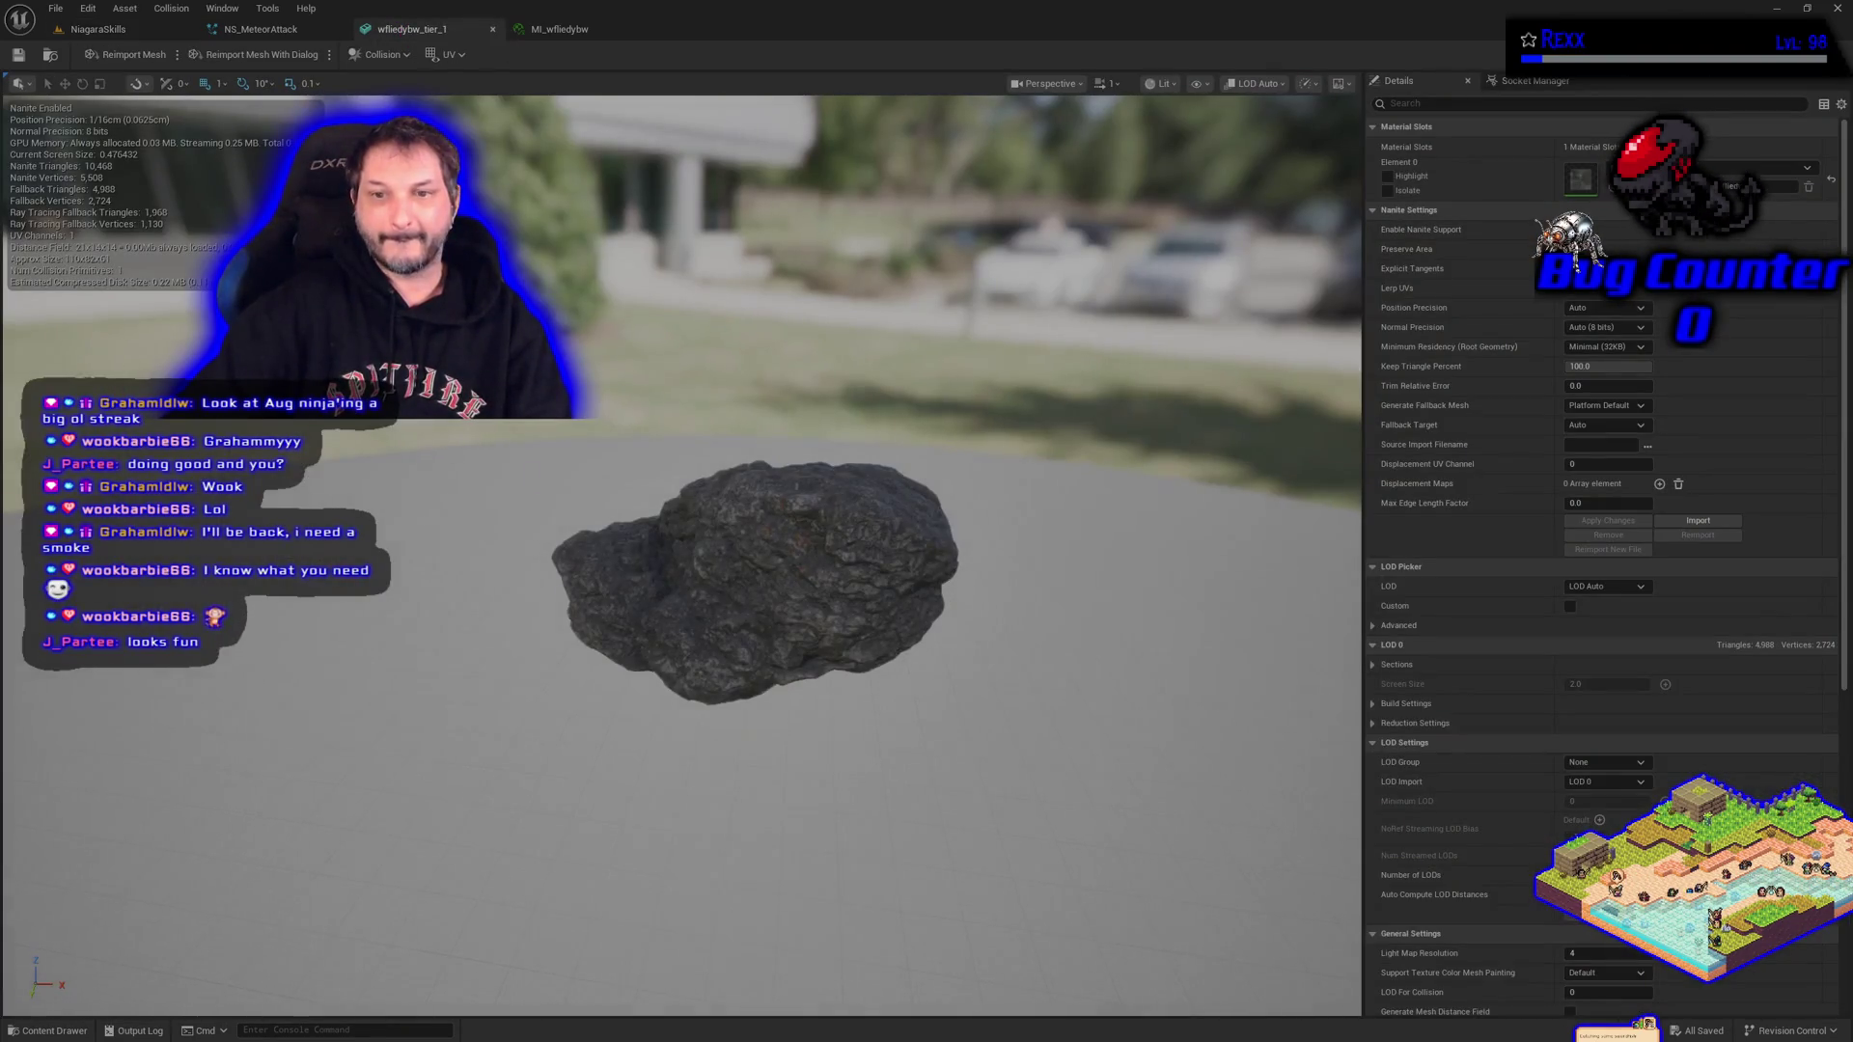
Orbit around the rock mesh before moving on to the MI_wfliedybw material instance.
{"action": "left_click_drag", "start_coordinate": [579, 614], "coordinate": [579, 614]}
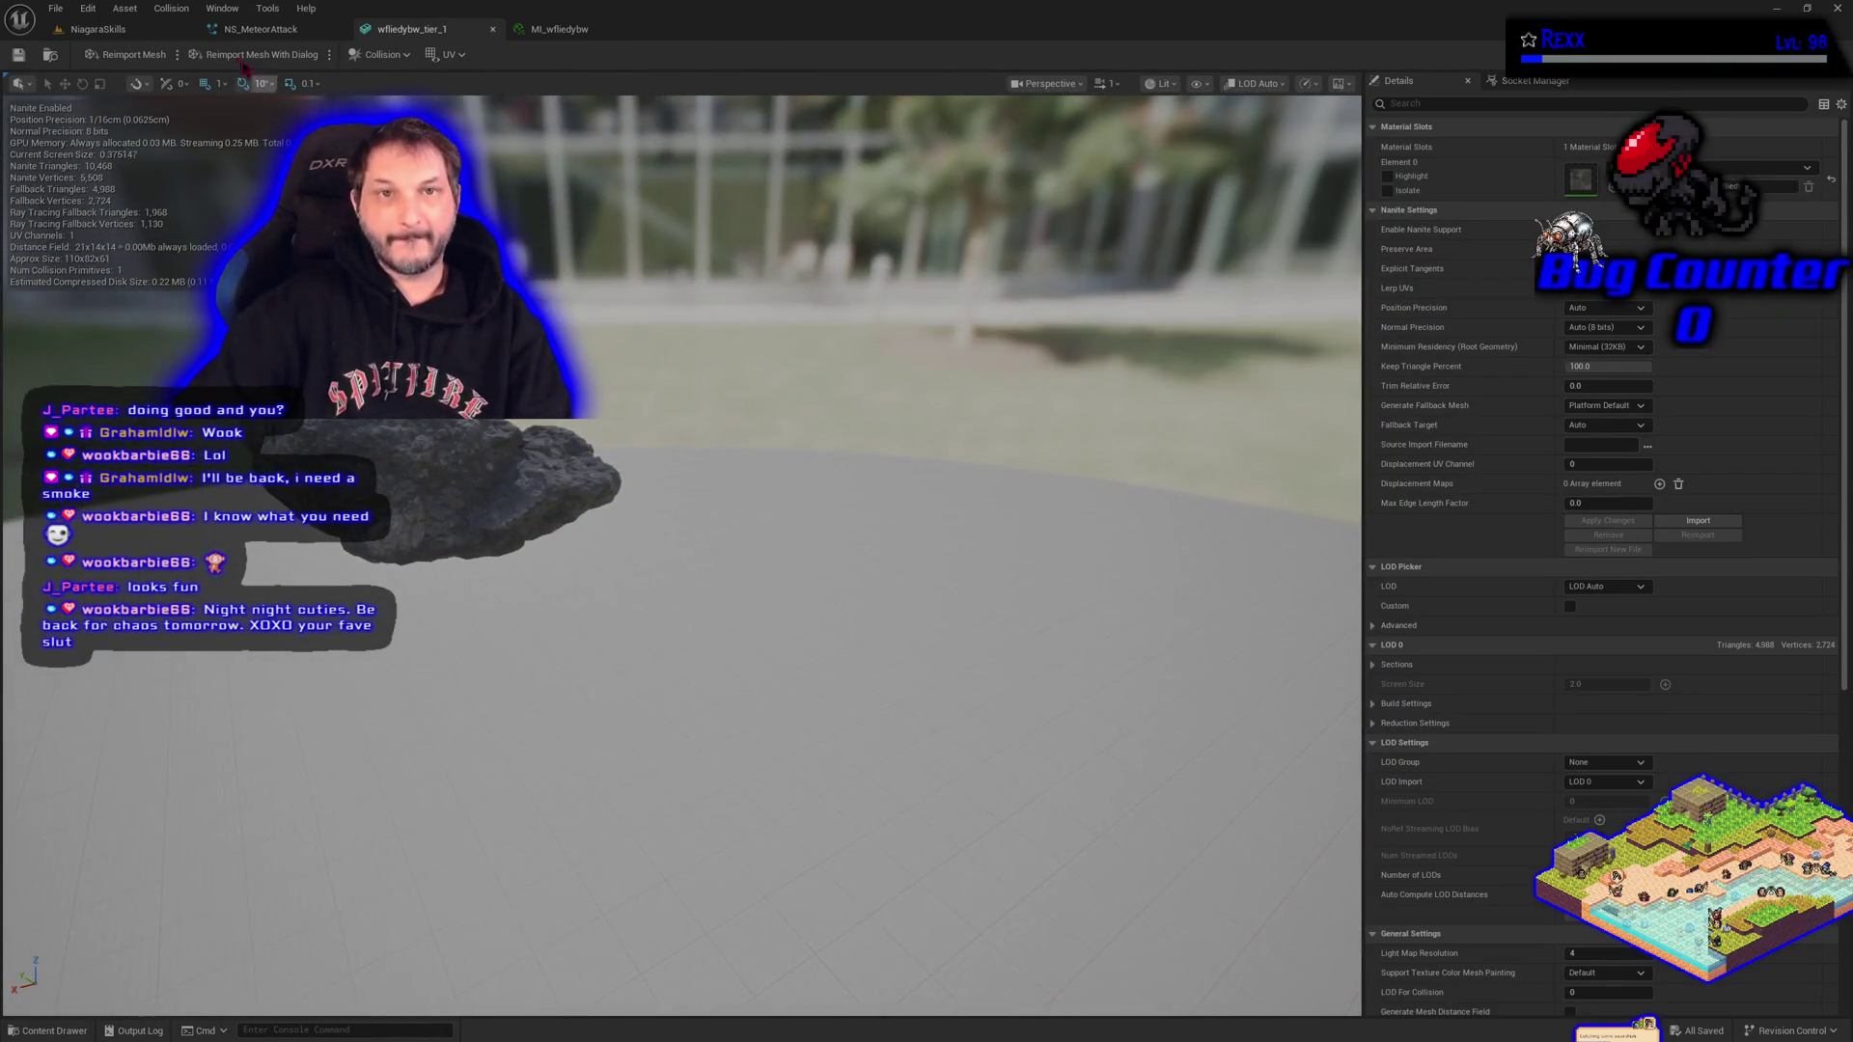
{"action": "left_click", "coordinate": [558, 29]}
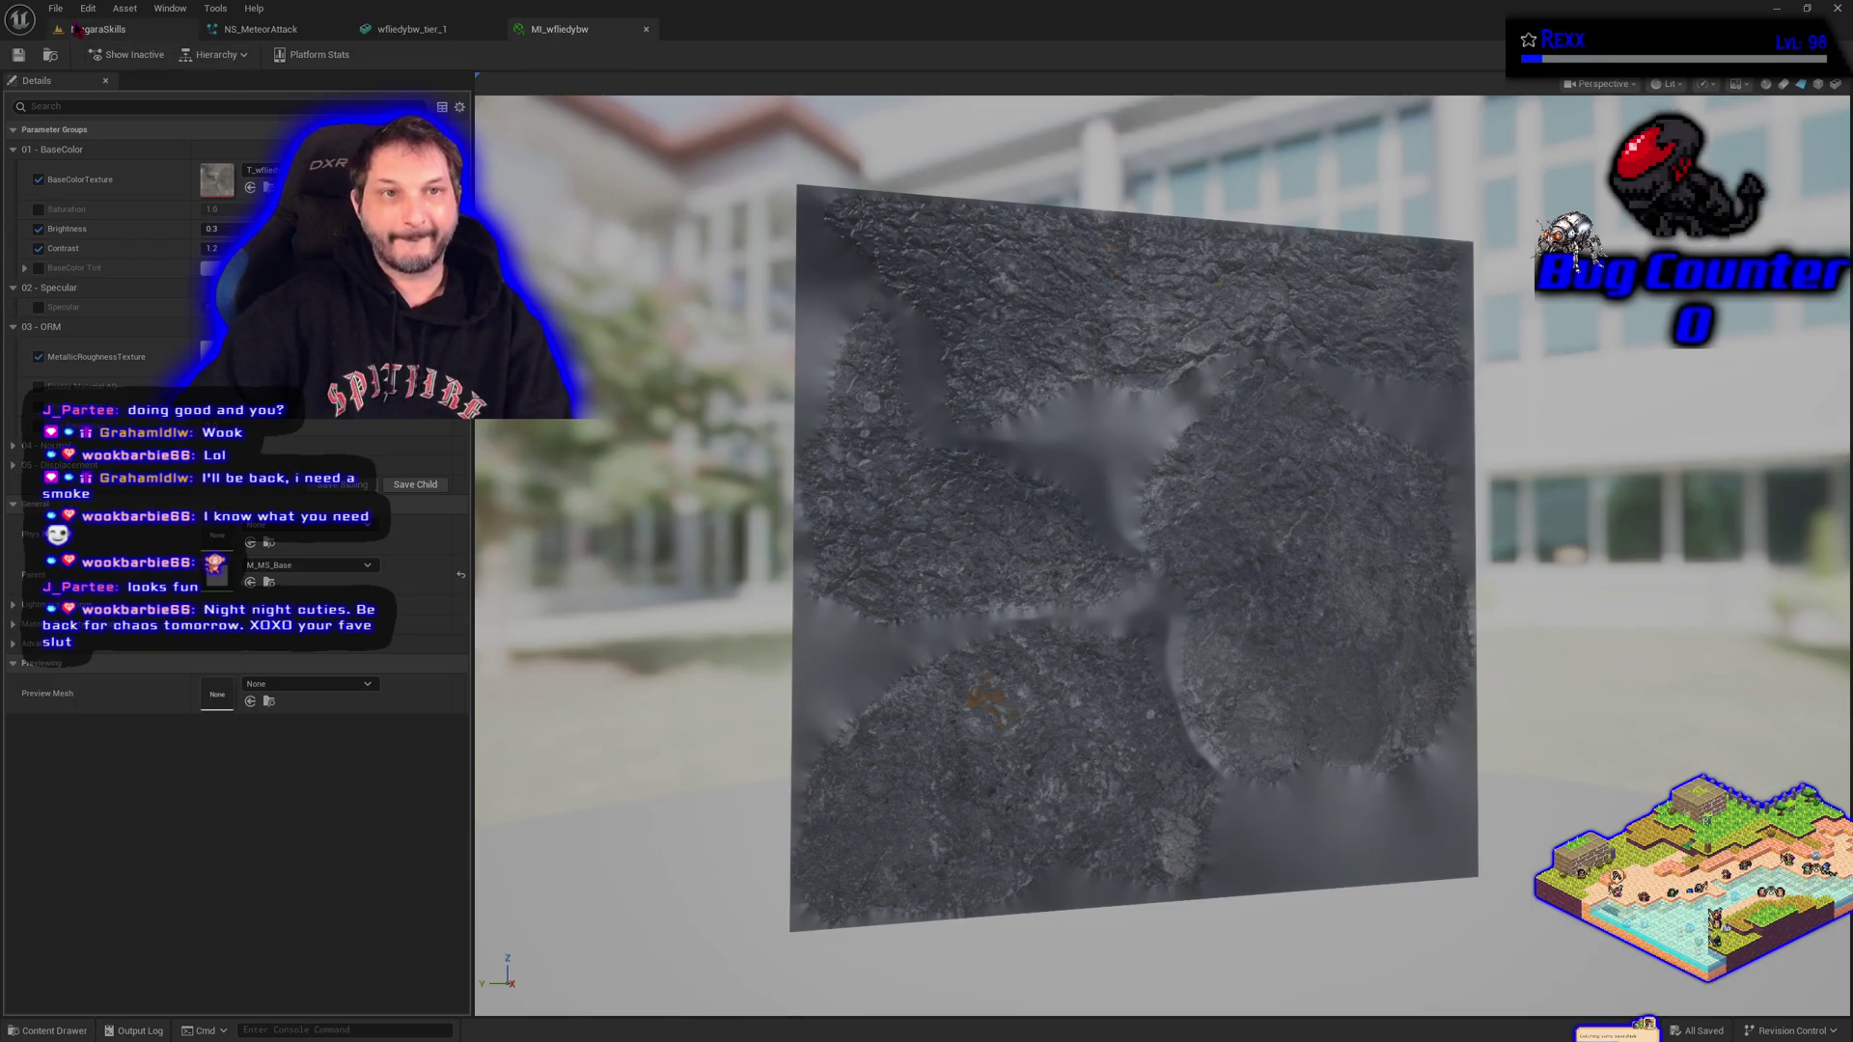
Return to the NiagaraSkills level viewport.
{"action": "left_click", "coordinate": [97, 29]}
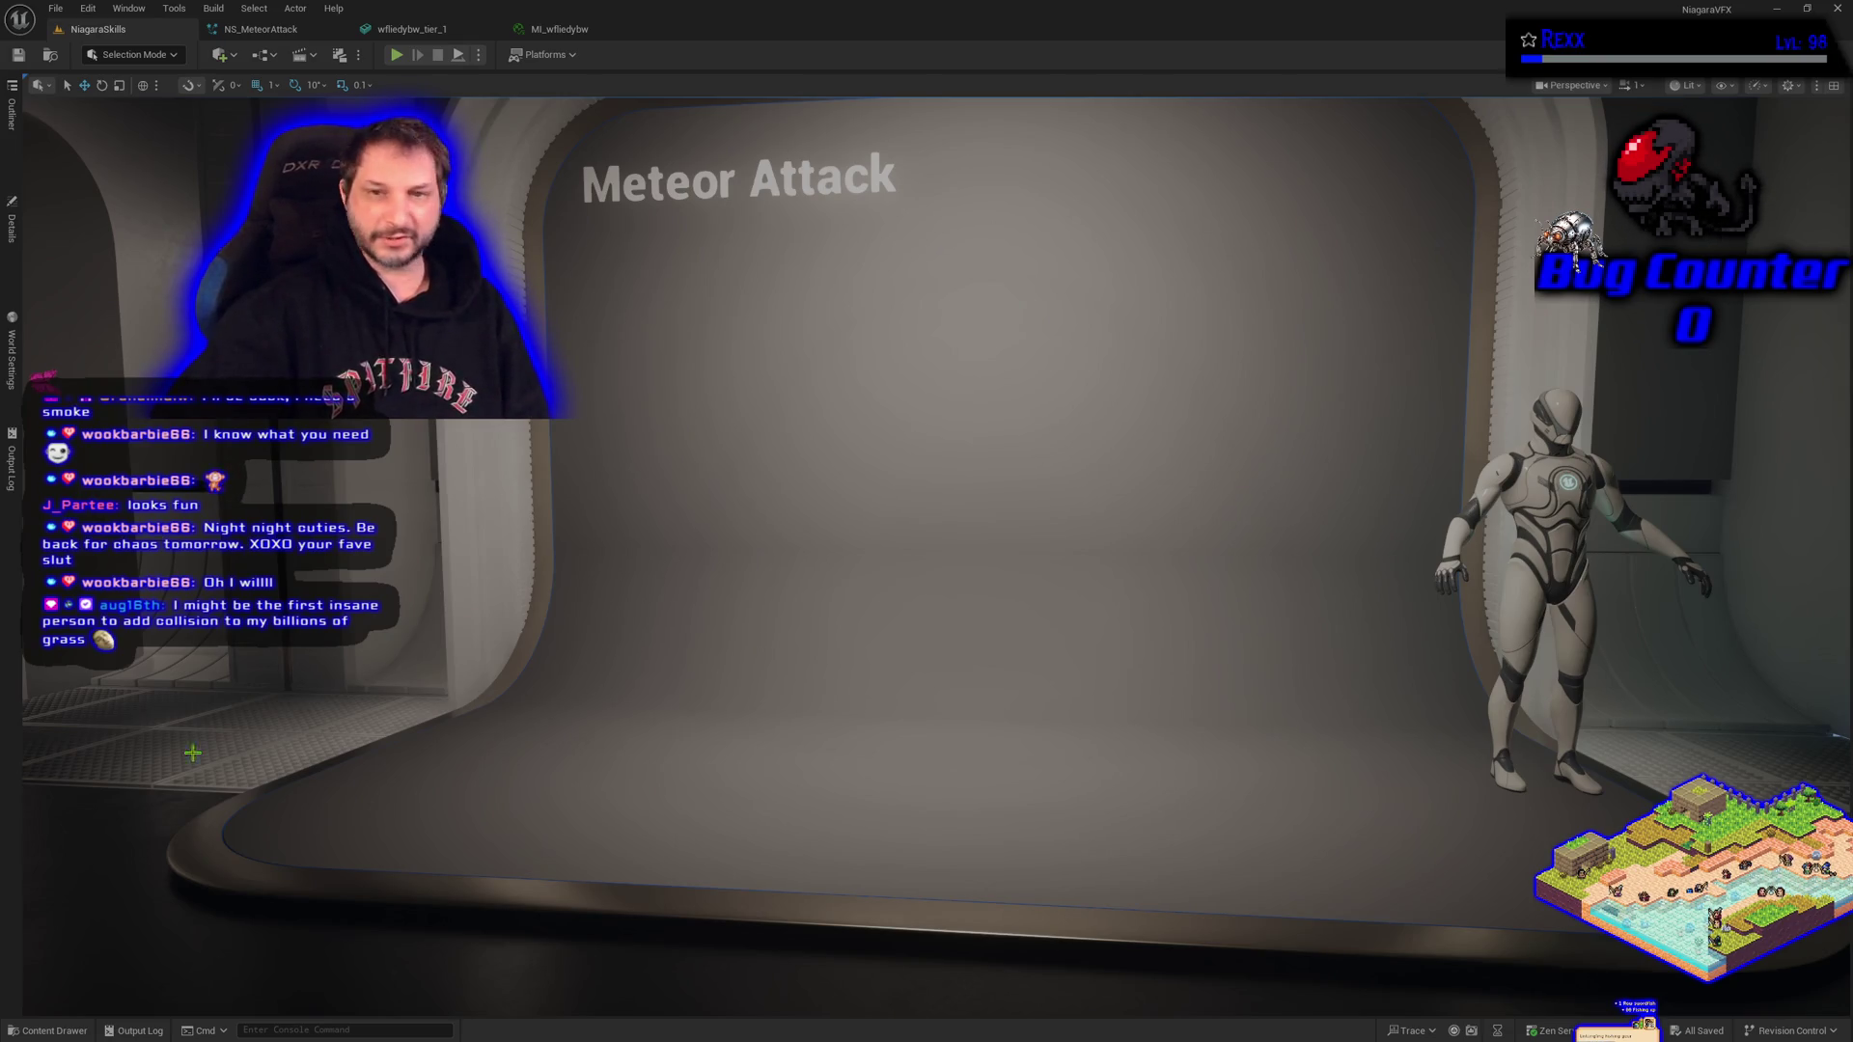
Look around the level toward the Meteor Attack booth and dismiss the warning message.
{"action": "left_click", "coordinate": [258, 29]}
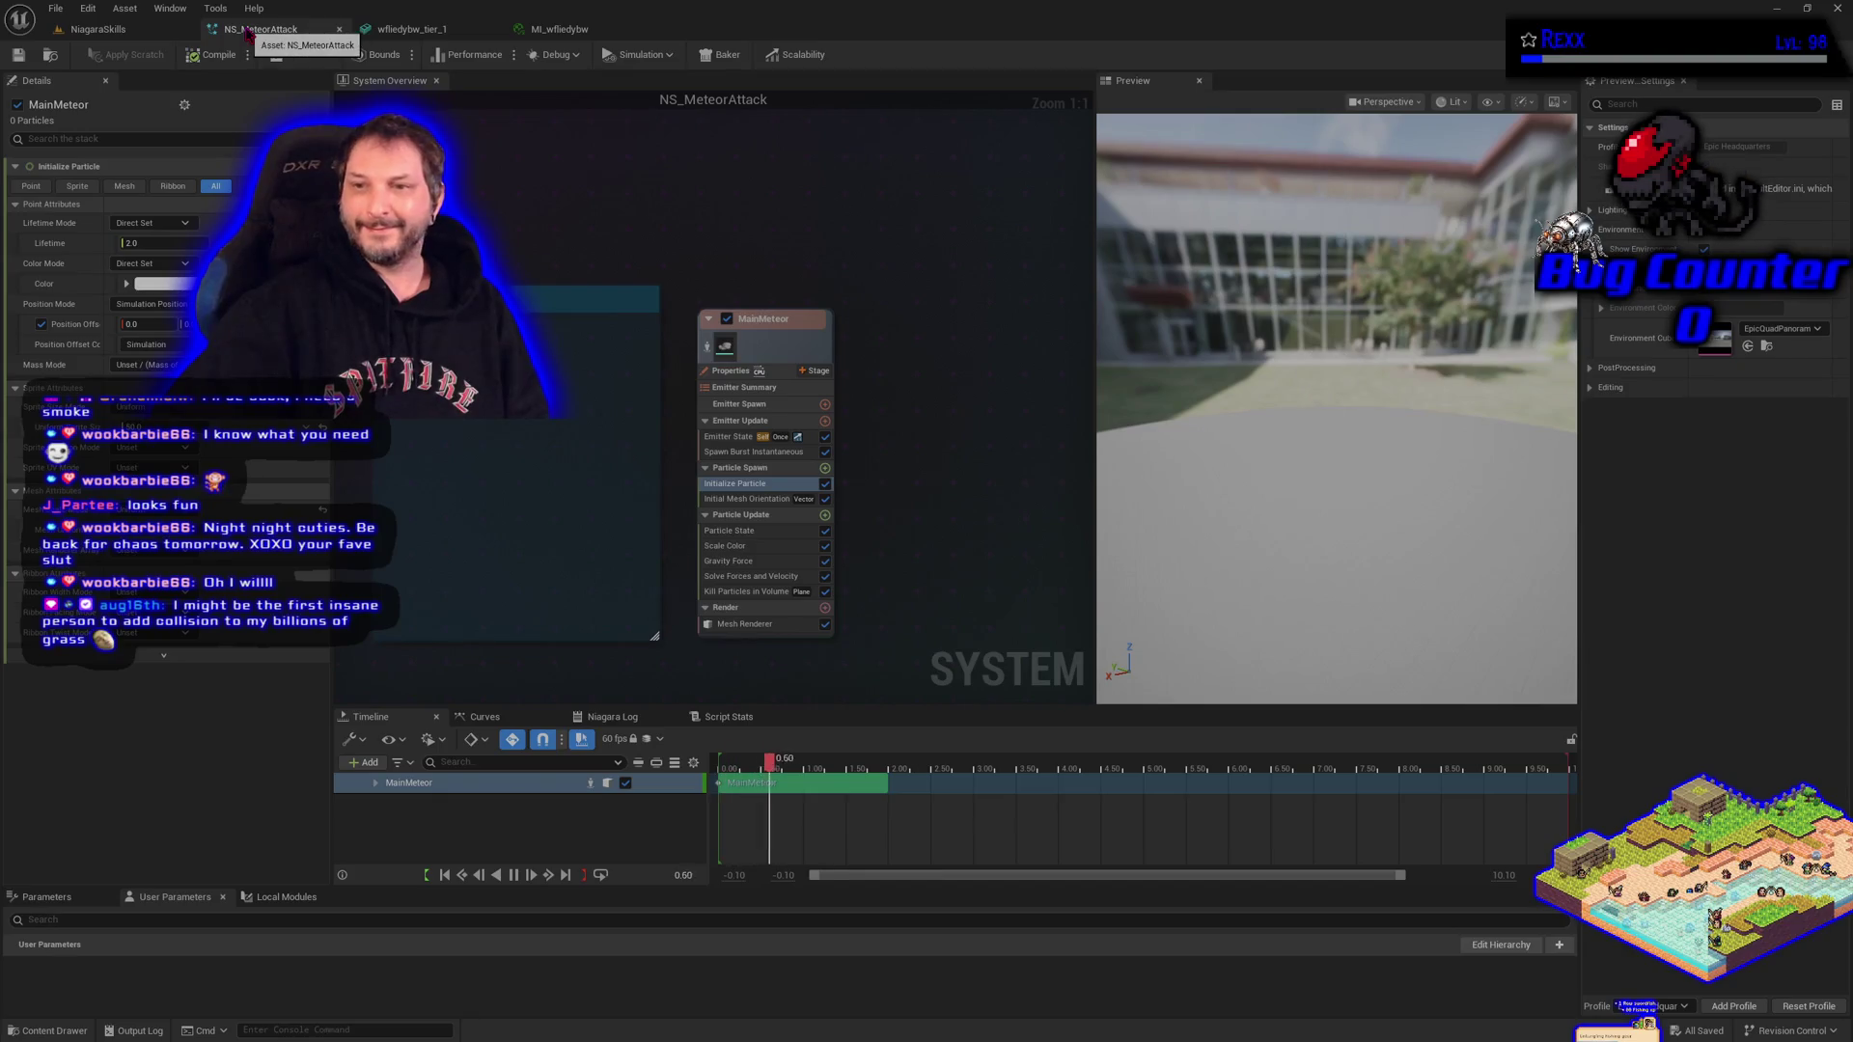
{"action": "left_click", "coordinate": [98, 29]}
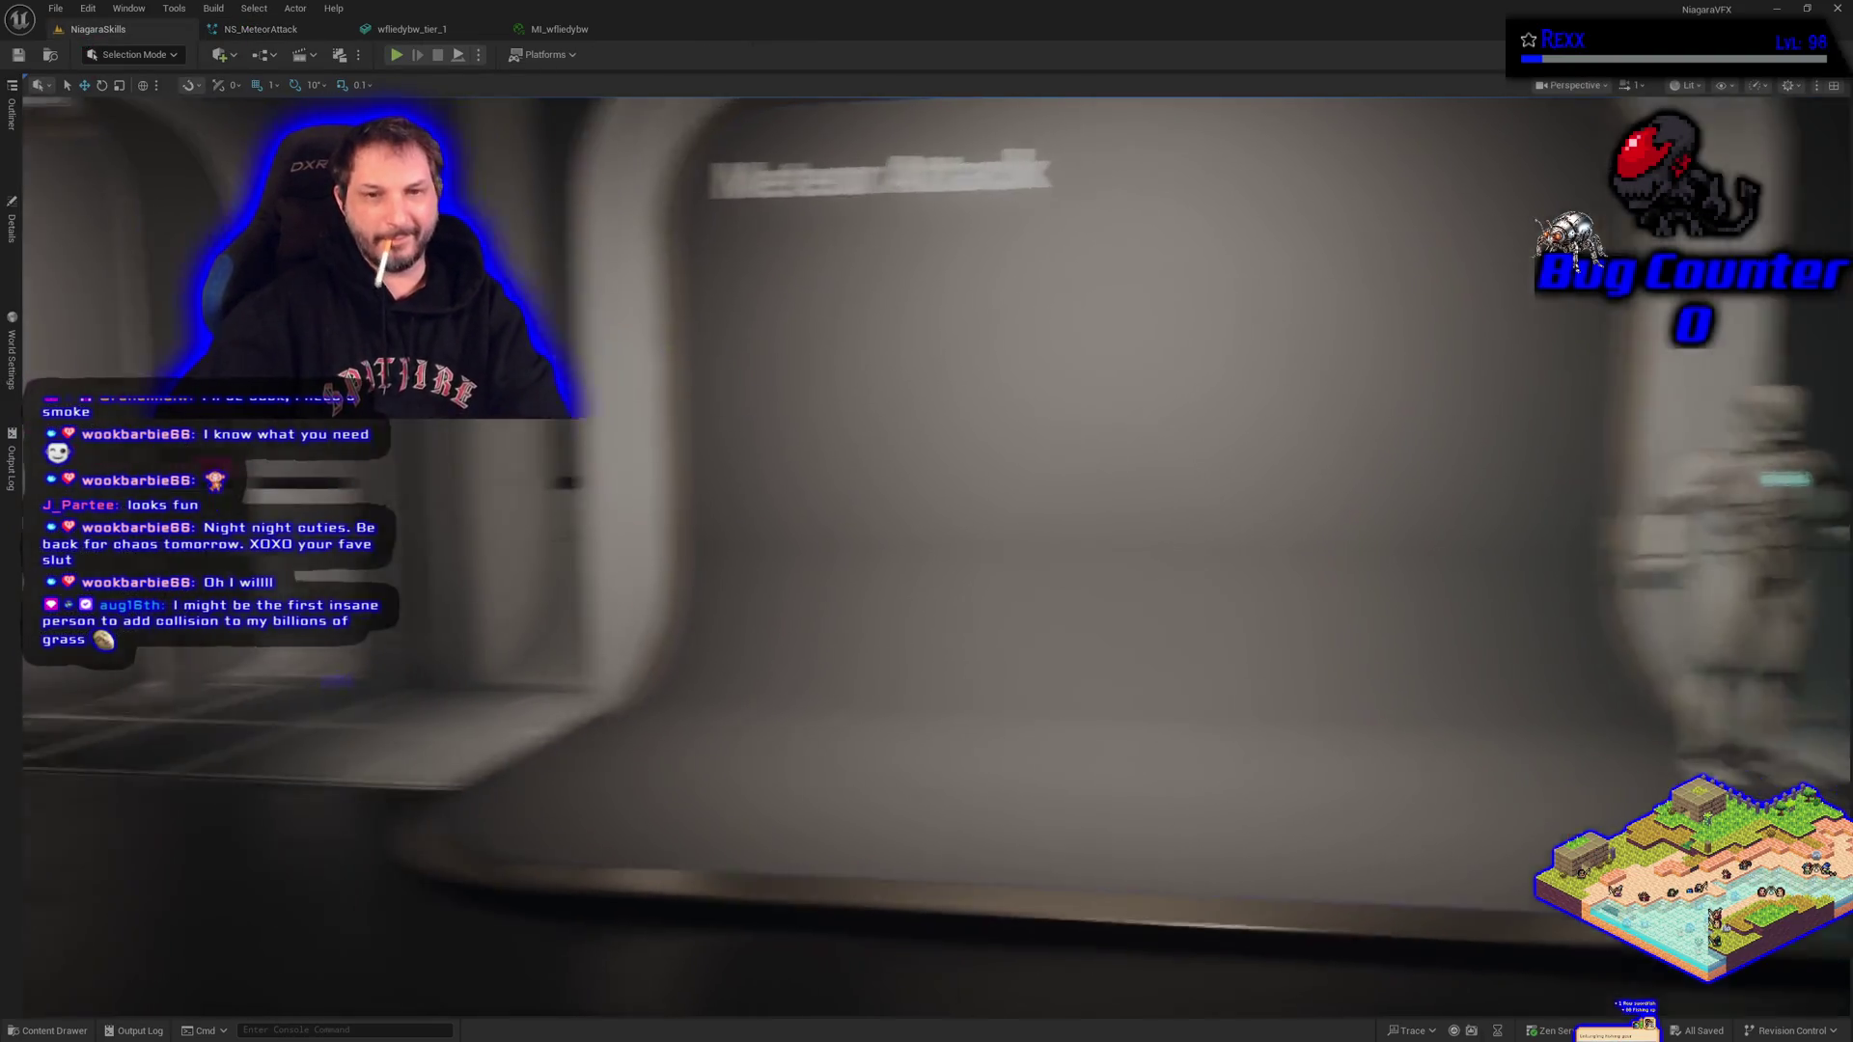
{"action": "left_click_drag", "start_coordinate": [619, 522], "coordinate": [338, 528]}
{"action": "mouse_move", "coordinate": [620, 562]}
{"action": "left_mouse_down"}
{"action": "mouse_move", "coordinate": [956, 568]}
{"action": "mouse_move", "coordinate": [955, 482]}
{"action": "left_mouse_up"}
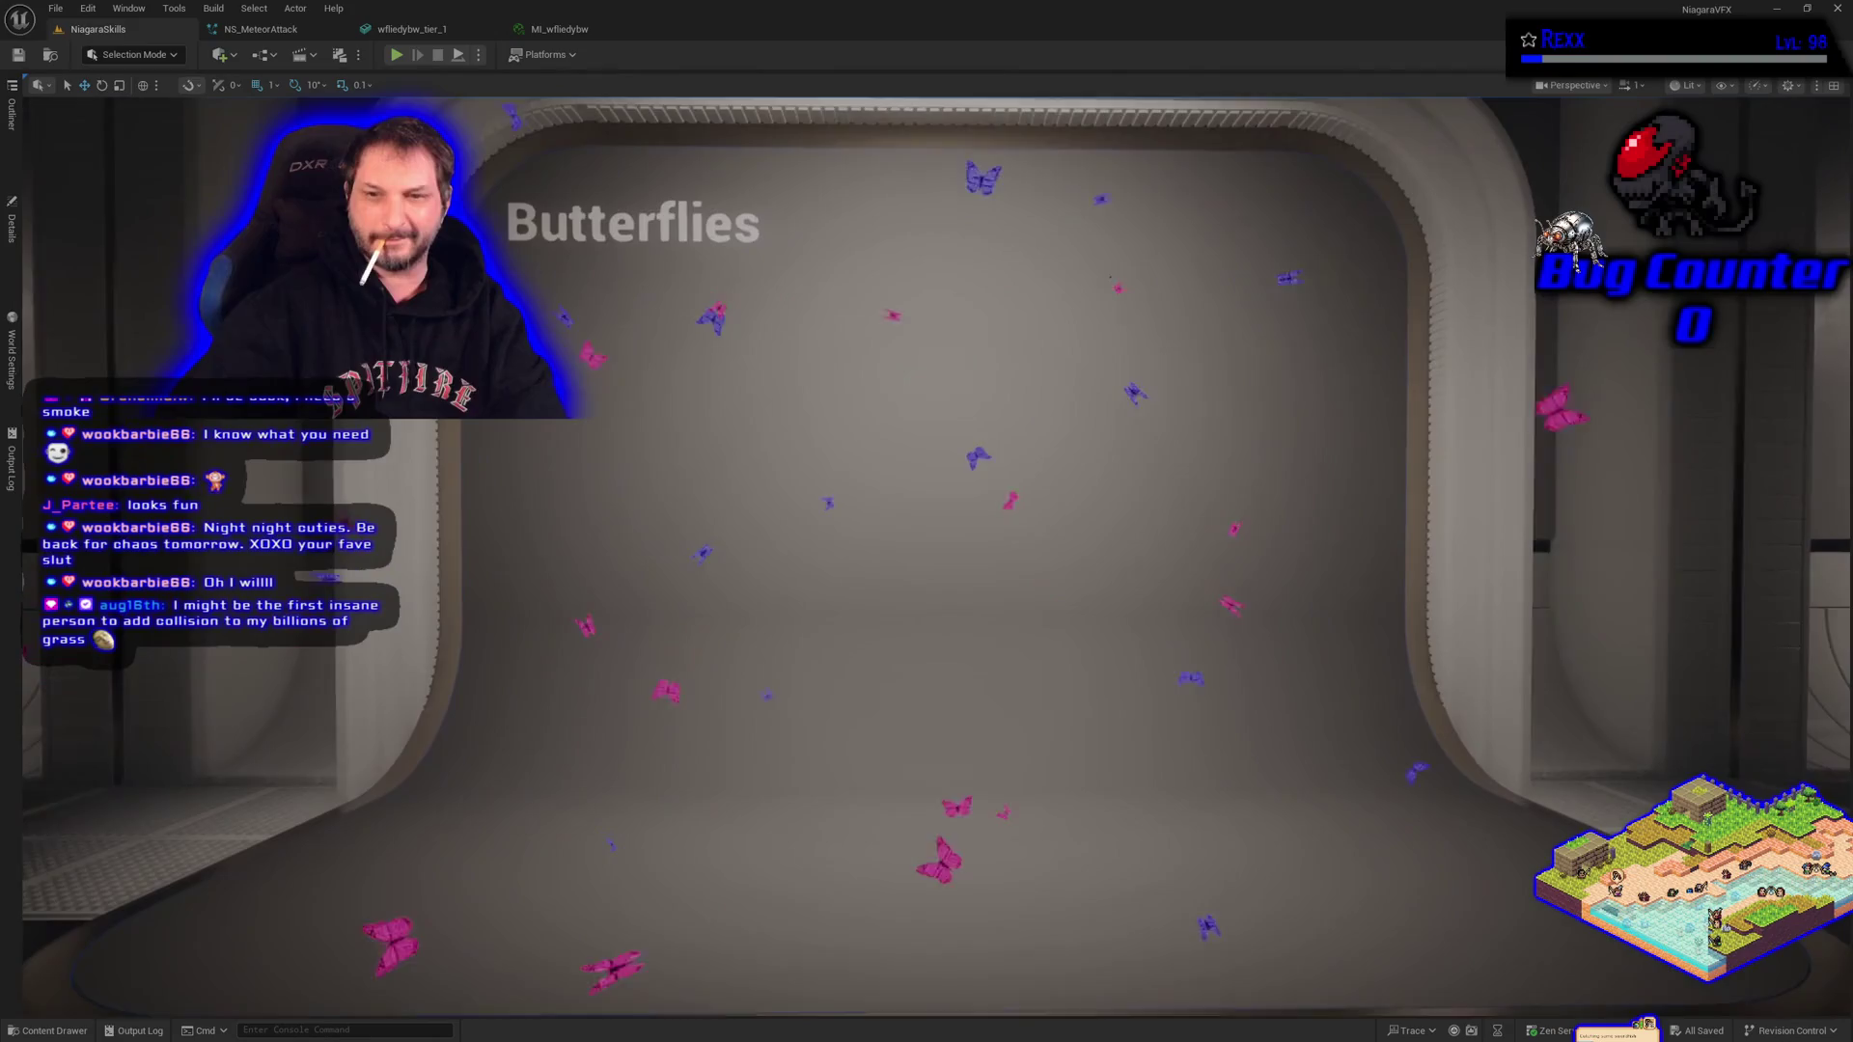
{"action": "right_click", "coordinate": [658, 94]}
{"action": "mouse_move", "coordinate": [791, 406]}
{"action": "left_mouse_down"}
{"action": "mouse_move", "coordinate": [791, 376]}
{"action": "mouse_move", "coordinate": [753, 386]}
{"action": "left_mouse_up"}
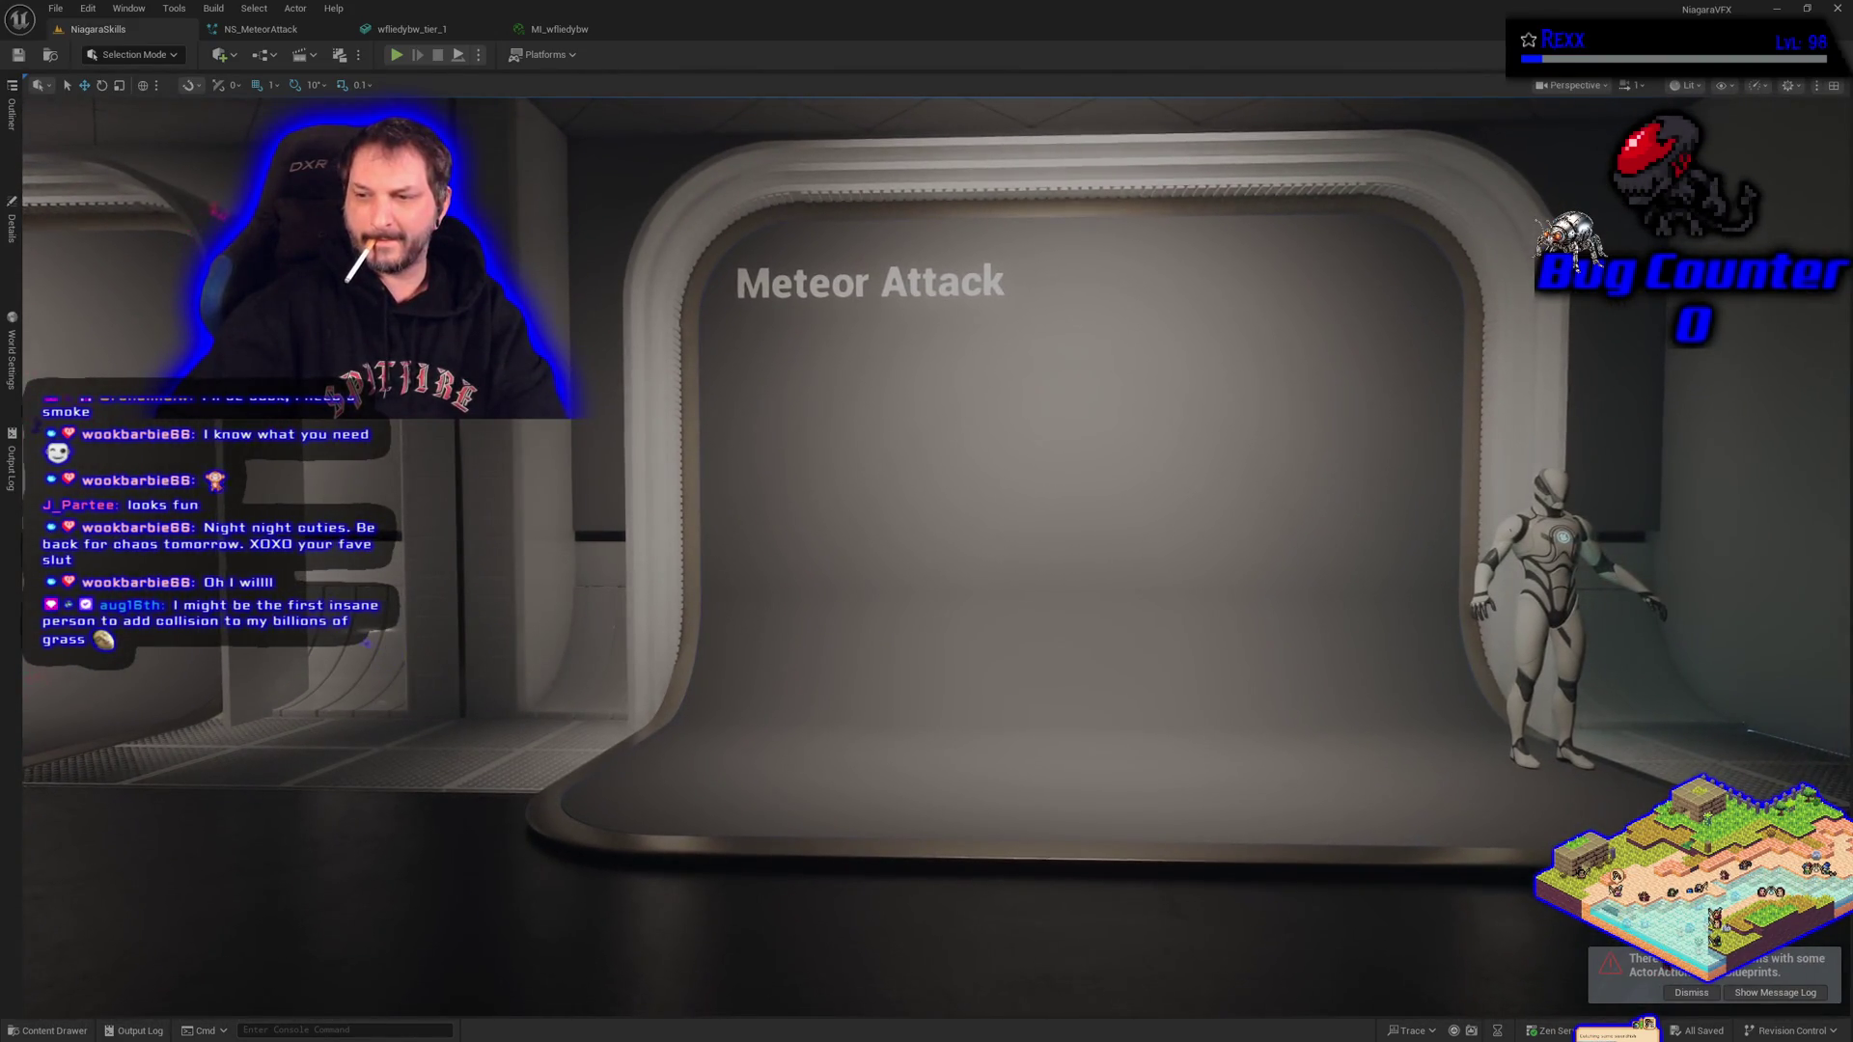
{"action": "left_click", "coordinate": [1691, 993]}
{"action": "left_click_drag", "start_coordinate": [1692, 1003], "coordinate": [1766, 1004]}
{"action": "left_click_drag", "start_coordinate": [652, 368], "coordinate": [652, 369]}
{"action": "left_click", "coordinate": [290, 35]}
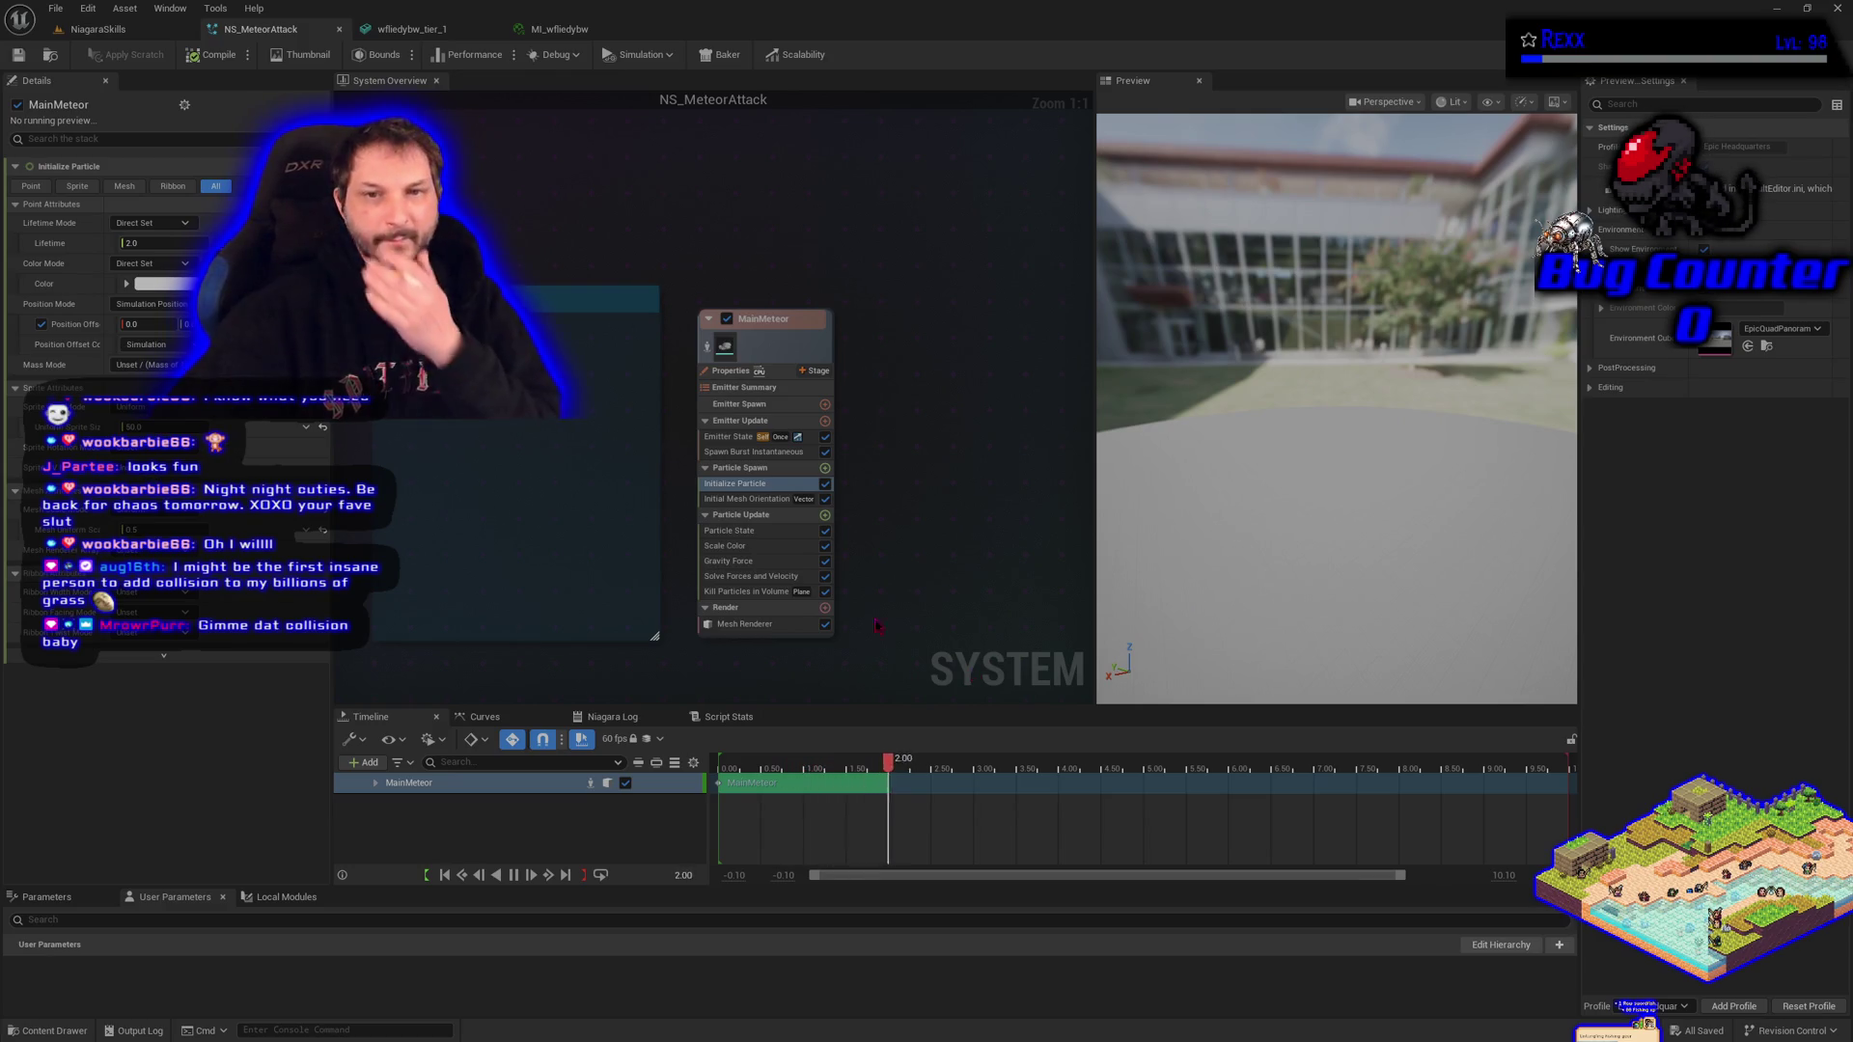
Go back to the NiagaraSkills level and fly the view toward the demo stages.
{"action": "left_click", "coordinate": [96, 29]}
{"action": "mouse_move", "coordinate": [747, 527]}
{"action": "left_mouse_down"}
{"action": "mouse_move", "coordinate": [743, 550]}
{"action": "mouse_move", "coordinate": [579, 559]}
{"action": "mouse_move", "coordinate": [734, 556]}
{"action": "left_mouse_up"}
Select BP_DefaultVFXSpawner3 in the Outliner and move it onto the Meteor Attack stage.
{"action": "left_click", "coordinate": [13, 246]}
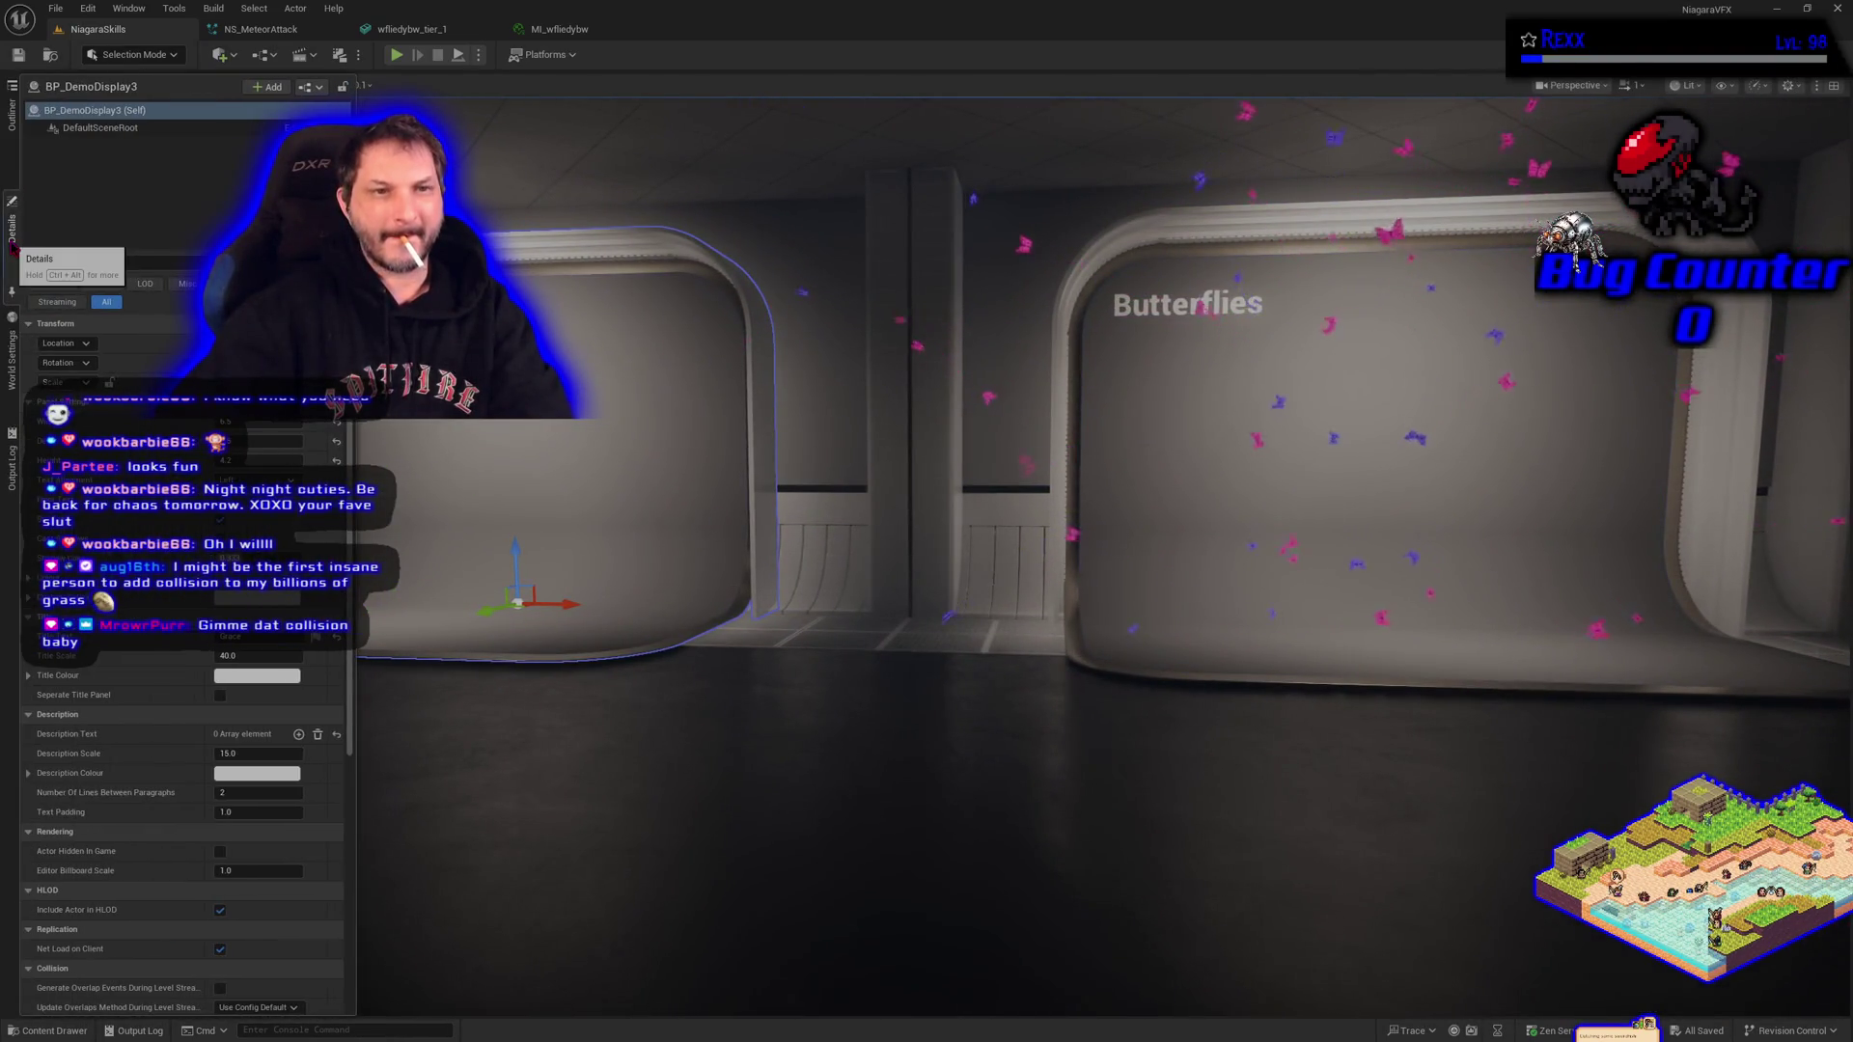
{"action": "left_click", "coordinate": [12, 114]}
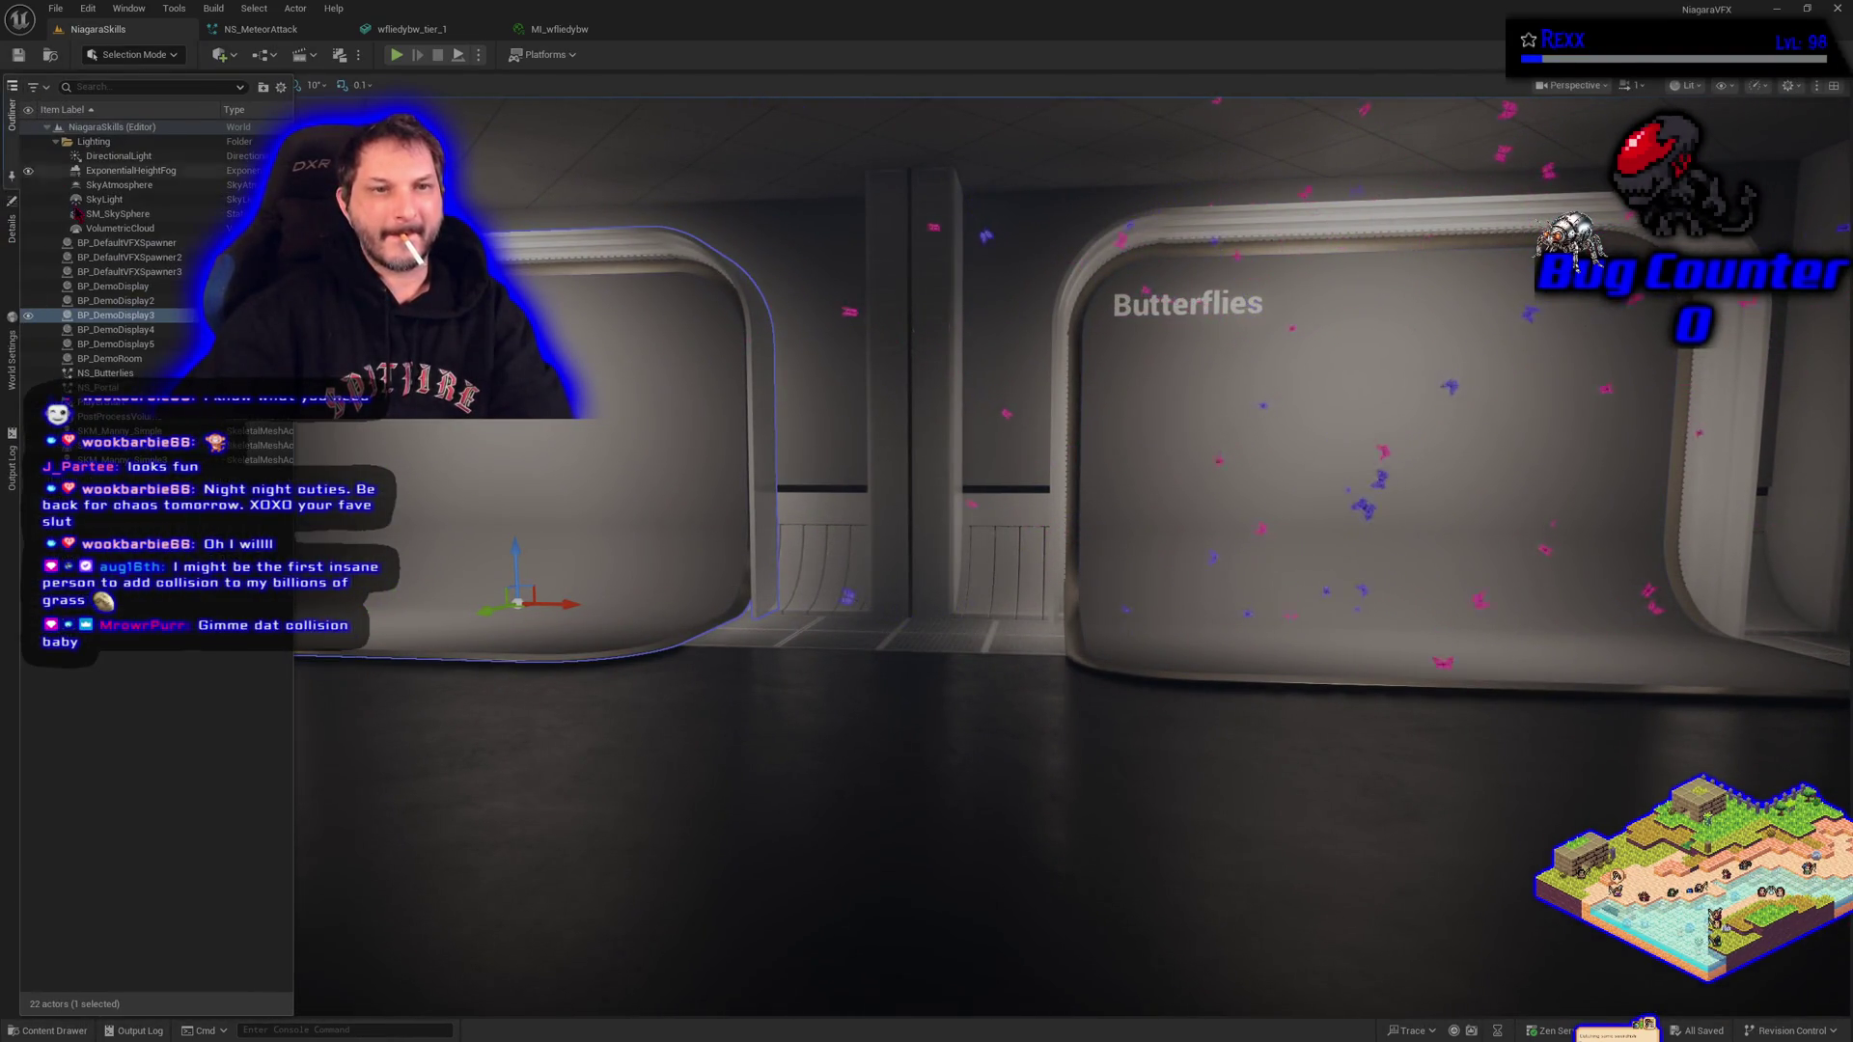
{"action": "left_click", "coordinate": [130, 272]}
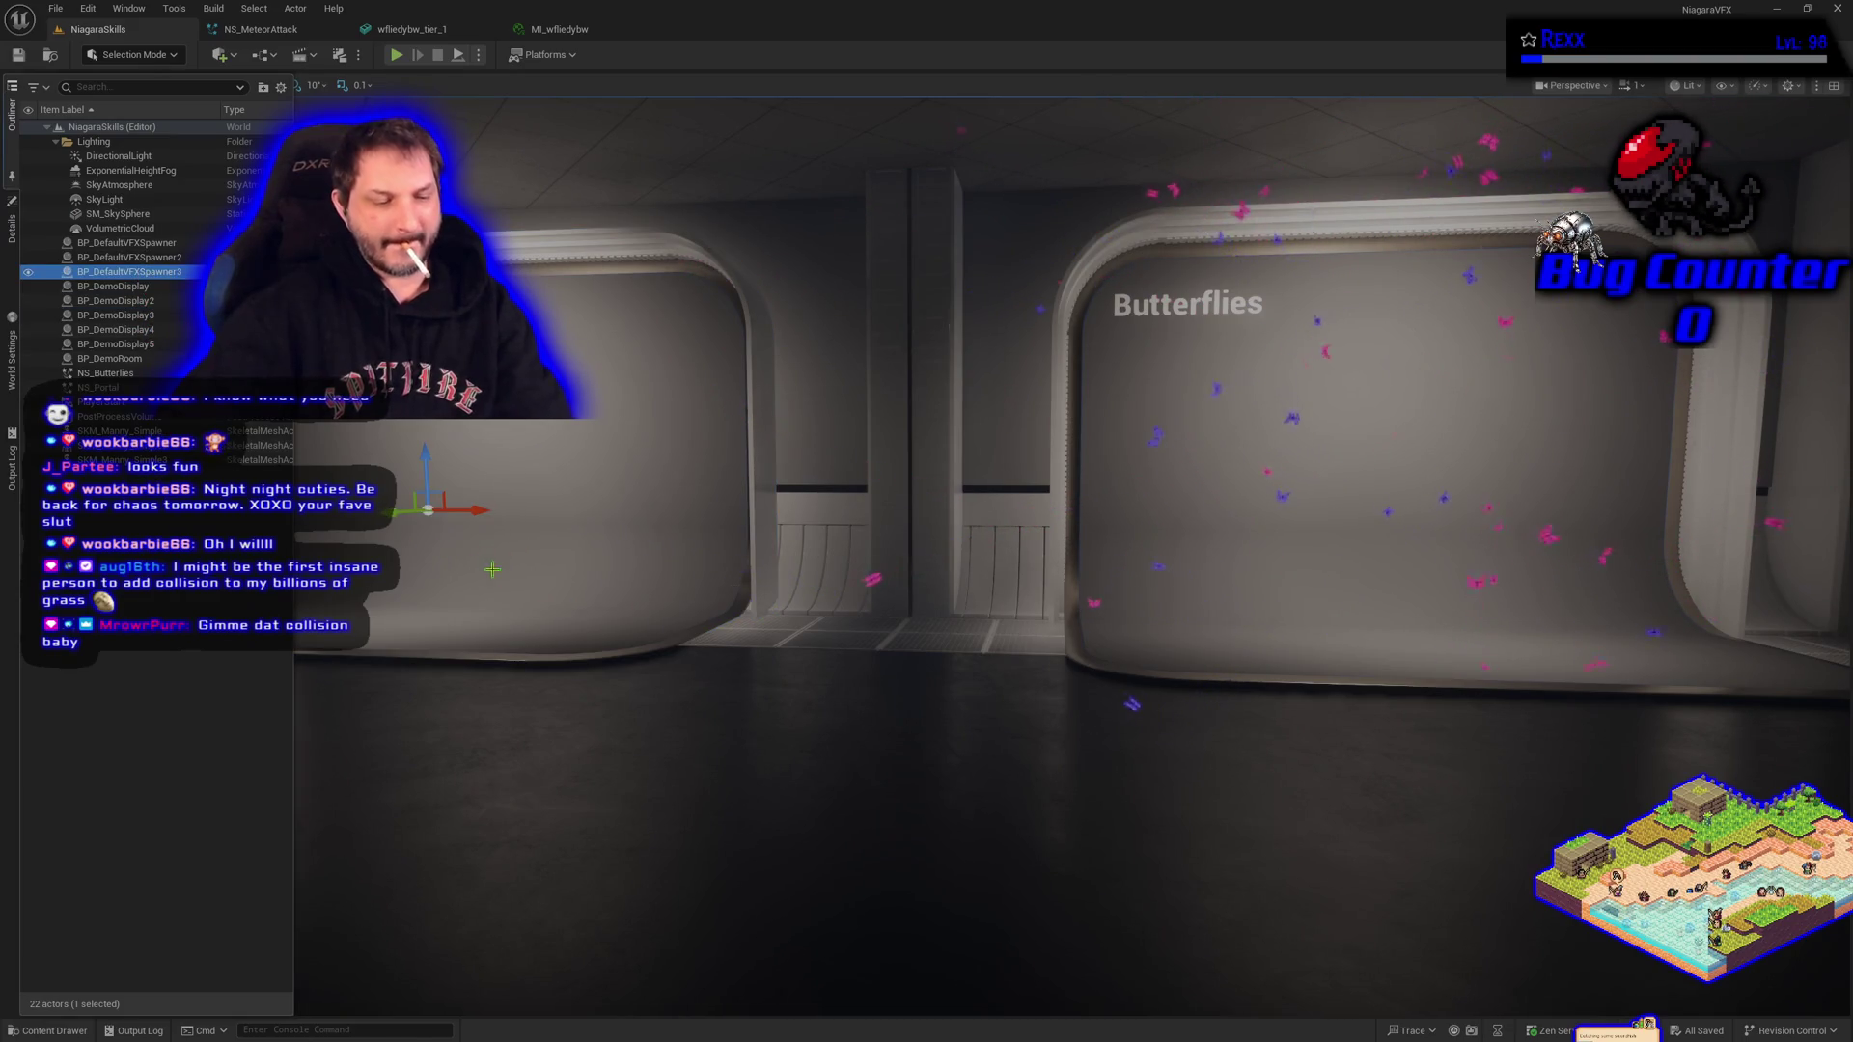
{"action": "key", "text": "f"}
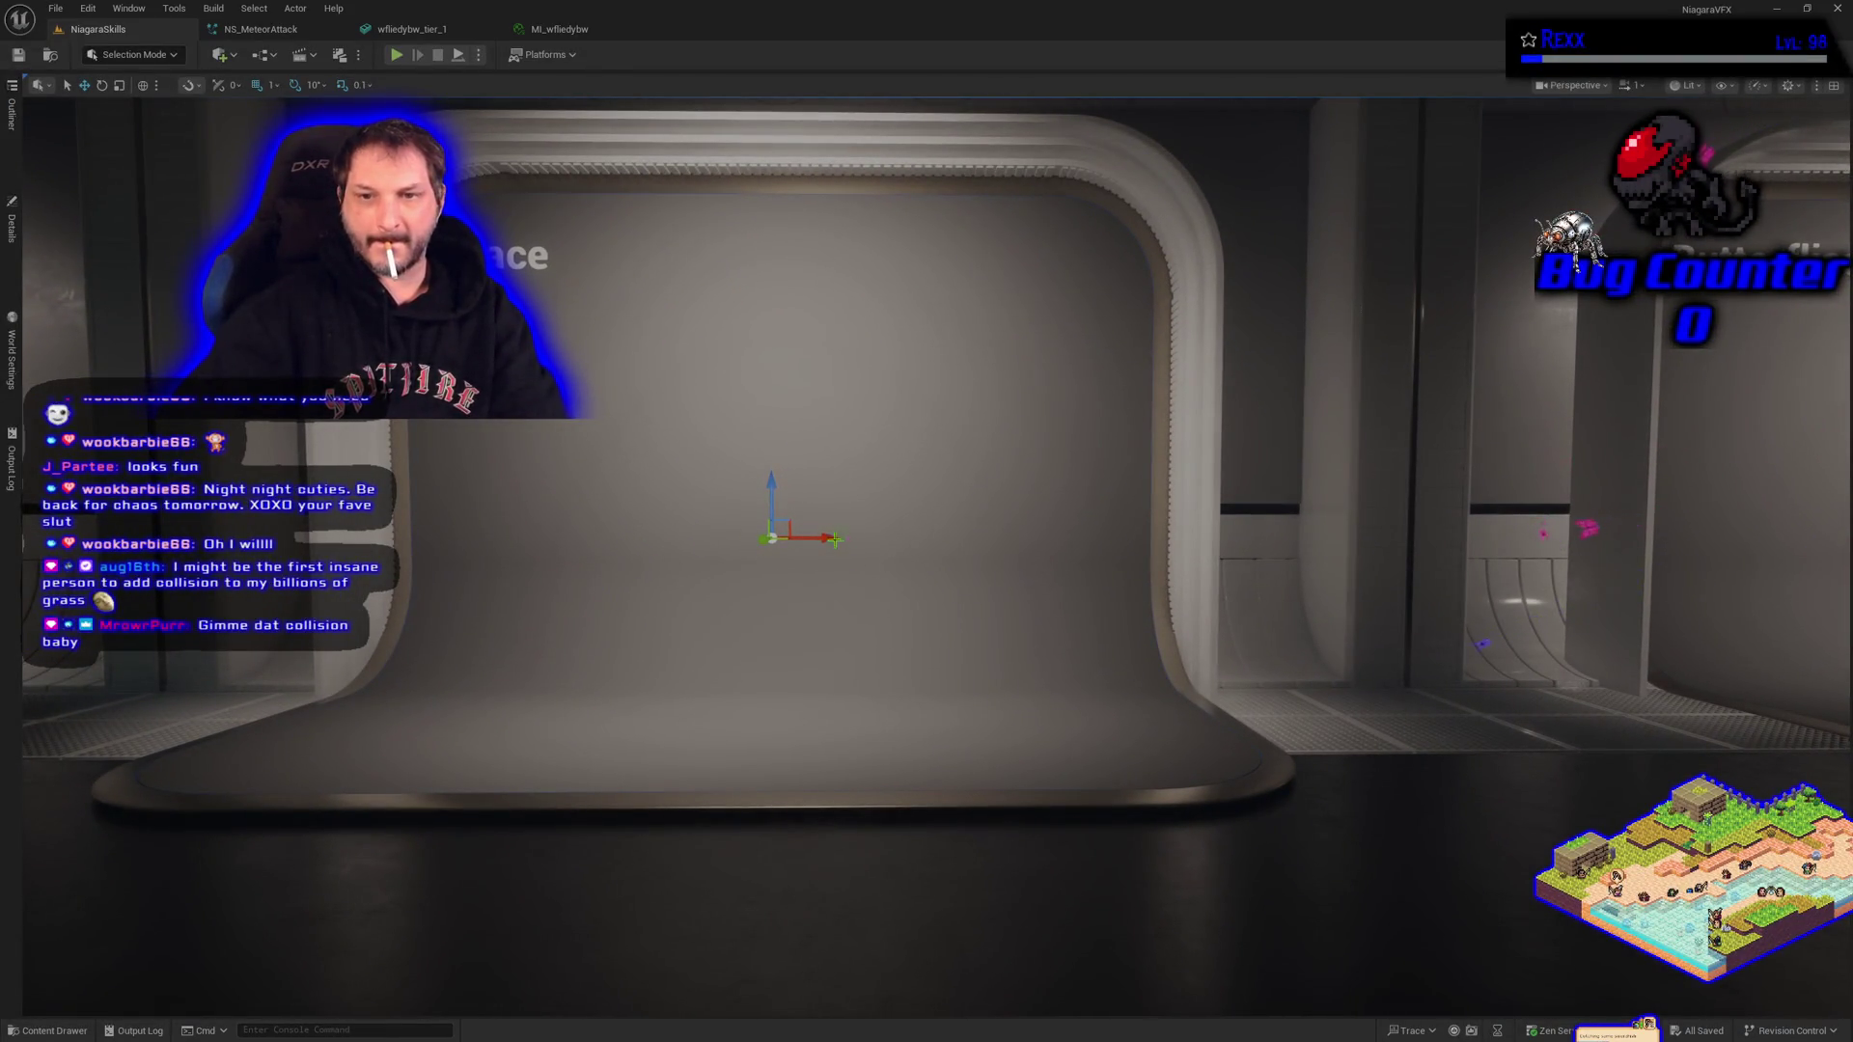
{"action": "left_click_drag", "start_coordinate": [828, 538], "coordinate": [839, 537]}
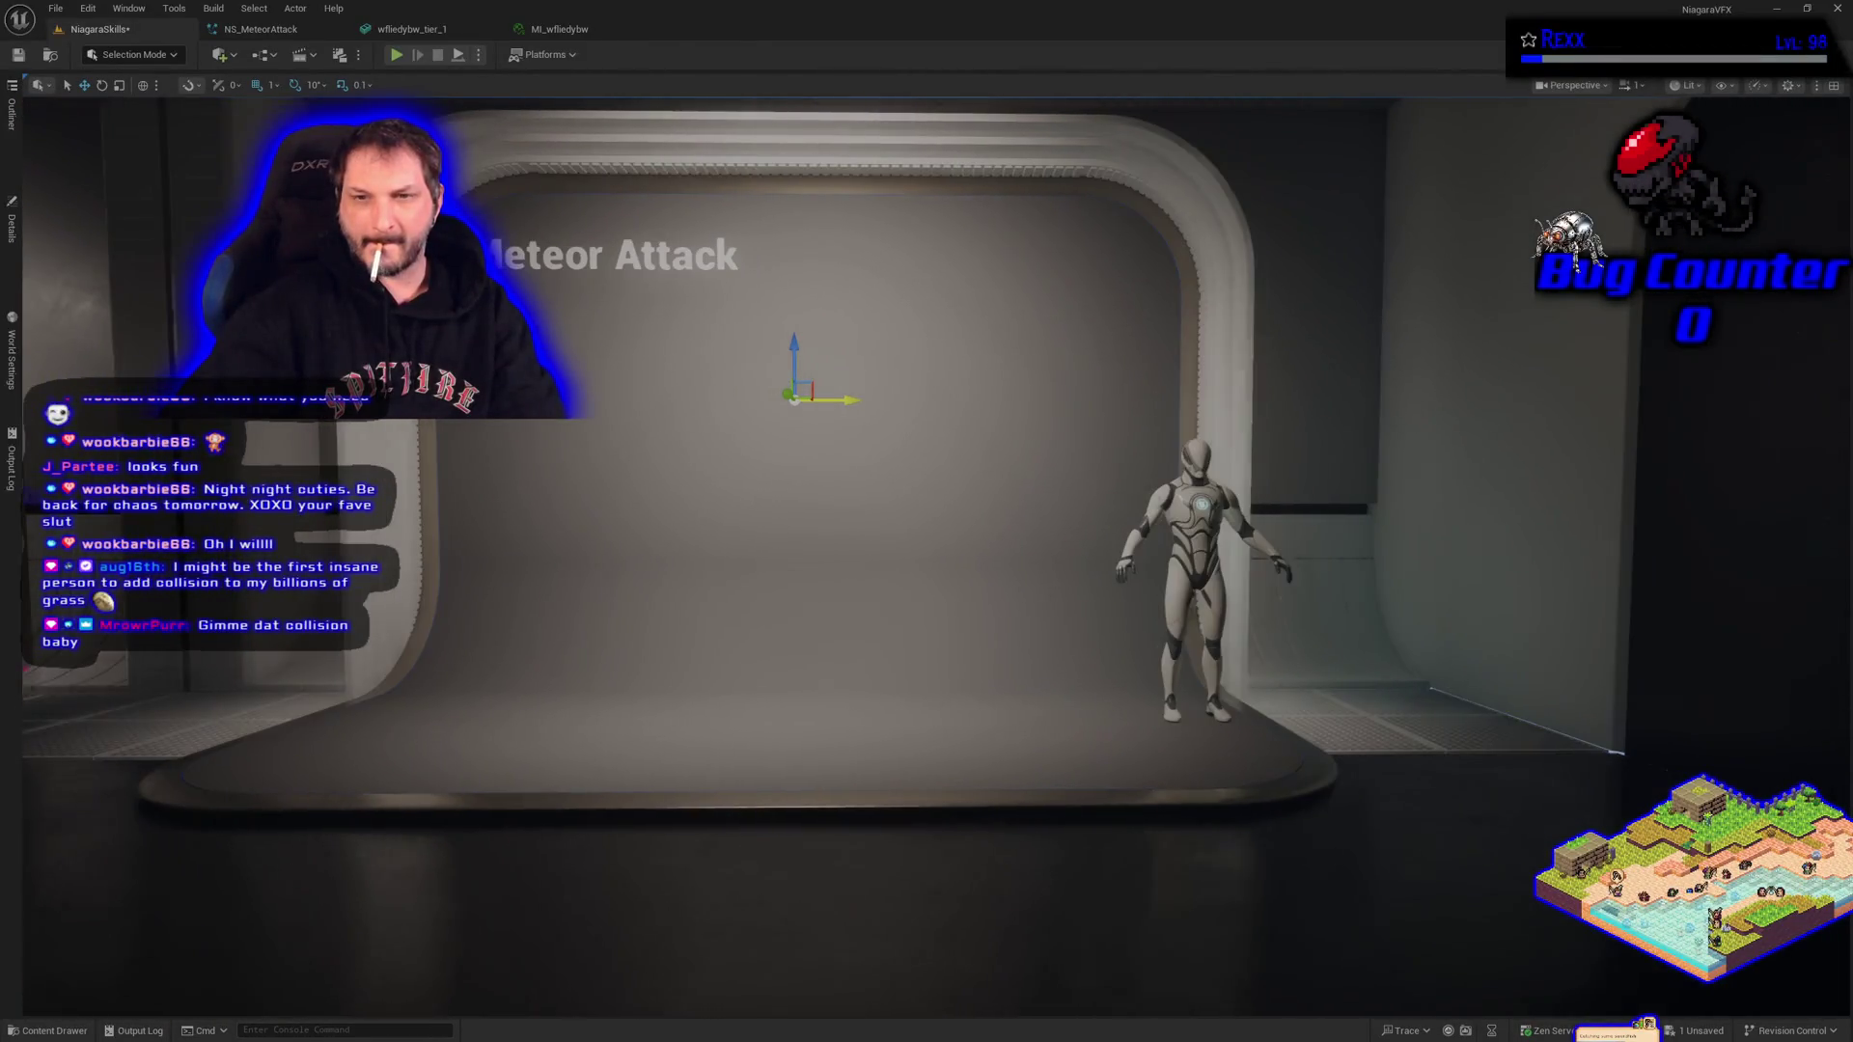
{"action": "mouse_move", "coordinate": [839, 398]}
{"action": "left_mouse_down"}
{"action": "mouse_move", "coordinate": [1226, 400]}
{"action": "mouse_move", "coordinate": [858, 407]}
{"action": "left_mouse_up"}
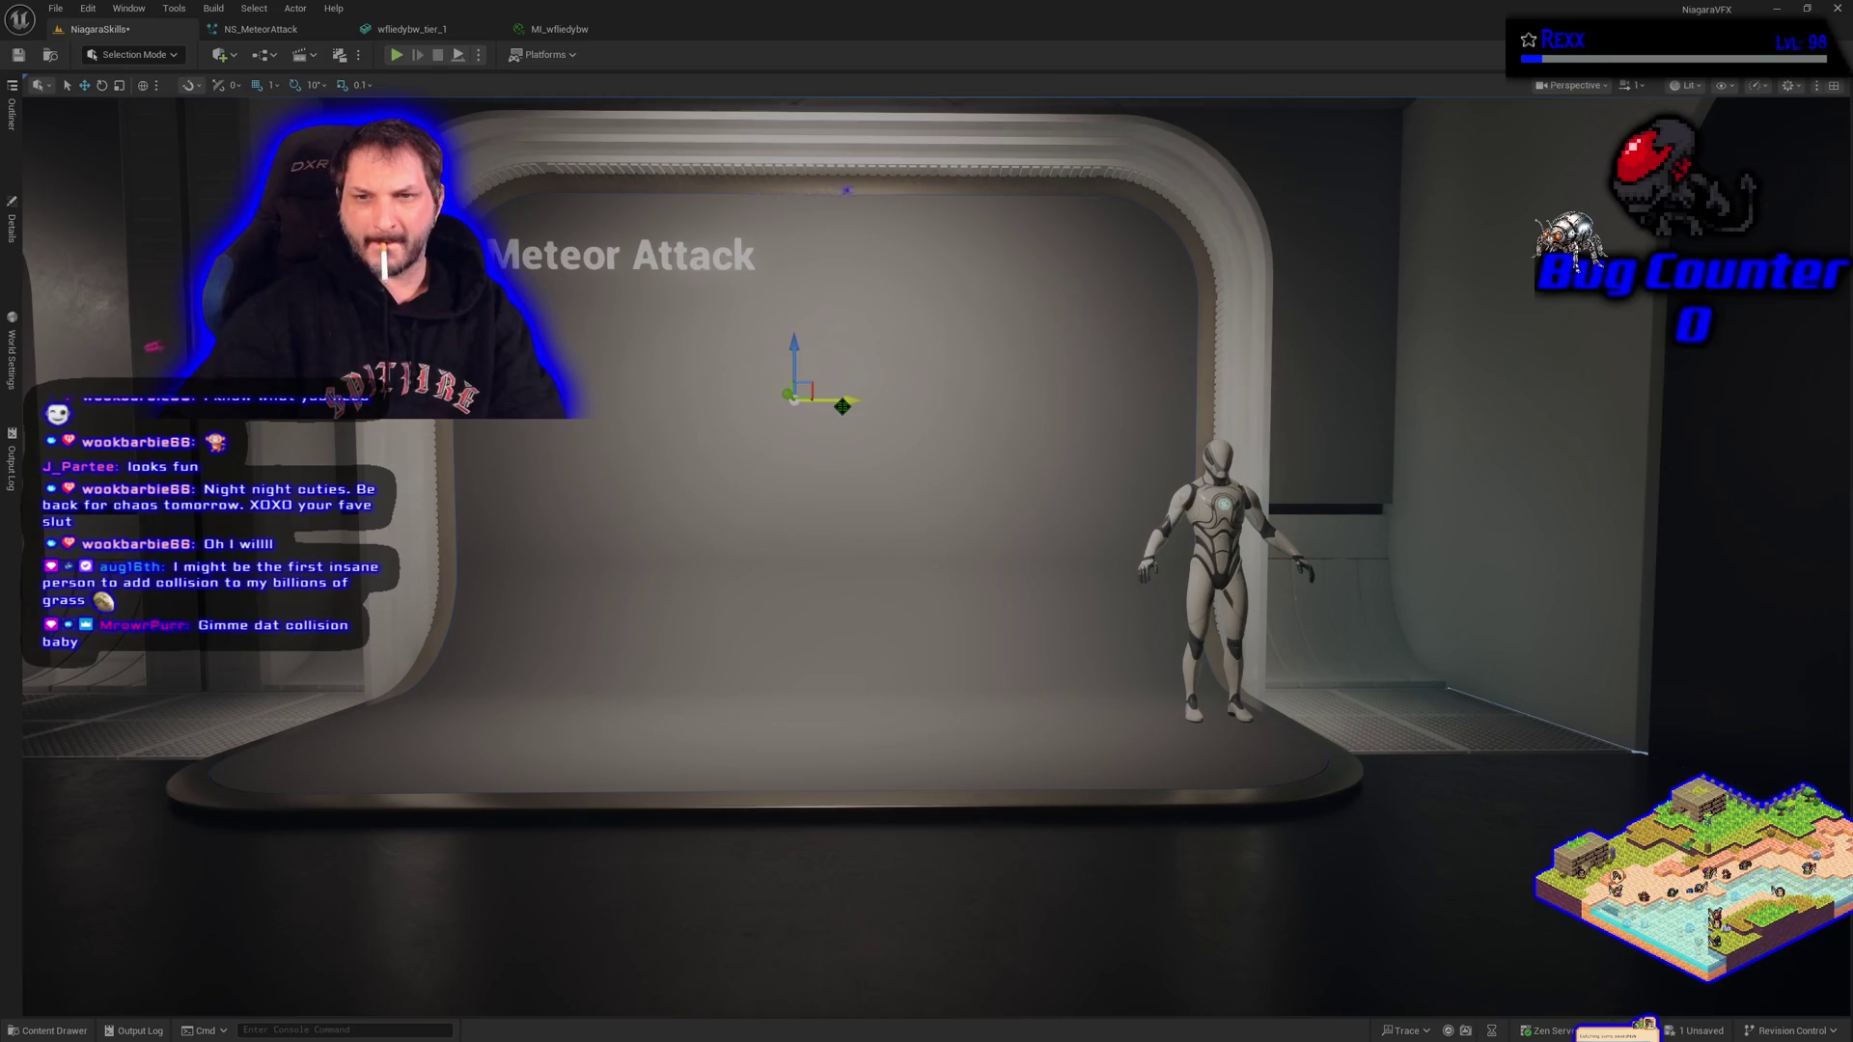
{"action": "mouse_move", "coordinate": [809, 348]}
{"action": "left_mouse_down"}
{"action": "mouse_move", "coordinate": [800, 478]}
{"action": "mouse_move", "coordinate": [873, 531]}
{"action": "left_mouse_up"}
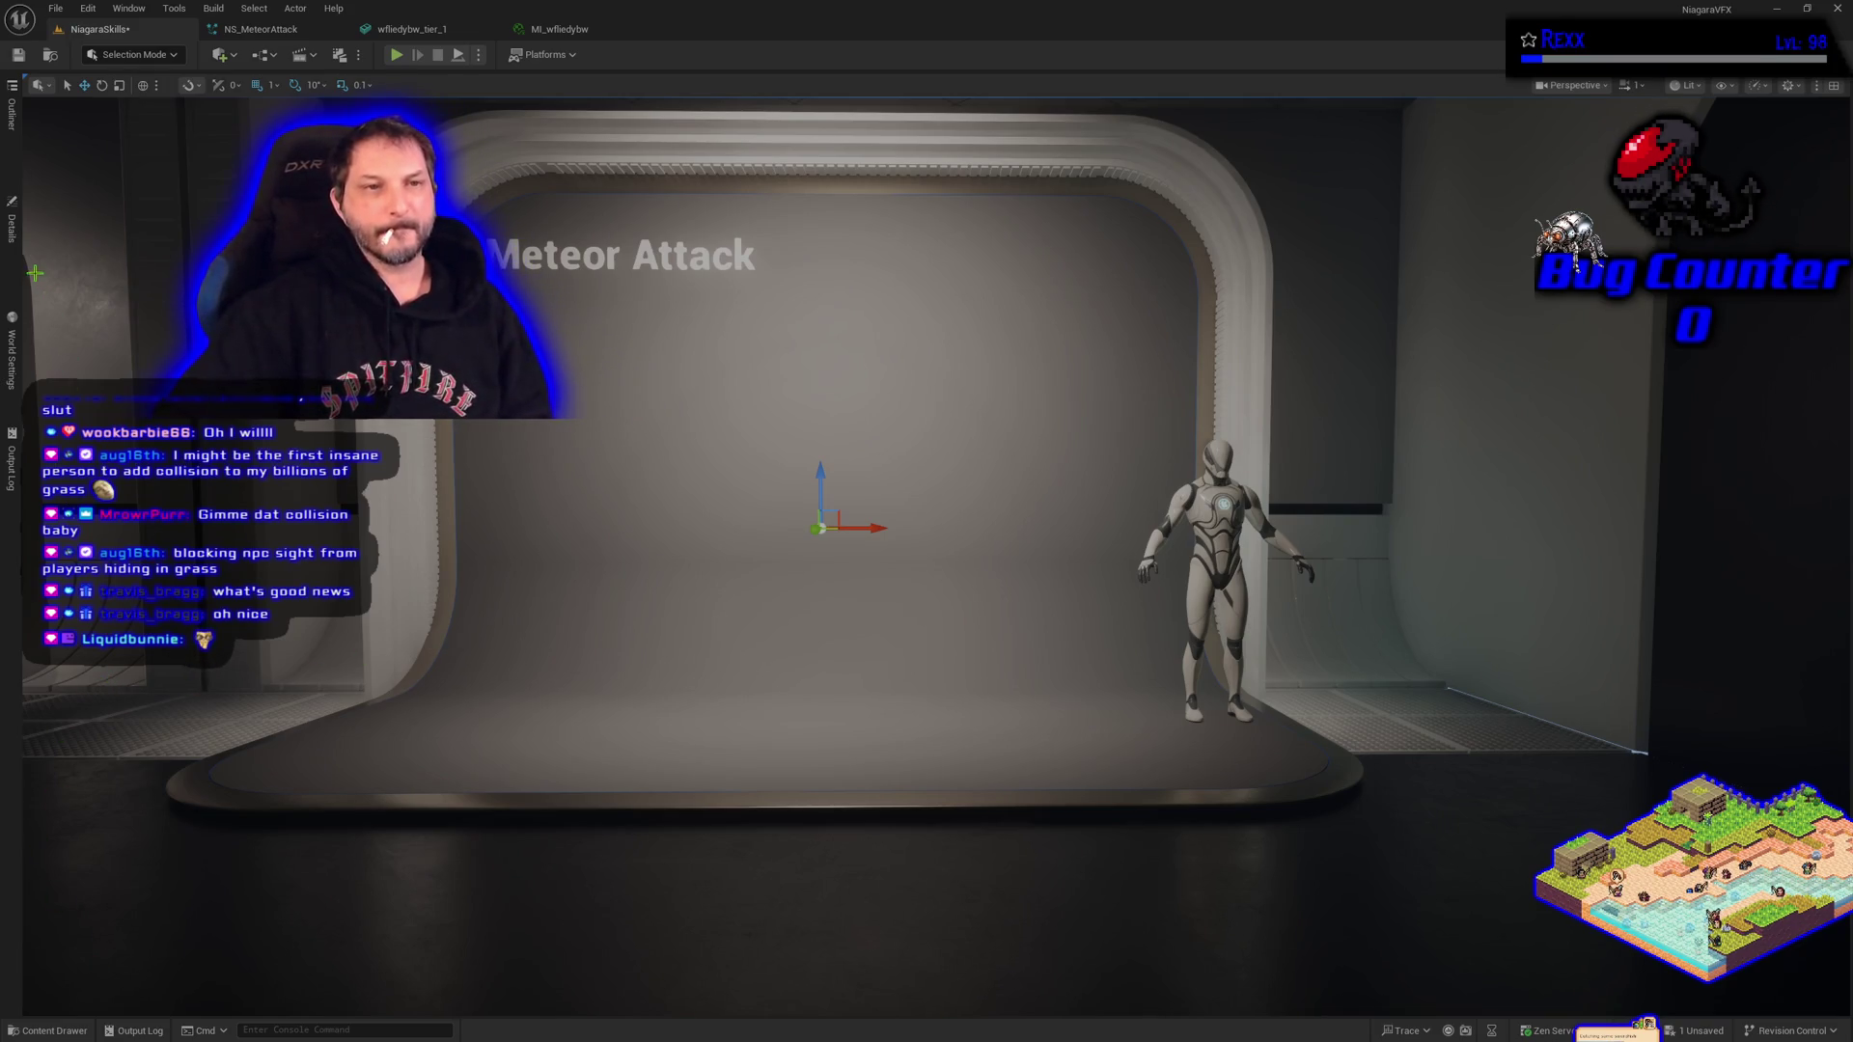
{"action": "left_click", "coordinate": [12, 224]}
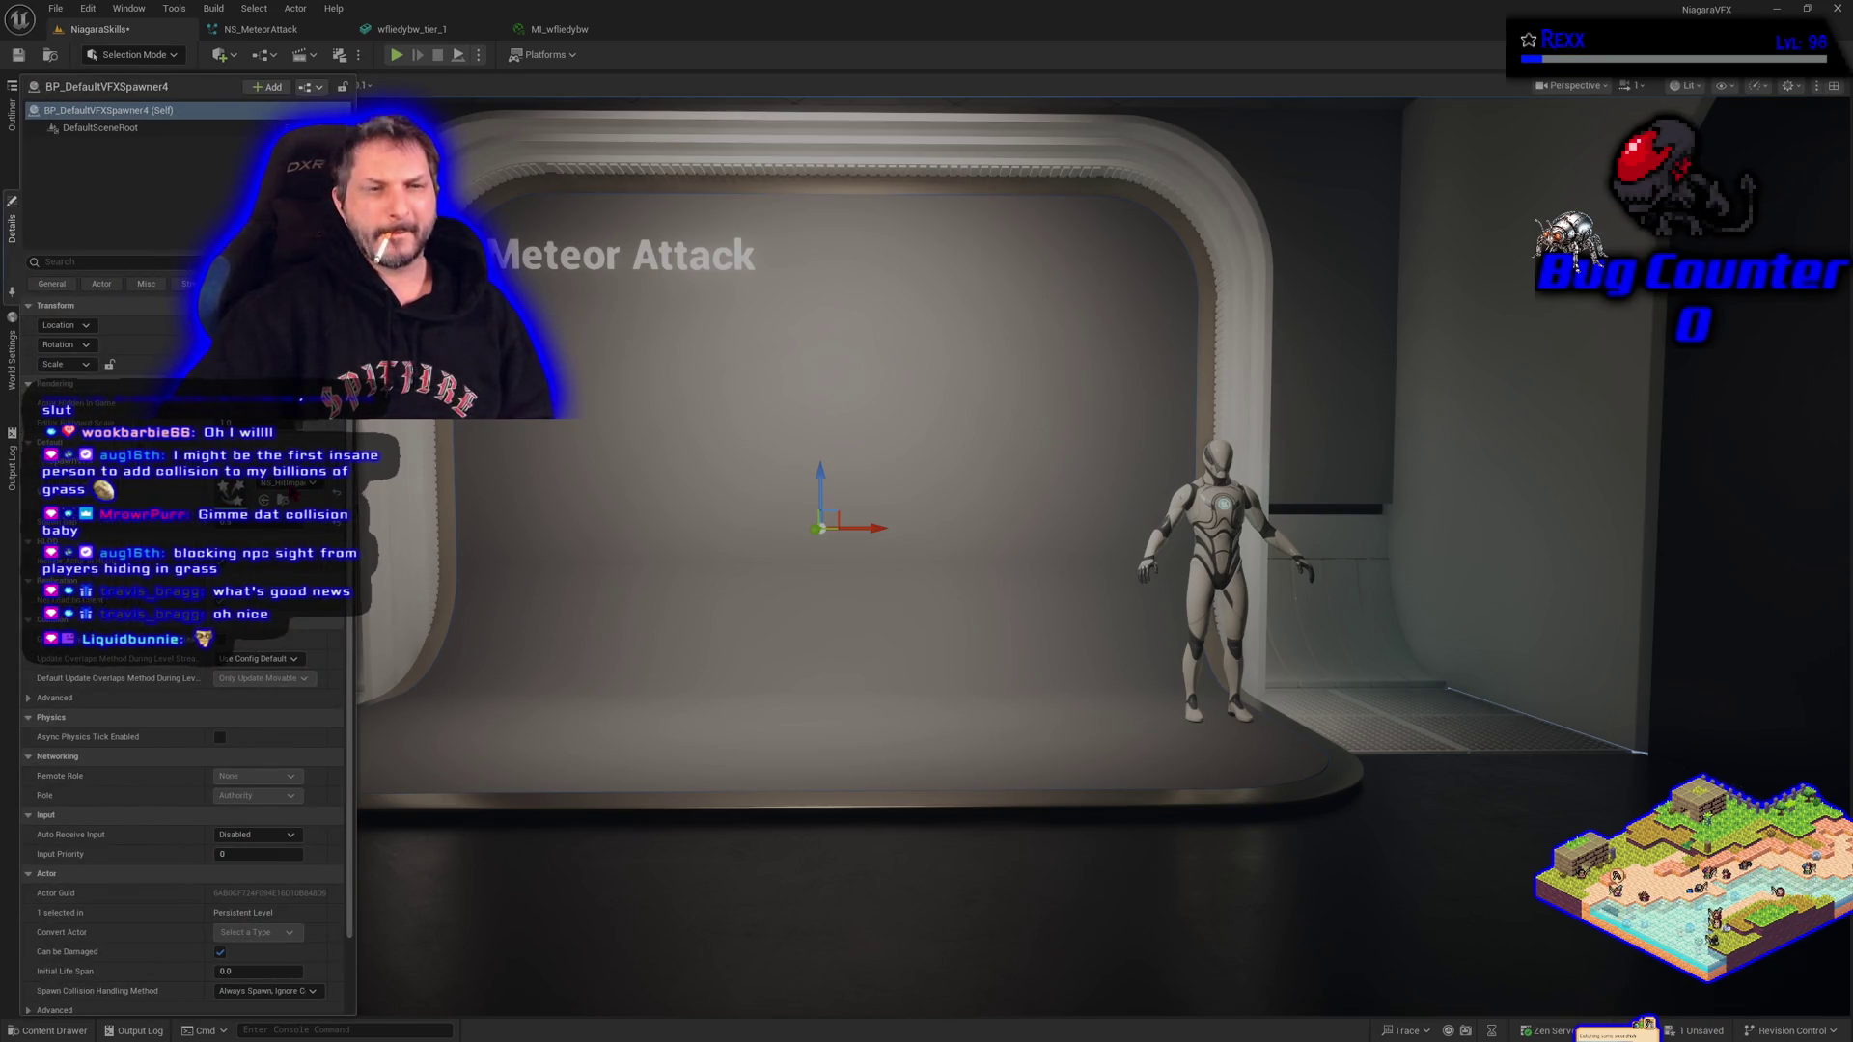
Set BP_DefaultVFXSpawner4's Niagara System to NS_MeteorAttack, then close its details.
{"action": "left_click", "coordinate": [280, 482]}
{"action": "scroll", "coordinate": [390, 765], "scroll_direction": "down", "scroll_amount": 1}
{"action": "left_click", "coordinate": [378, 791]}
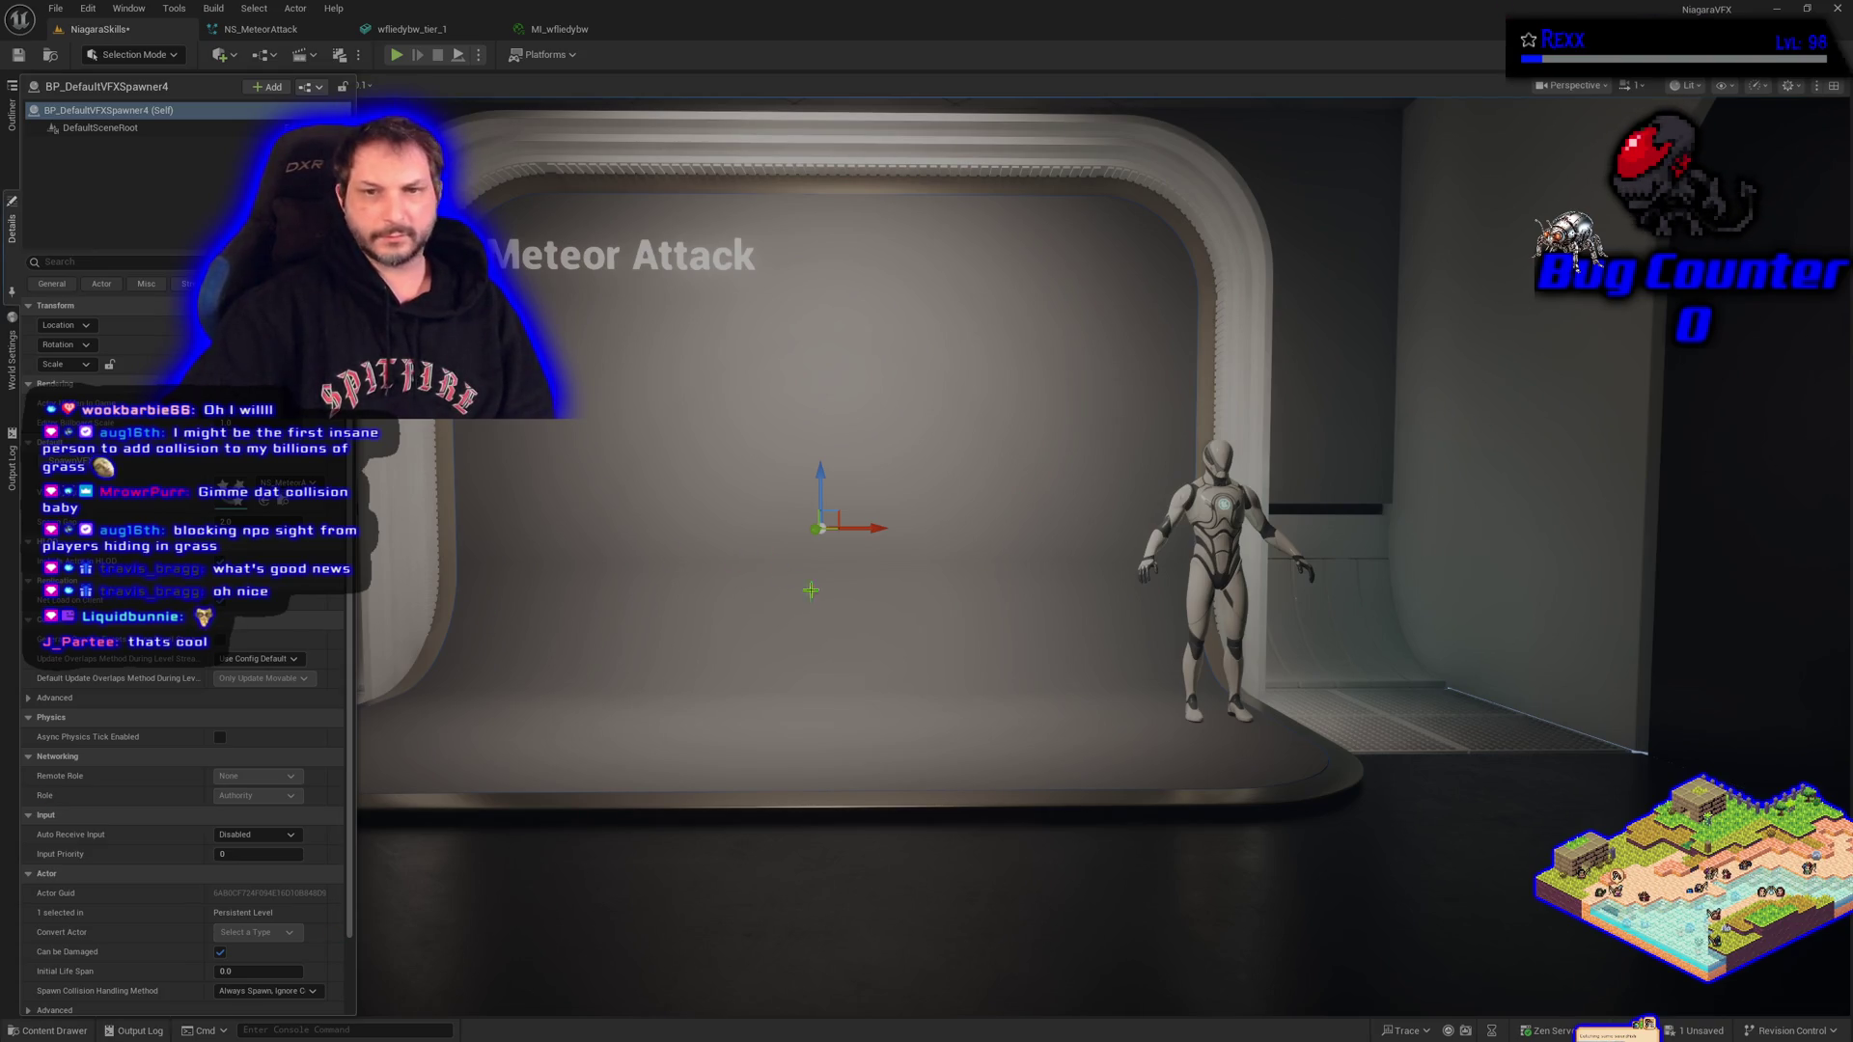
{"action": "left_click", "coordinate": [877, 606]}
{"action": "scroll", "coordinate": [877, 606], "scroll_direction": "up", "scroll_amount": 3}
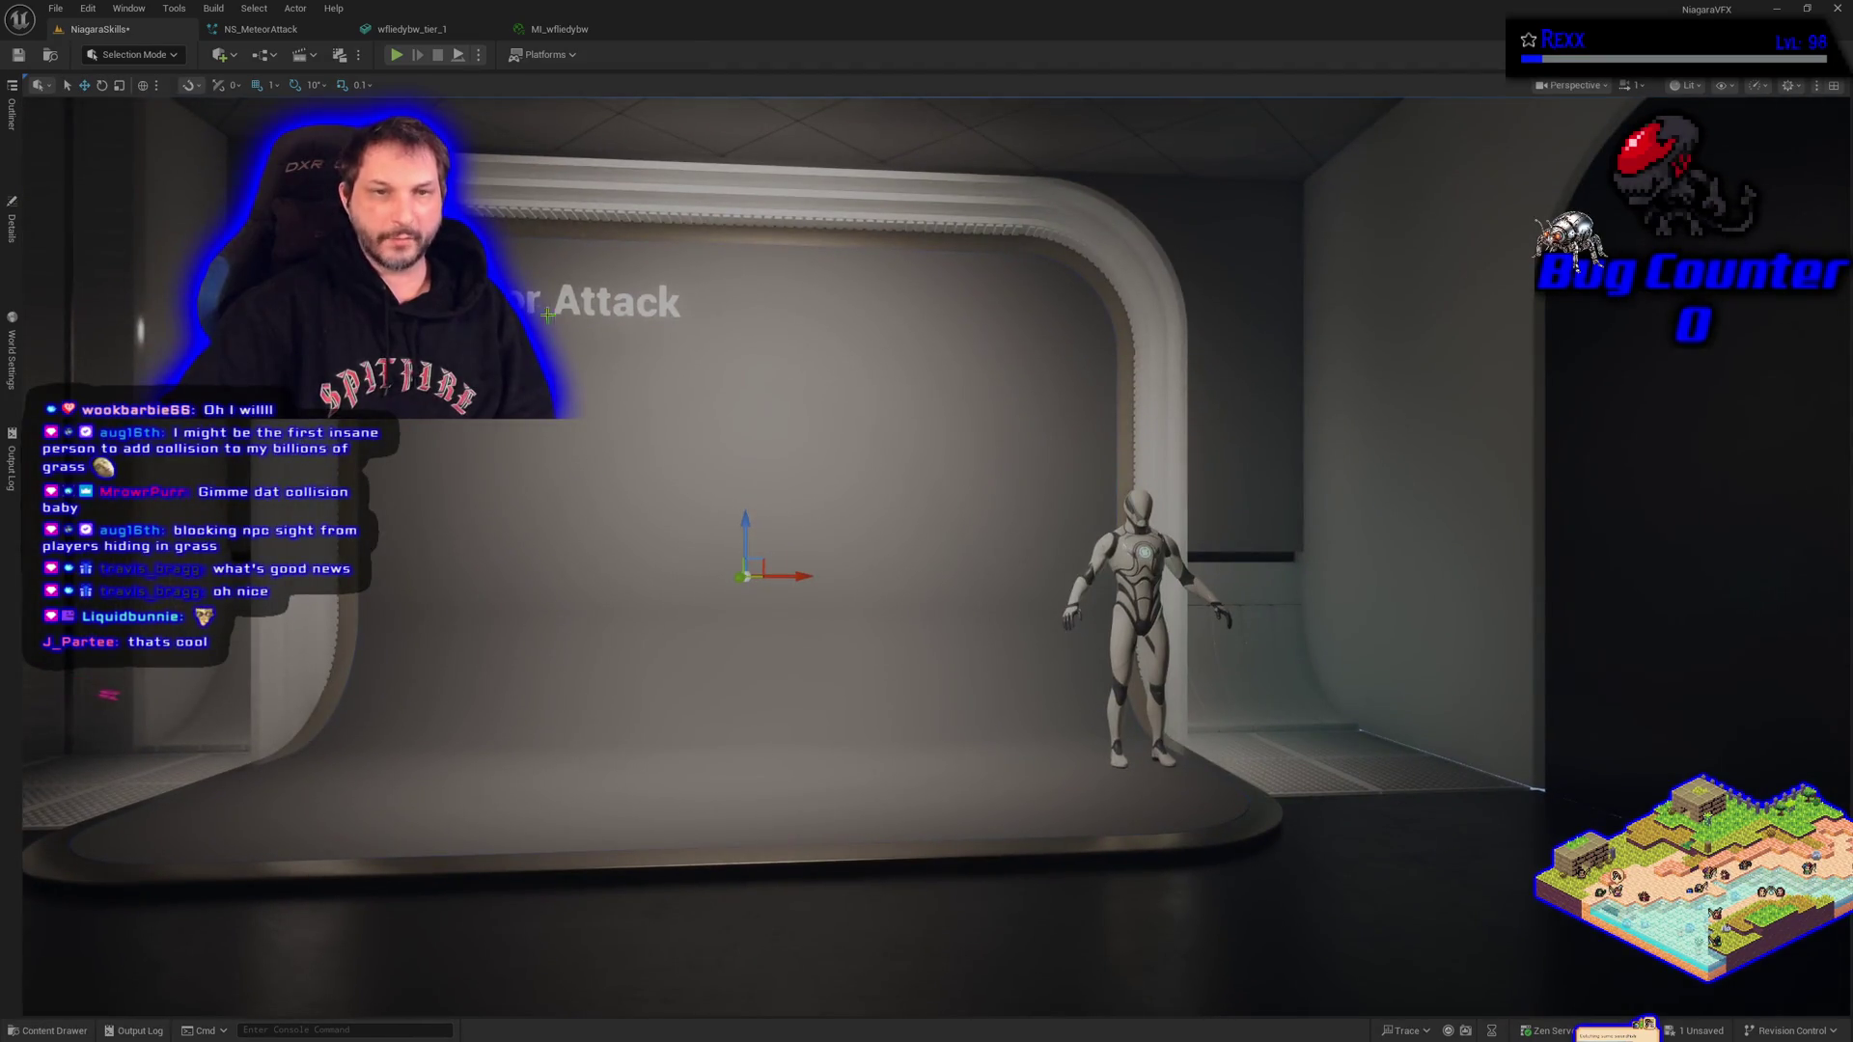
{"action": "left_click", "coordinate": [11, 284]}
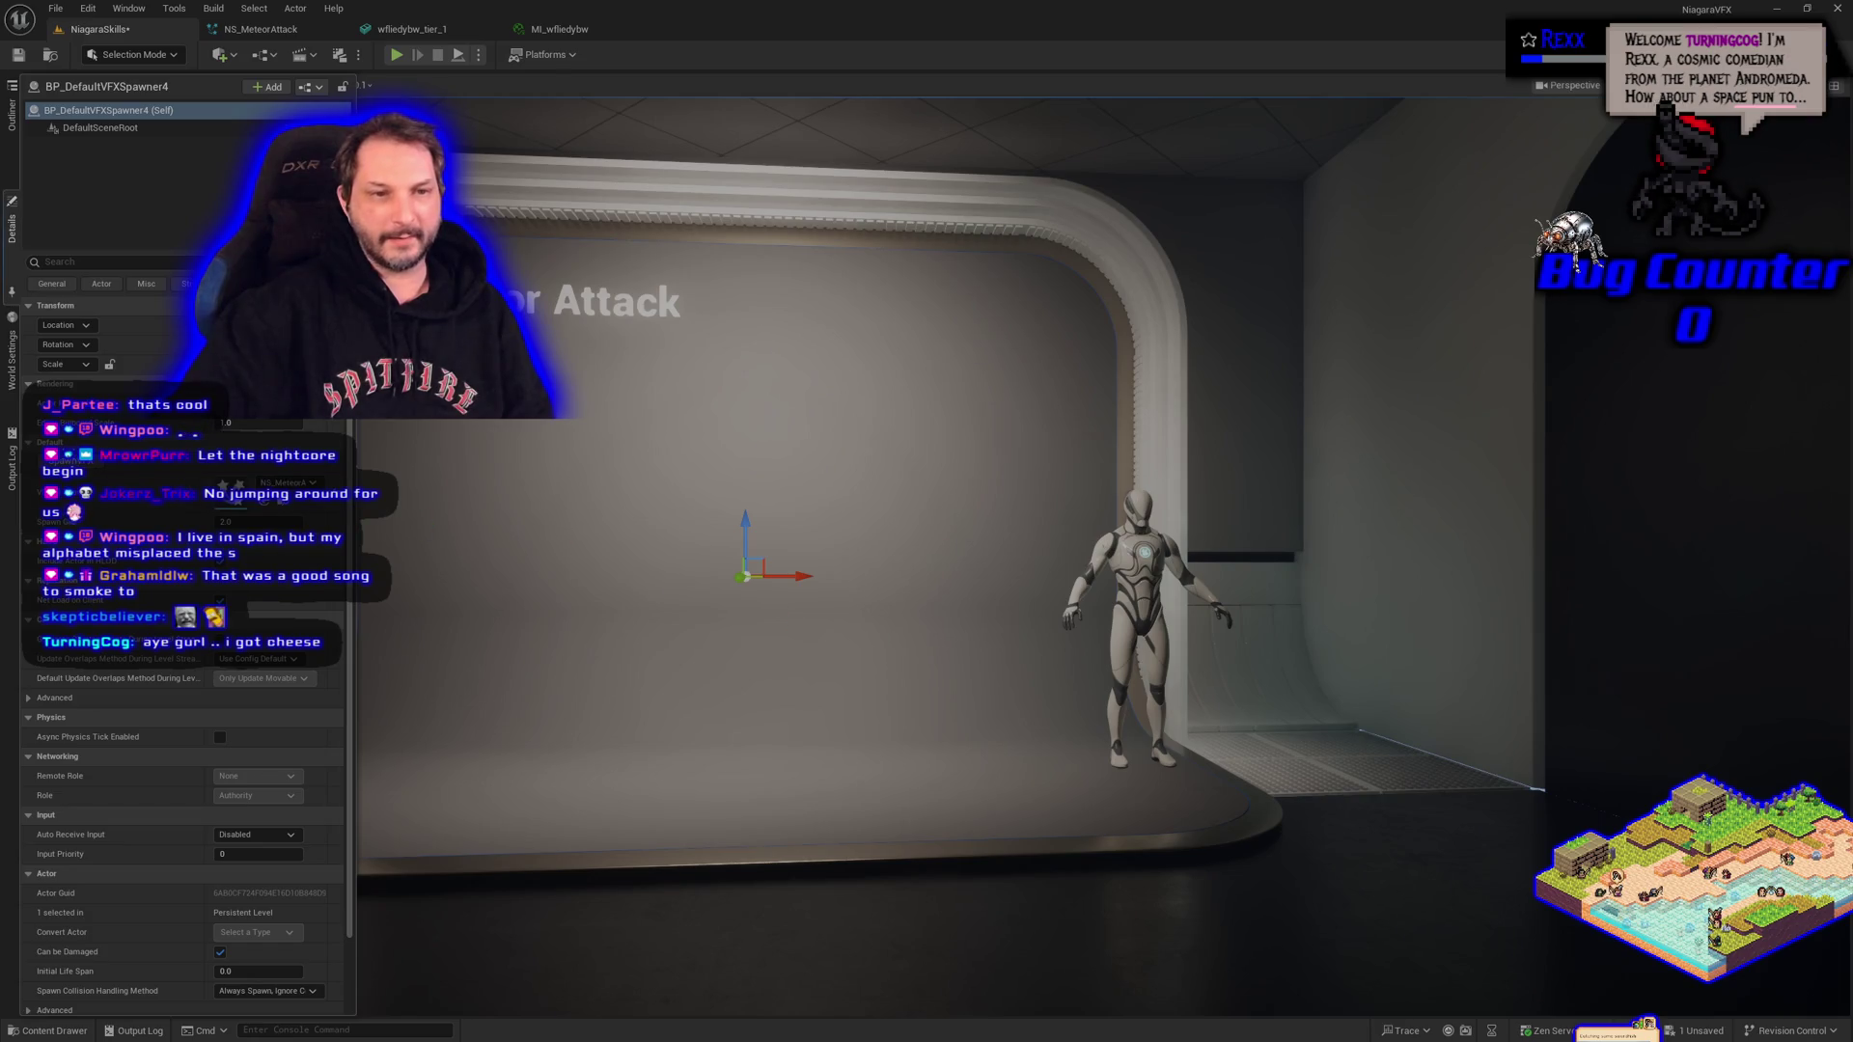
{"action": "left_click", "coordinate": [77, 461]}
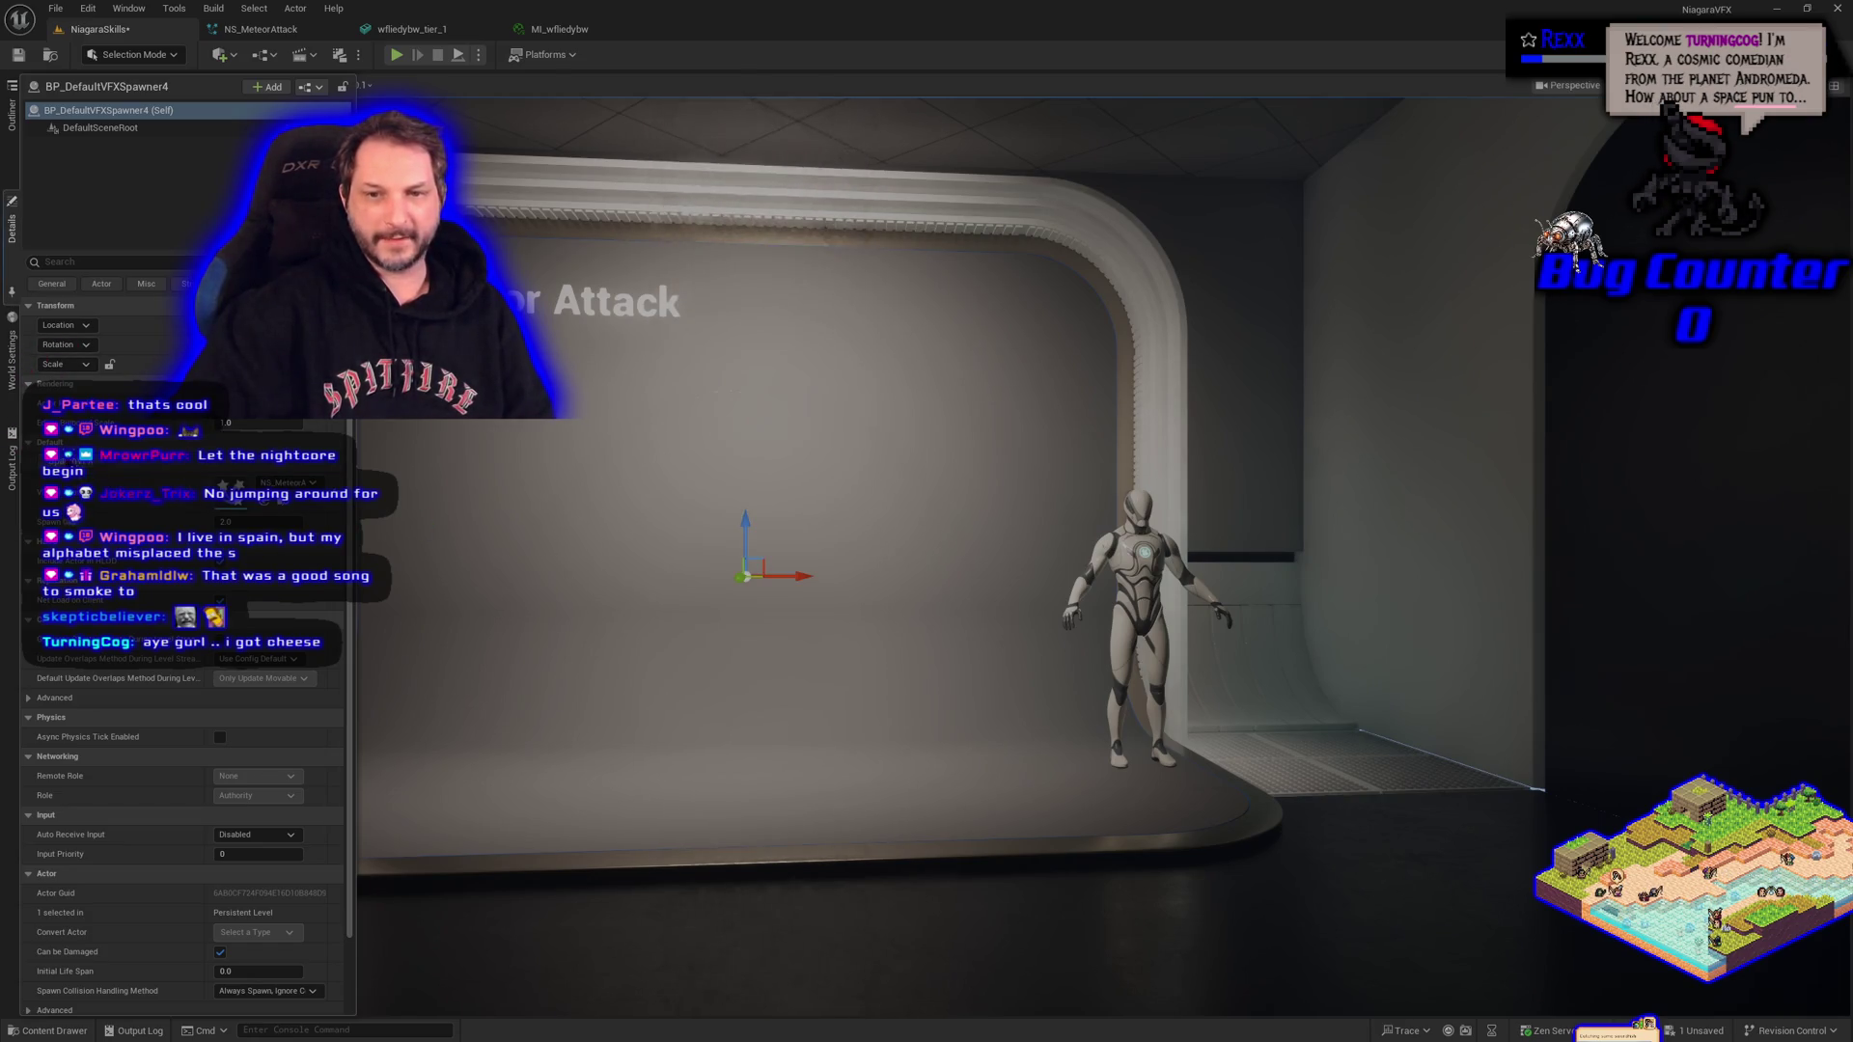
{"action": "left_click", "coordinate": [78, 461]}
{"action": "left_click", "coordinate": [77, 461]}
{"action": "left_click", "coordinate": [77, 461]}
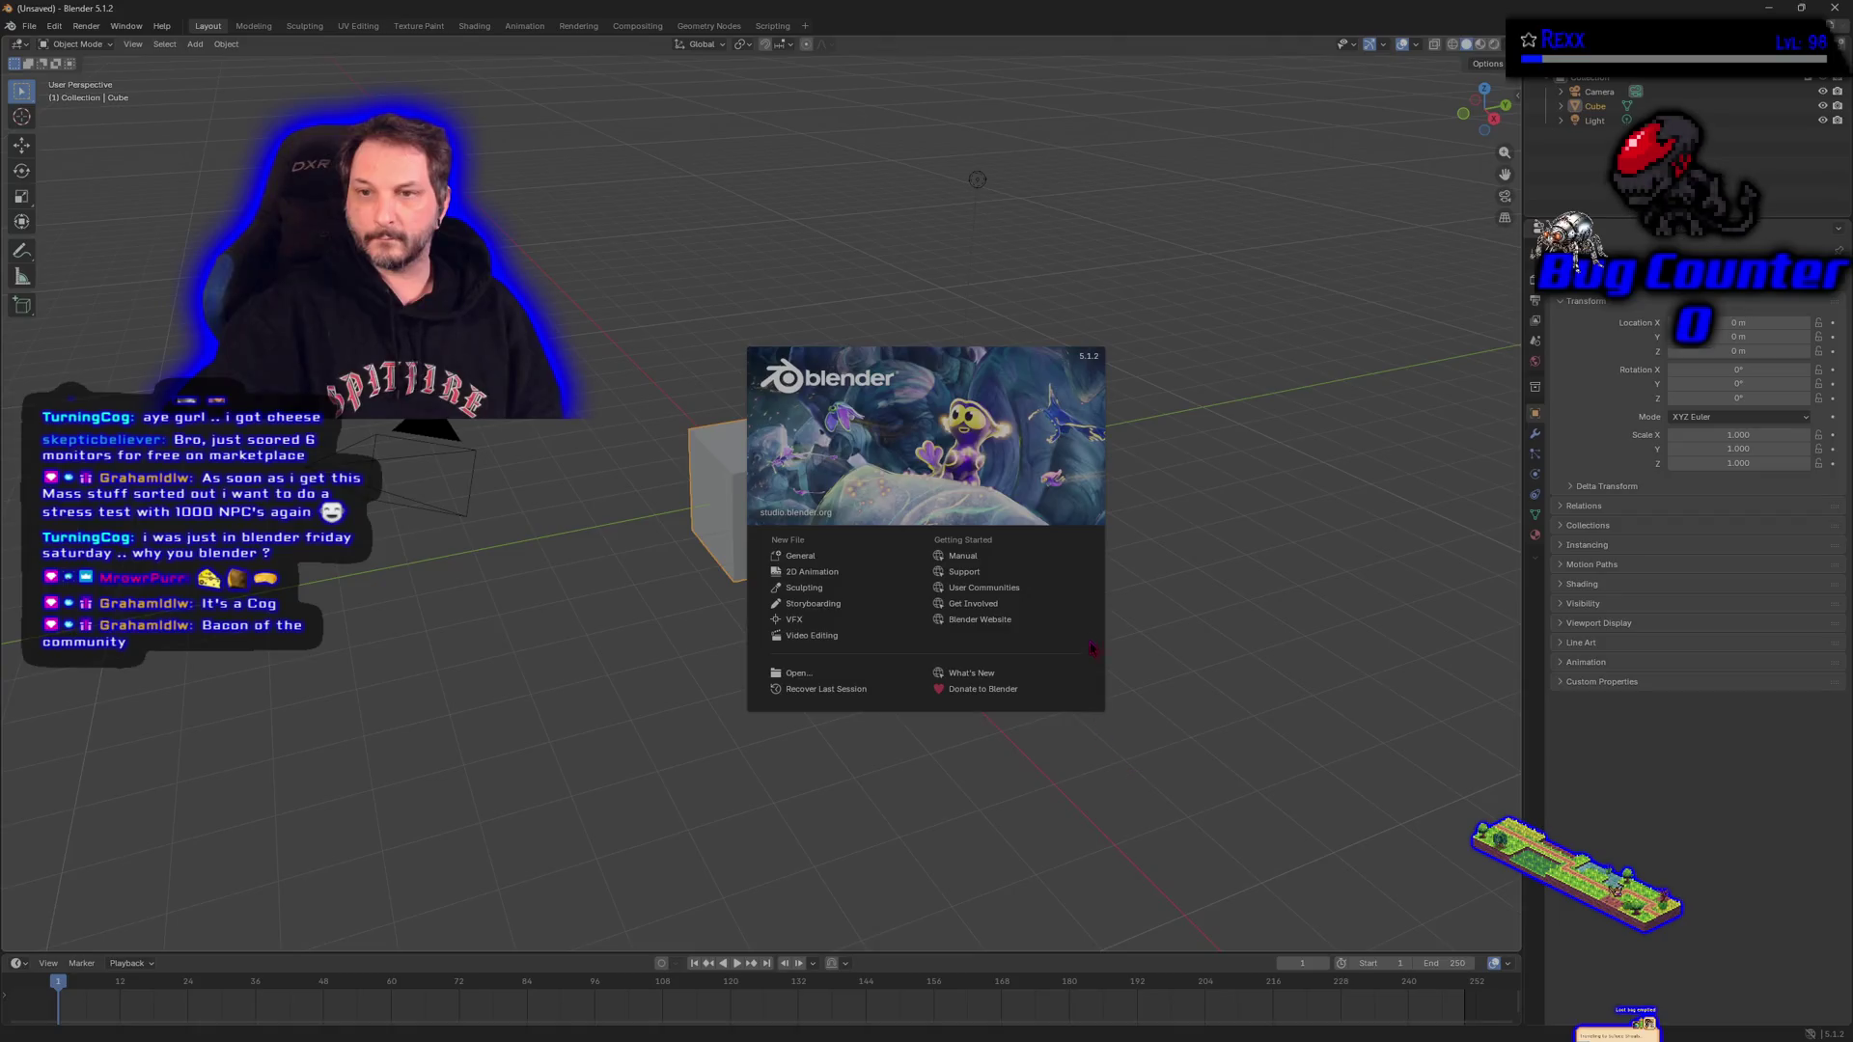
Dismiss the splash screen and orbit around the default cube.
{"action": "left_click", "coordinate": [1209, 627]}
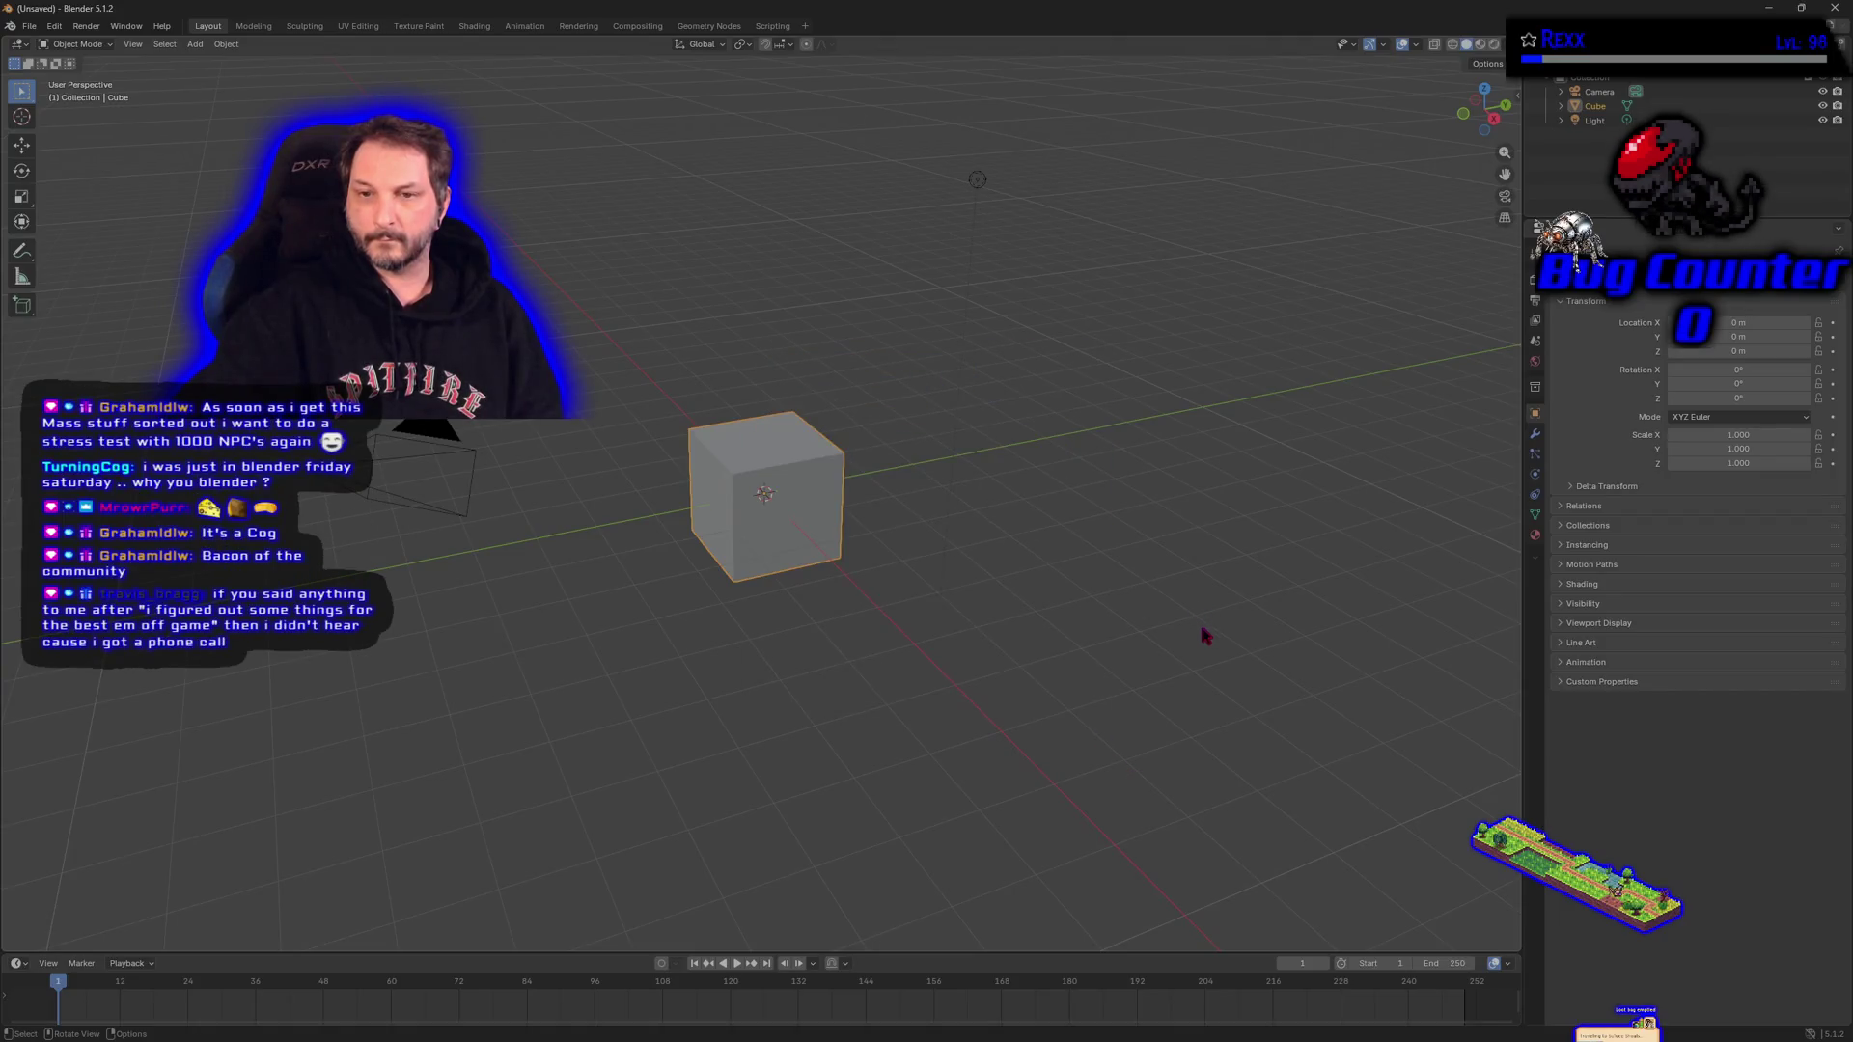
{"action": "right_click", "coordinate": [708, 658]}
{"action": "key", "text": "Escape"}
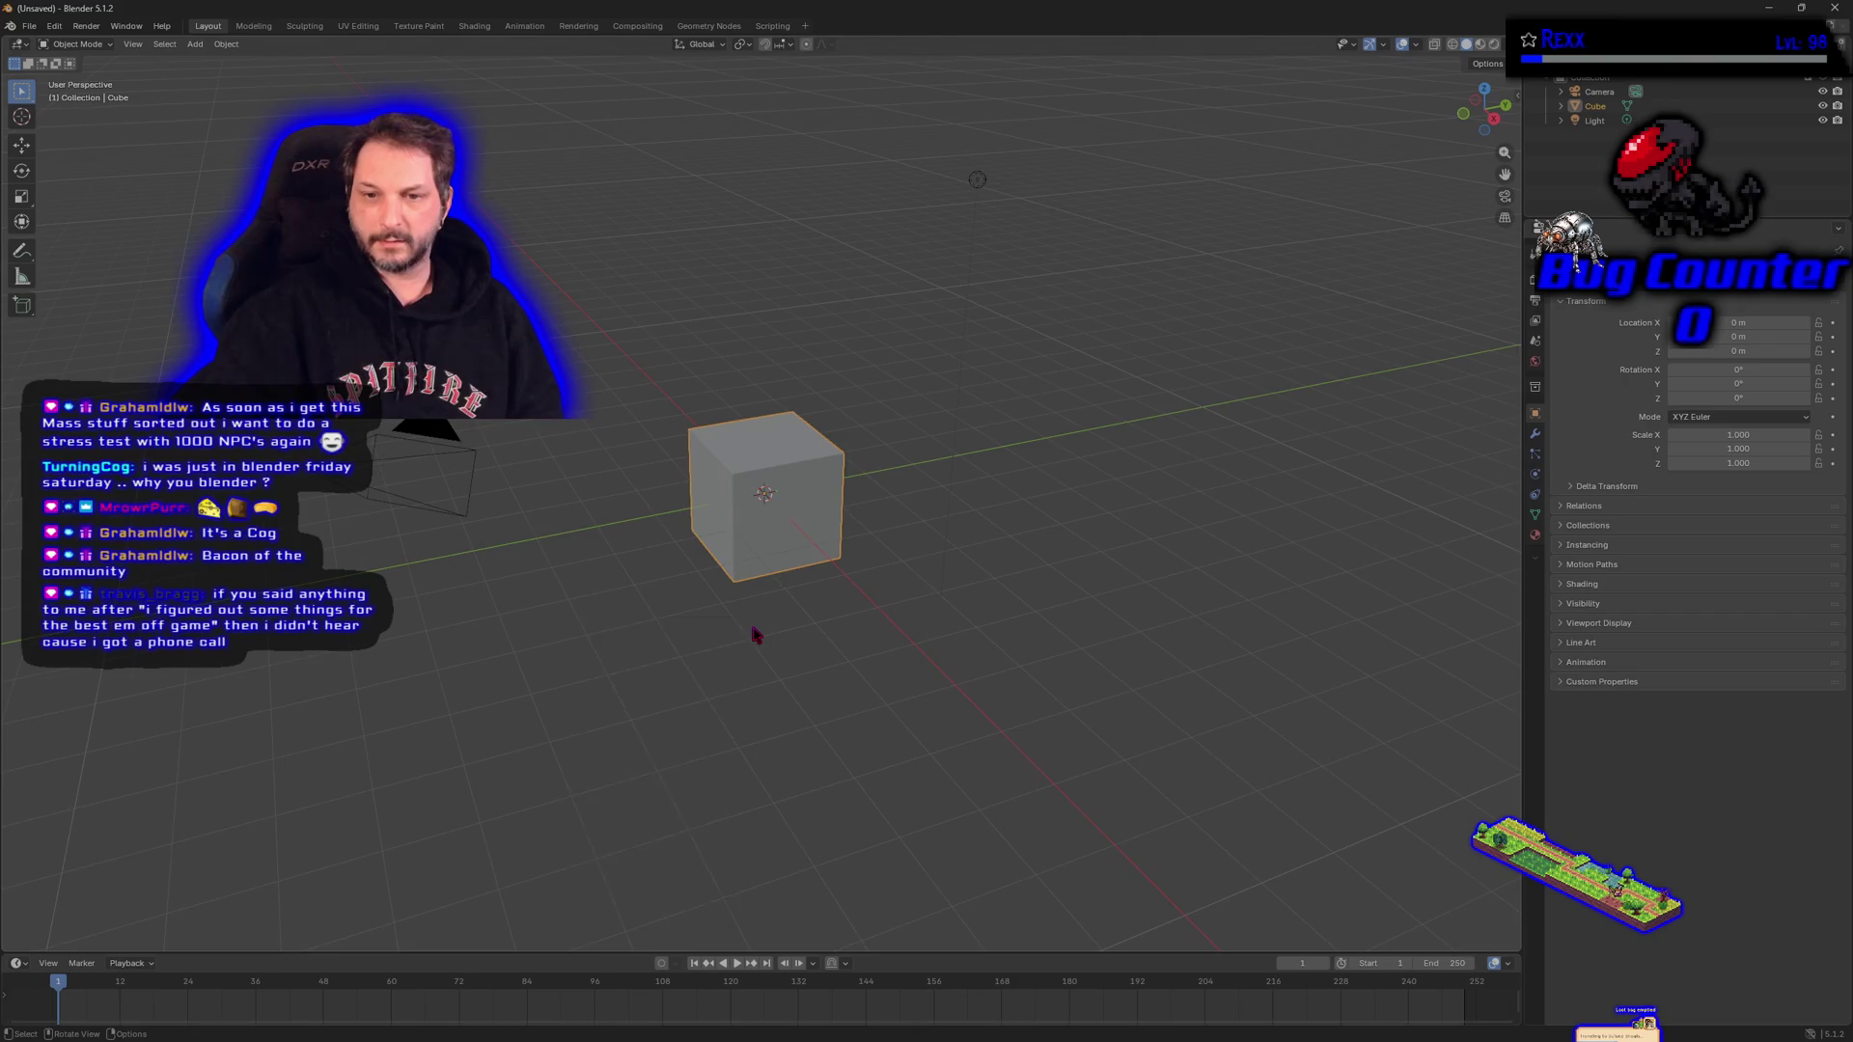
{"action": "key", "text": "KP_4"}
{"action": "mouse_move", "coordinate": [950, 641]}
{"action": "left_mouse_down"}
{"action": "mouse_move", "coordinate": [839, 649]}
{"action": "mouse_move", "coordinate": [1138, 641]}
{"action": "mouse_move", "coordinate": [1088, 760]}
{"action": "mouse_move", "coordinate": [930, 674]}
{"action": "mouse_move", "coordinate": [938, 629]}
{"action": "left_mouse_up"}
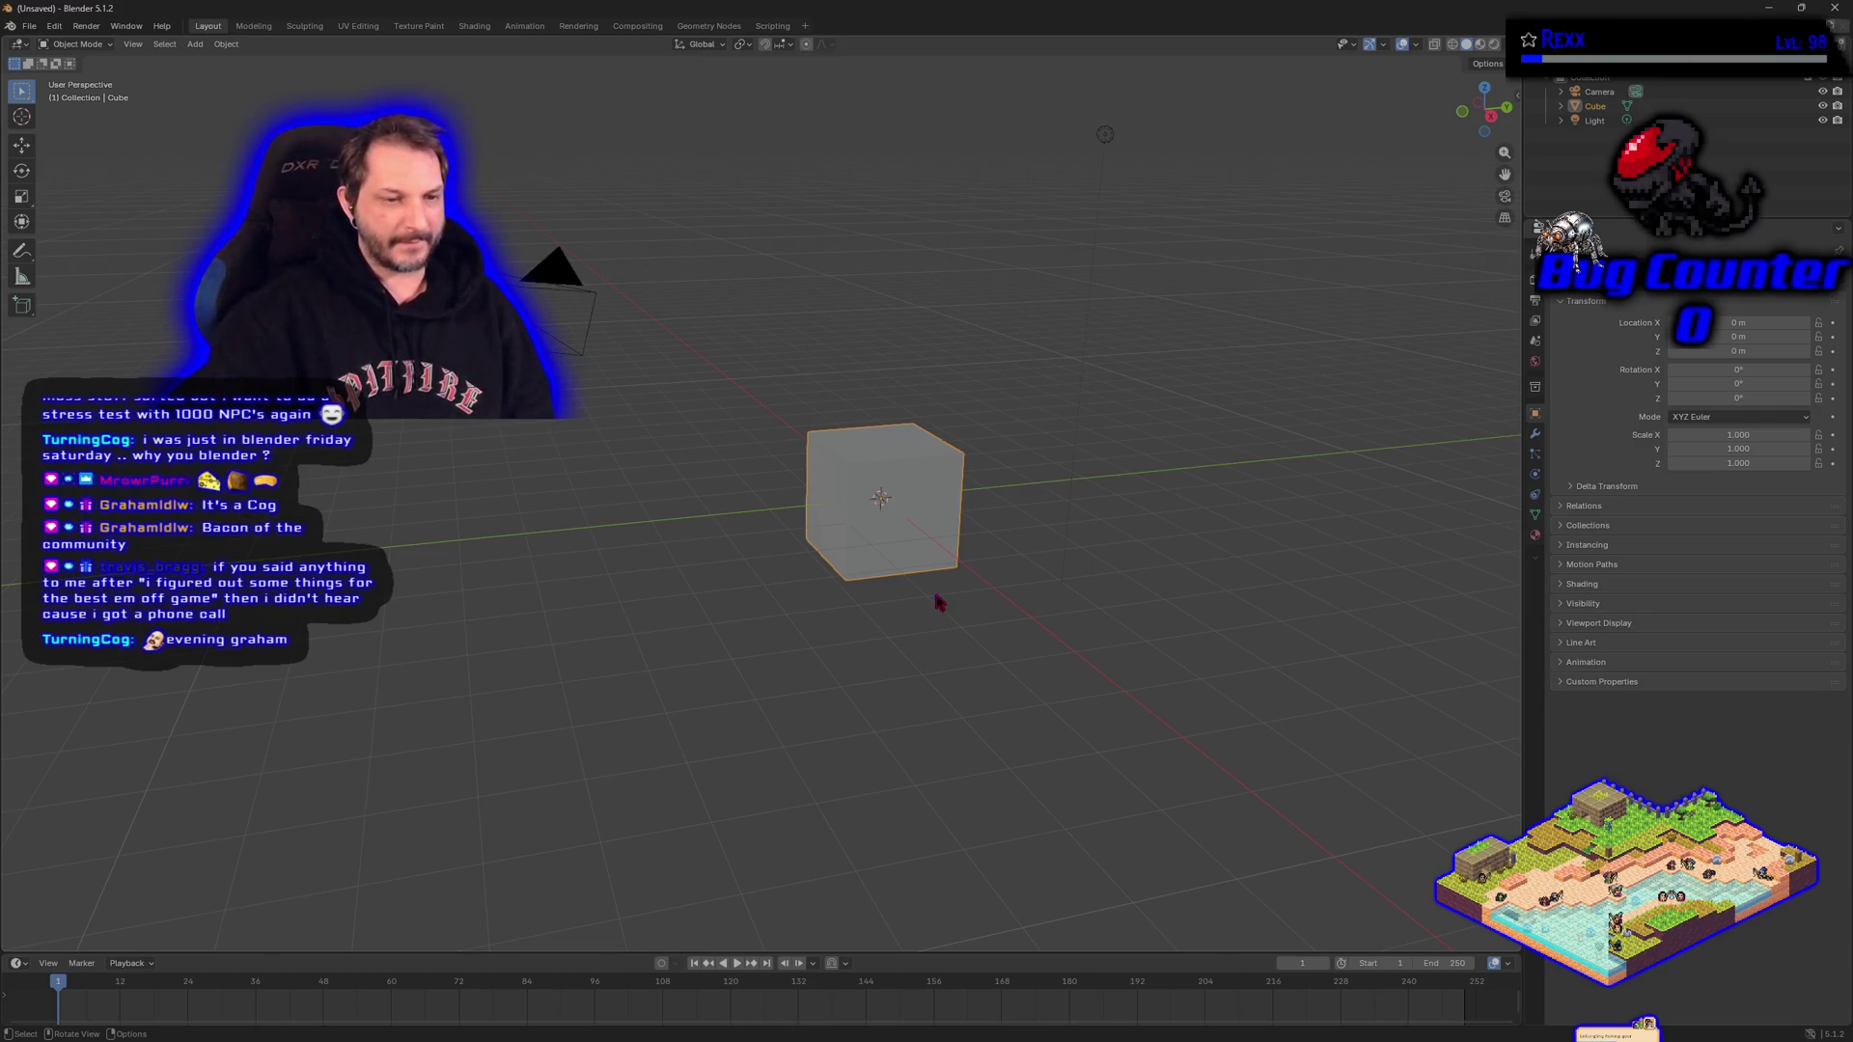
{"action": "mouse_move", "coordinate": [943, 642]}
{"action": "left_mouse_down"}
{"action": "mouse_move", "coordinate": [918, 660]}
{"action": "mouse_move", "coordinate": [933, 668]}
{"action": "left_mouse_up"}
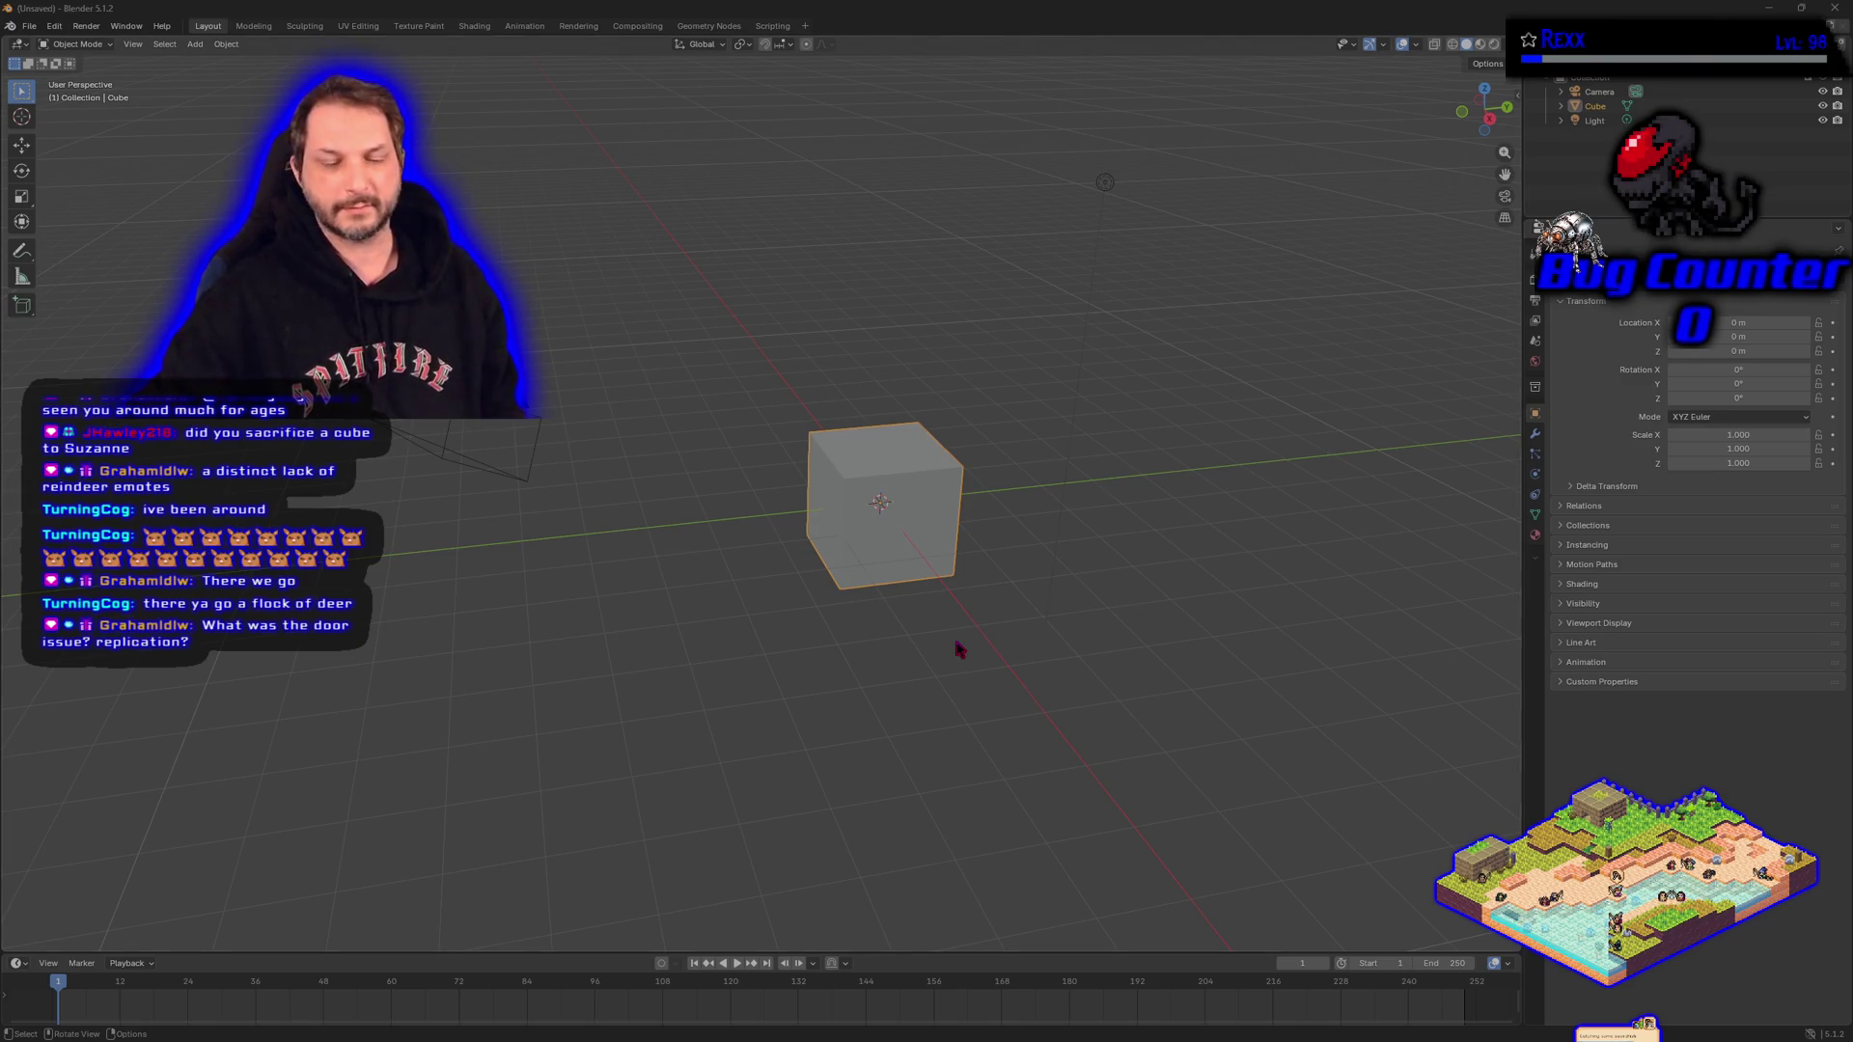
Orbit until the camera shows beside the cube, then select the default cube.
{"action": "mouse_move", "coordinate": [814, 611]}
{"action": "left_mouse_down"}
{"action": "mouse_move", "coordinate": [831, 612]}
{"action": "mouse_move", "coordinate": [800, 593]}
{"action": "left_mouse_up"}
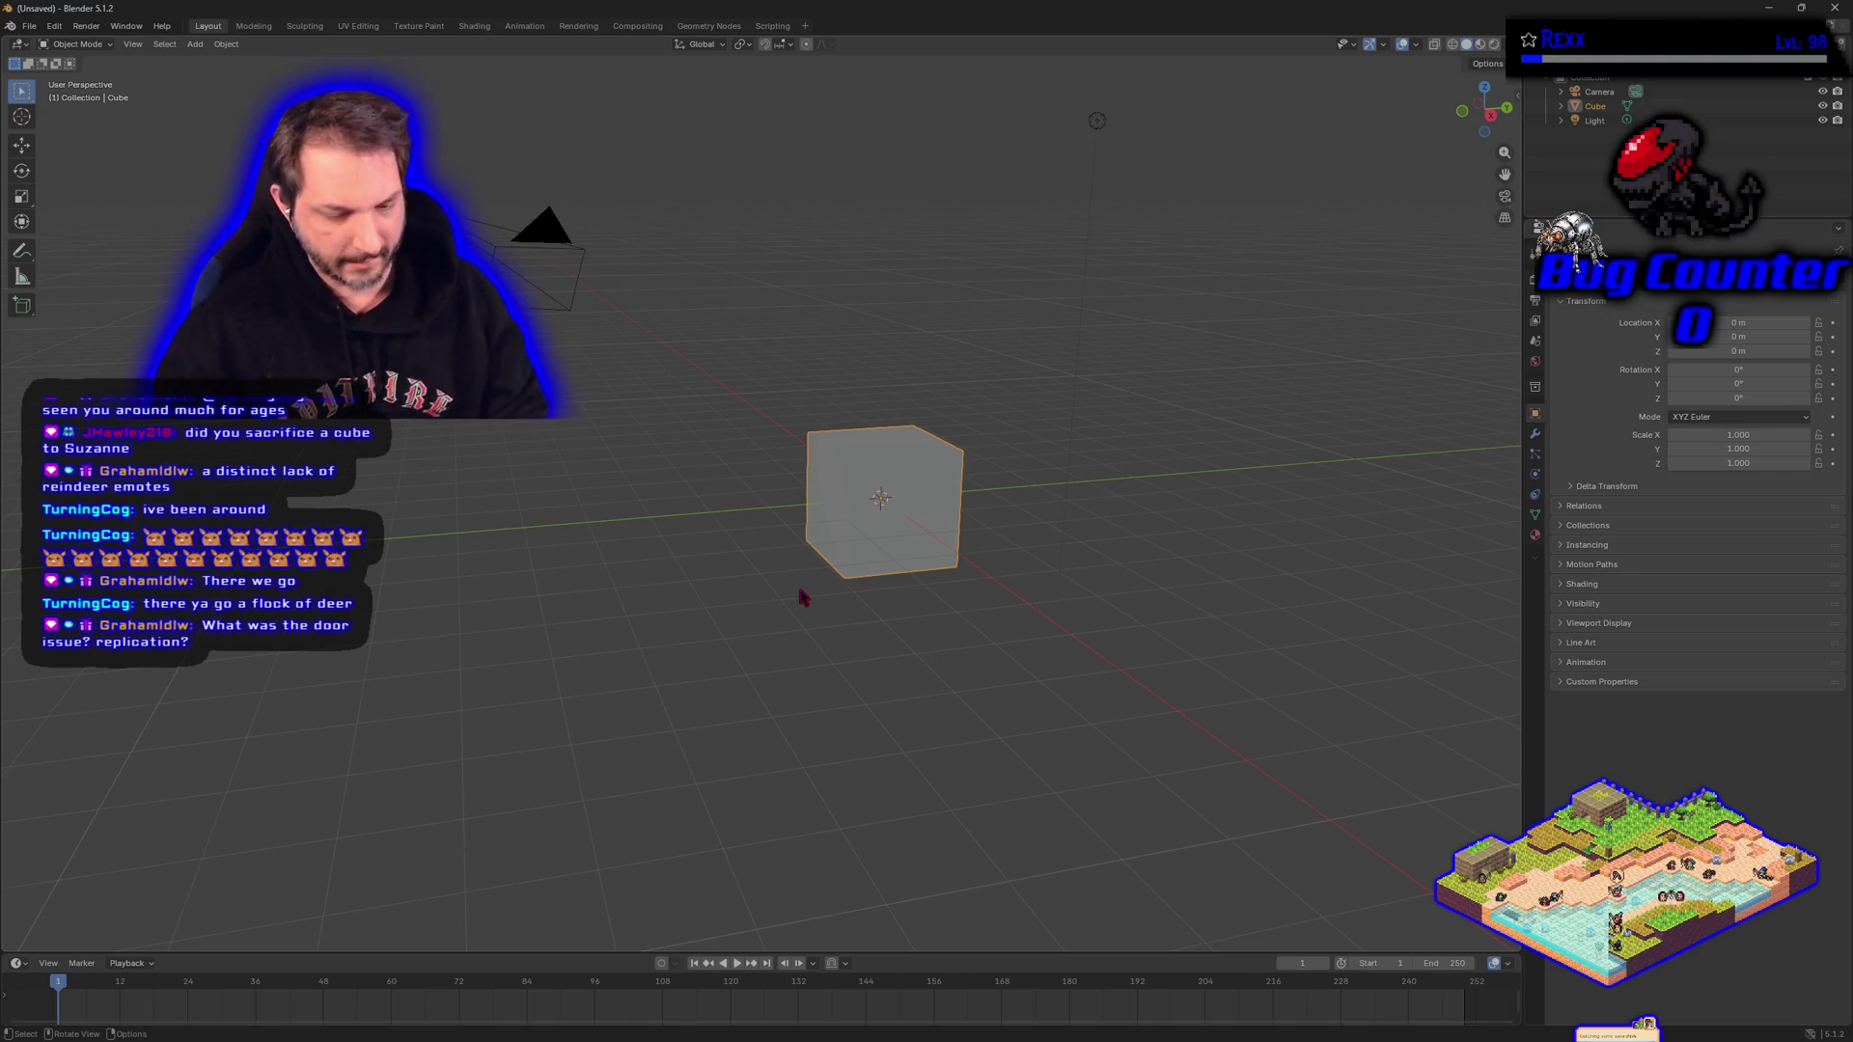
{"action": "left_click", "coordinate": [919, 510]}
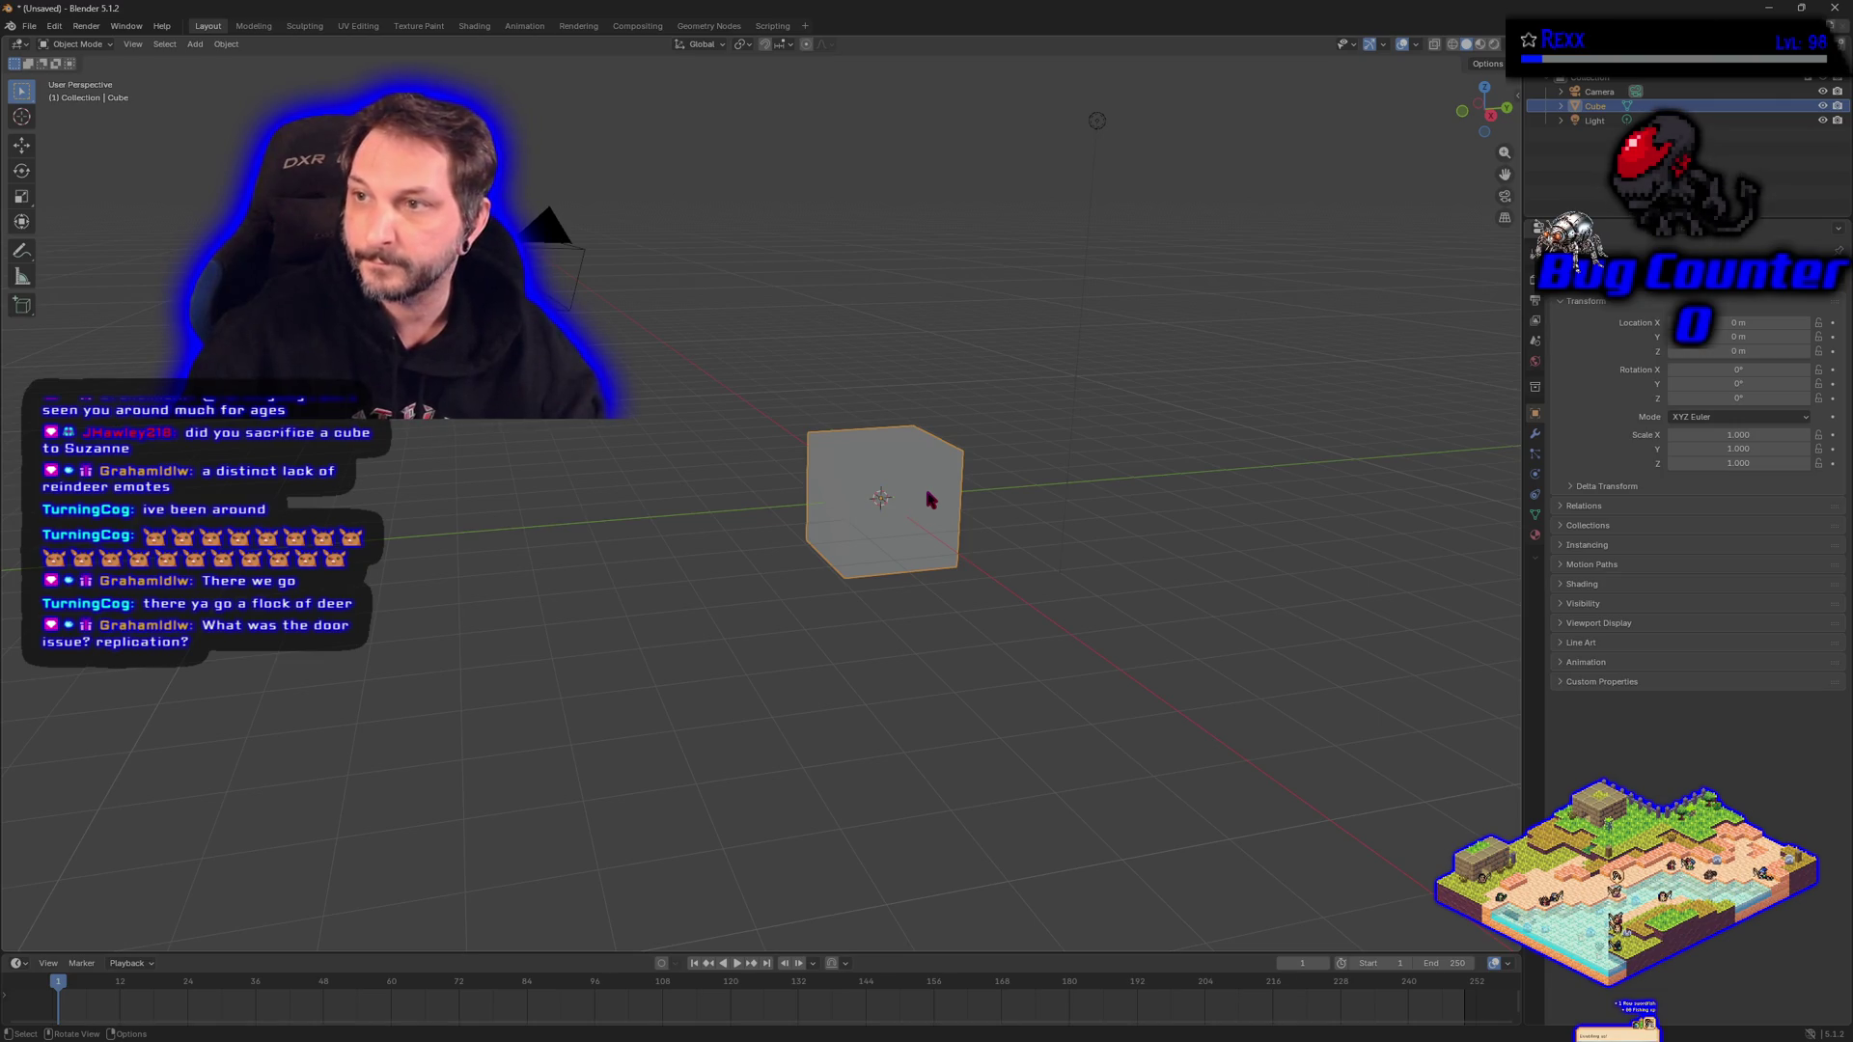
Delete the default cube, leaving only the camera and light.
{"action": "right_click", "coordinate": [931, 499]}
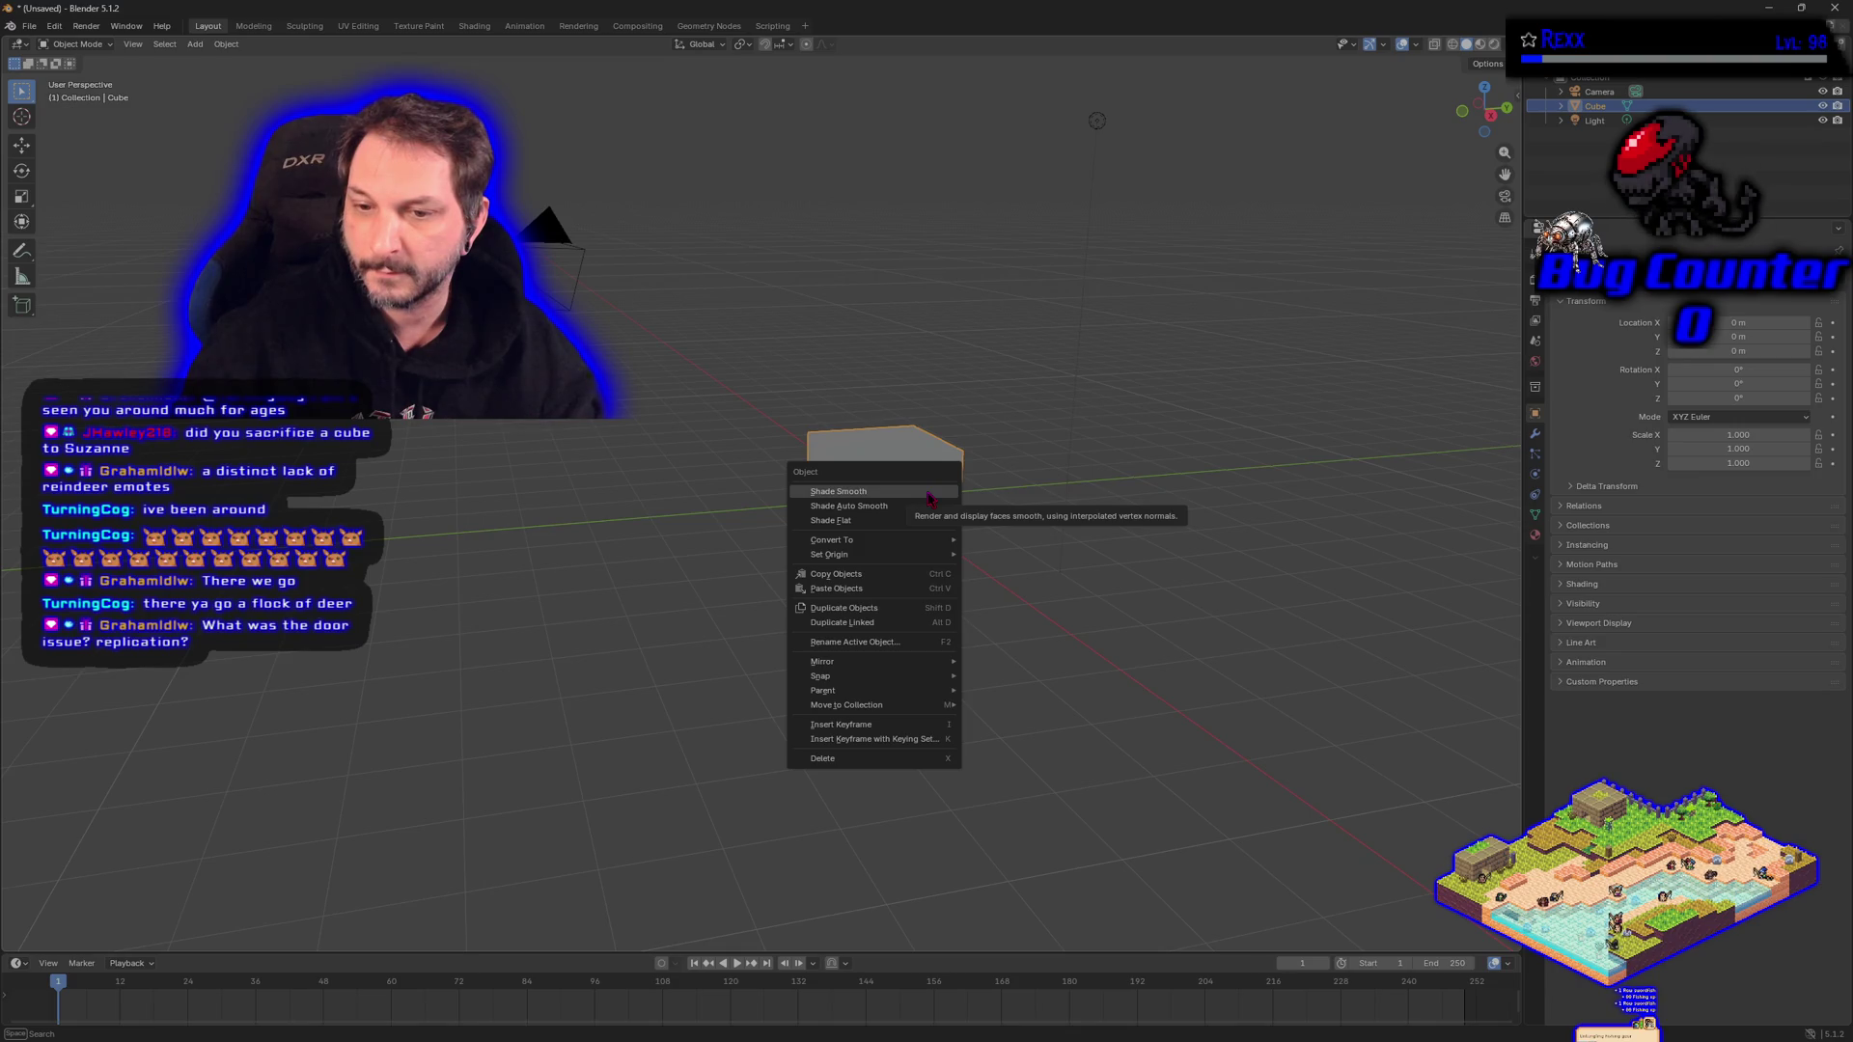
{"action": "left_click", "coordinate": [1662, 758]}
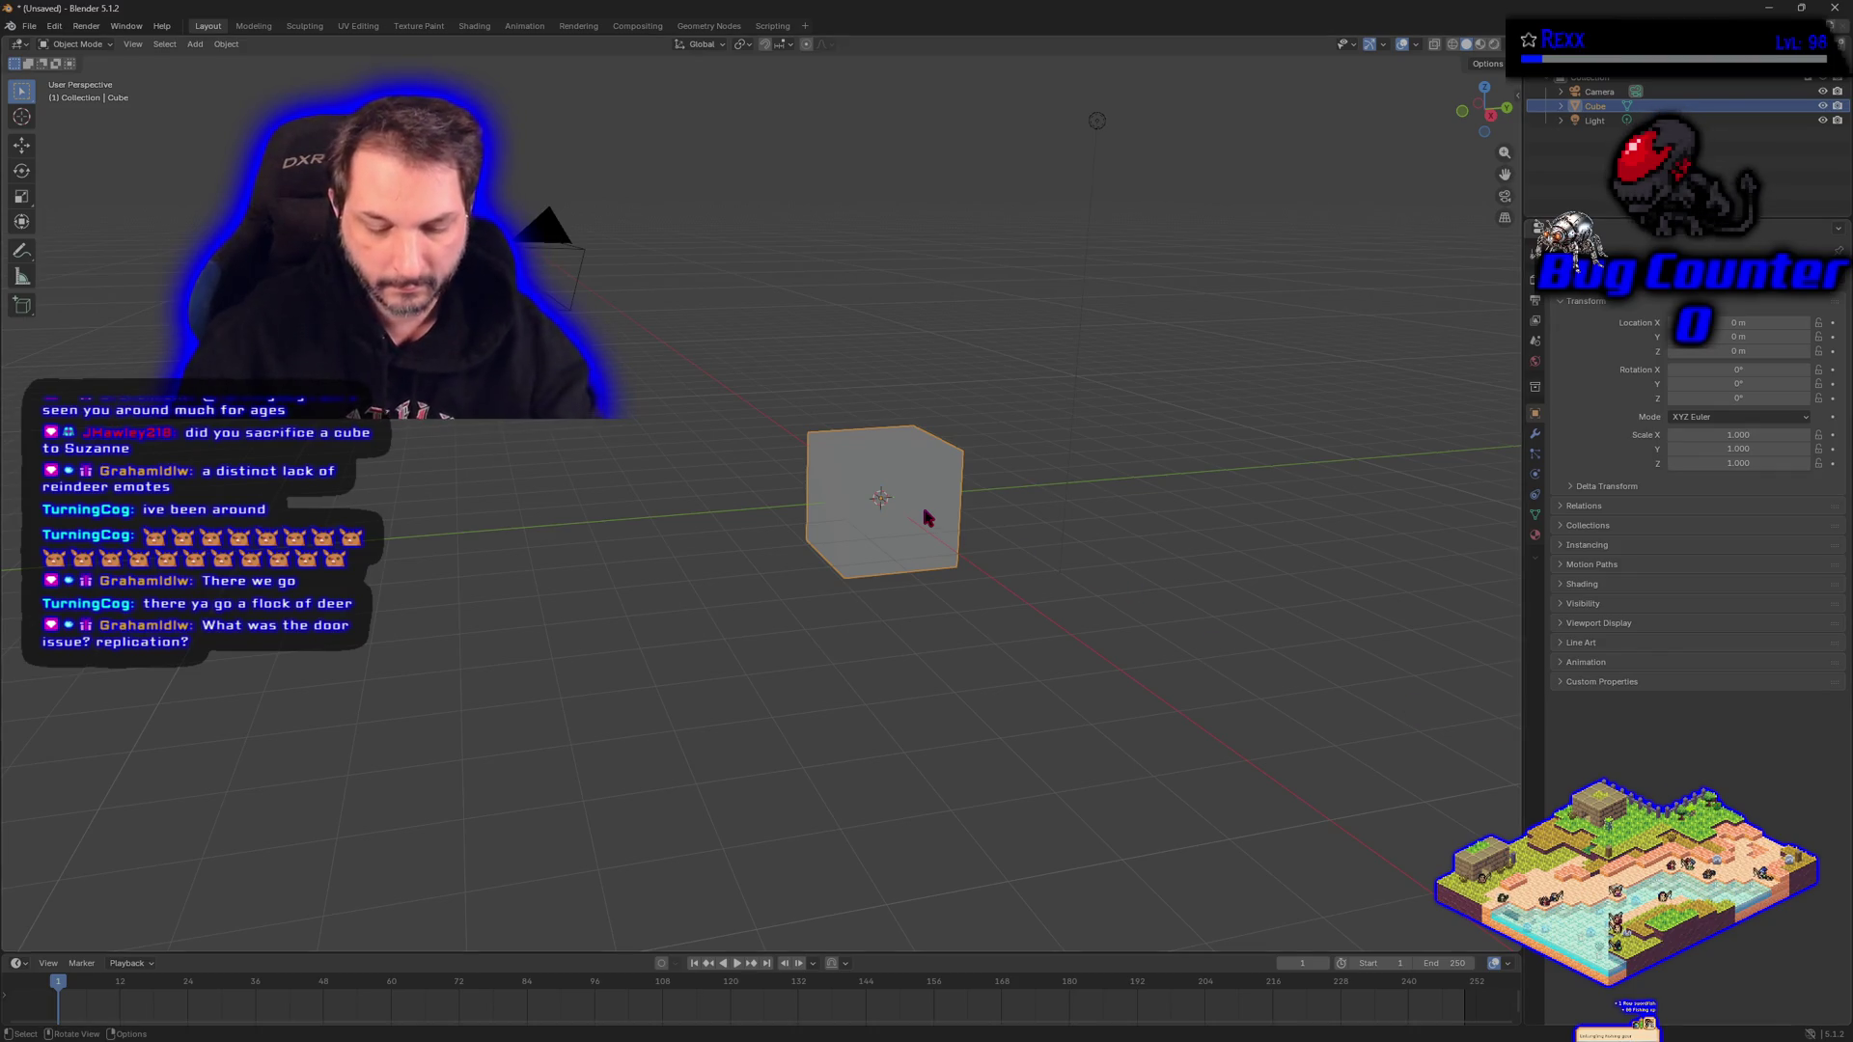
{"action": "key", "text": "Delete"}
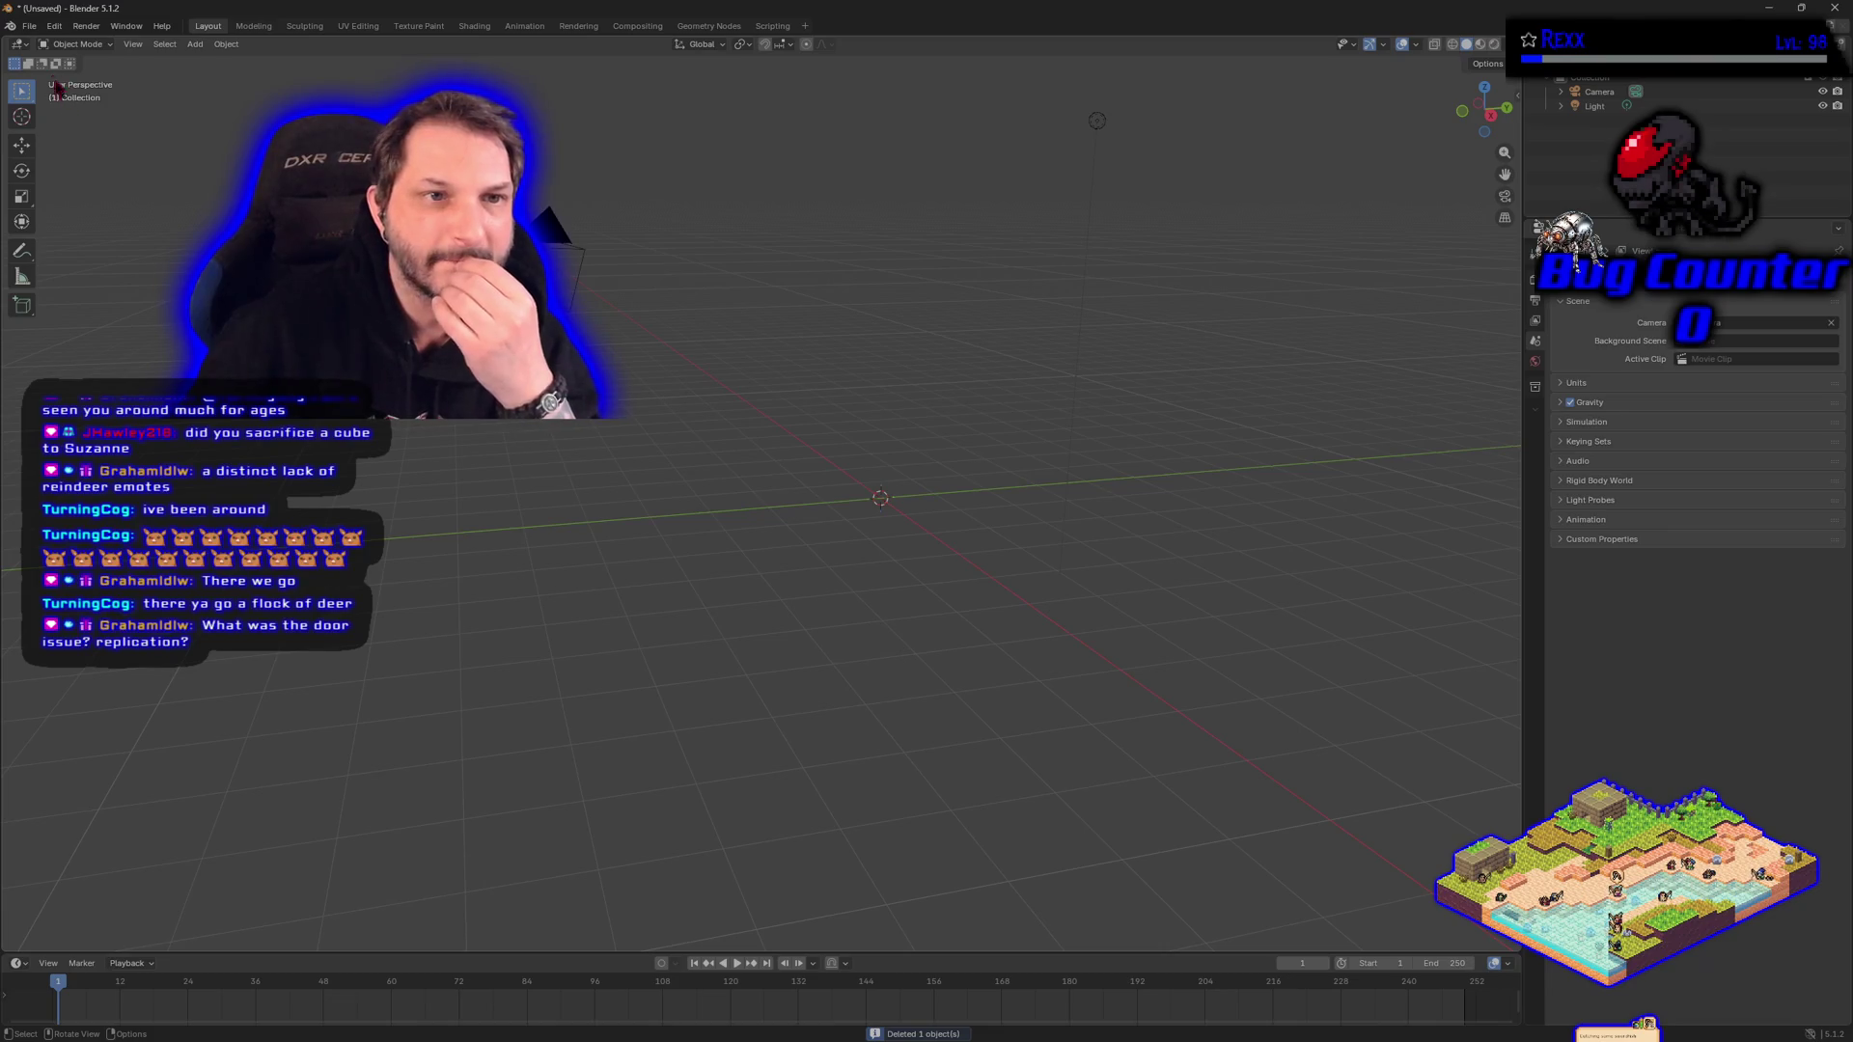
{"action": "left_click", "coordinate": [33, 29]}
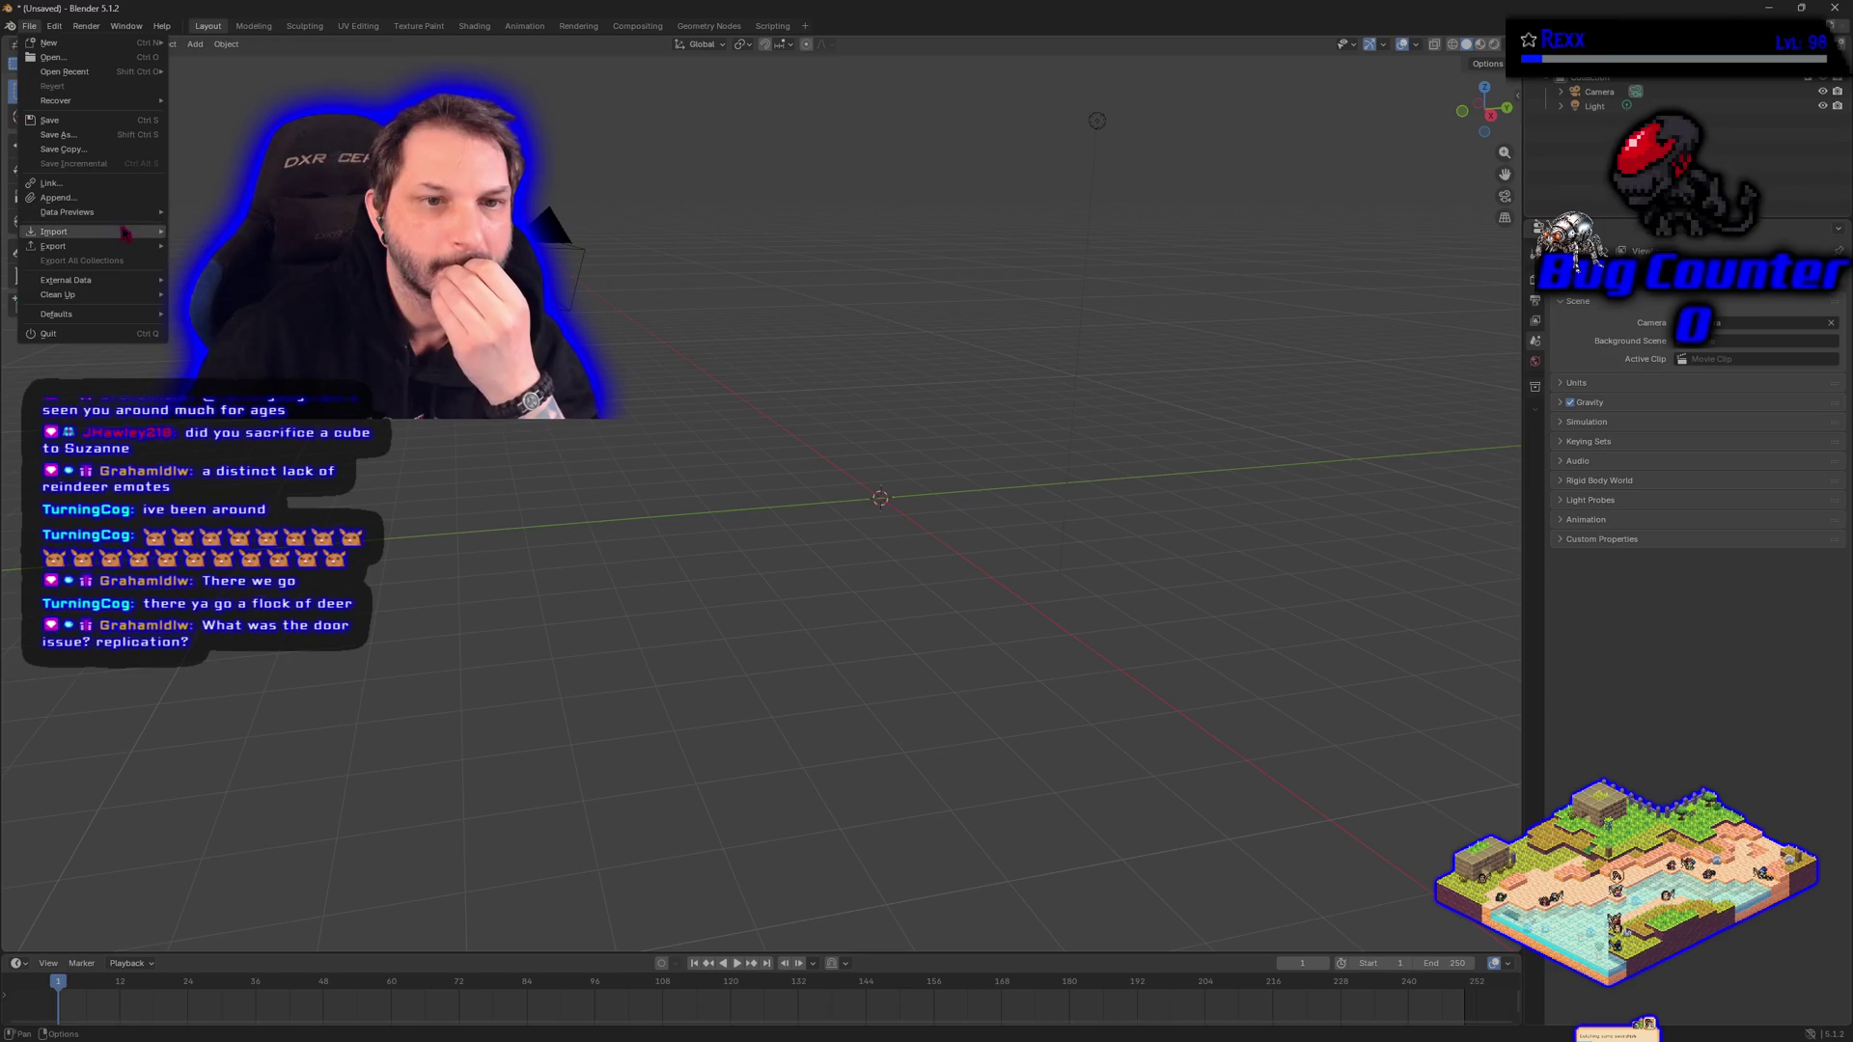
Undo to bring back Plane.001, inspect it from a few angles, then hide it again.
{"action": "mouse_move", "coordinate": [123, 236]}
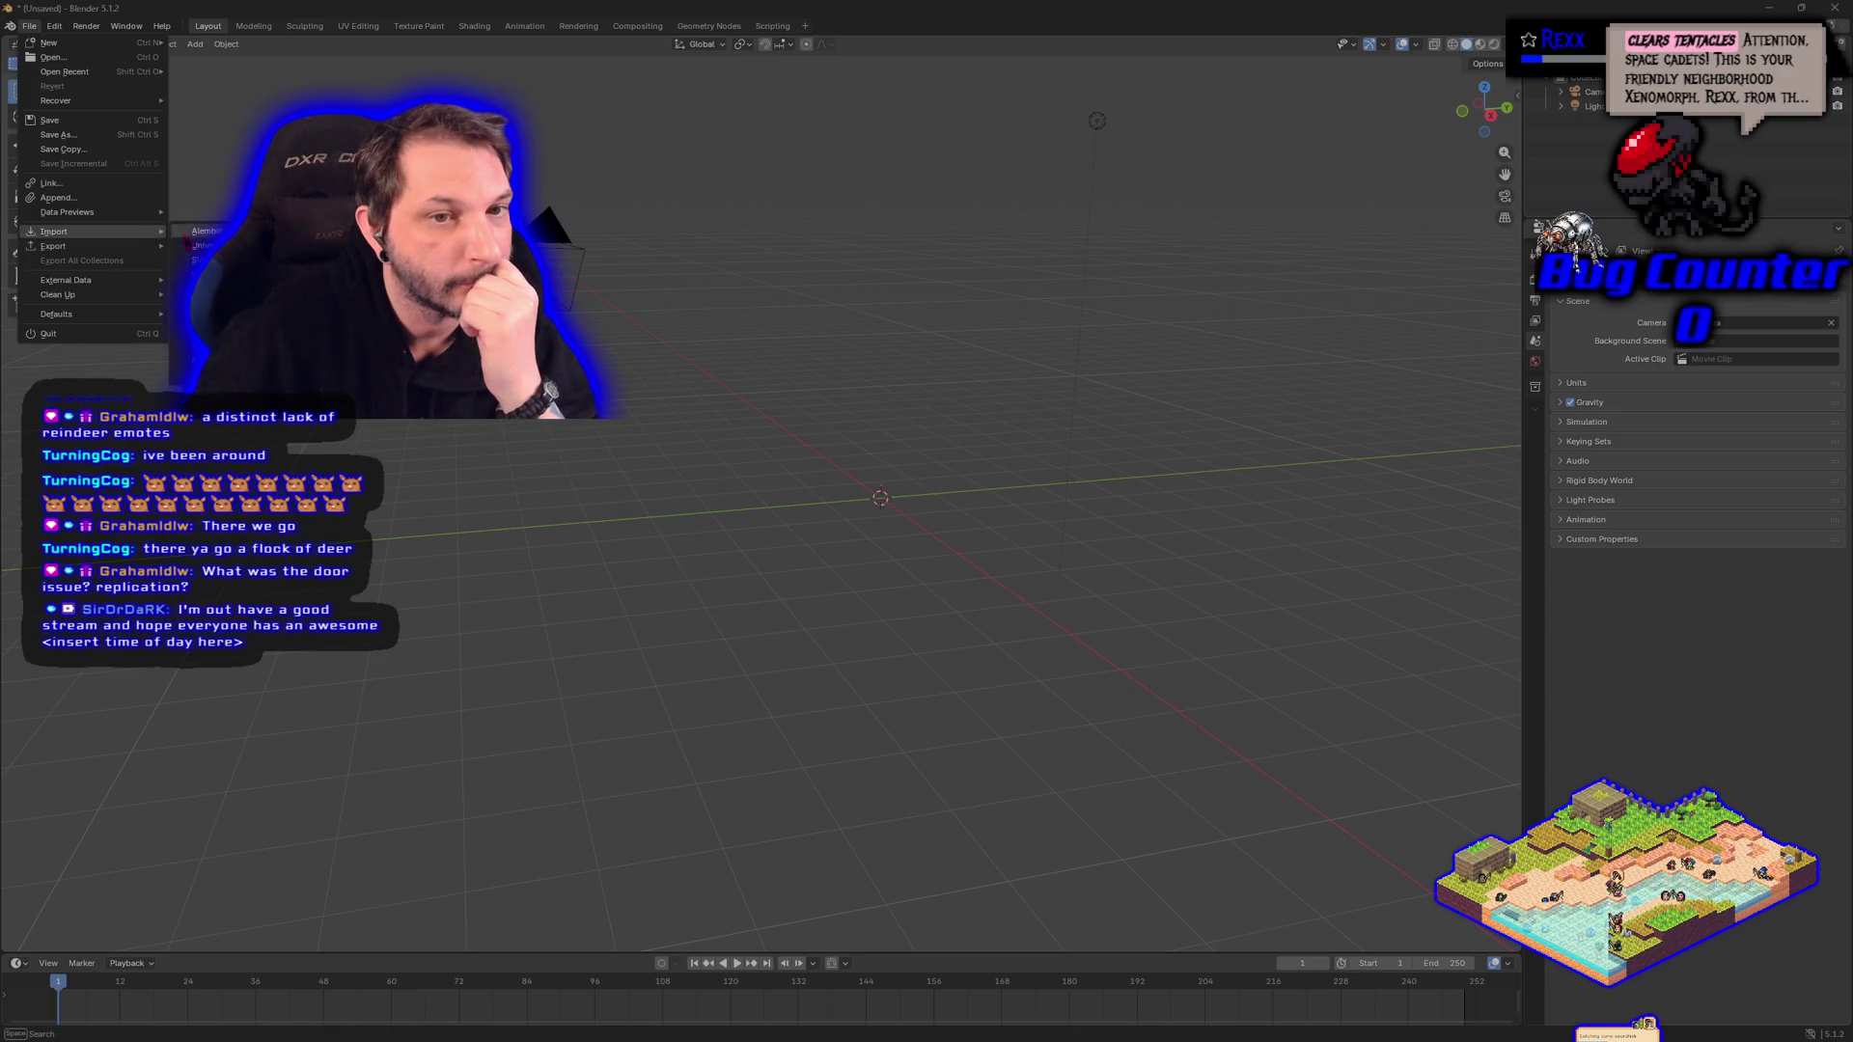
{"action": "key", "text": "Escape"}
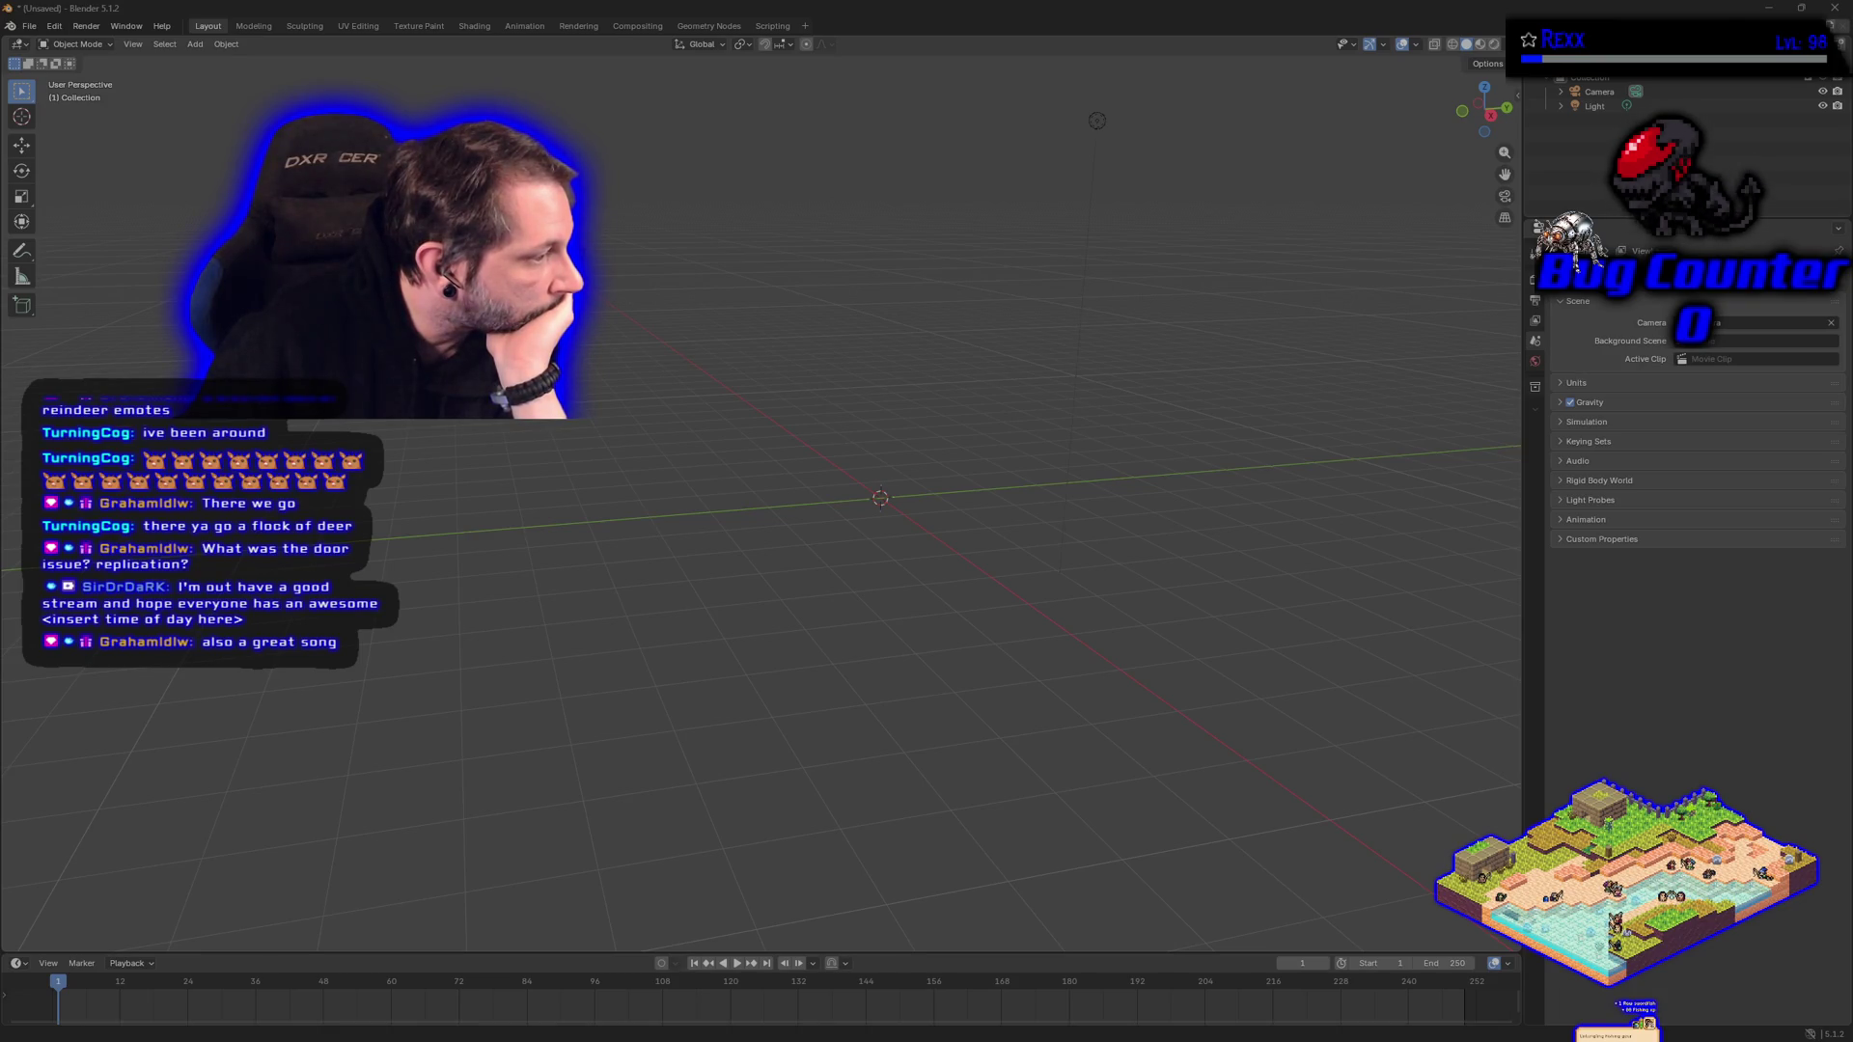
{"action": "key", "text": "ctrl+z"}
{"action": "left_click_drag", "start_coordinate": [756, 583], "coordinate": [765, 525]}
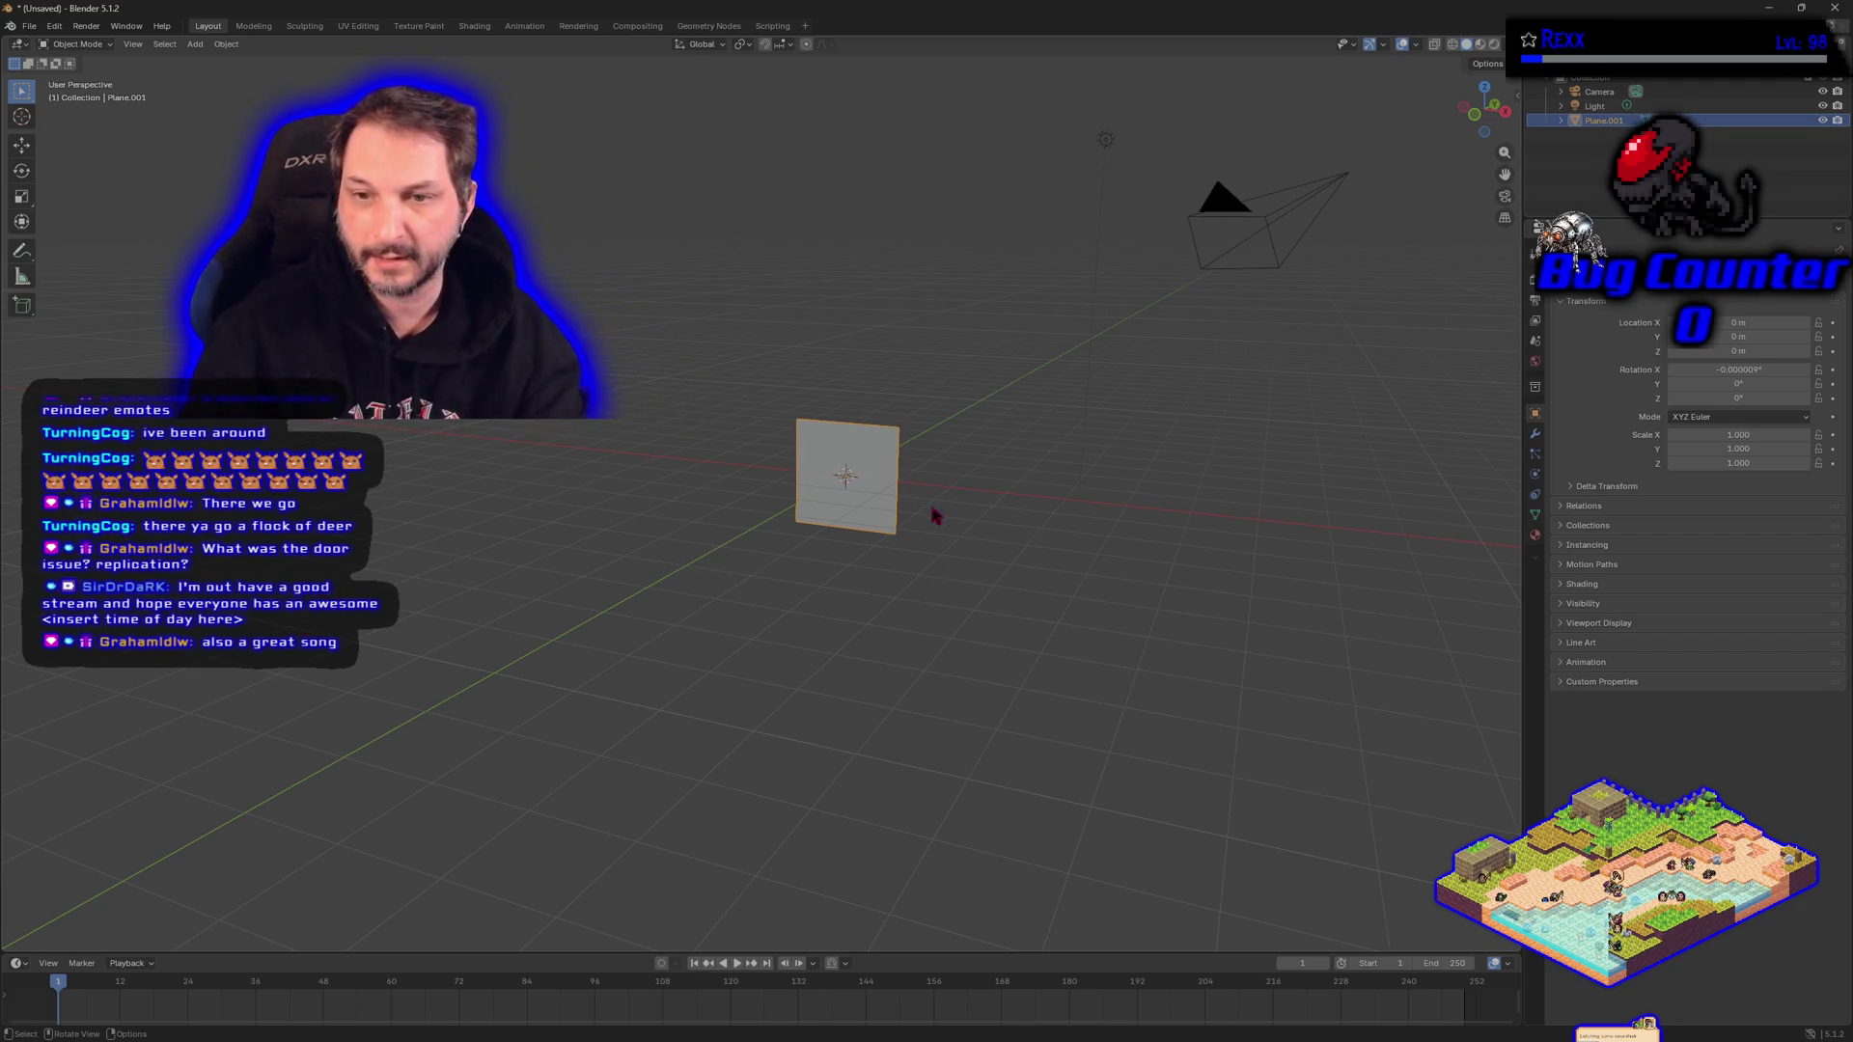
{"action": "left_click_drag", "start_coordinate": [823, 613], "coordinate": [832, 620]}
{"action": "key", "text": "h"}
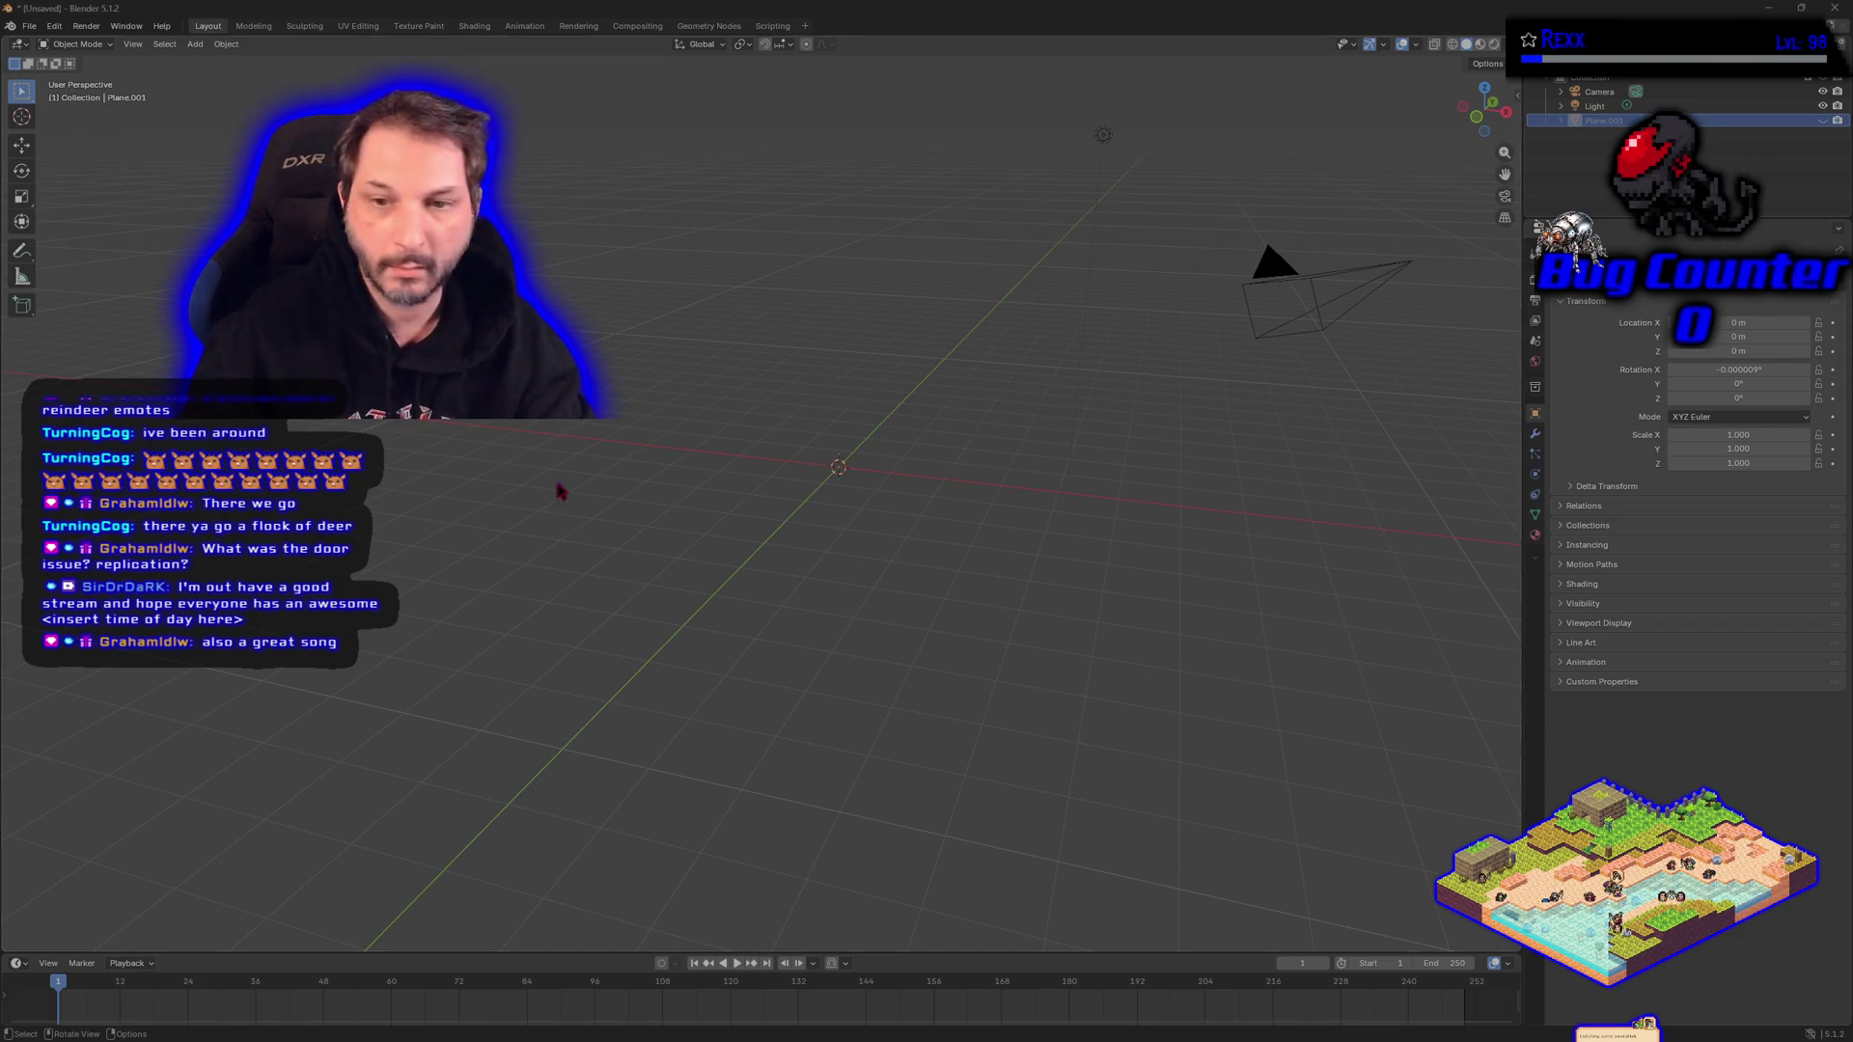
Add a UV sphere at the origin through Shift+A > Mesh > UV Sphere.
{"action": "right_click", "coordinate": [768, 521]}
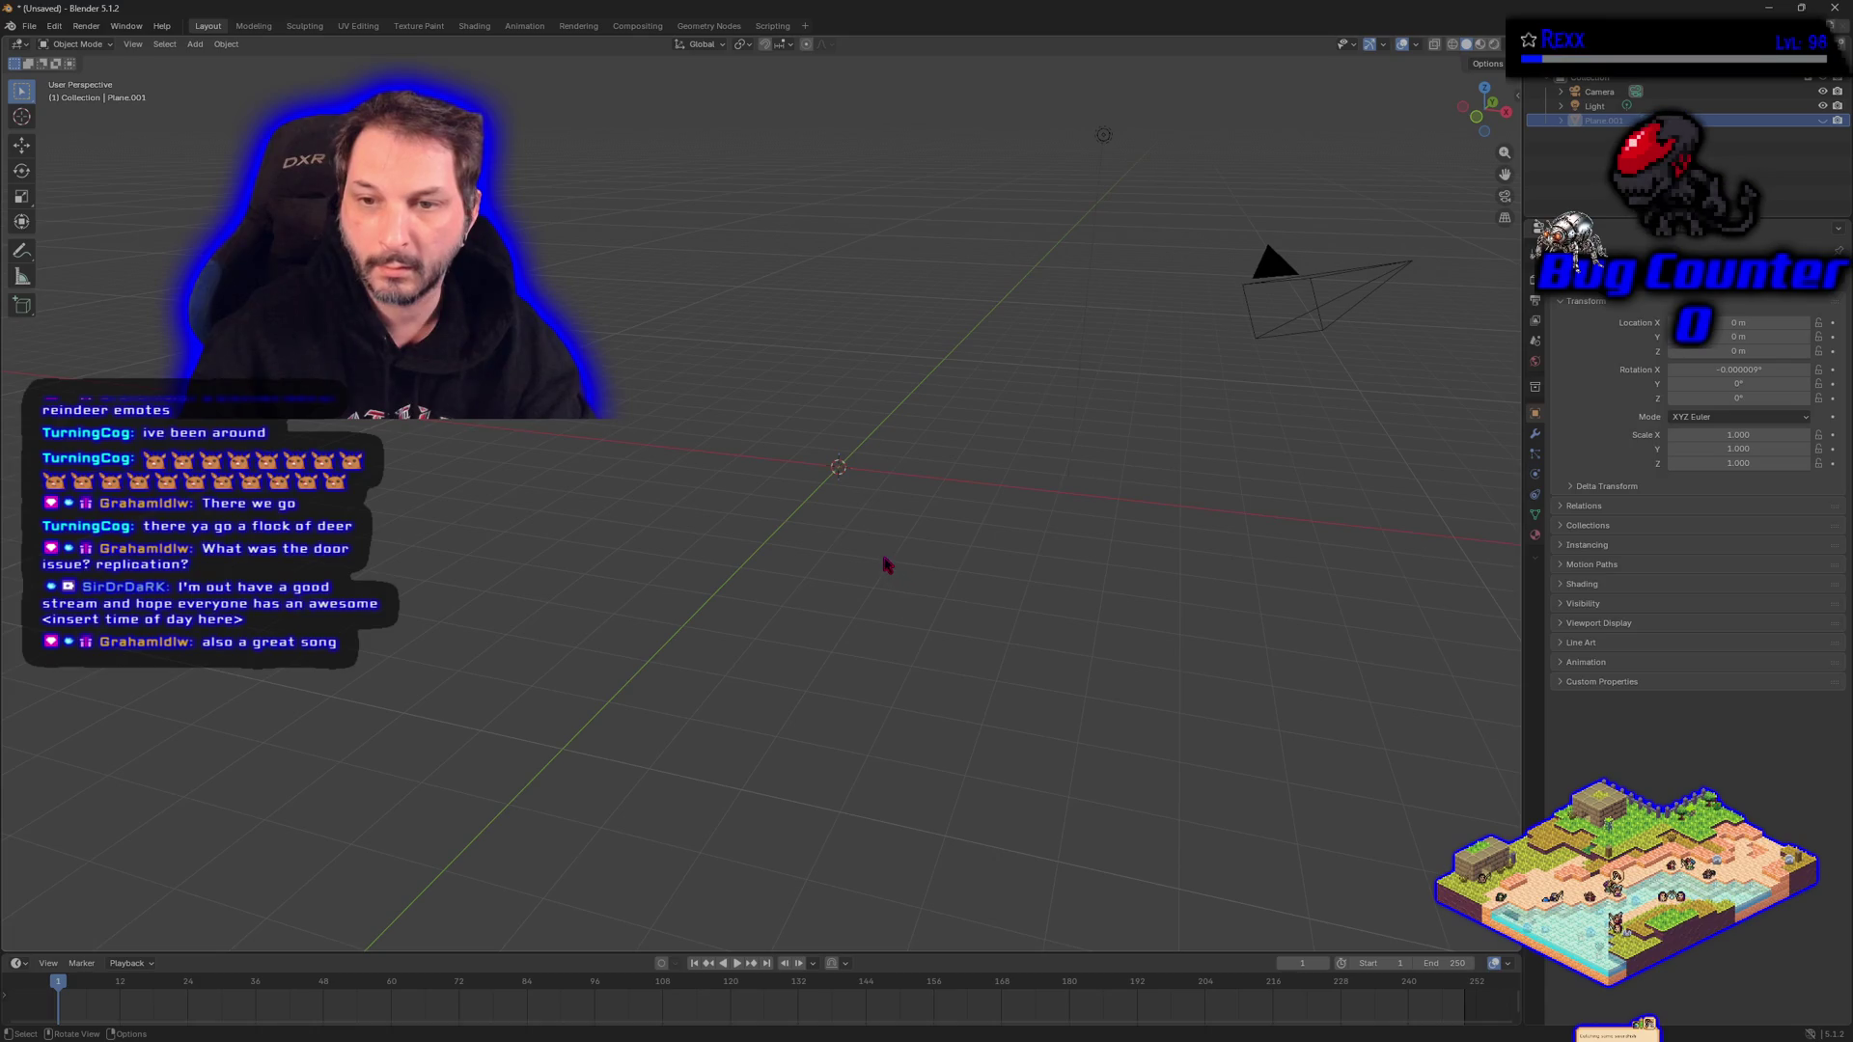
{"action": "left_click_drag", "start_coordinate": [876, 558], "coordinate": [859, 546]}
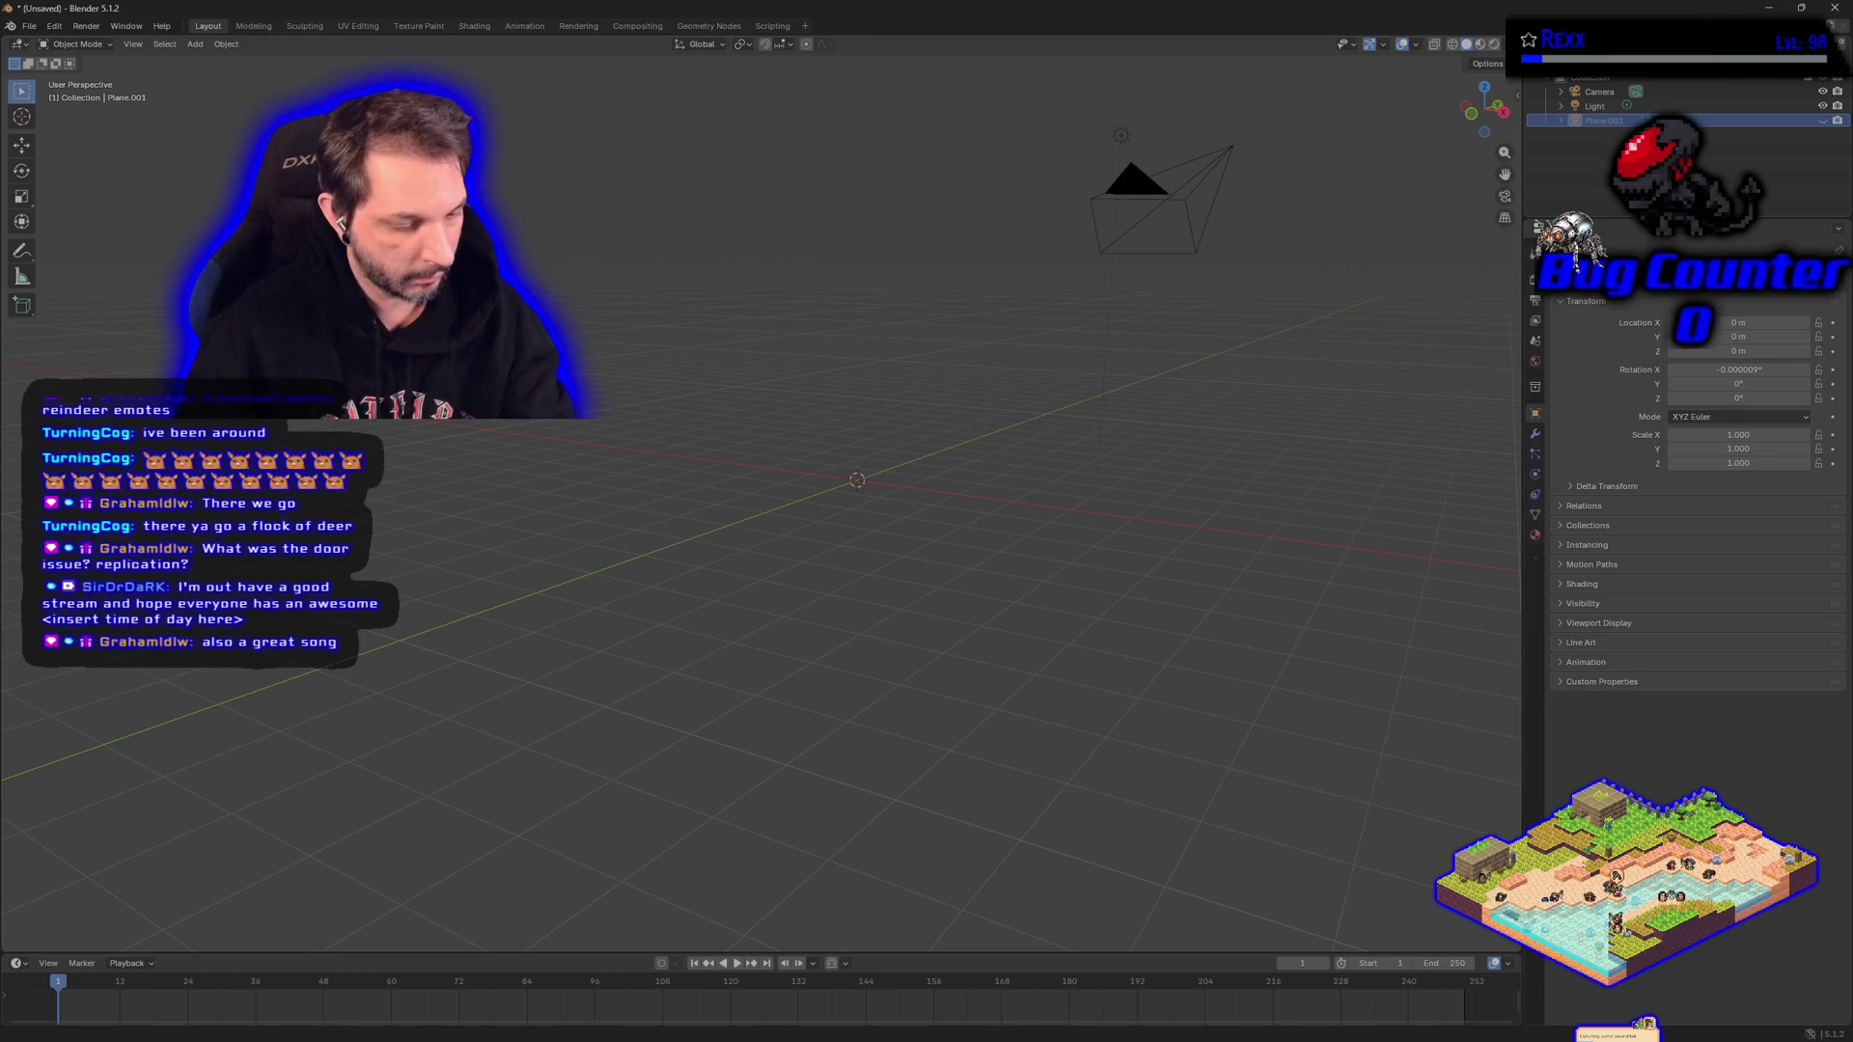
{"action": "key", "text": "shift+a"}
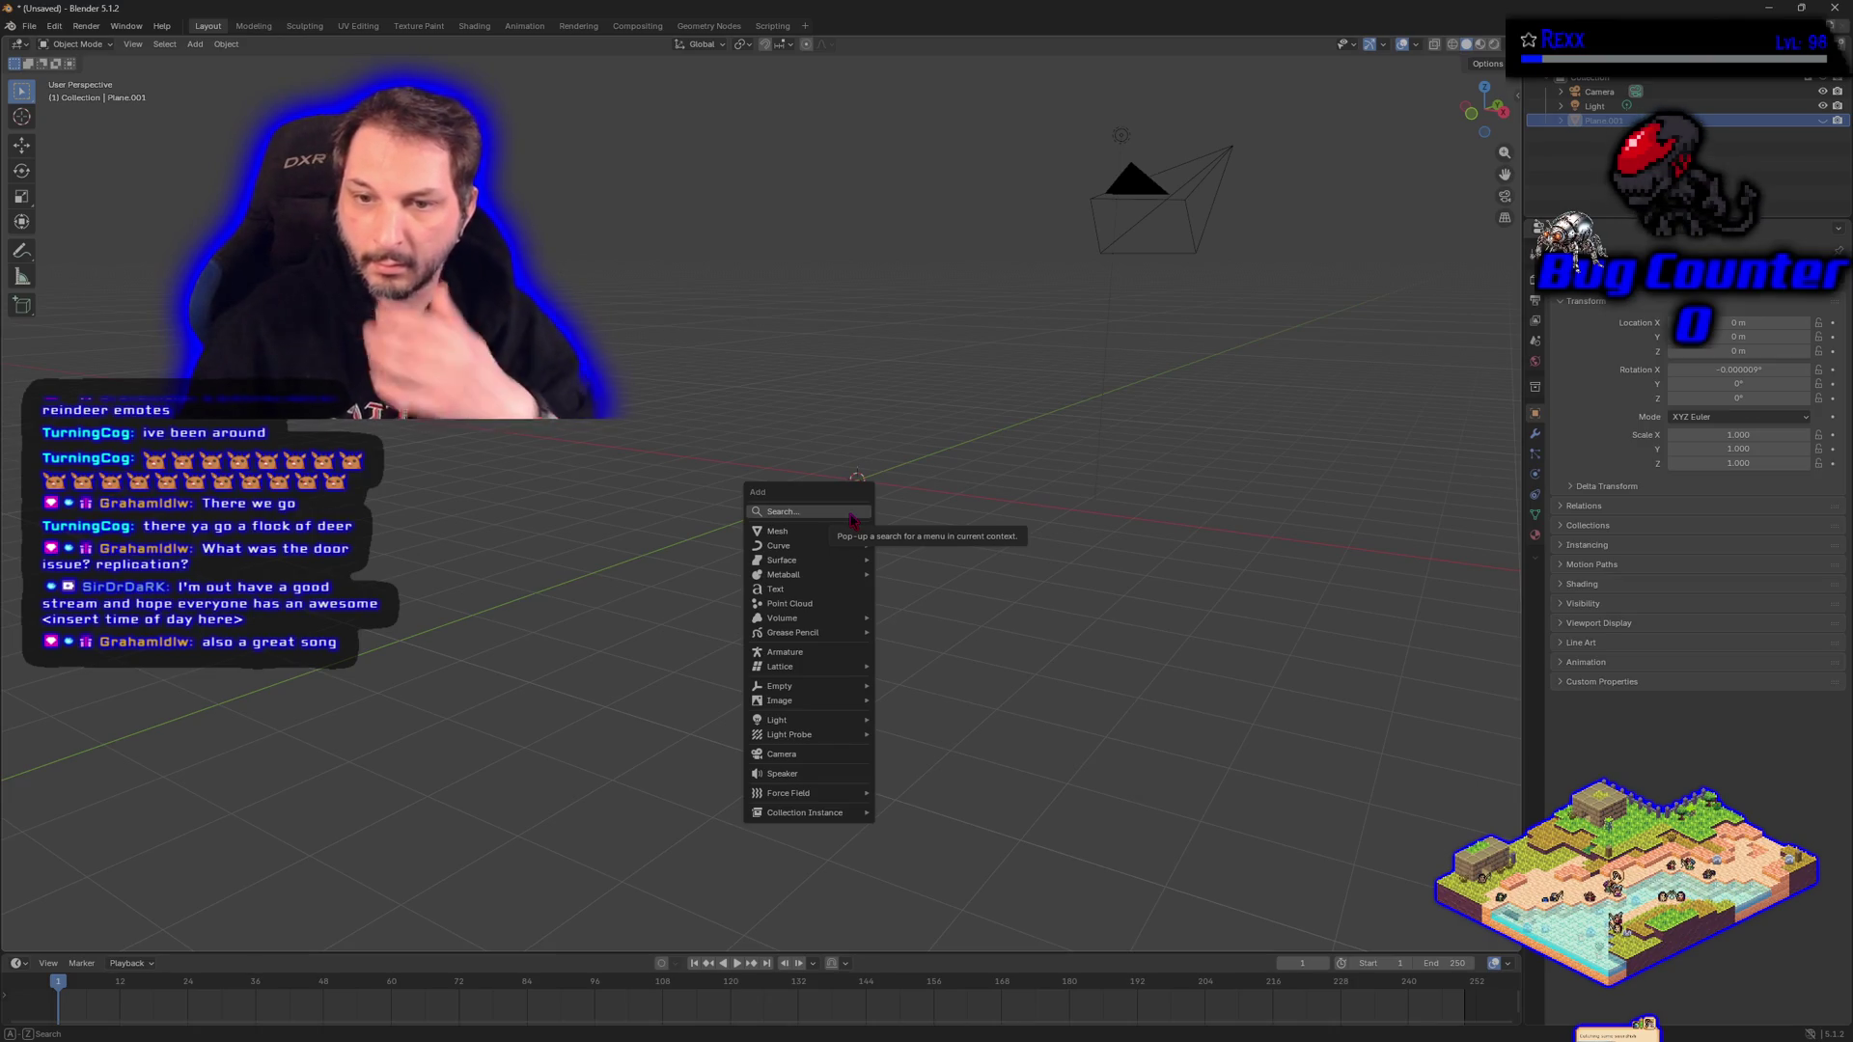
{"action": "mouse_move", "coordinate": [841, 537]}
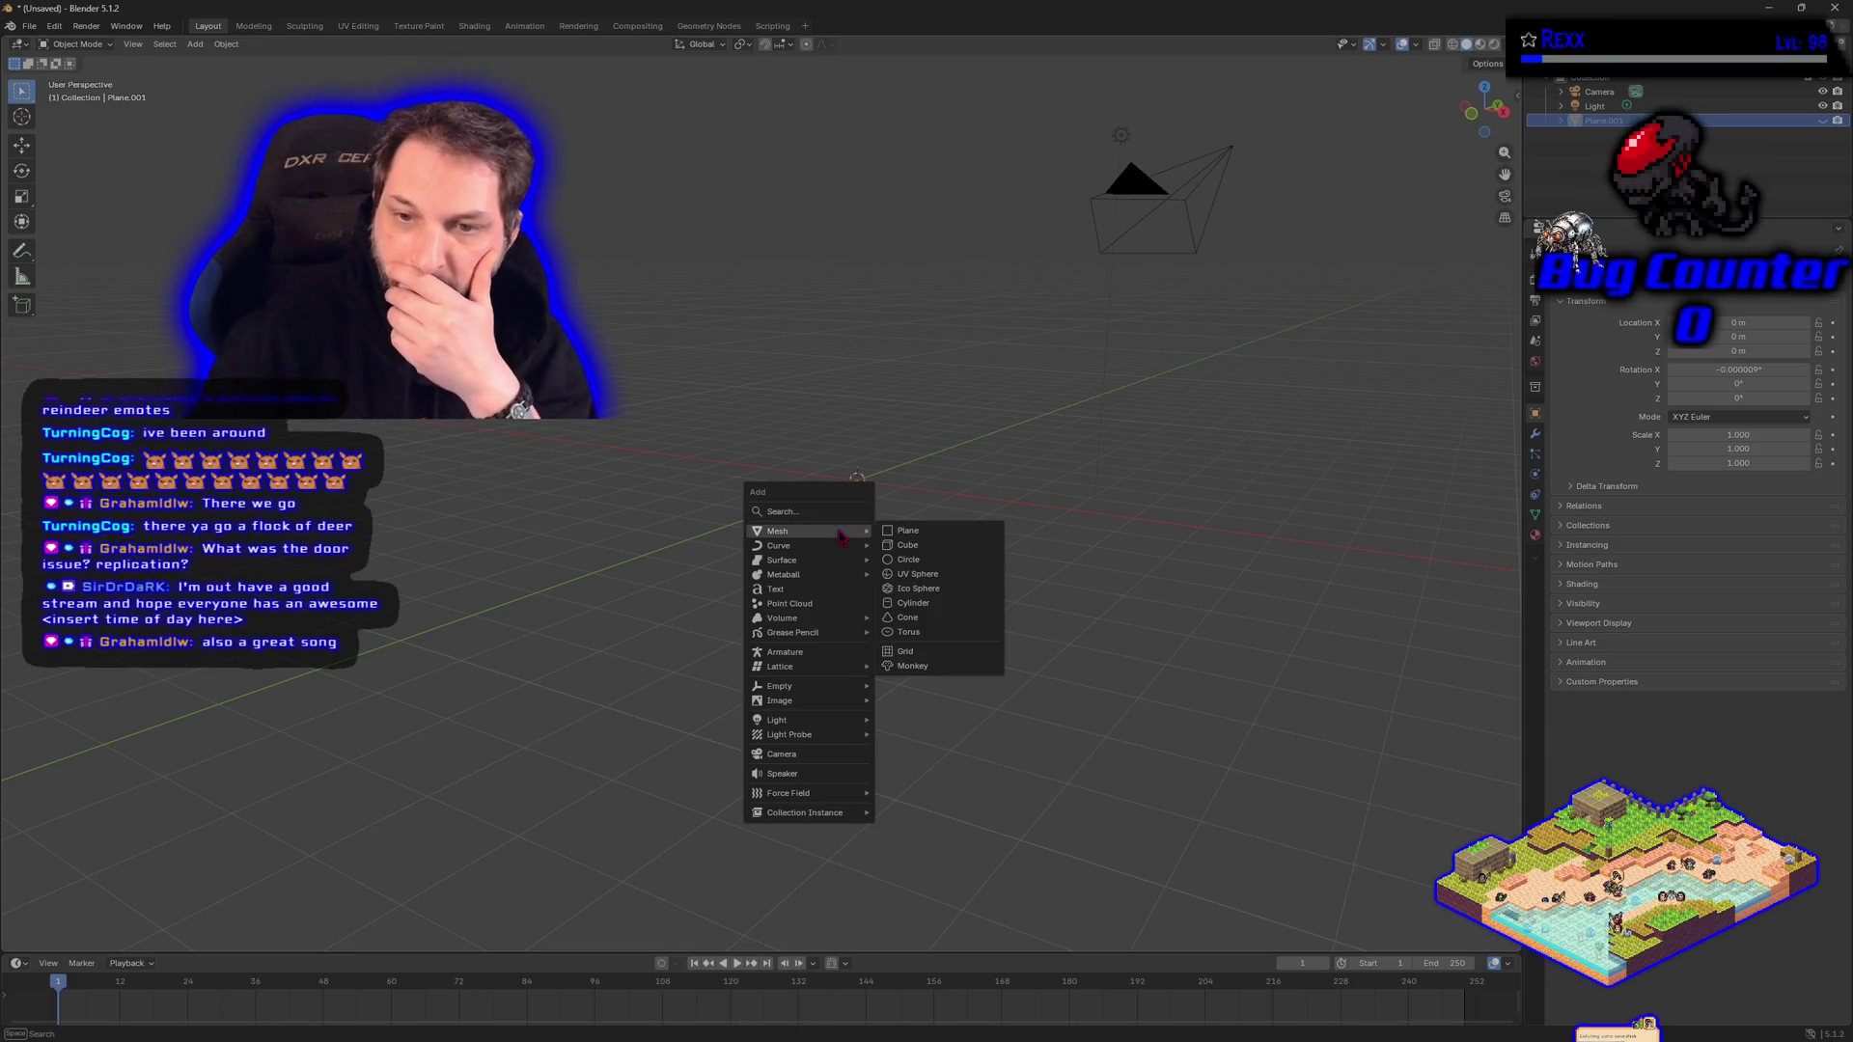
{"action": "left_click", "coordinate": [917, 573]}
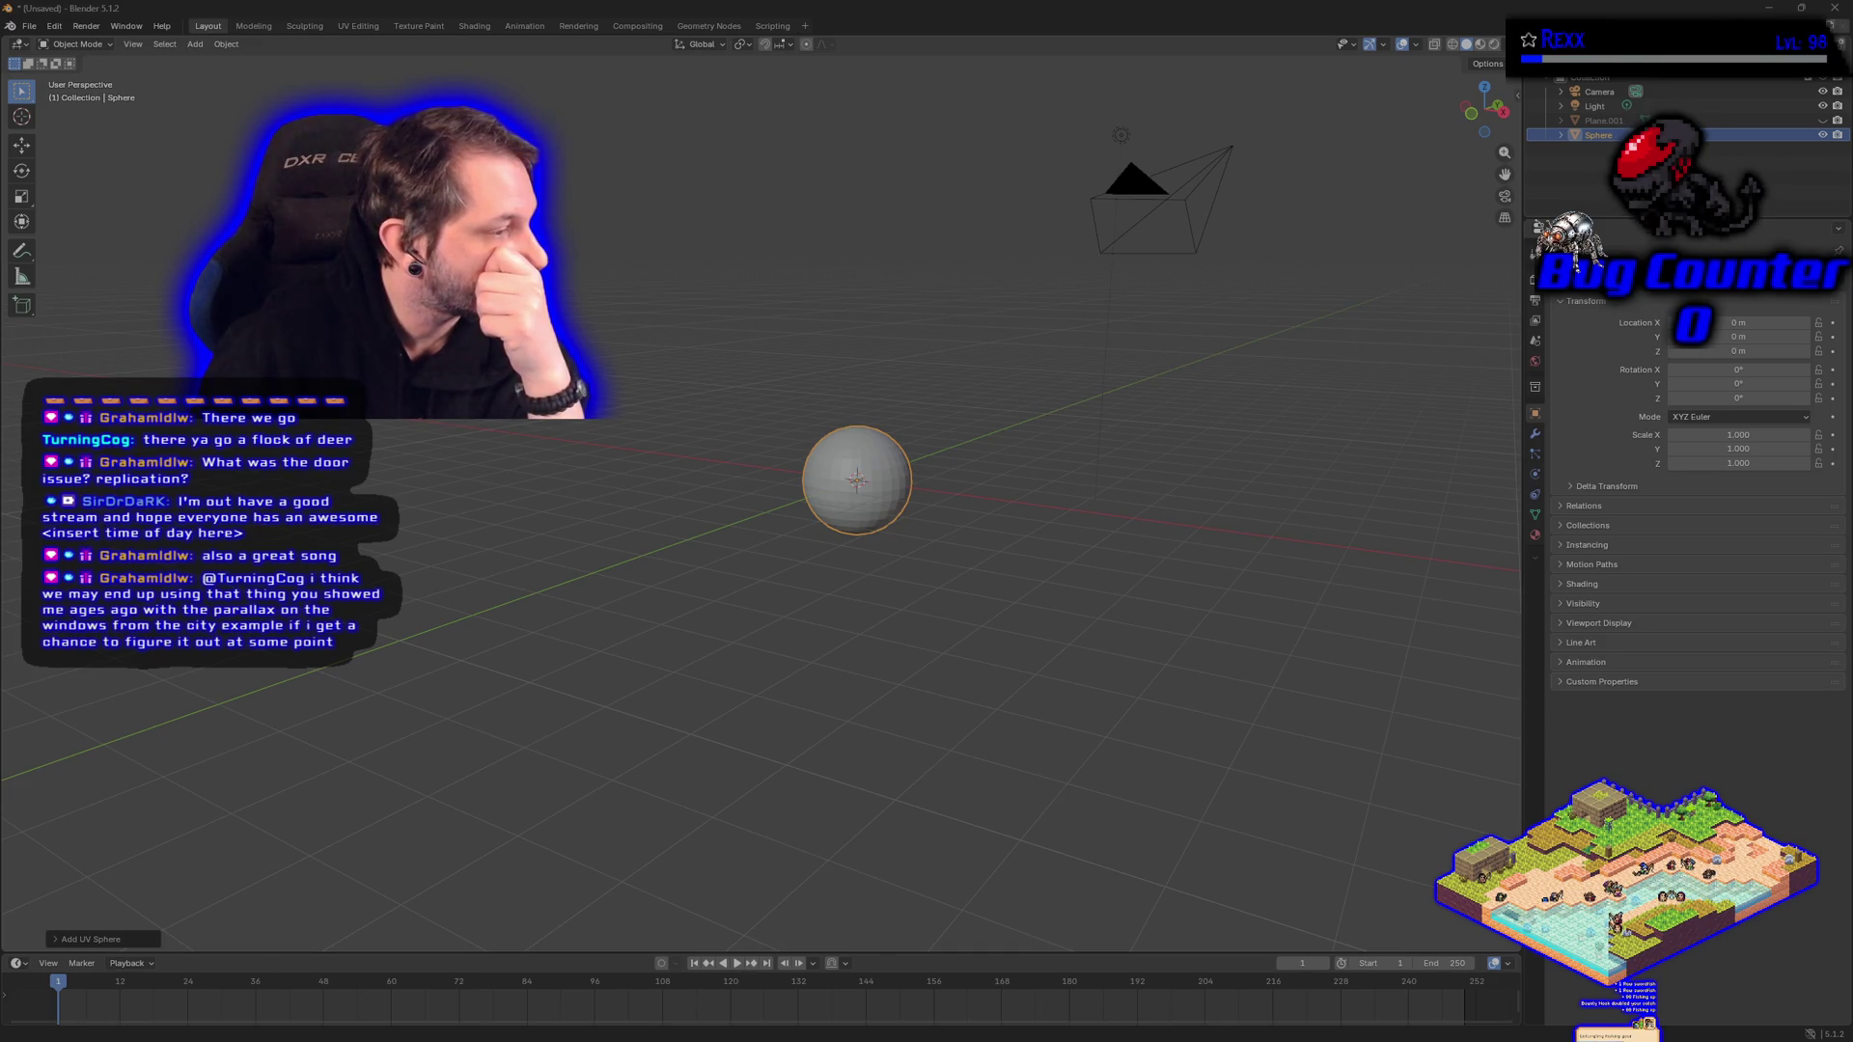
View the UV sphere in front orthographic view and enter Edit Mode.
{"action": "left_click", "coordinate": [904, 514]}
{"action": "left_click_drag", "start_coordinate": [928, 501], "coordinate": [919, 526]}
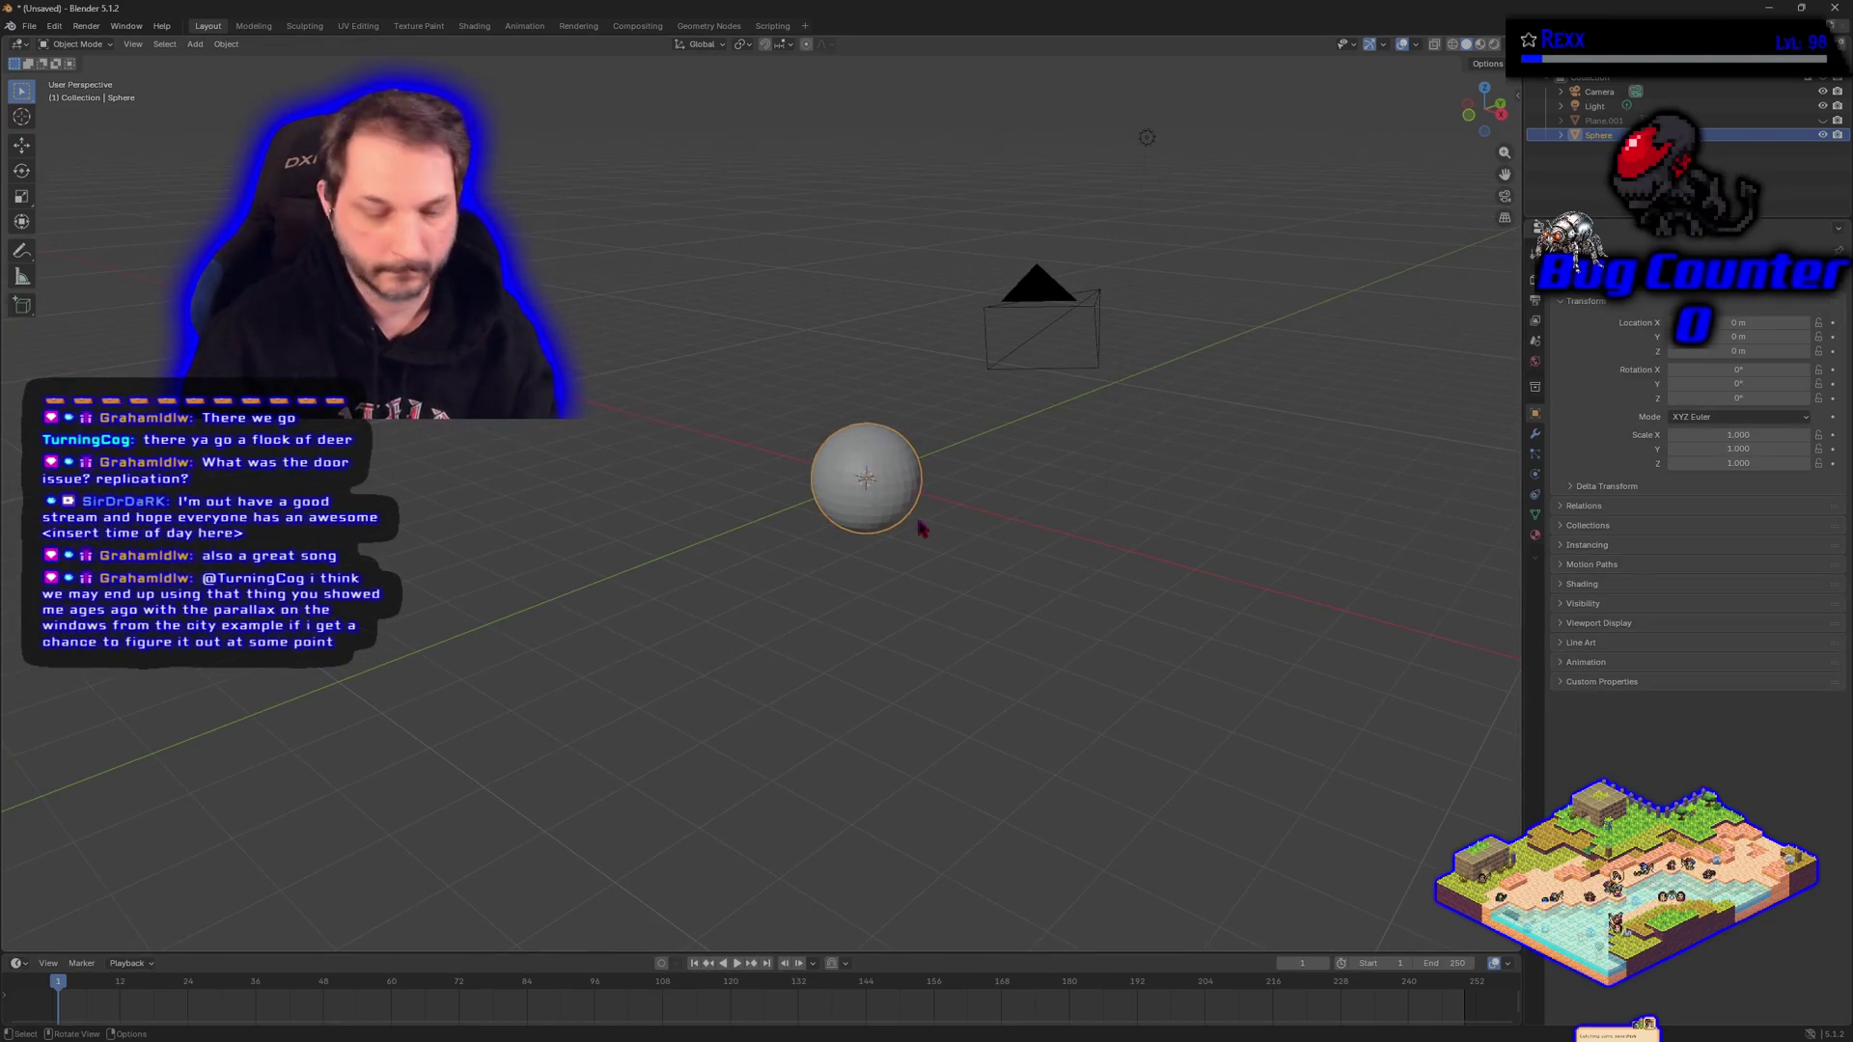
{"action": "mouse_move", "coordinate": [931, 592]}
{"action": "left_mouse_down"}
{"action": "mouse_move", "coordinate": [881, 640]}
{"action": "mouse_move", "coordinate": [904, 632]}
{"action": "left_mouse_up"}
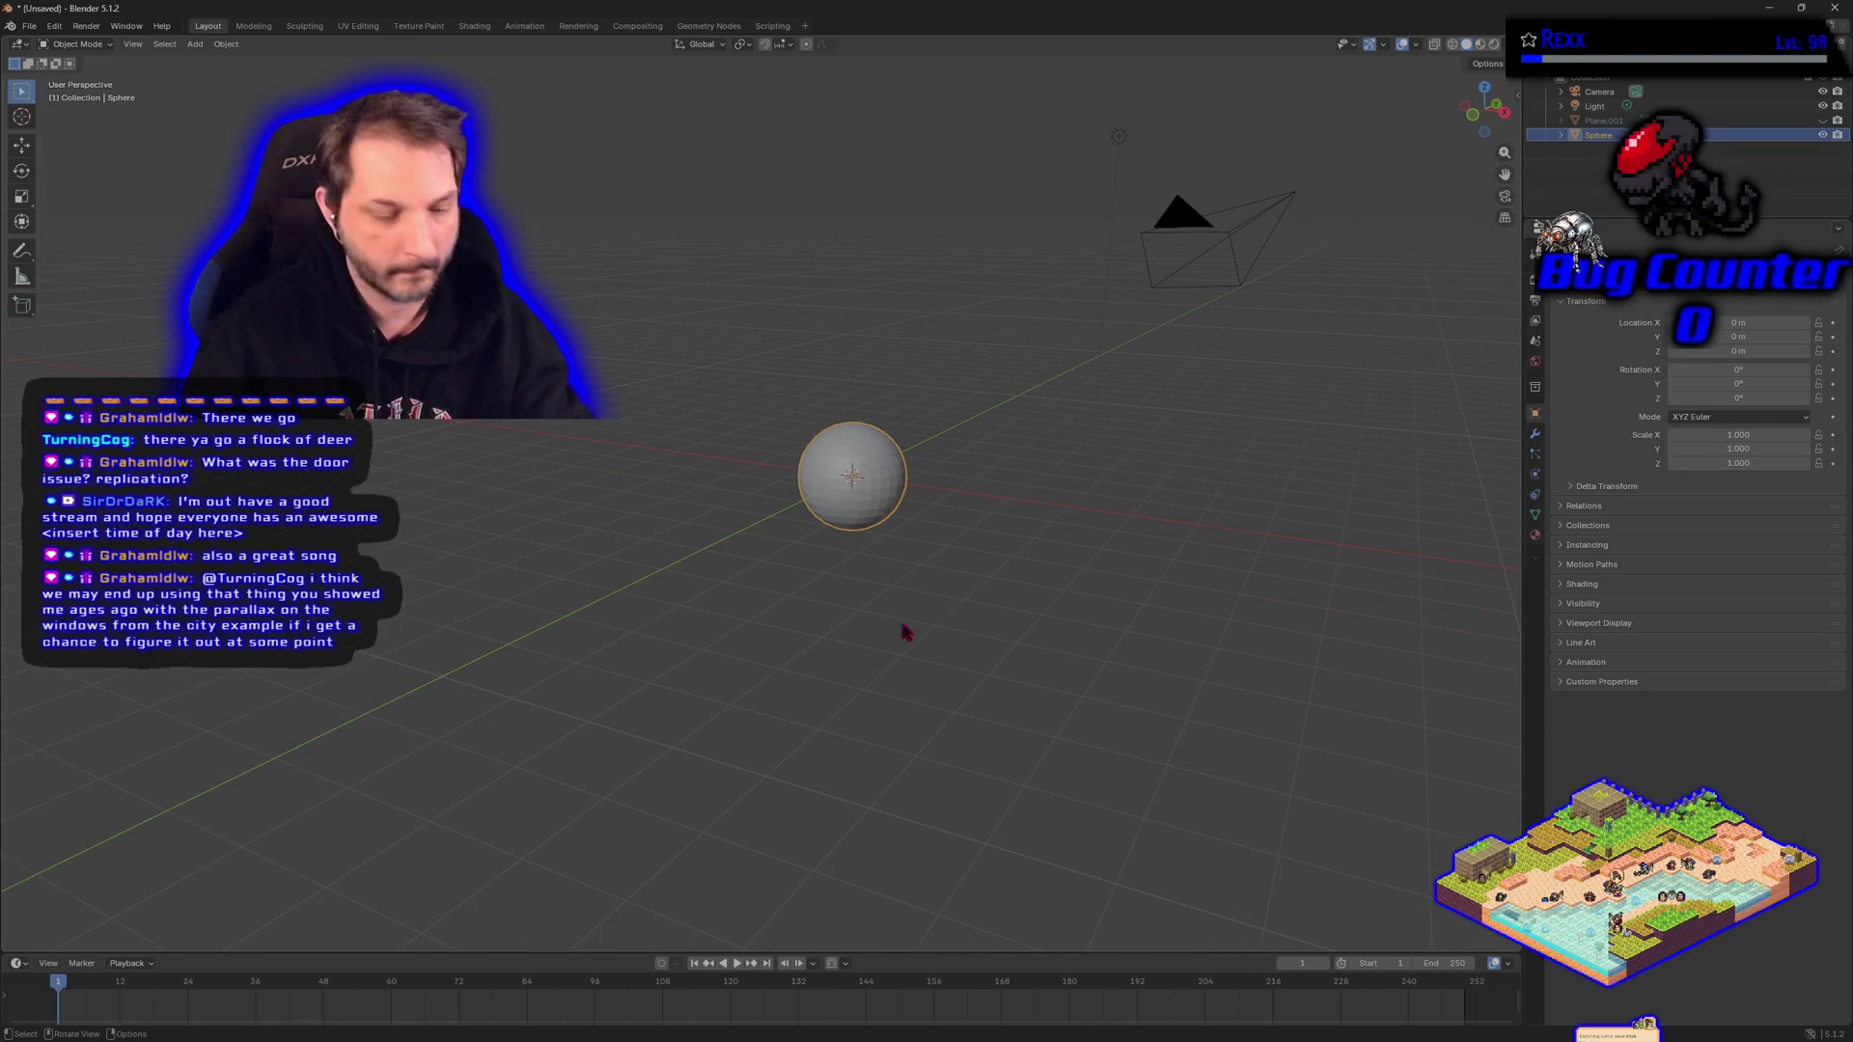
{"action": "key", "text": "KP_1"}
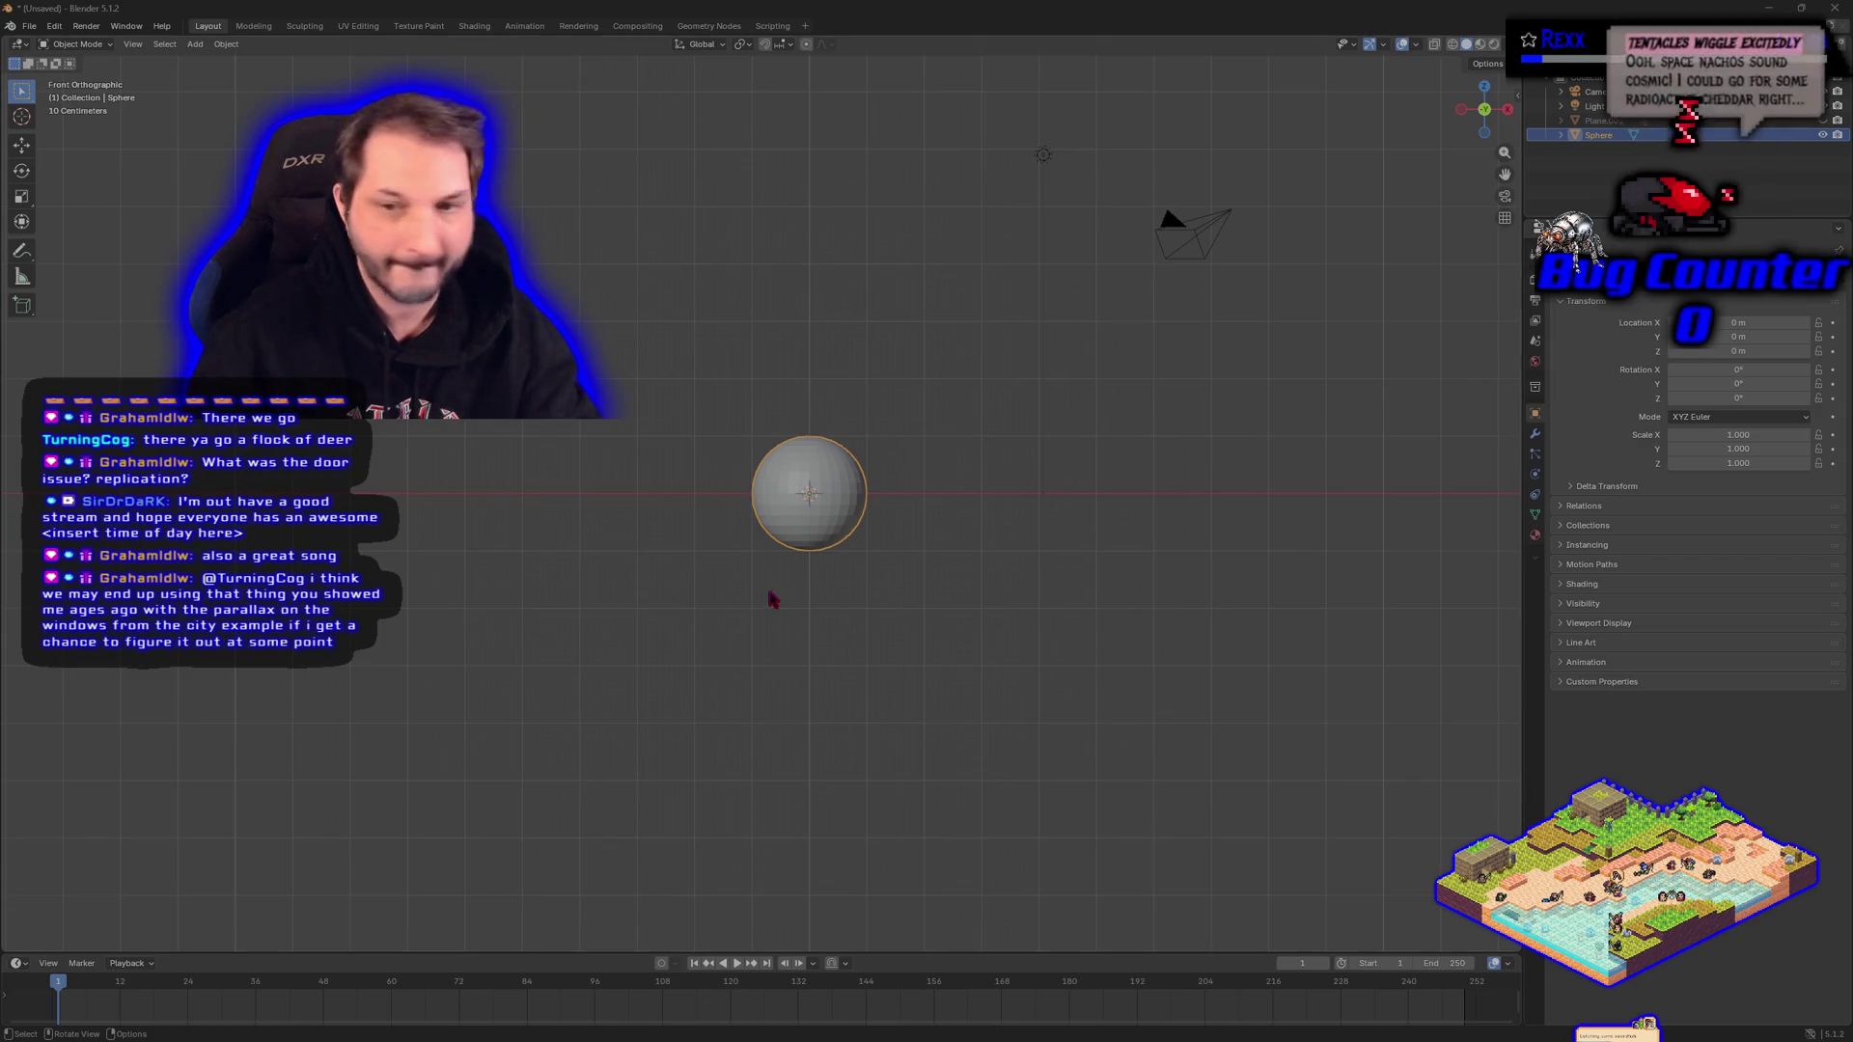
{"action": "left_click_drag", "start_coordinate": [827, 558], "coordinate": [815, 565]}
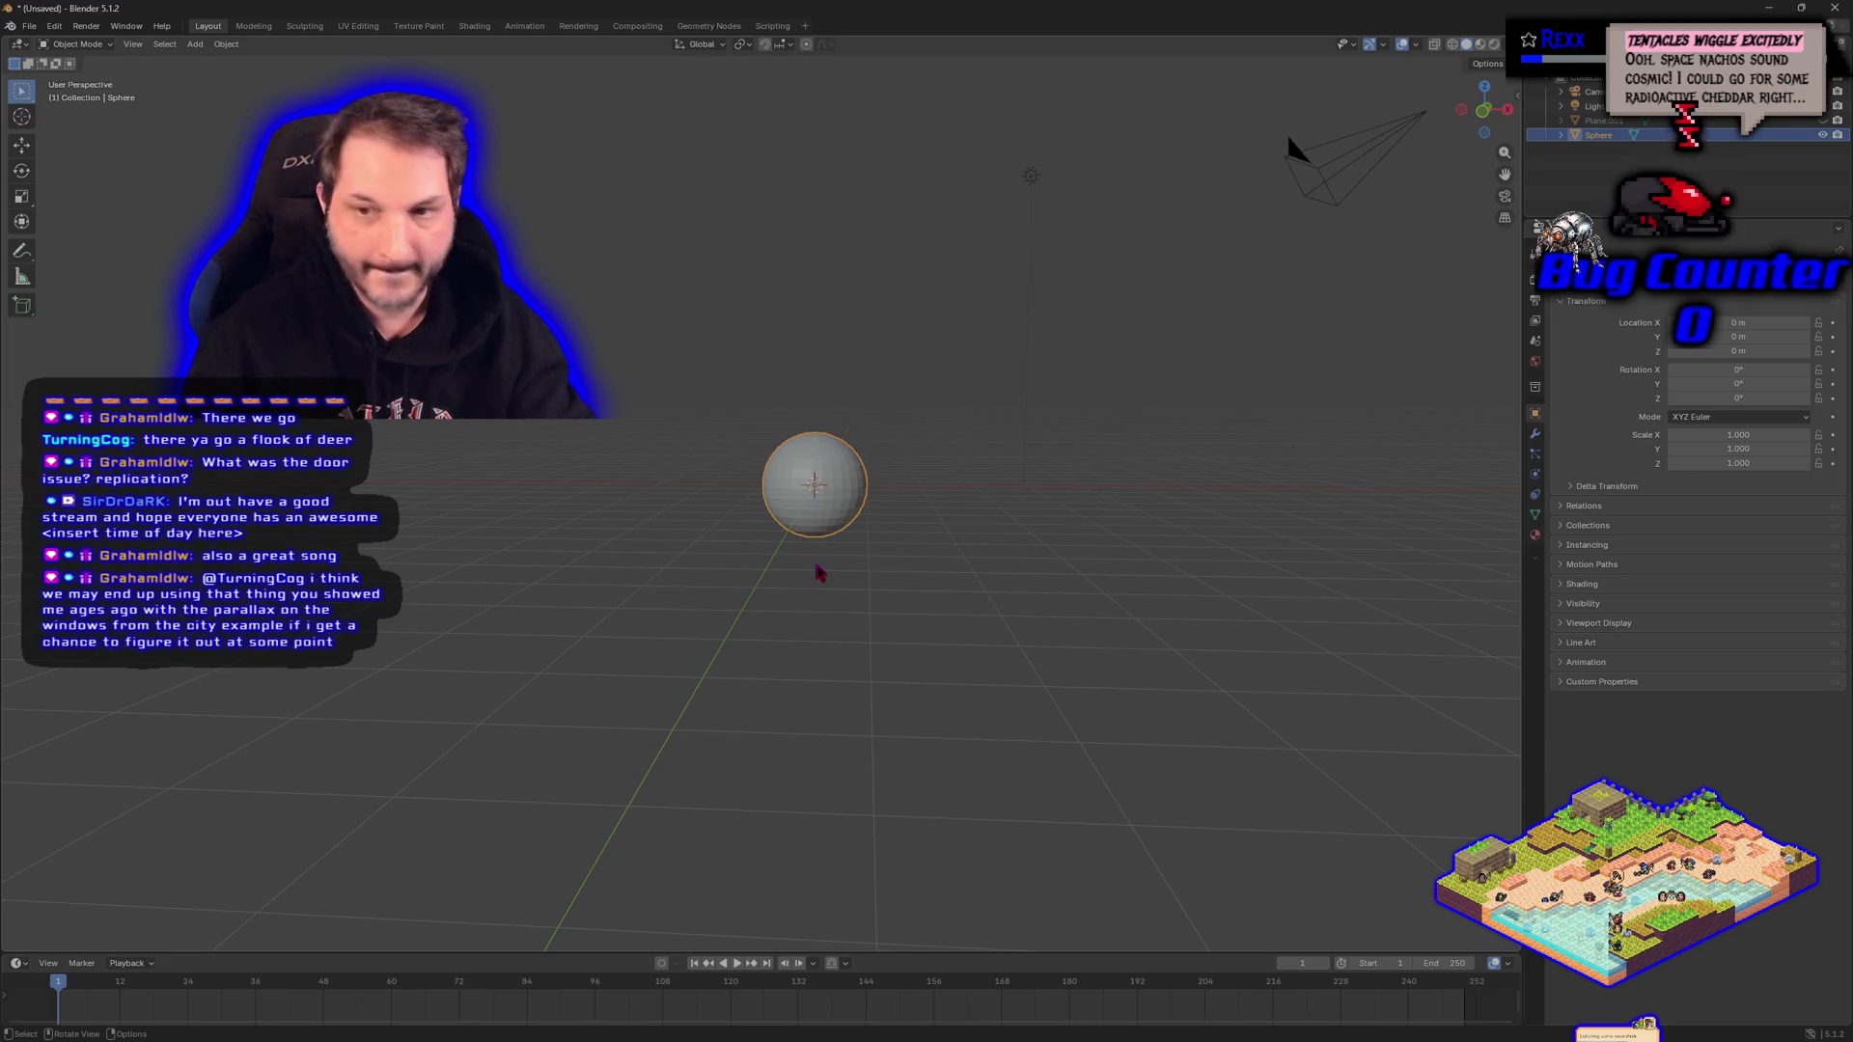
{"action": "key", "text": "KP_1"}
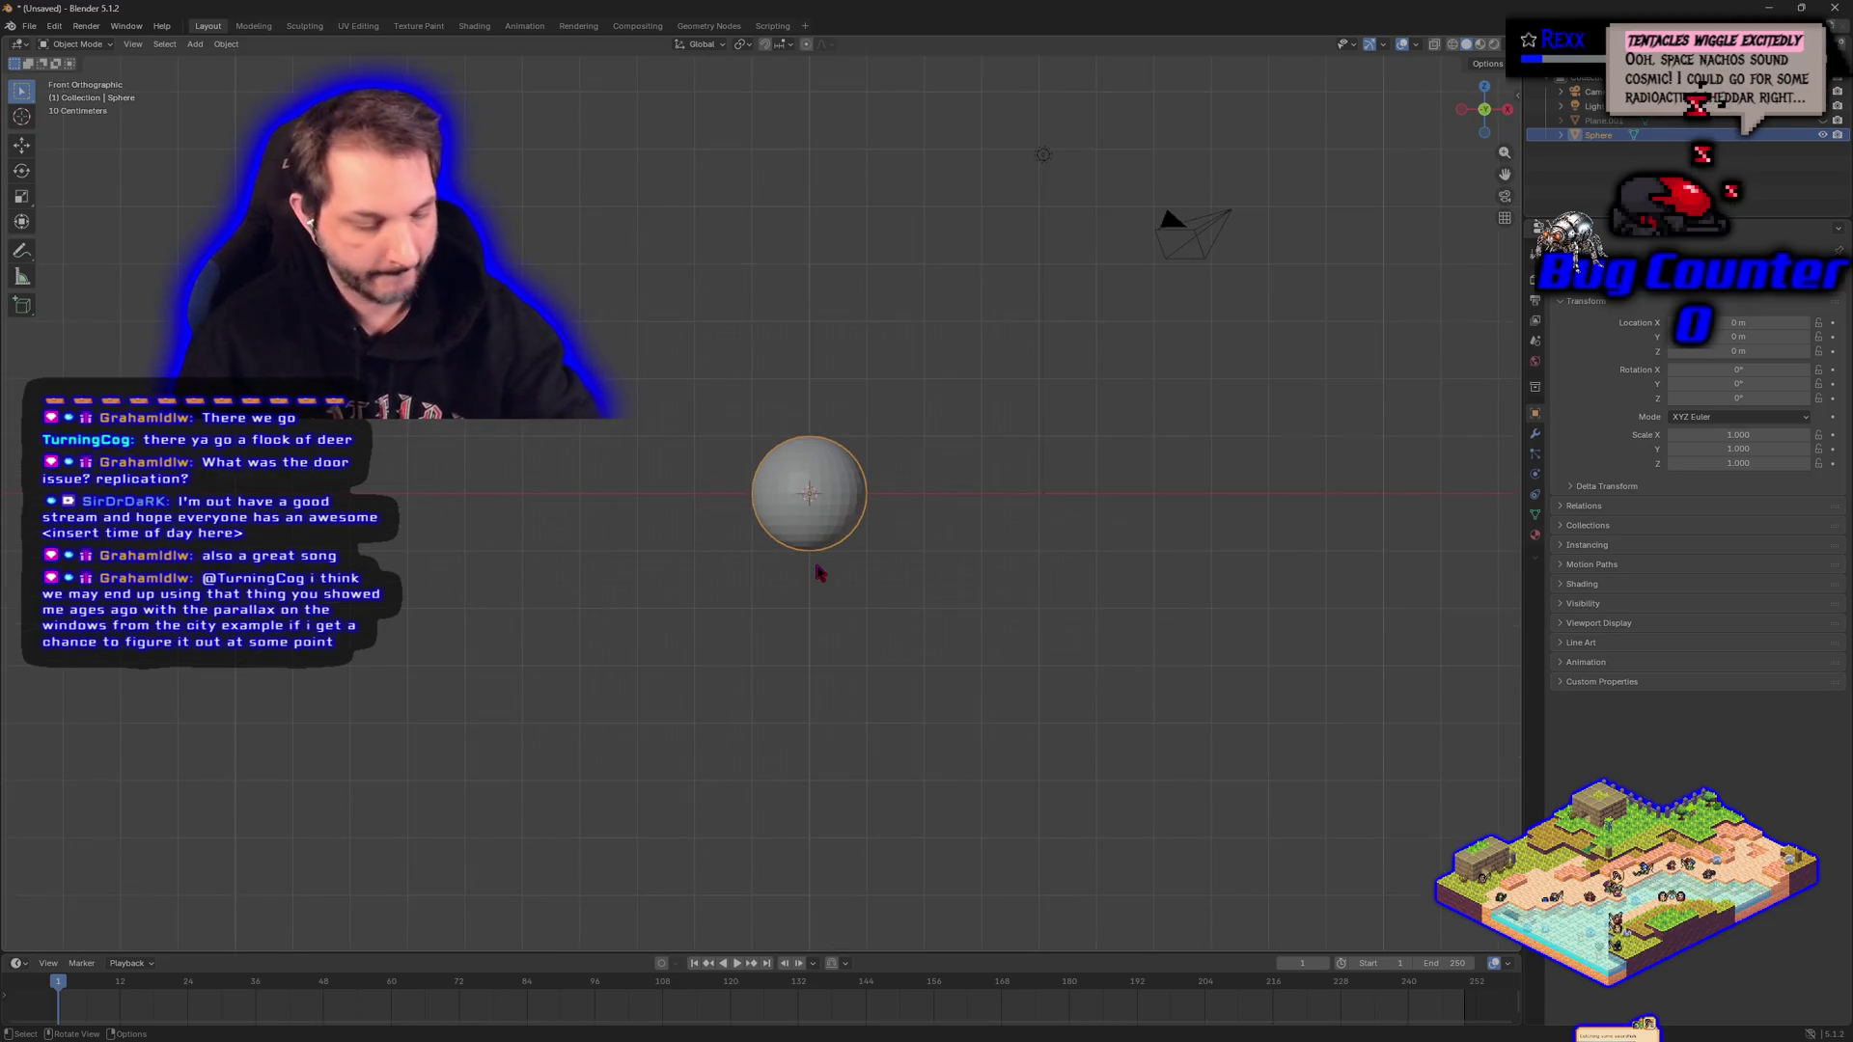
{"action": "key", "text": "Tab"}
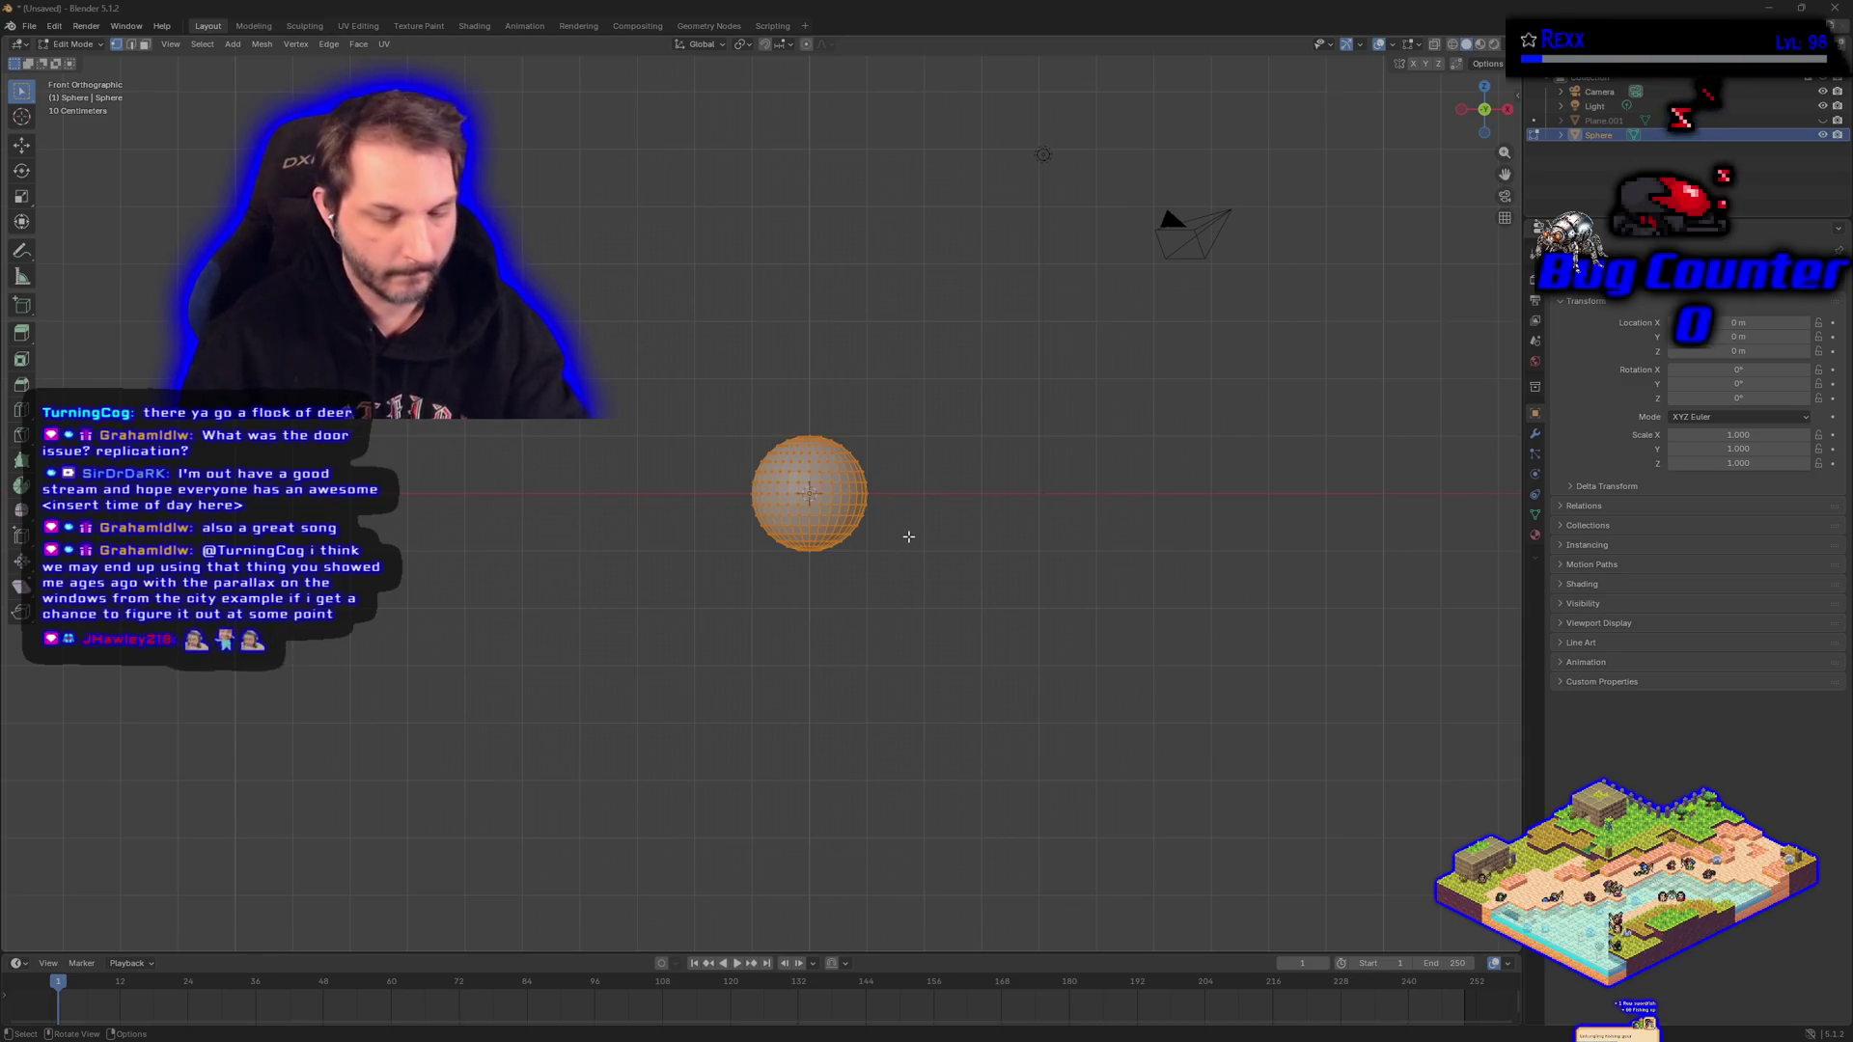
Switch to Wireframe shading and box-select the sphere's upper half.
{"action": "right_click", "coordinate": [908, 537]}
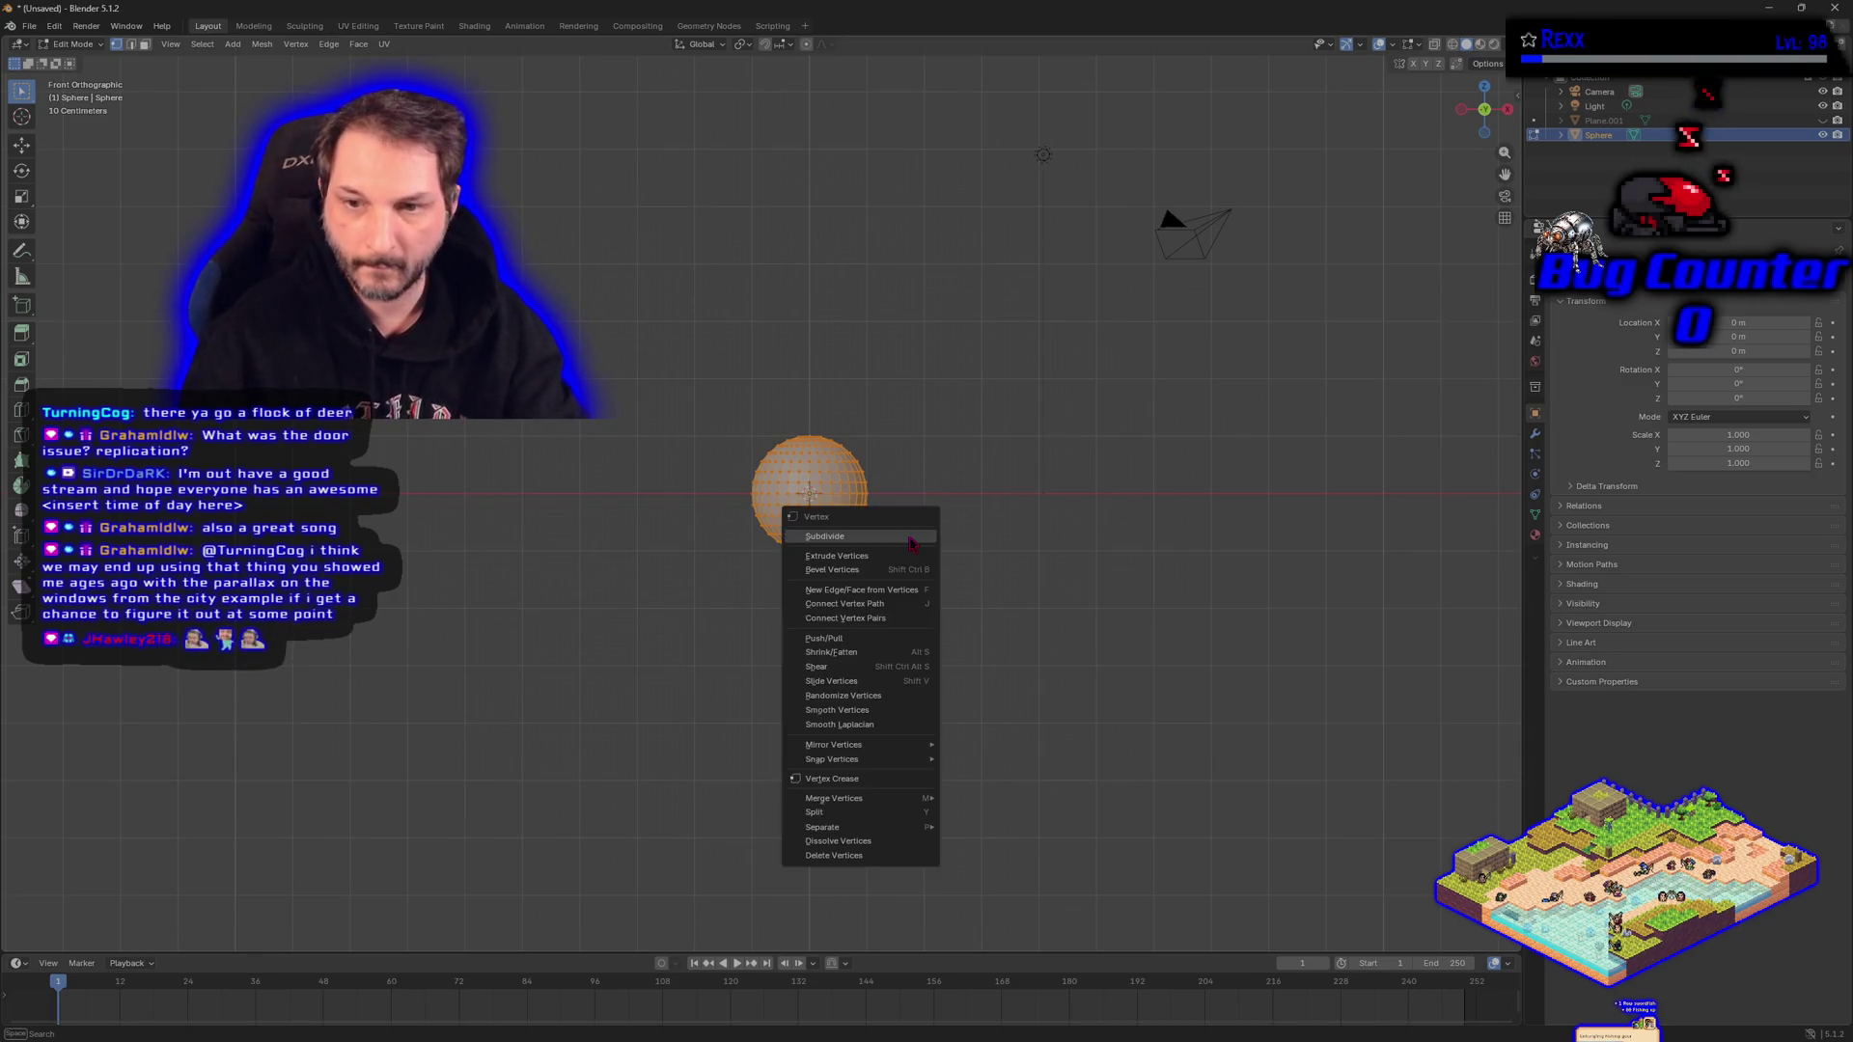
{"action": "left_click", "coordinate": [968, 544]}
{"action": "key", "text": "z"}
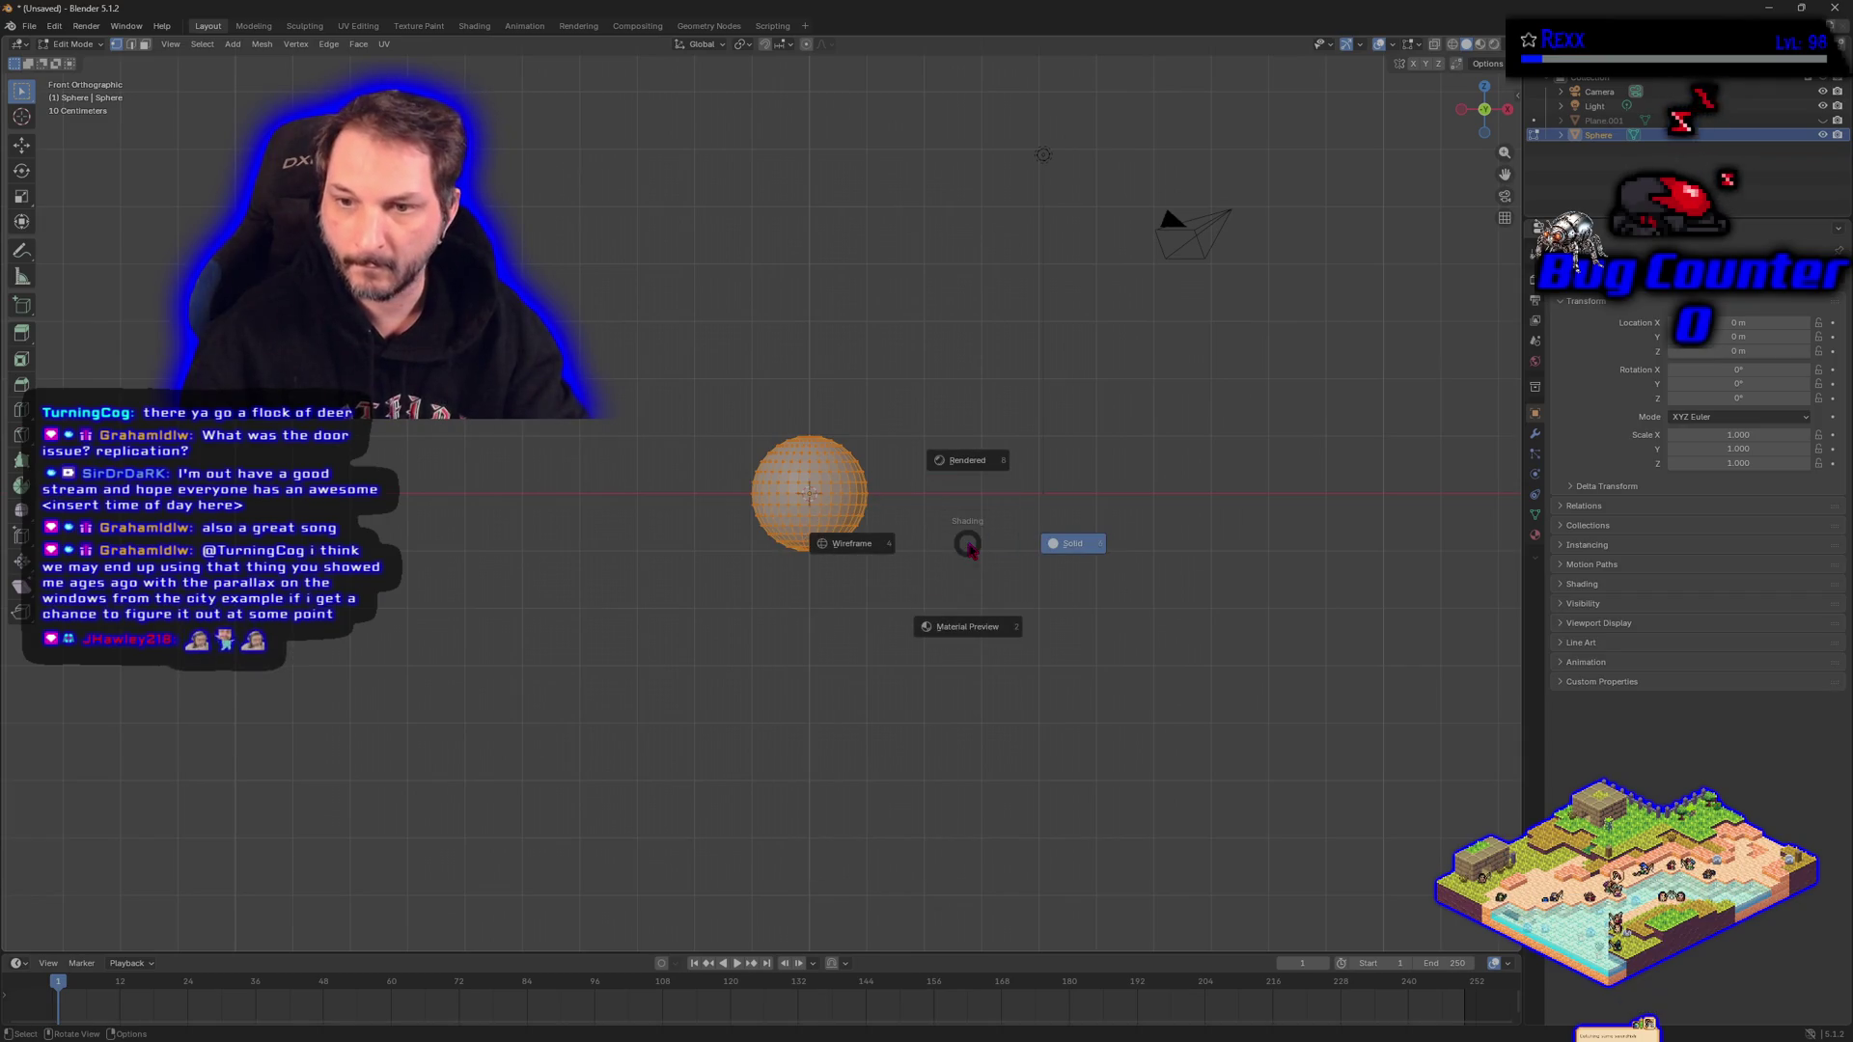
{"action": "left_click", "coordinate": [872, 548]}
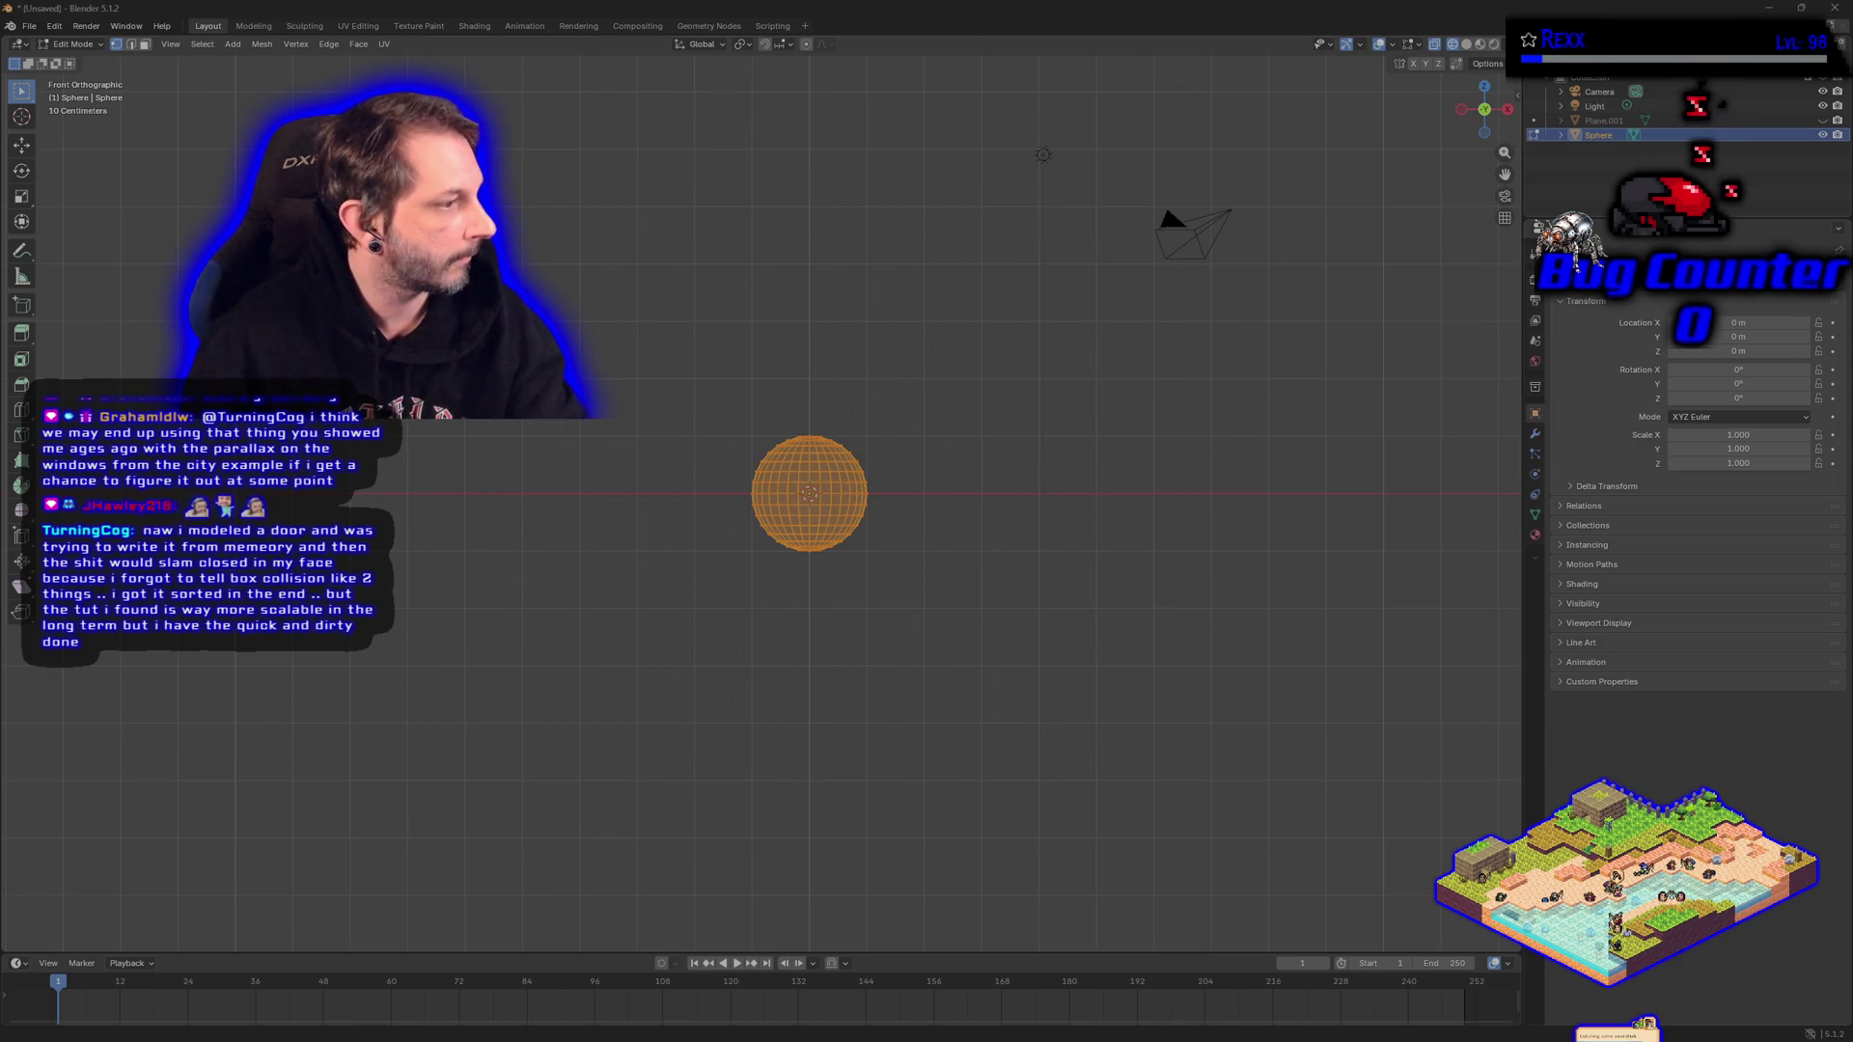
{"action": "left_click_drag", "start_coordinate": [704, 331], "coordinate": [930, 485]}
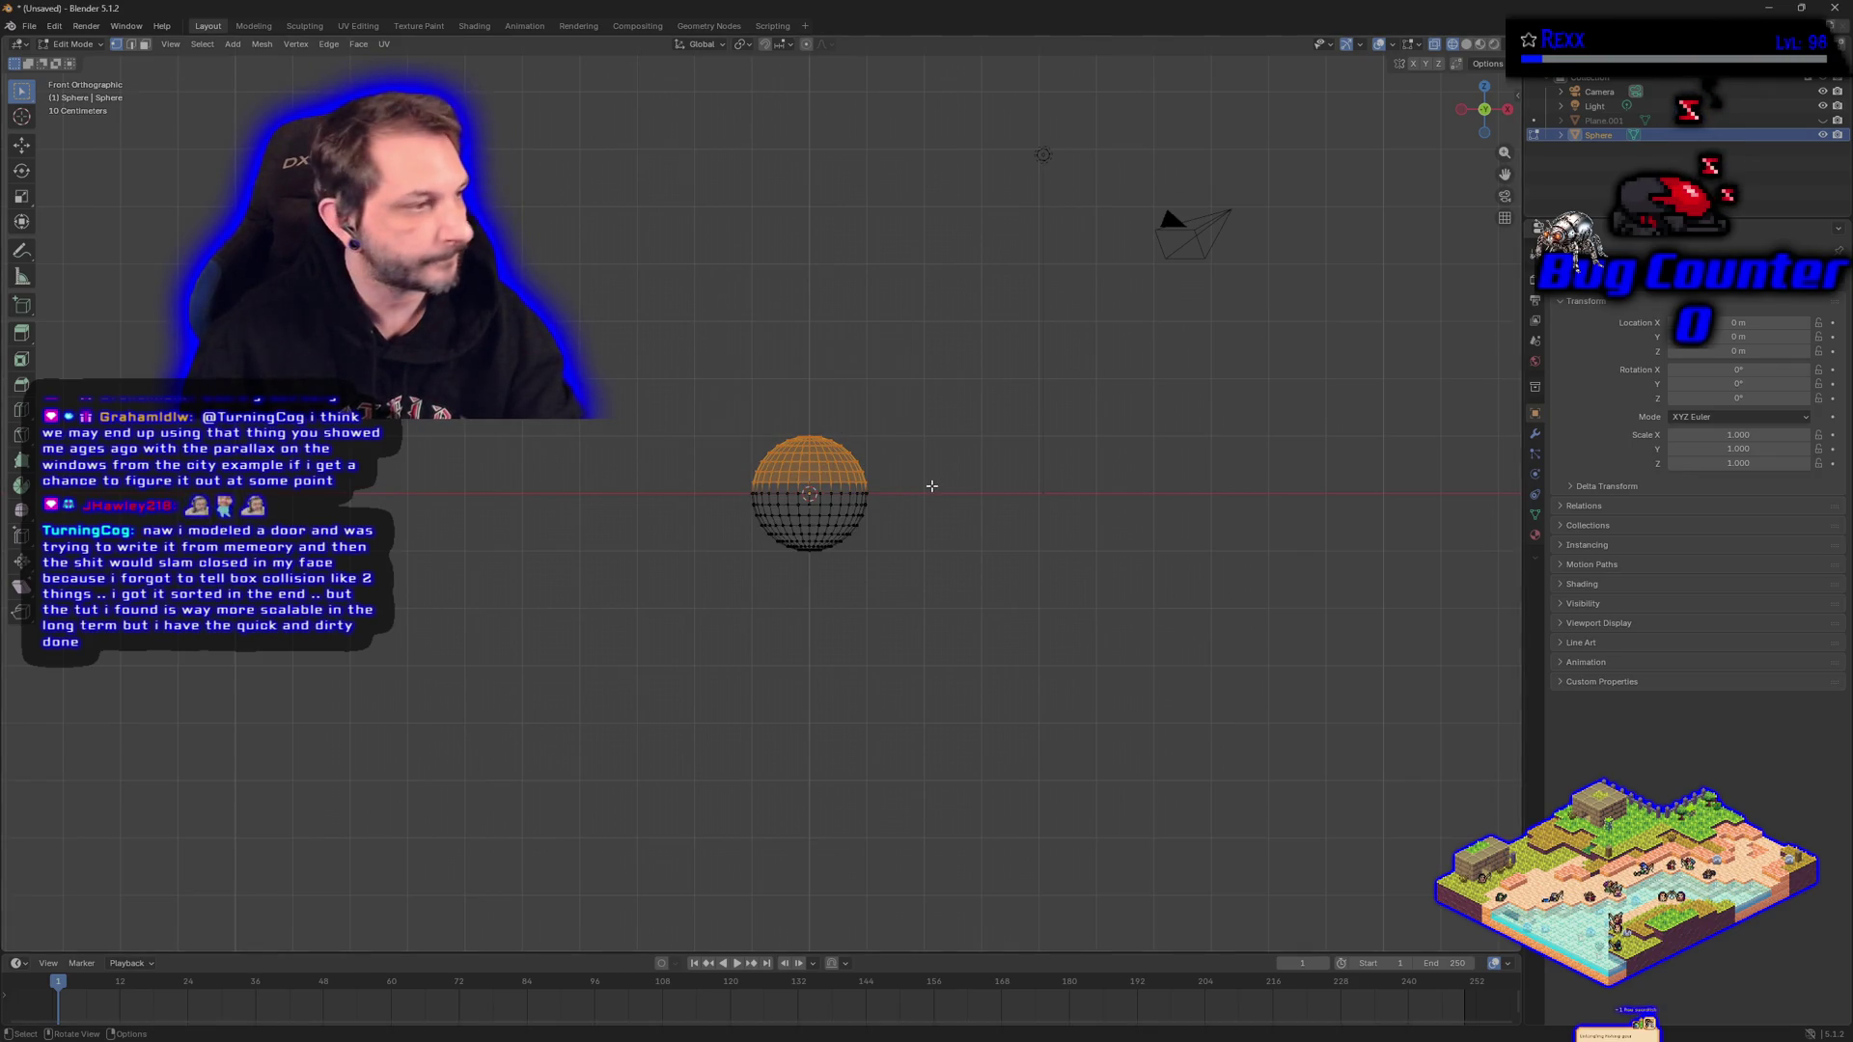
Delete the selected upper vertices and view the remaining hemisphere bowl in Solid shading.
{"action": "key", "text": "x"}
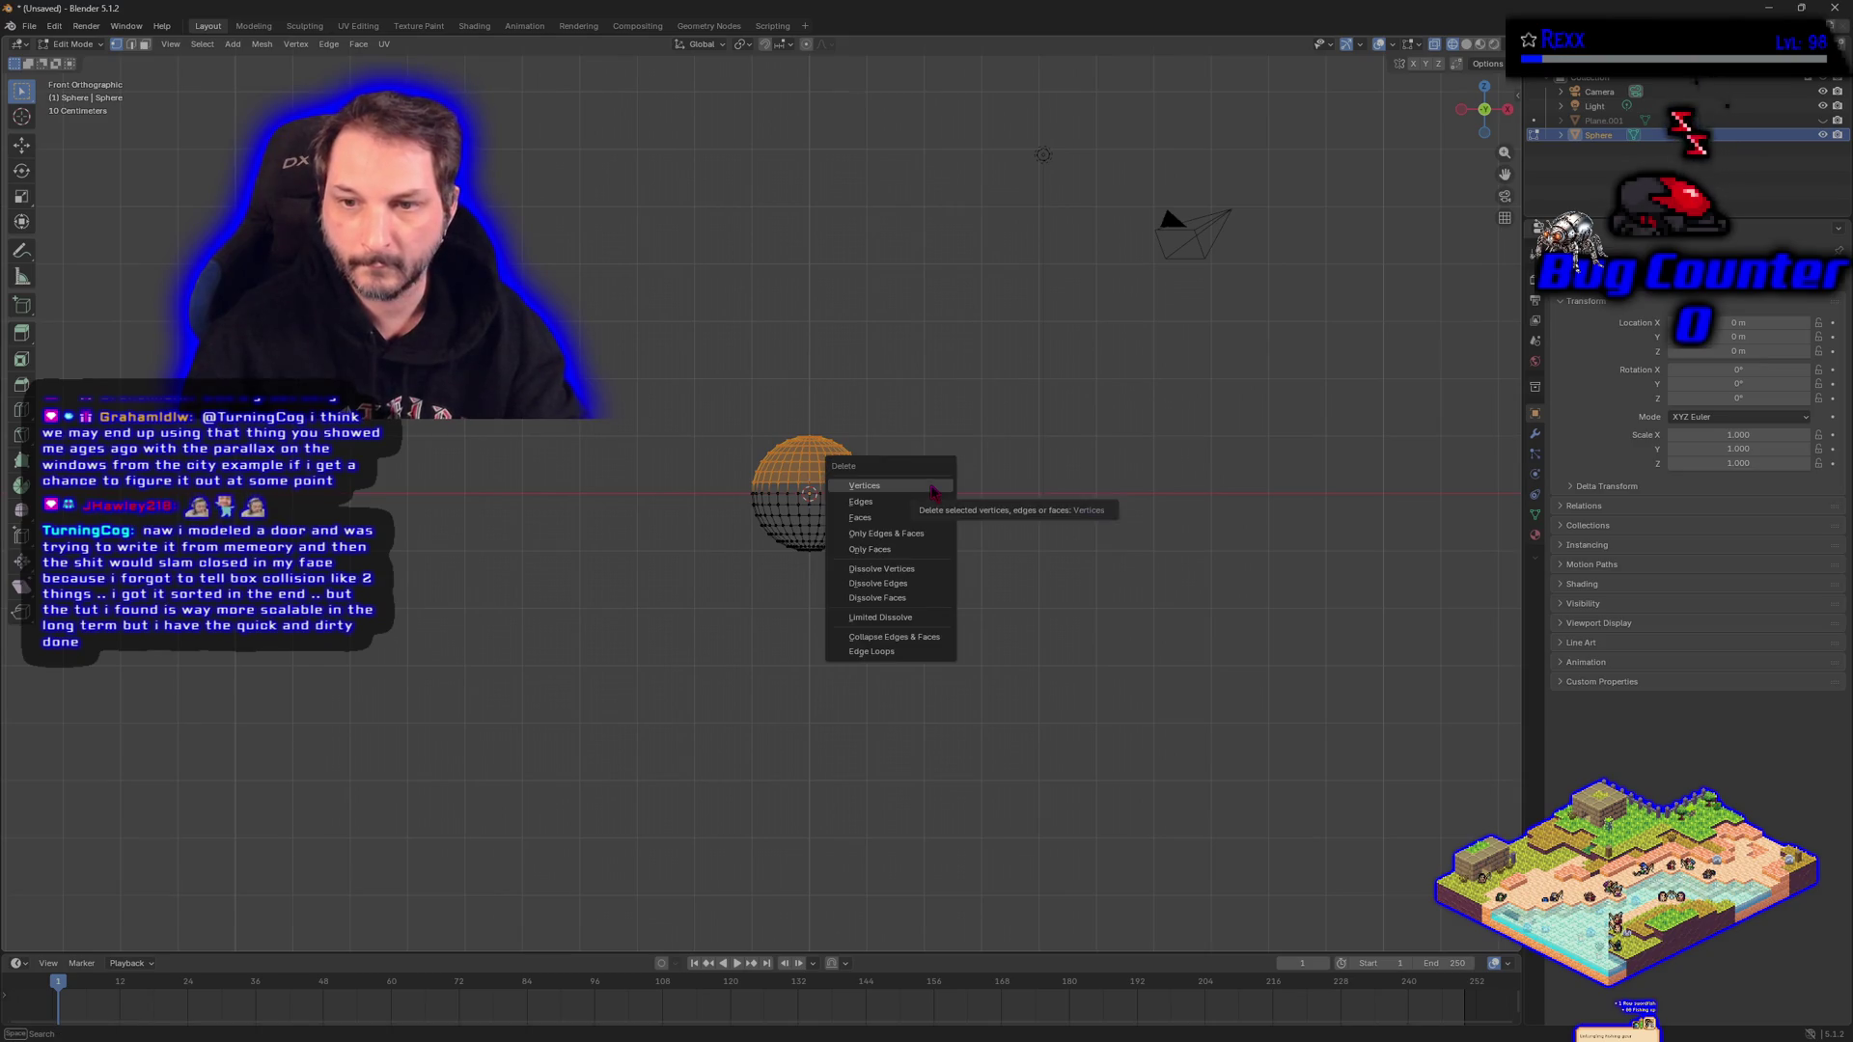
{"action": "left_click", "coordinate": [930, 485]}
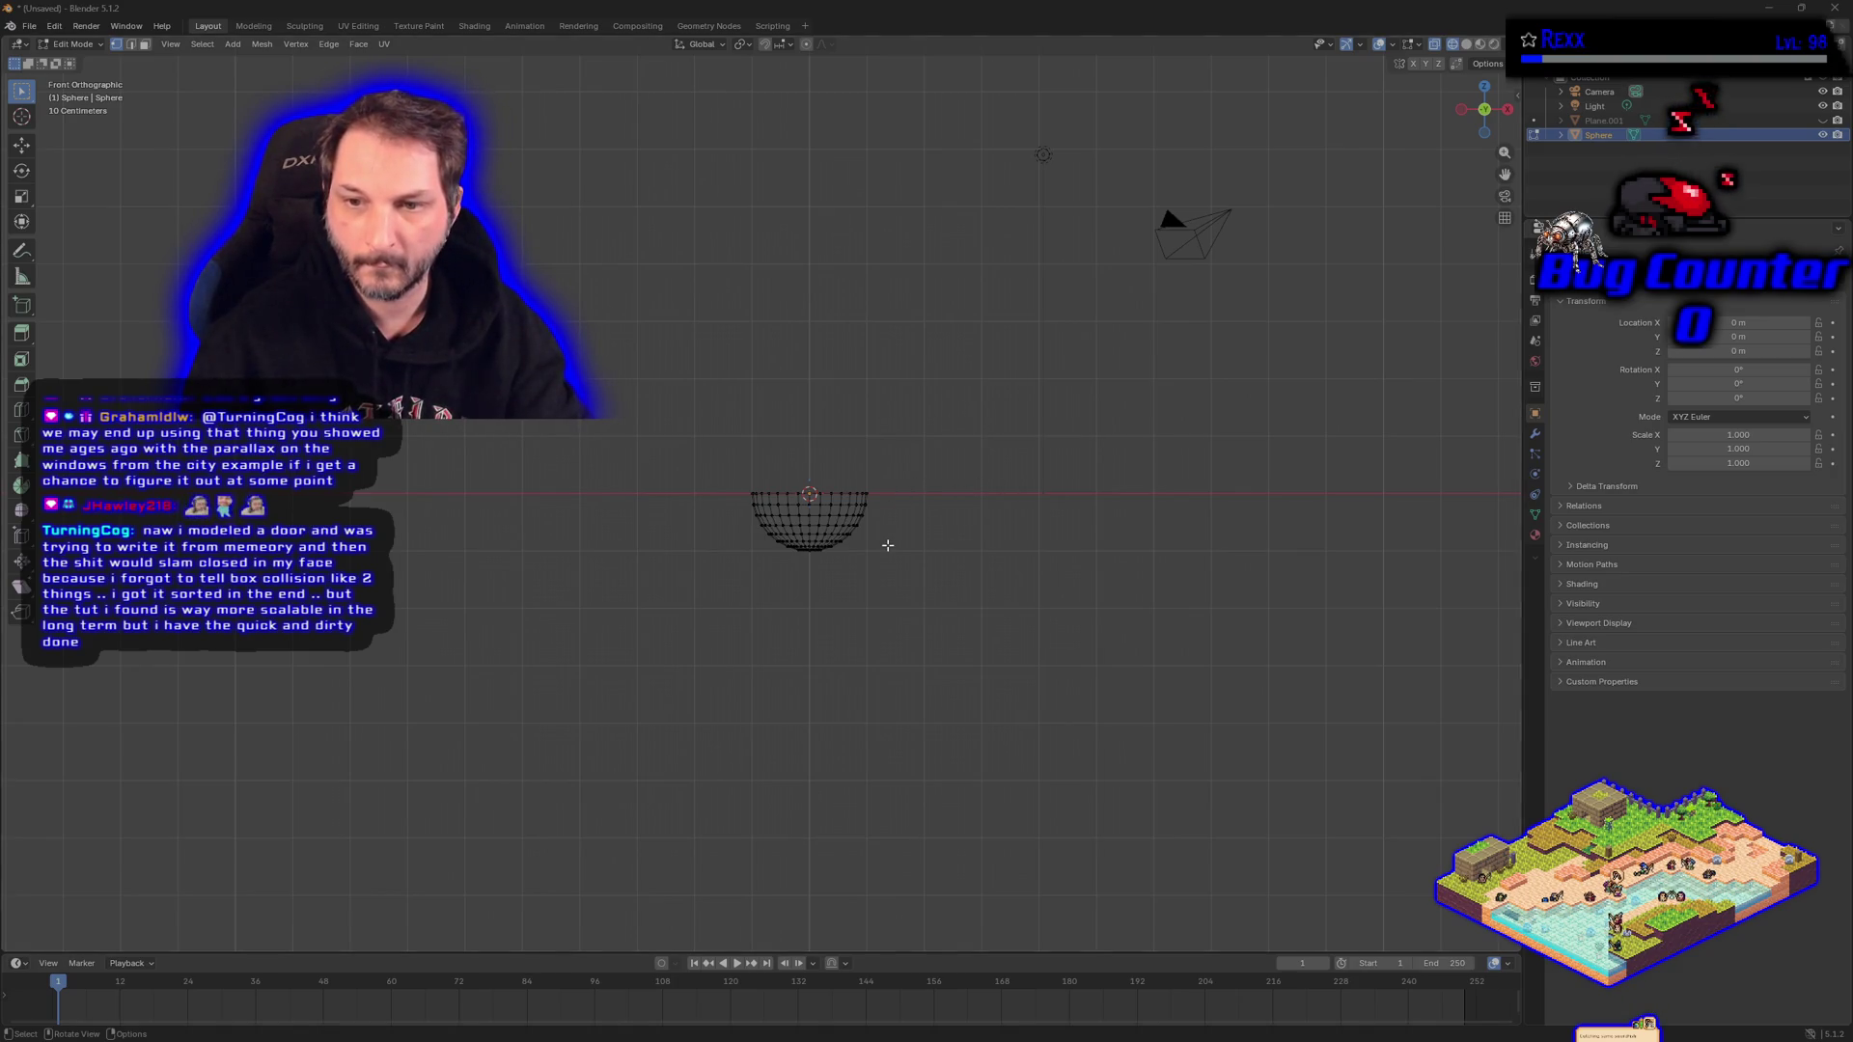
{"action": "key", "text": "z"}
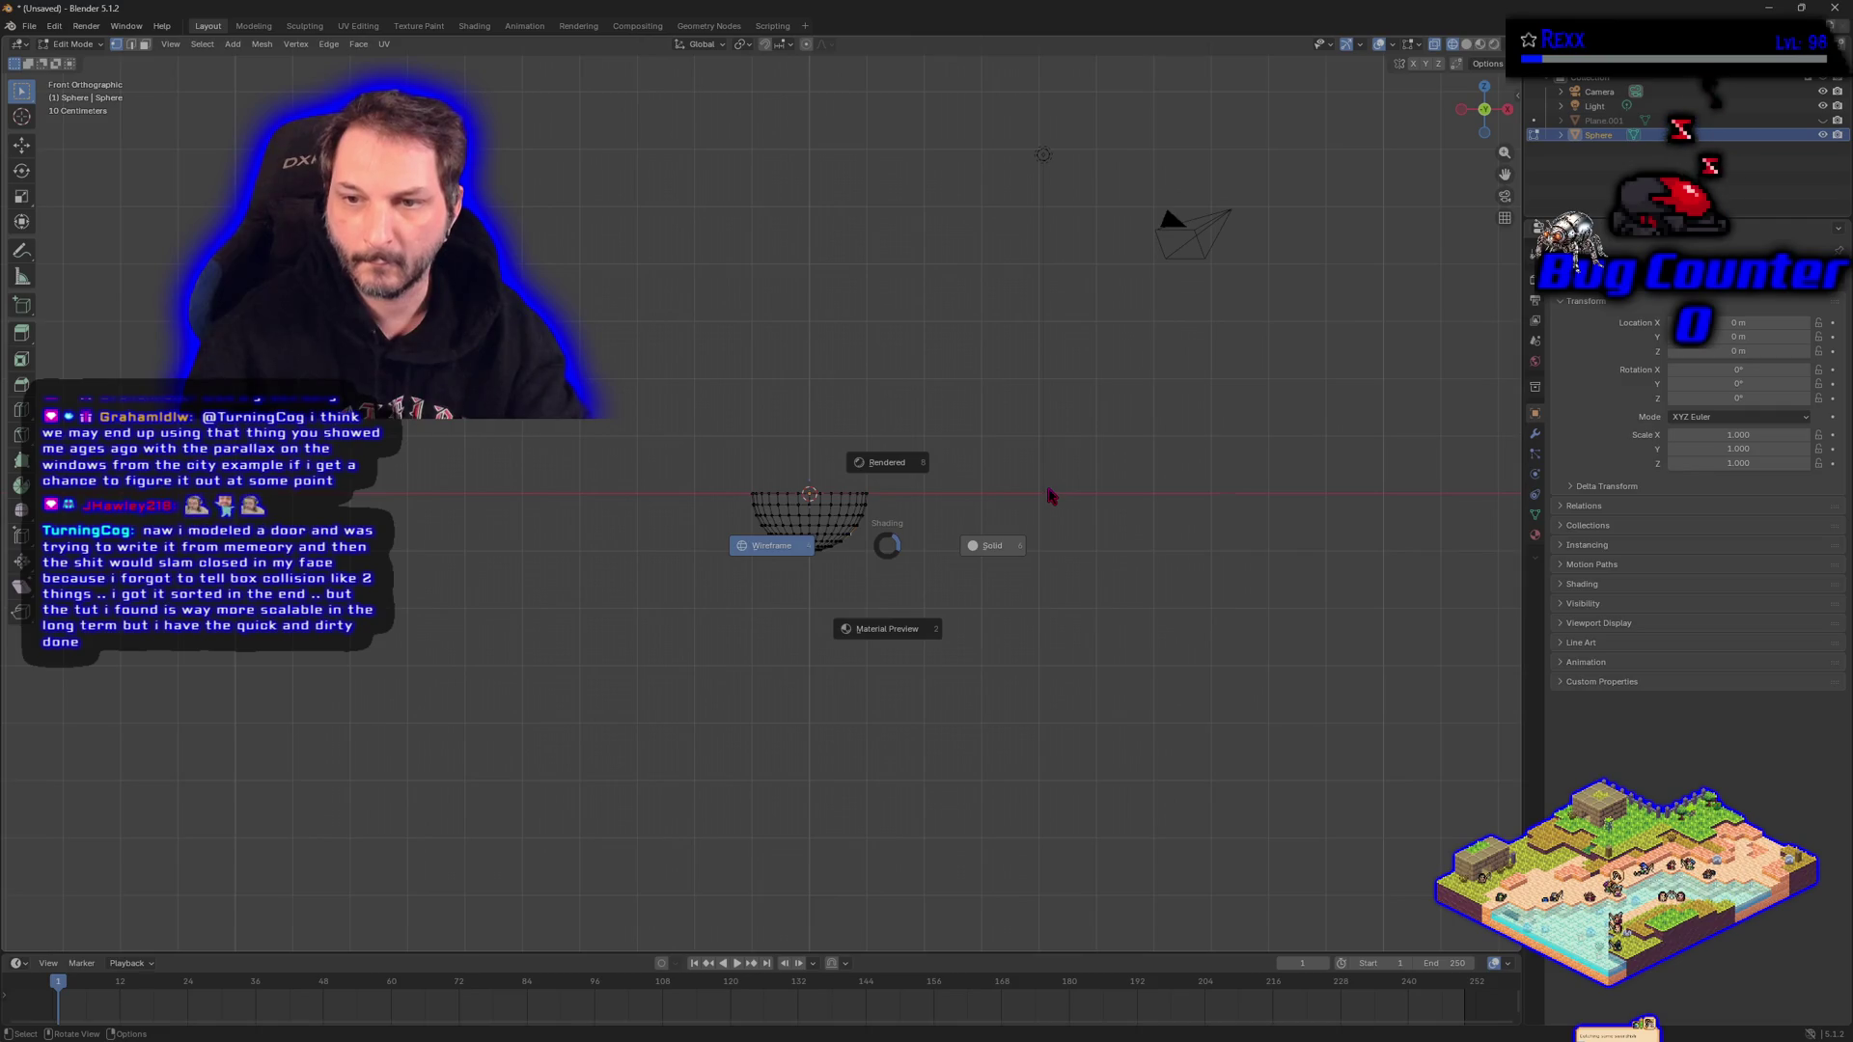
{"action": "left_click", "coordinate": [1048, 488]}
{"action": "key", "text": "z"}
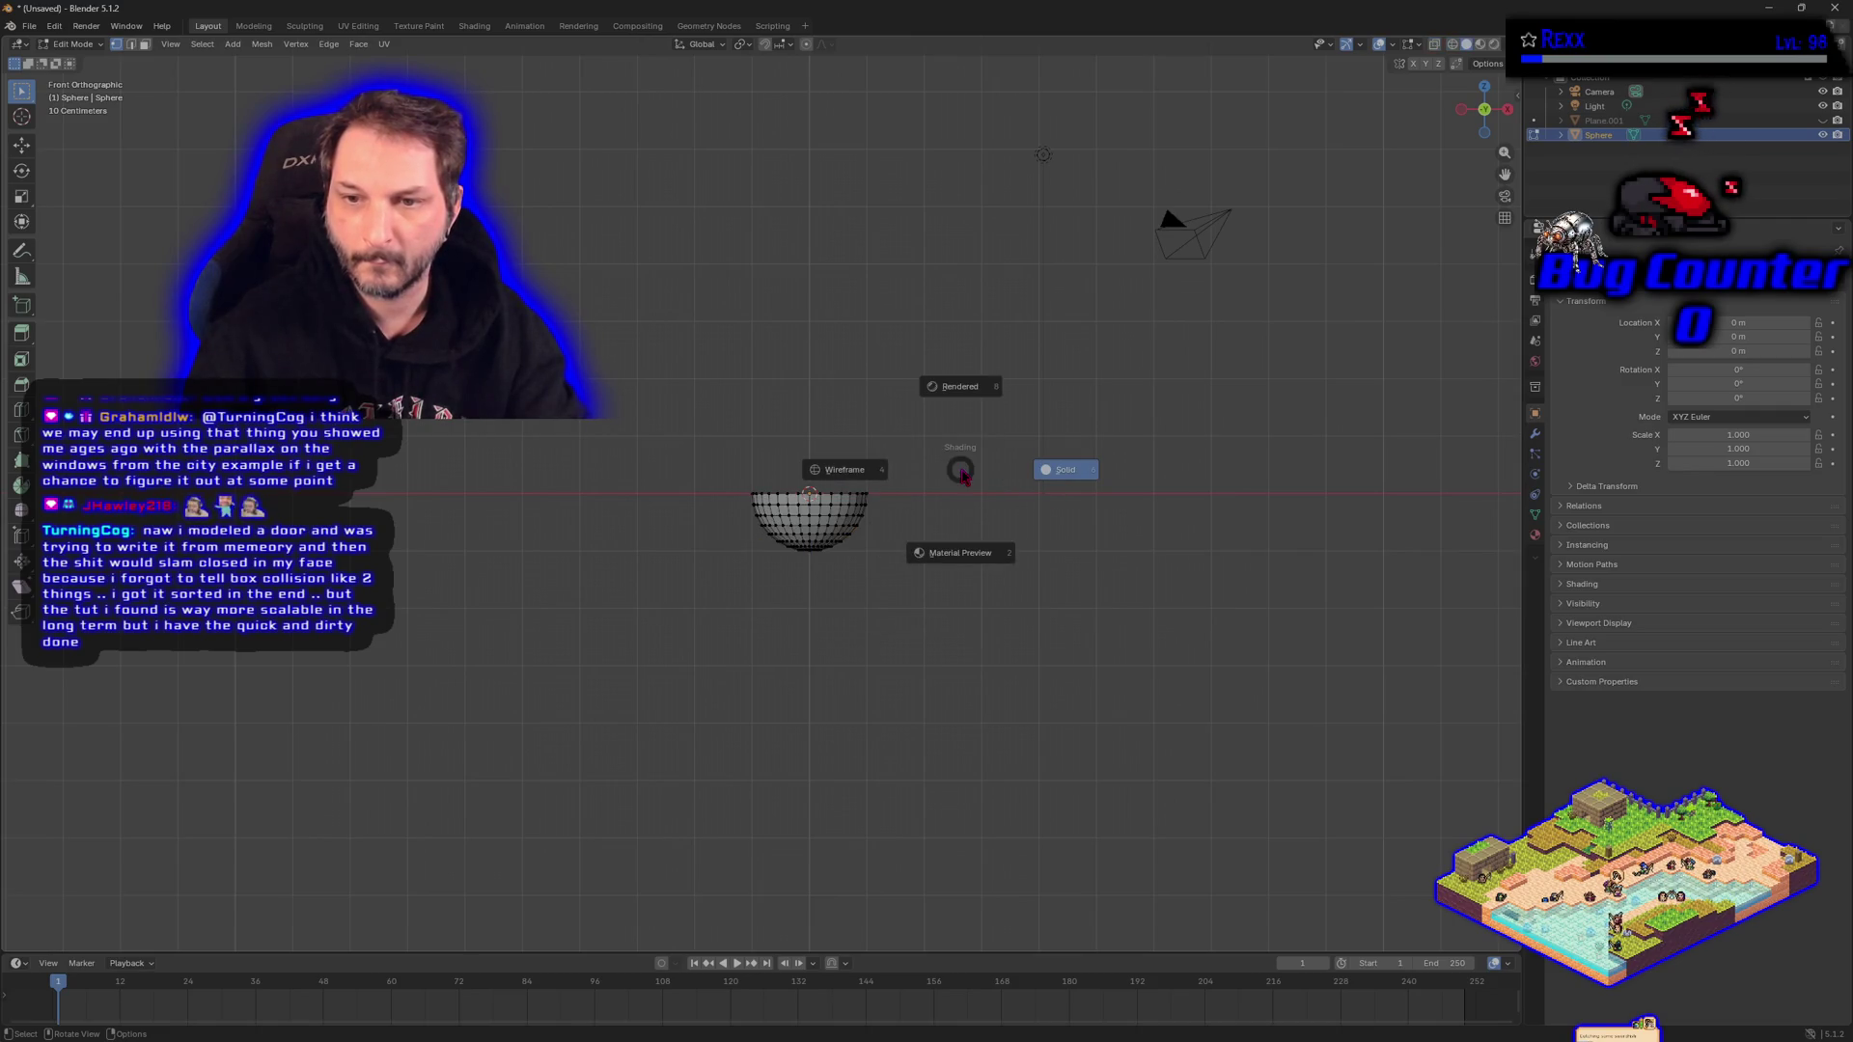
{"action": "left_click", "coordinate": [1055, 469]}
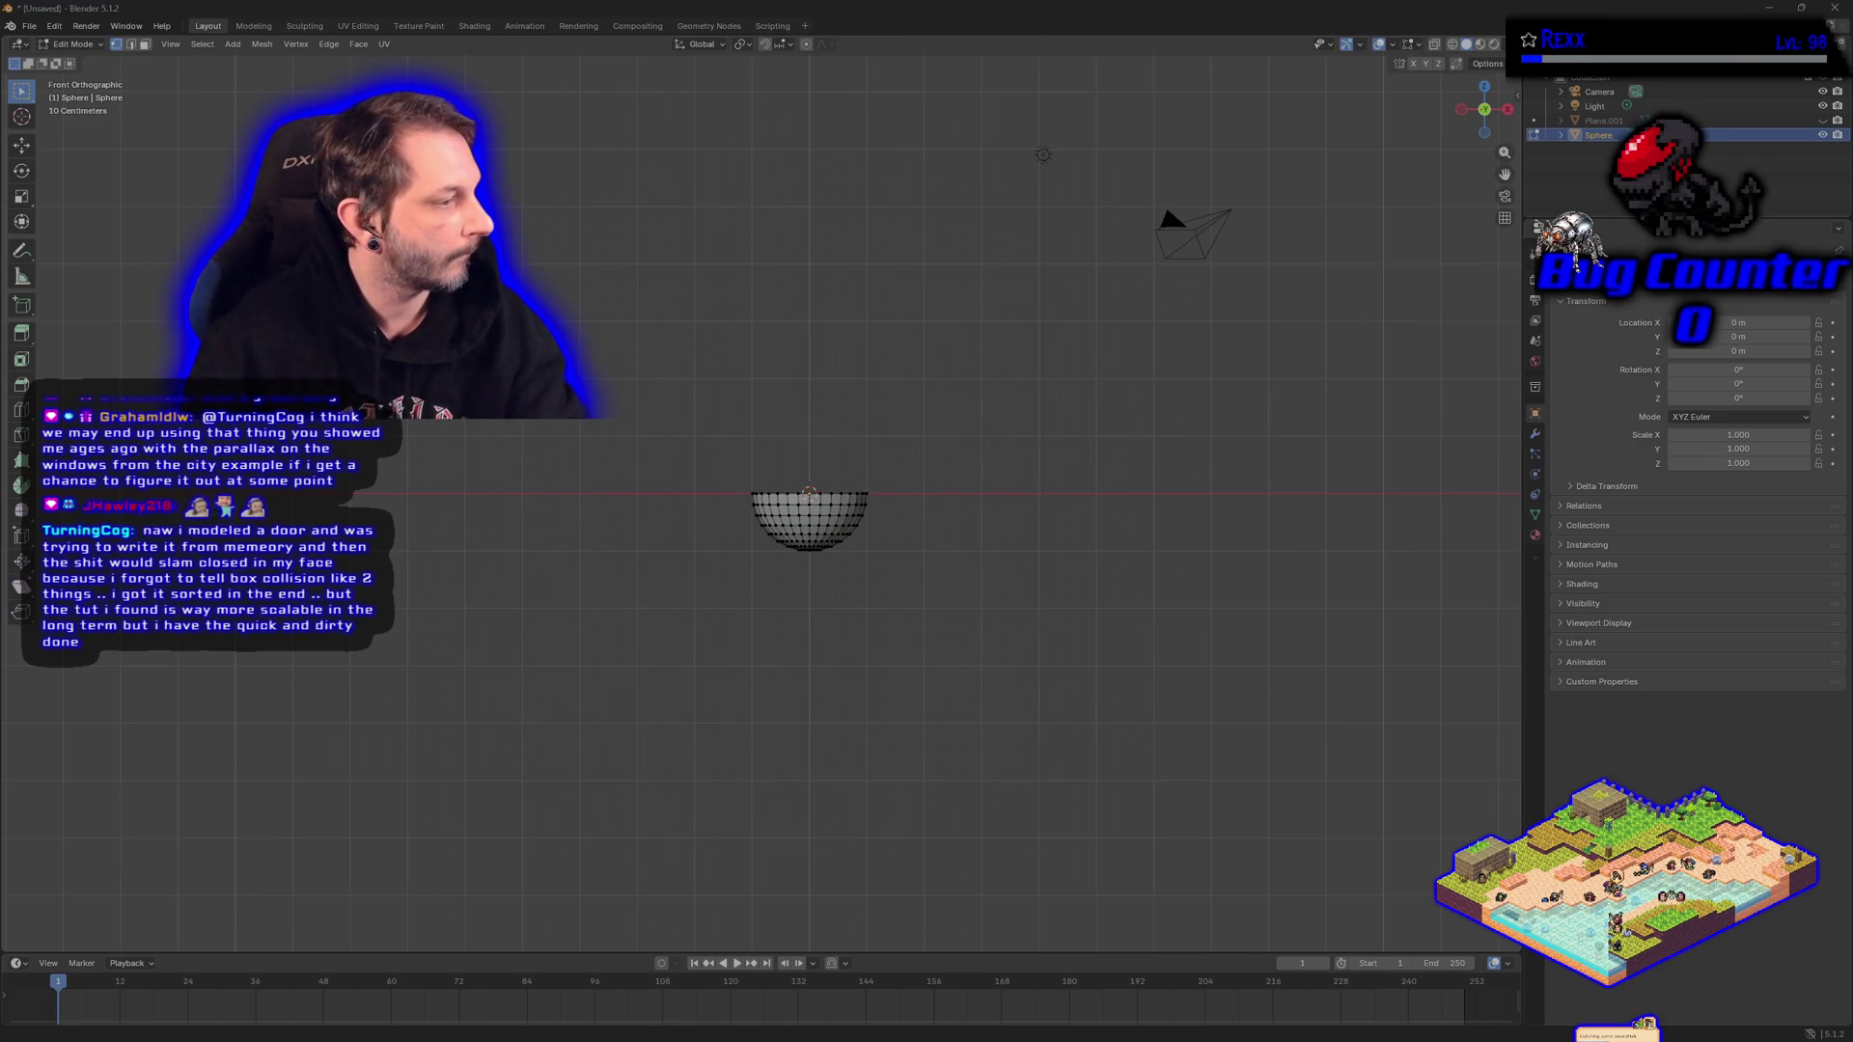
{"action": "left_click_drag", "start_coordinate": [651, 537], "coordinate": [733, 618]}
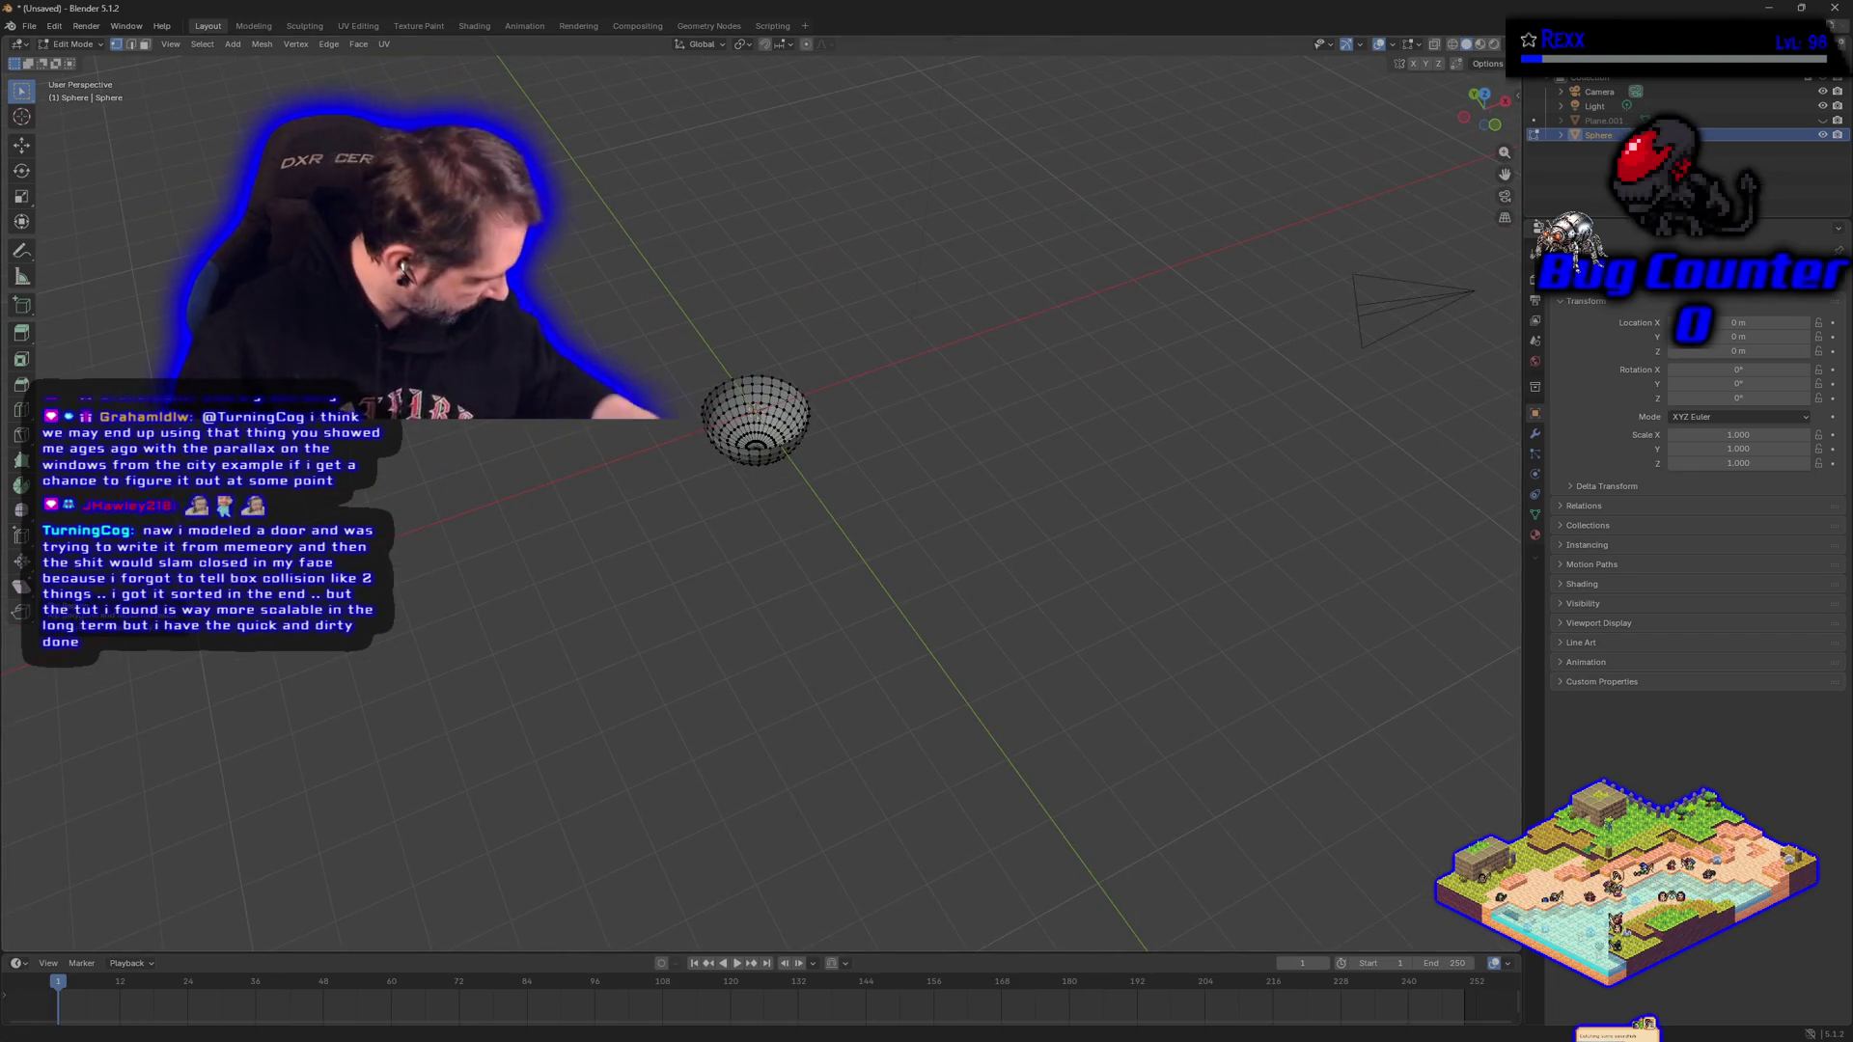
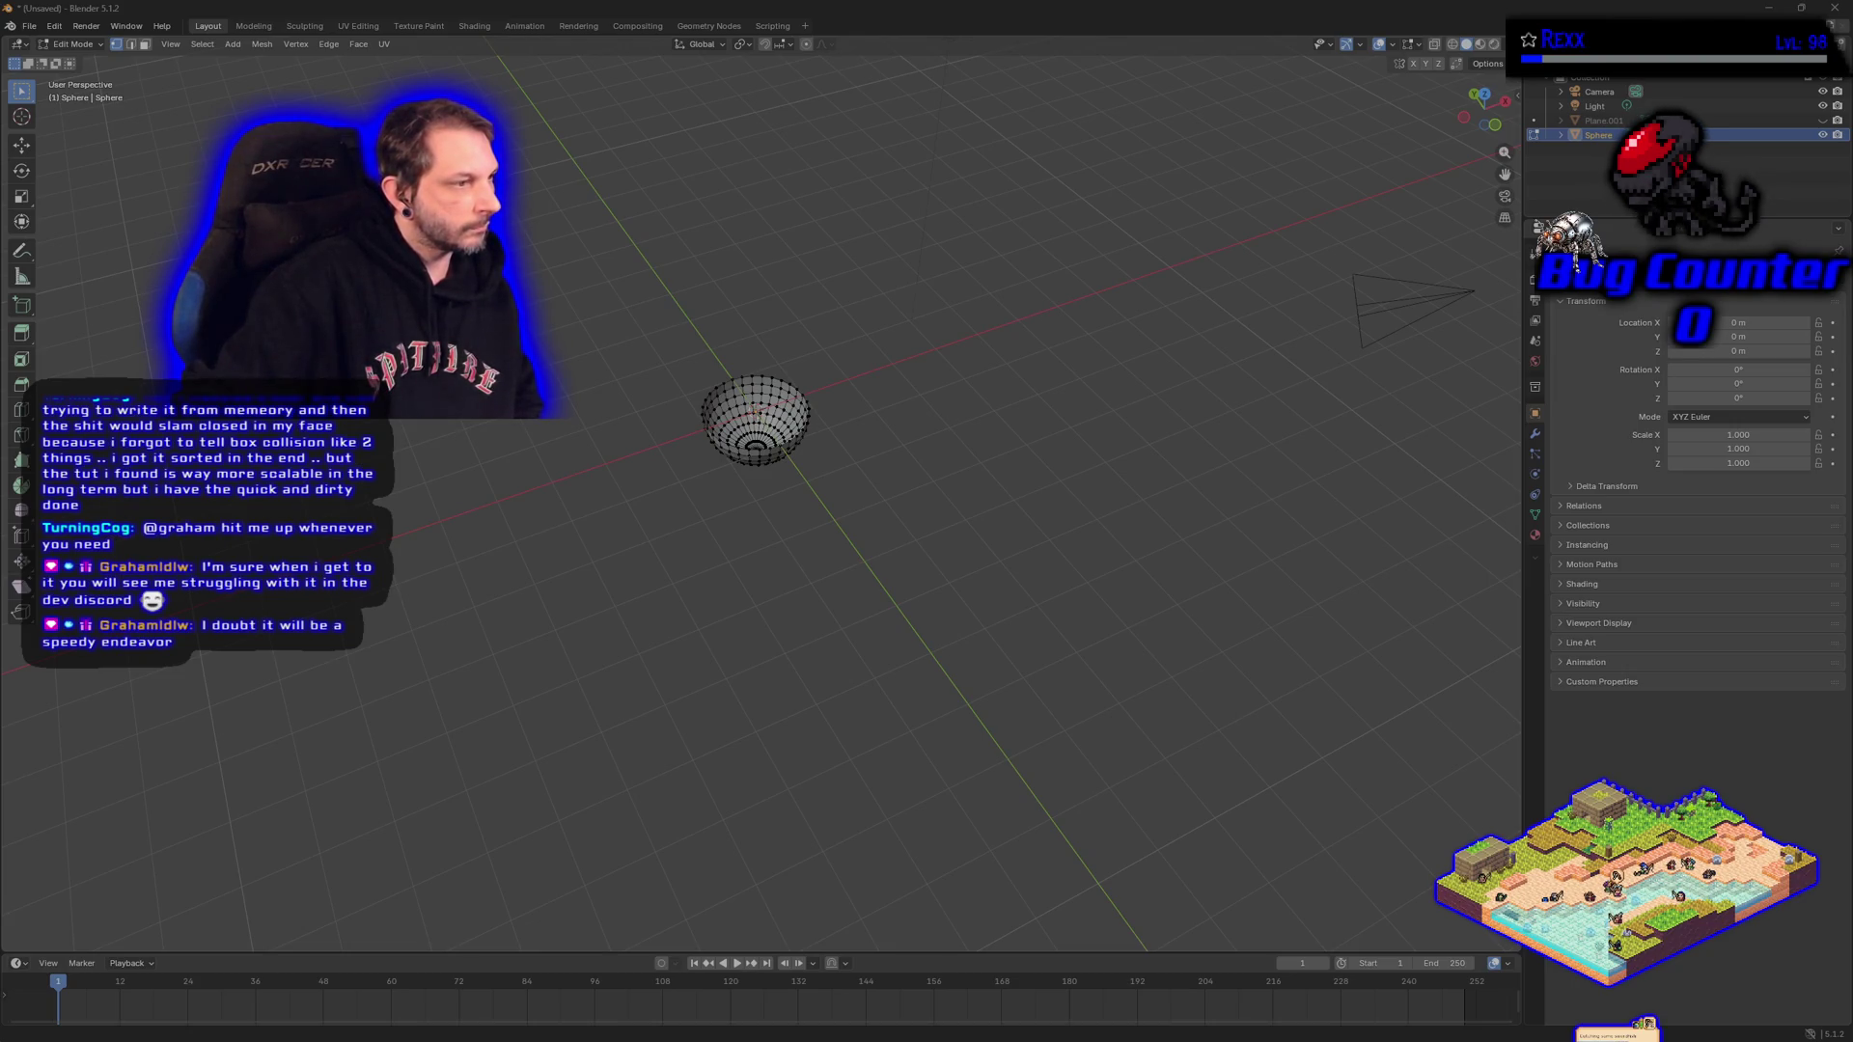
Switch to the UV Editing workspace and zoom in on the bowl's UV layout.
{"action": "mouse_move", "coordinate": [645, 501]}
{"action": "left_mouse_down"}
{"action": "mouse_move", "coordinate": [671, 501]}
{"action": "mouse_move", "coordinate": [664, 476]}
{"action": "mouse_move", "coordinate": [608, 517]}
{"action": "mouse_move", "coordinate": [631, 503]}
{"action": "left_mouse_up"}
{"action": "scroll", "coordinate": [665, 476], "scroll_direction": "up", "scroll_amount": 4}
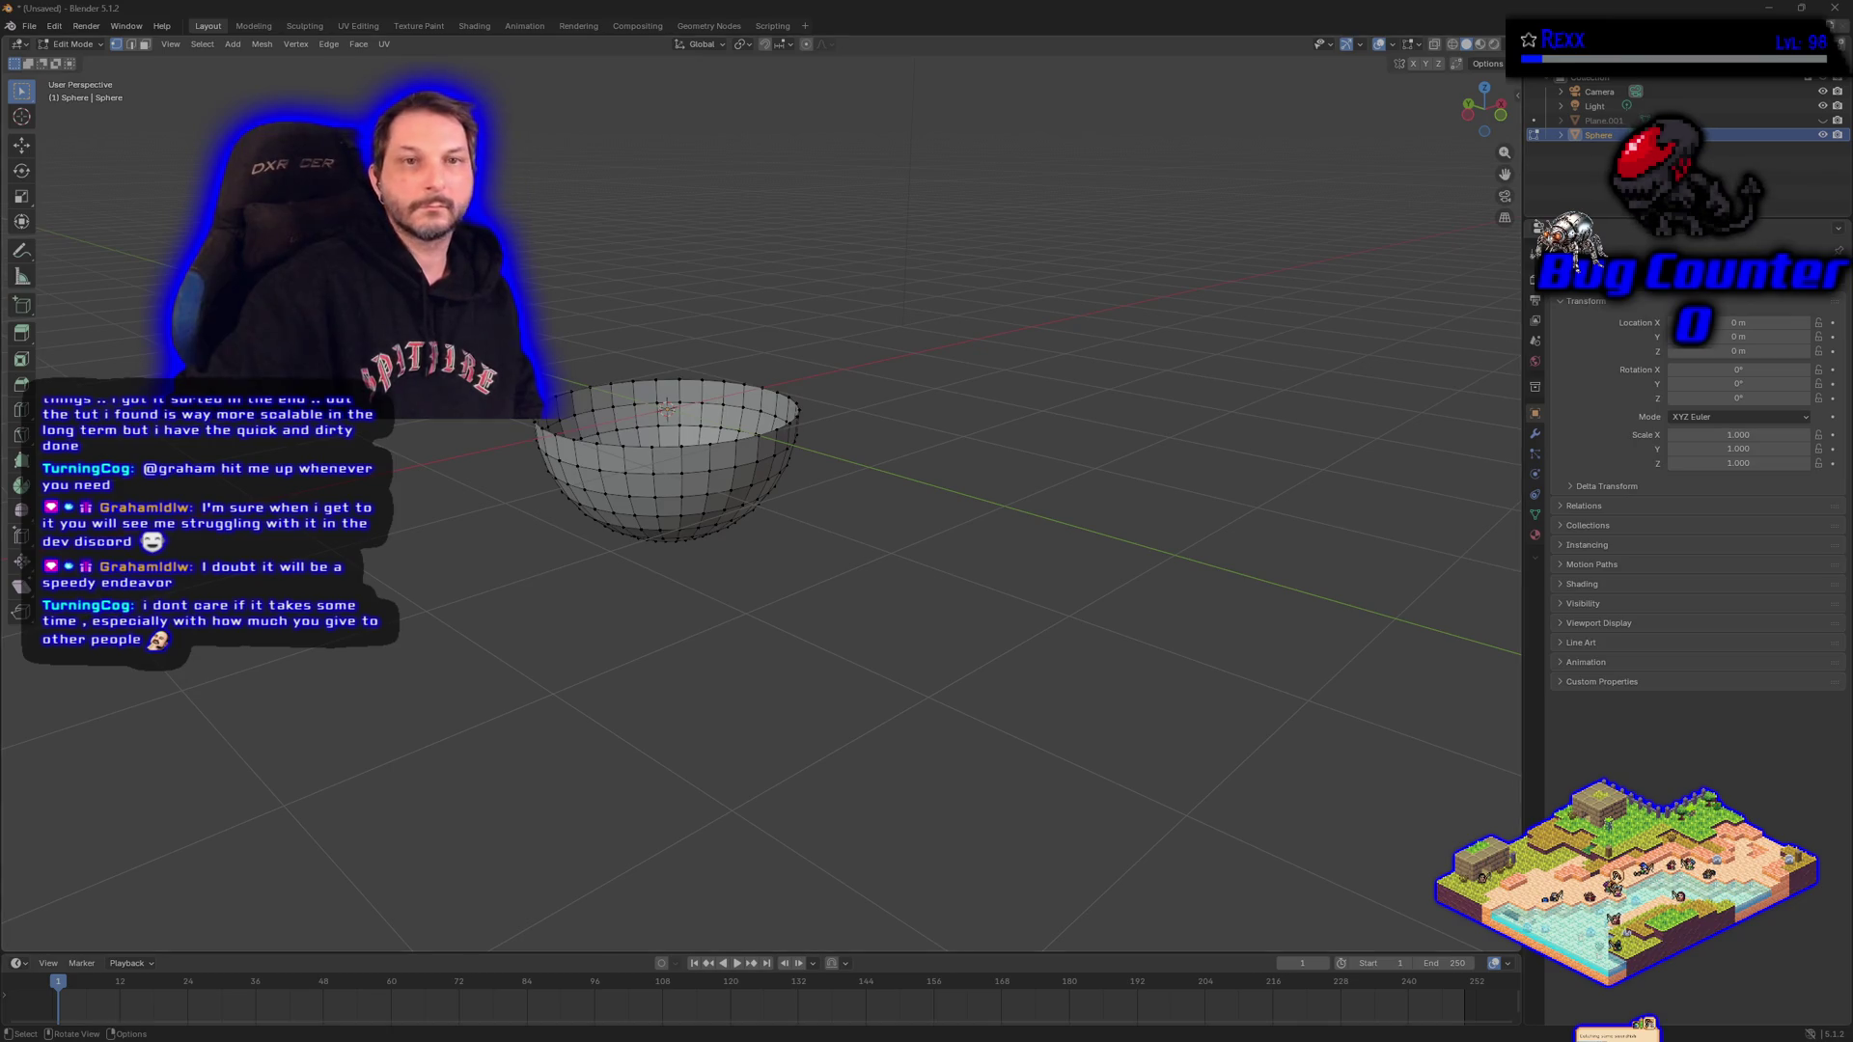
{"action": "left_click", "coordinate": [357, 26]}
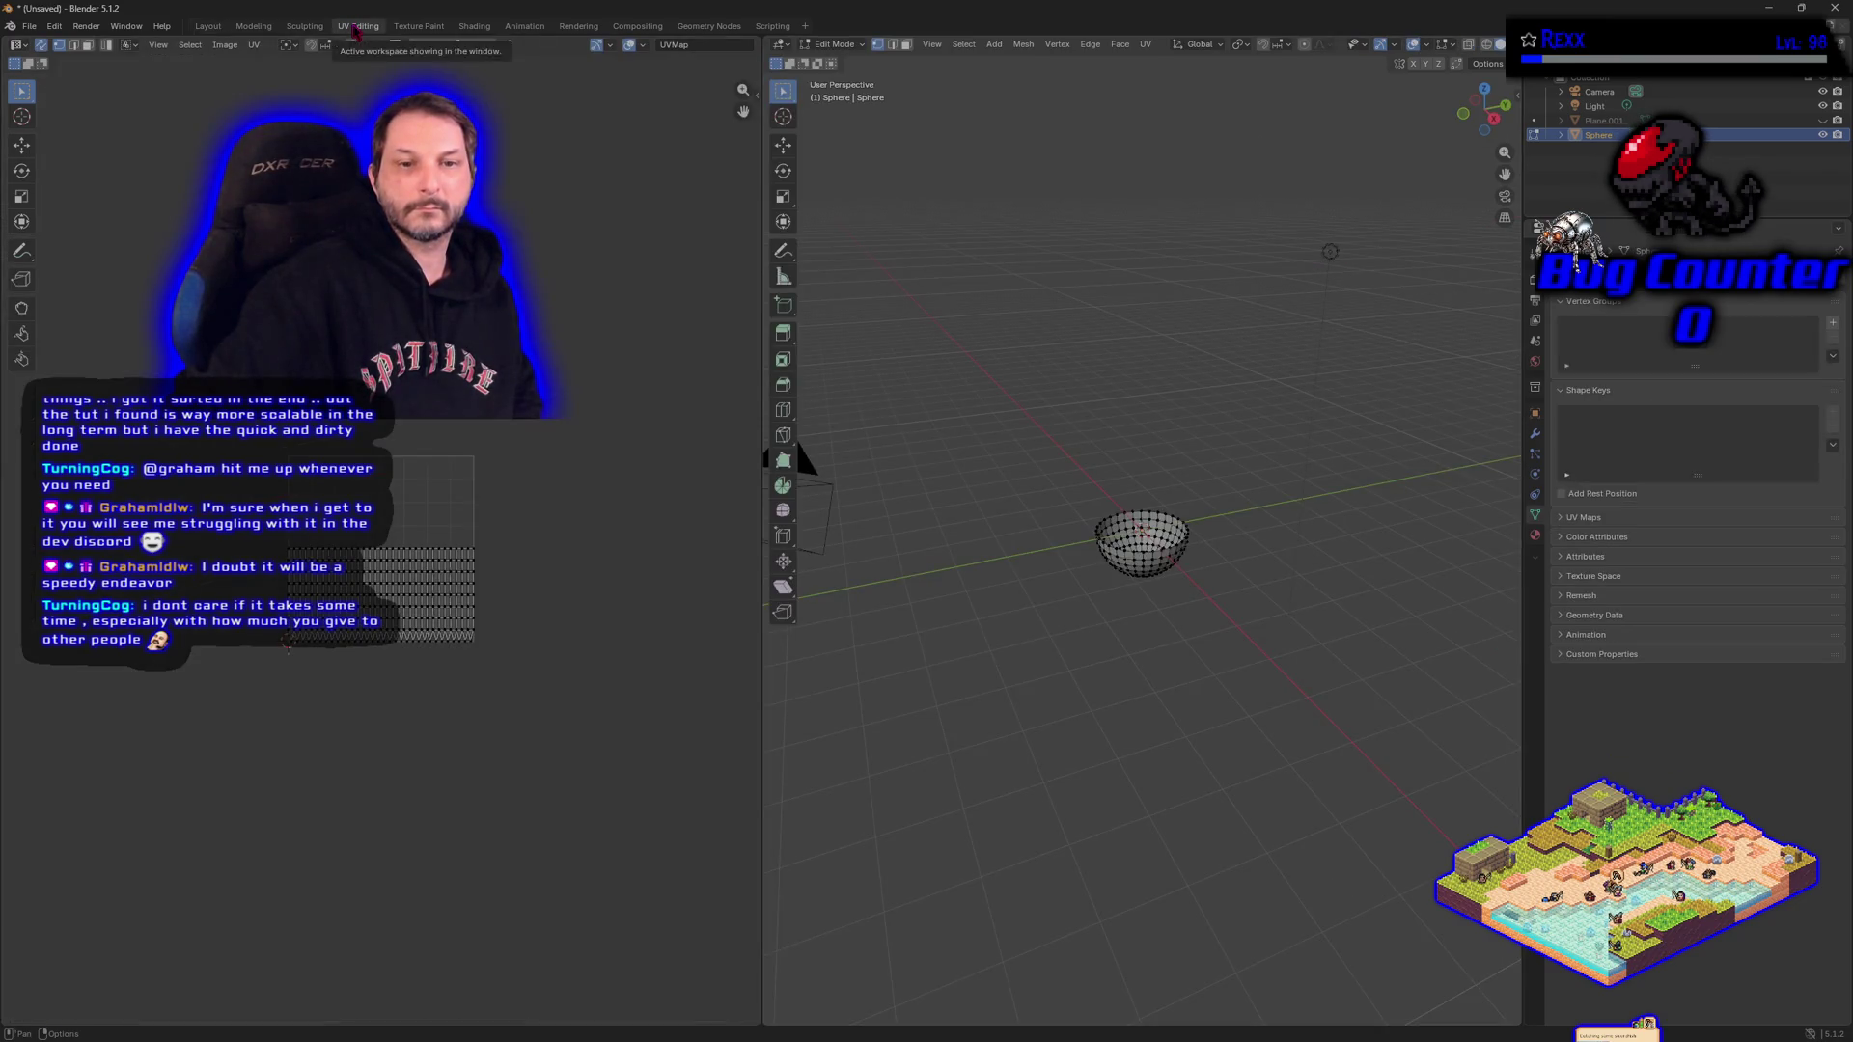
{"action": "scroll", "coordinate": [398, 695], "scroll_direction": "up", "scroll_amount": 3}
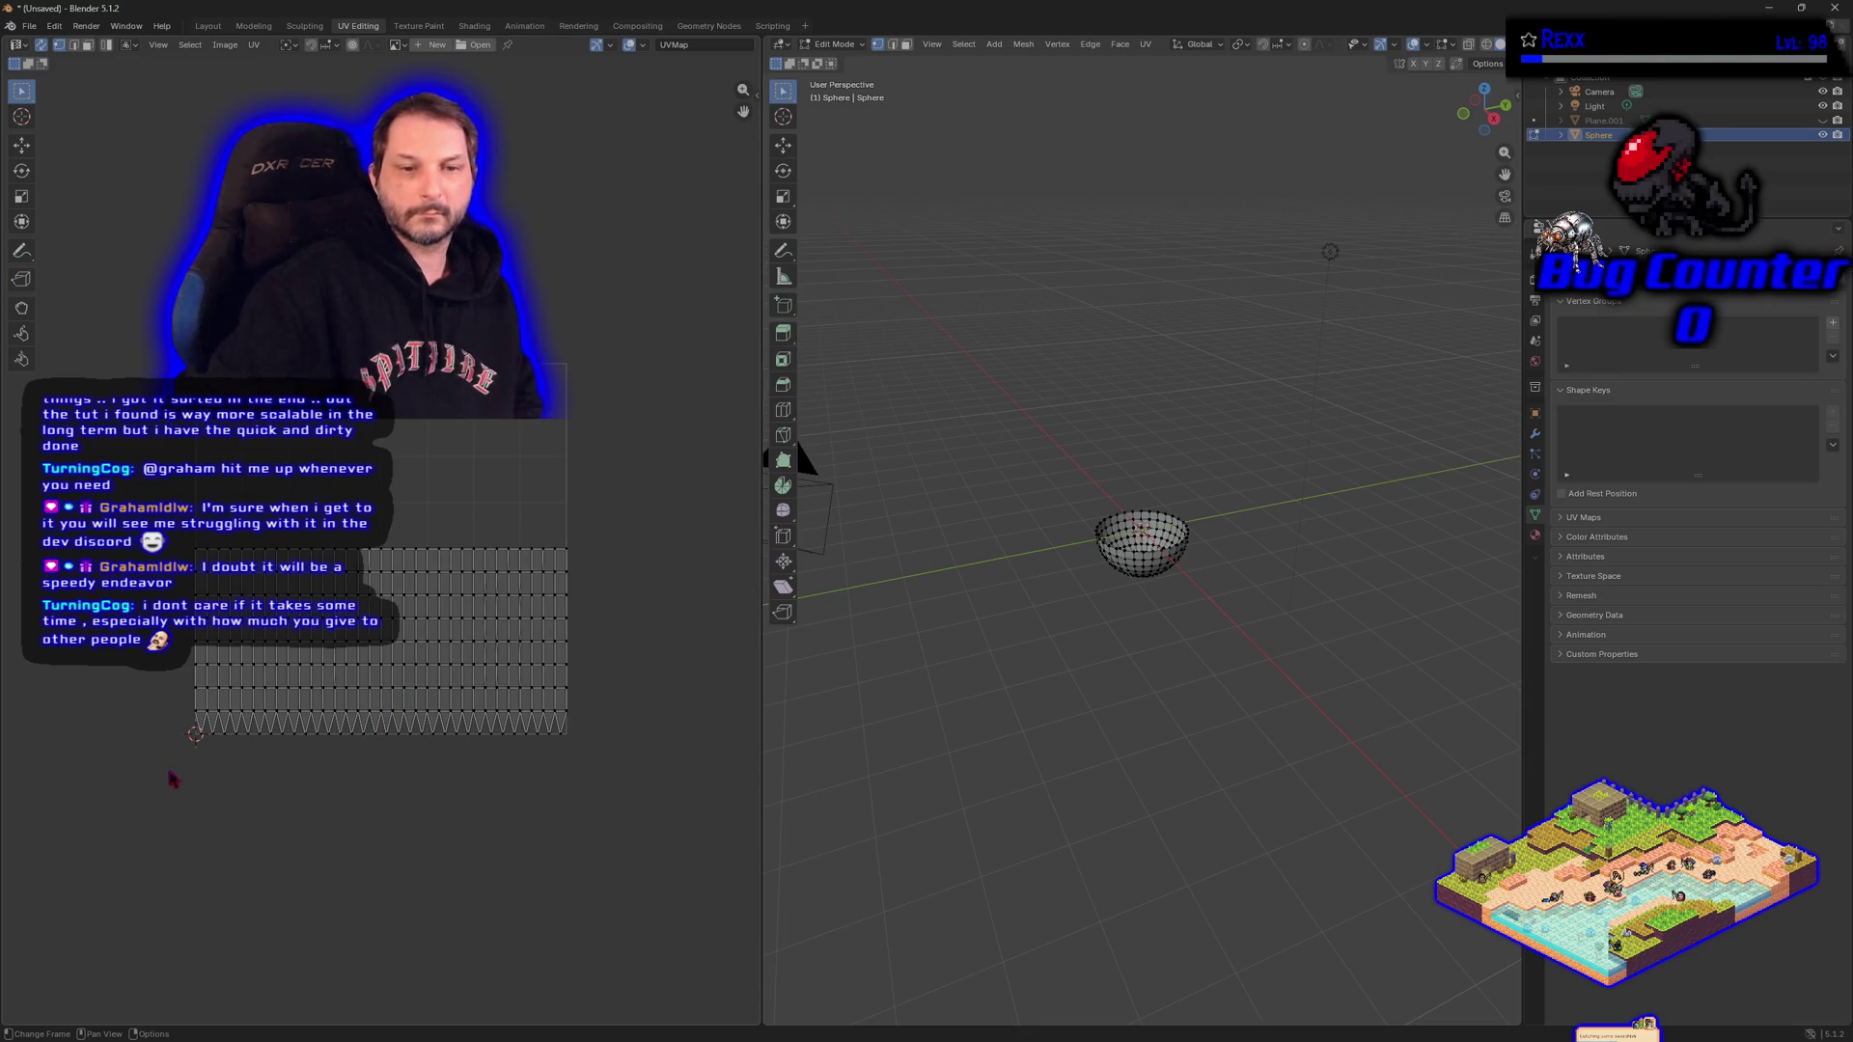
{"action": "scroll", "coordinate": [173, 773], "scroll_direction": "up", "scroll_amount": 1}
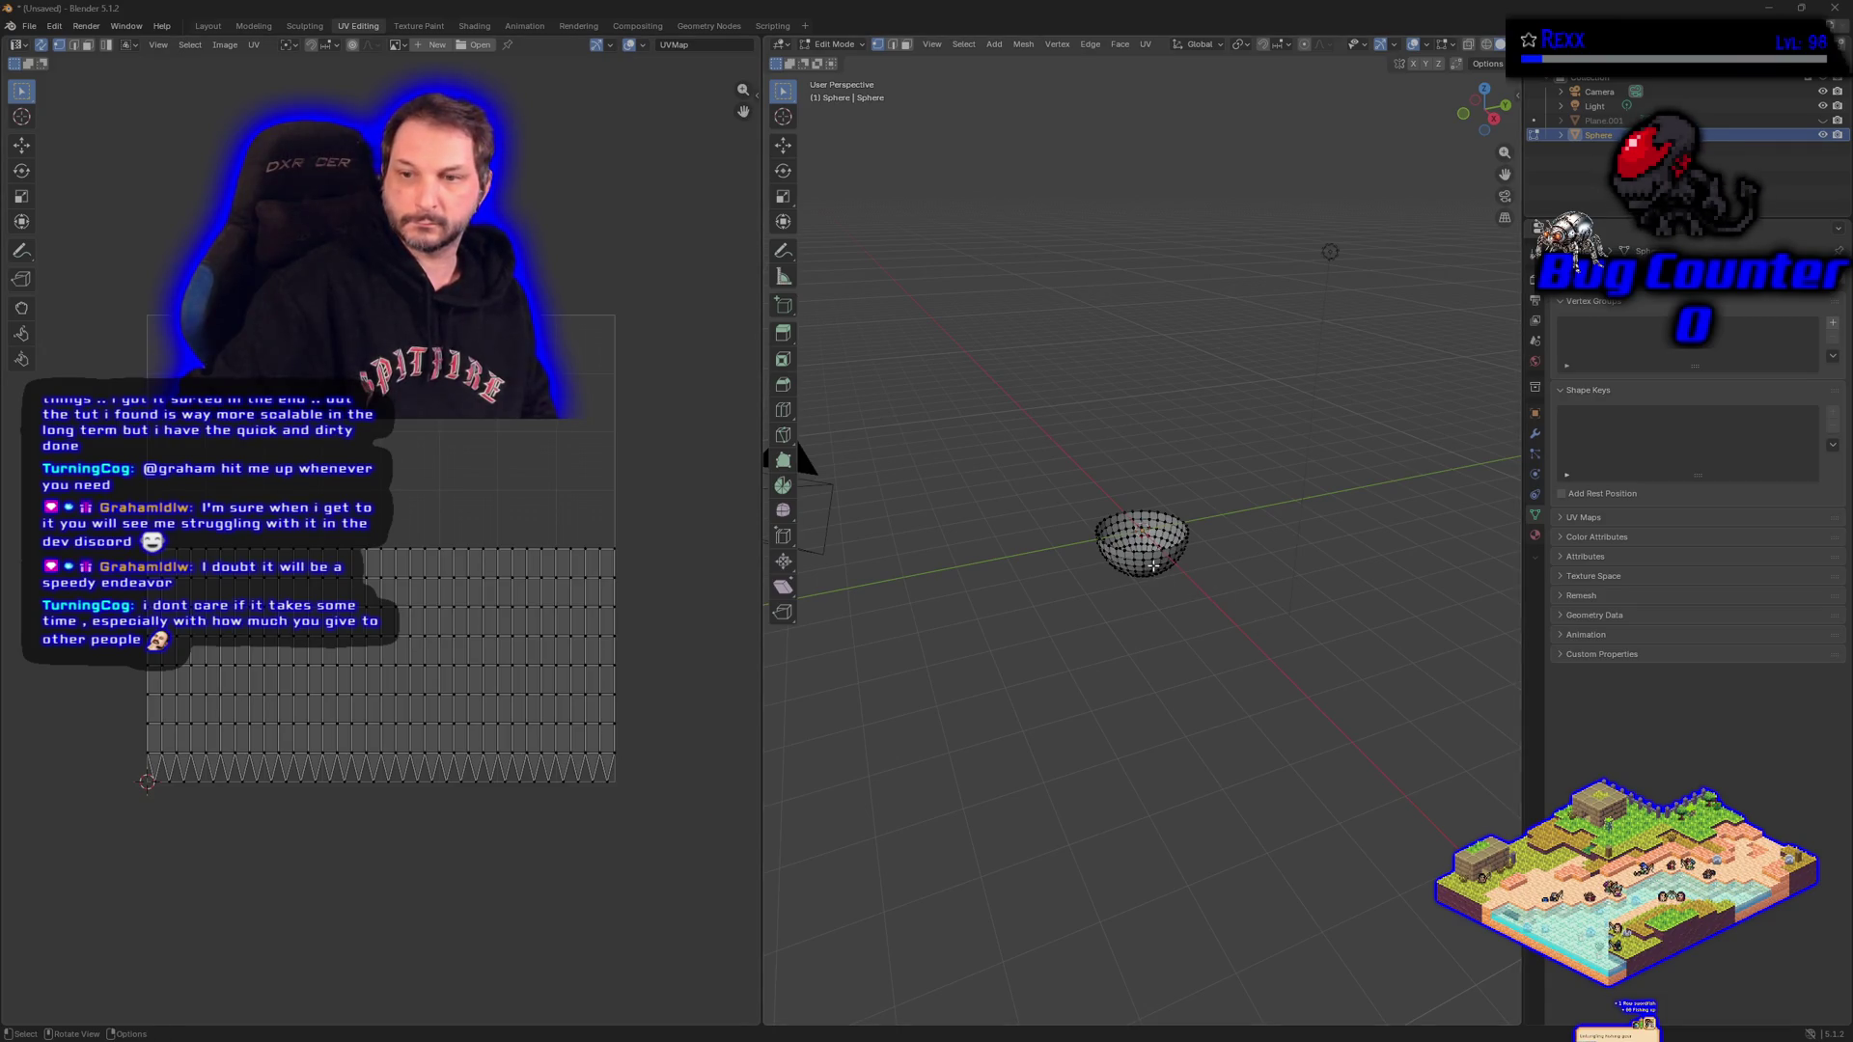
Select the whole bowl, then box-select the bottom row of the UV layout.
{"action": "key", "text": "a"}
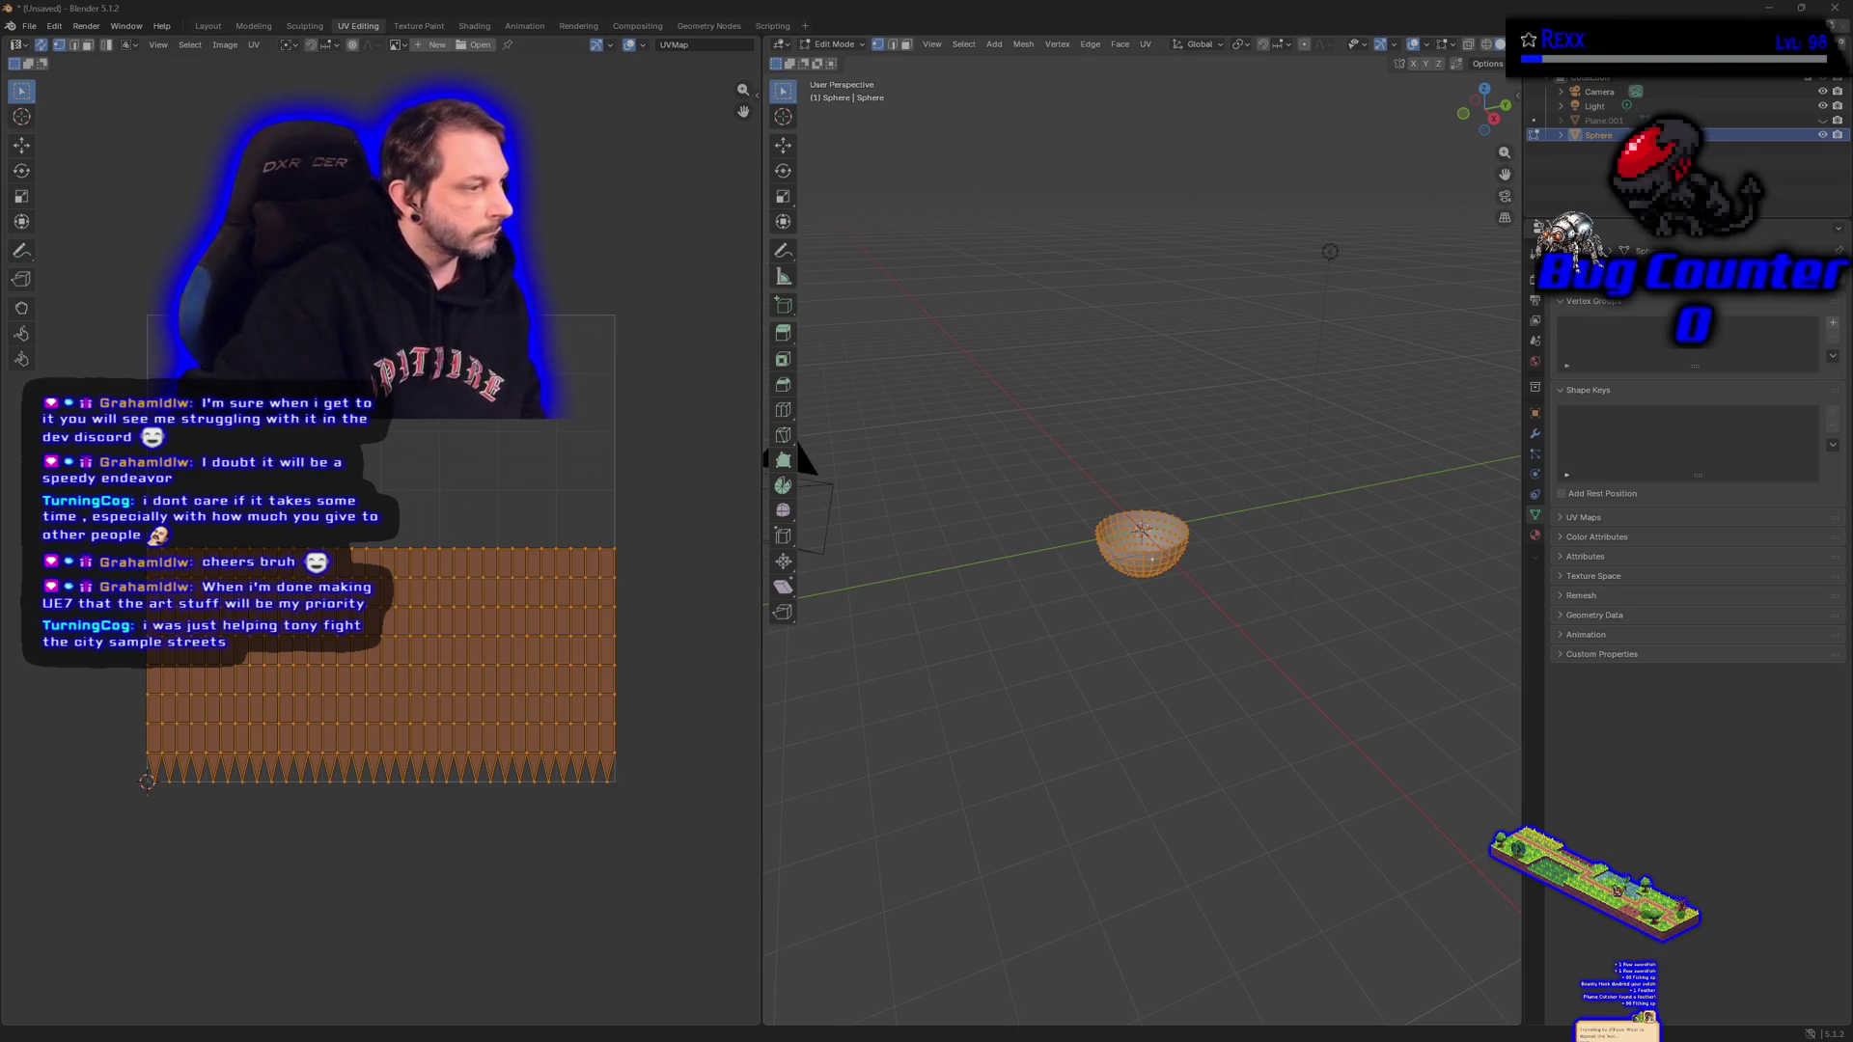
{"action": "key", "text": "b"}
{"action": "mouse_move", "coordinate": [76, 768]}
{"action": "left_mouse_down"}
{"action": "mouse_move", "coordinate": [149, 848]}
{"action": "mouse_move", "coordinate": [646, 902]}
{"action": "left_mouse_up"}
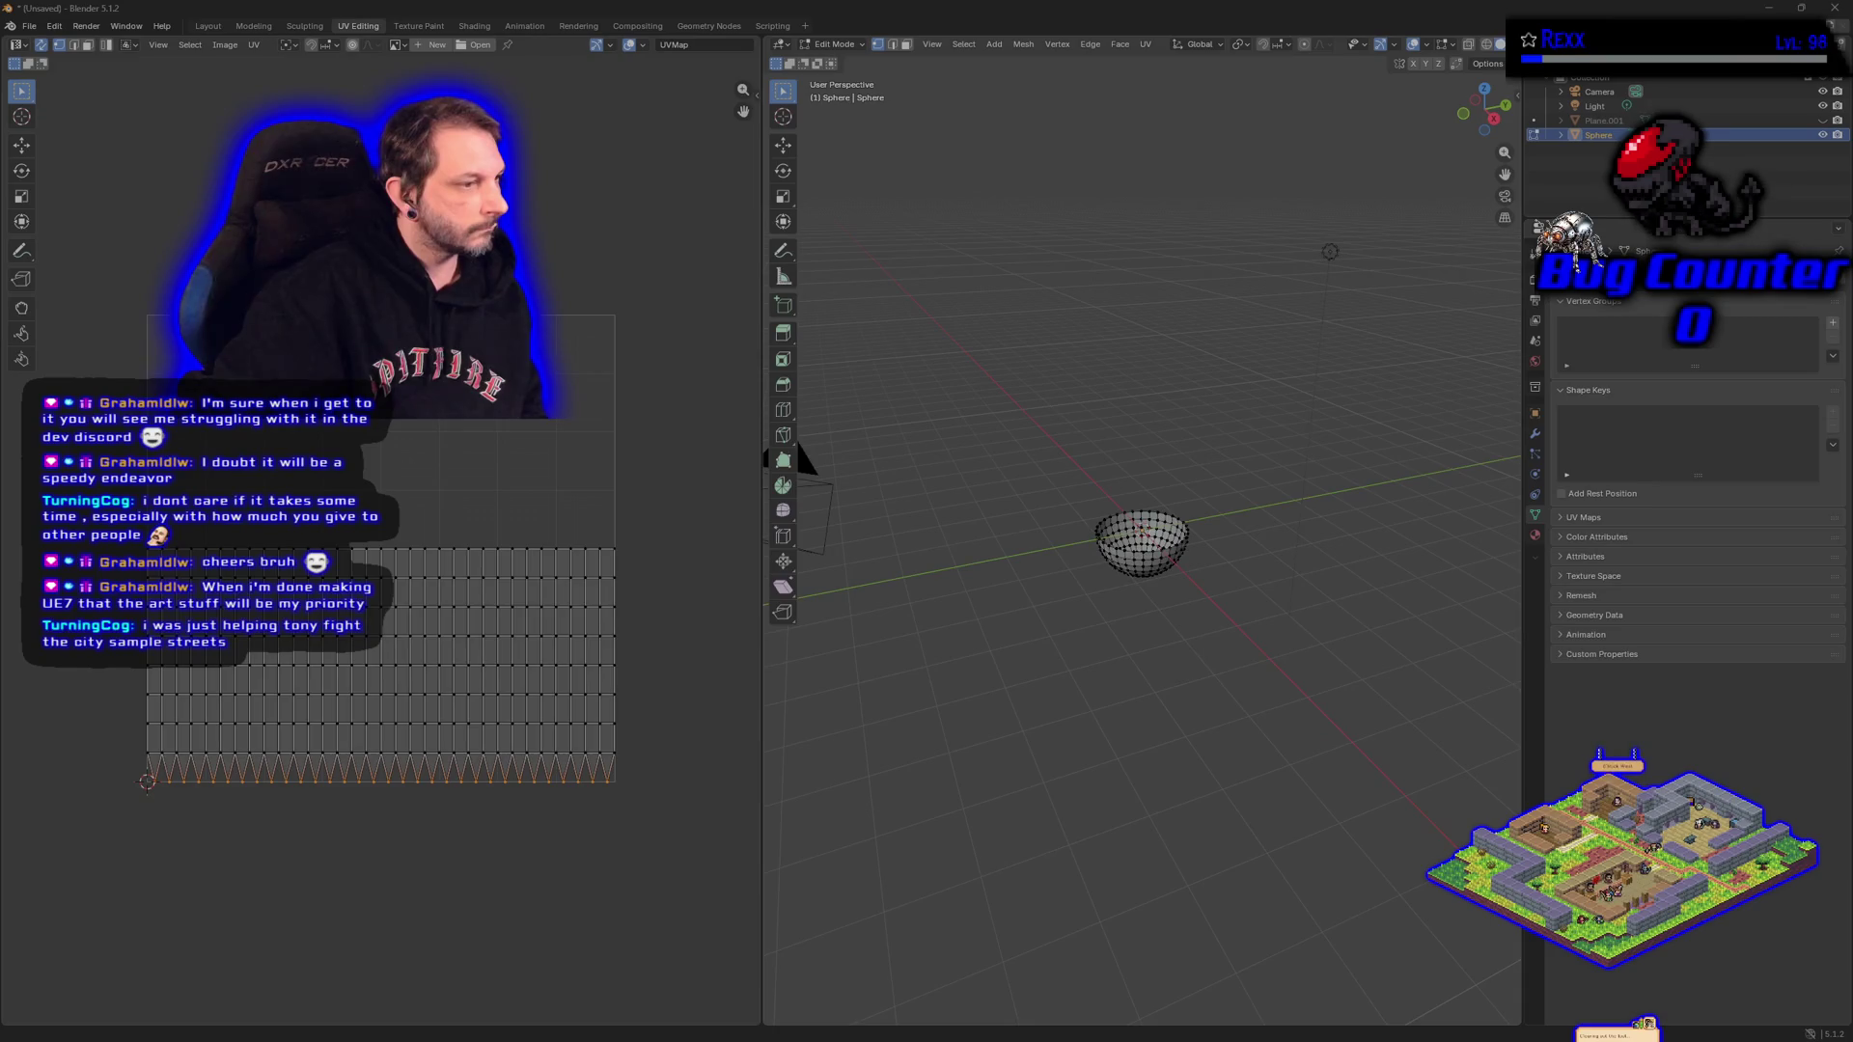
{"action": "mouse_move", "coordinate": [800, 459]}
{"action": "left_mouse_down"}
{"action": "mouse_move", "coordinate": [800, 281]}
{"action": "mouse_move", "coordinate": [1197, 604]}
{"action": "mouse_move", "coordinate": [1179, 564]}
{"action": "left_mouse_up"}
{"action": "scroll", "coordinate": [1179, 564], "scroll_direction": "up", "scroll_amount": 5}
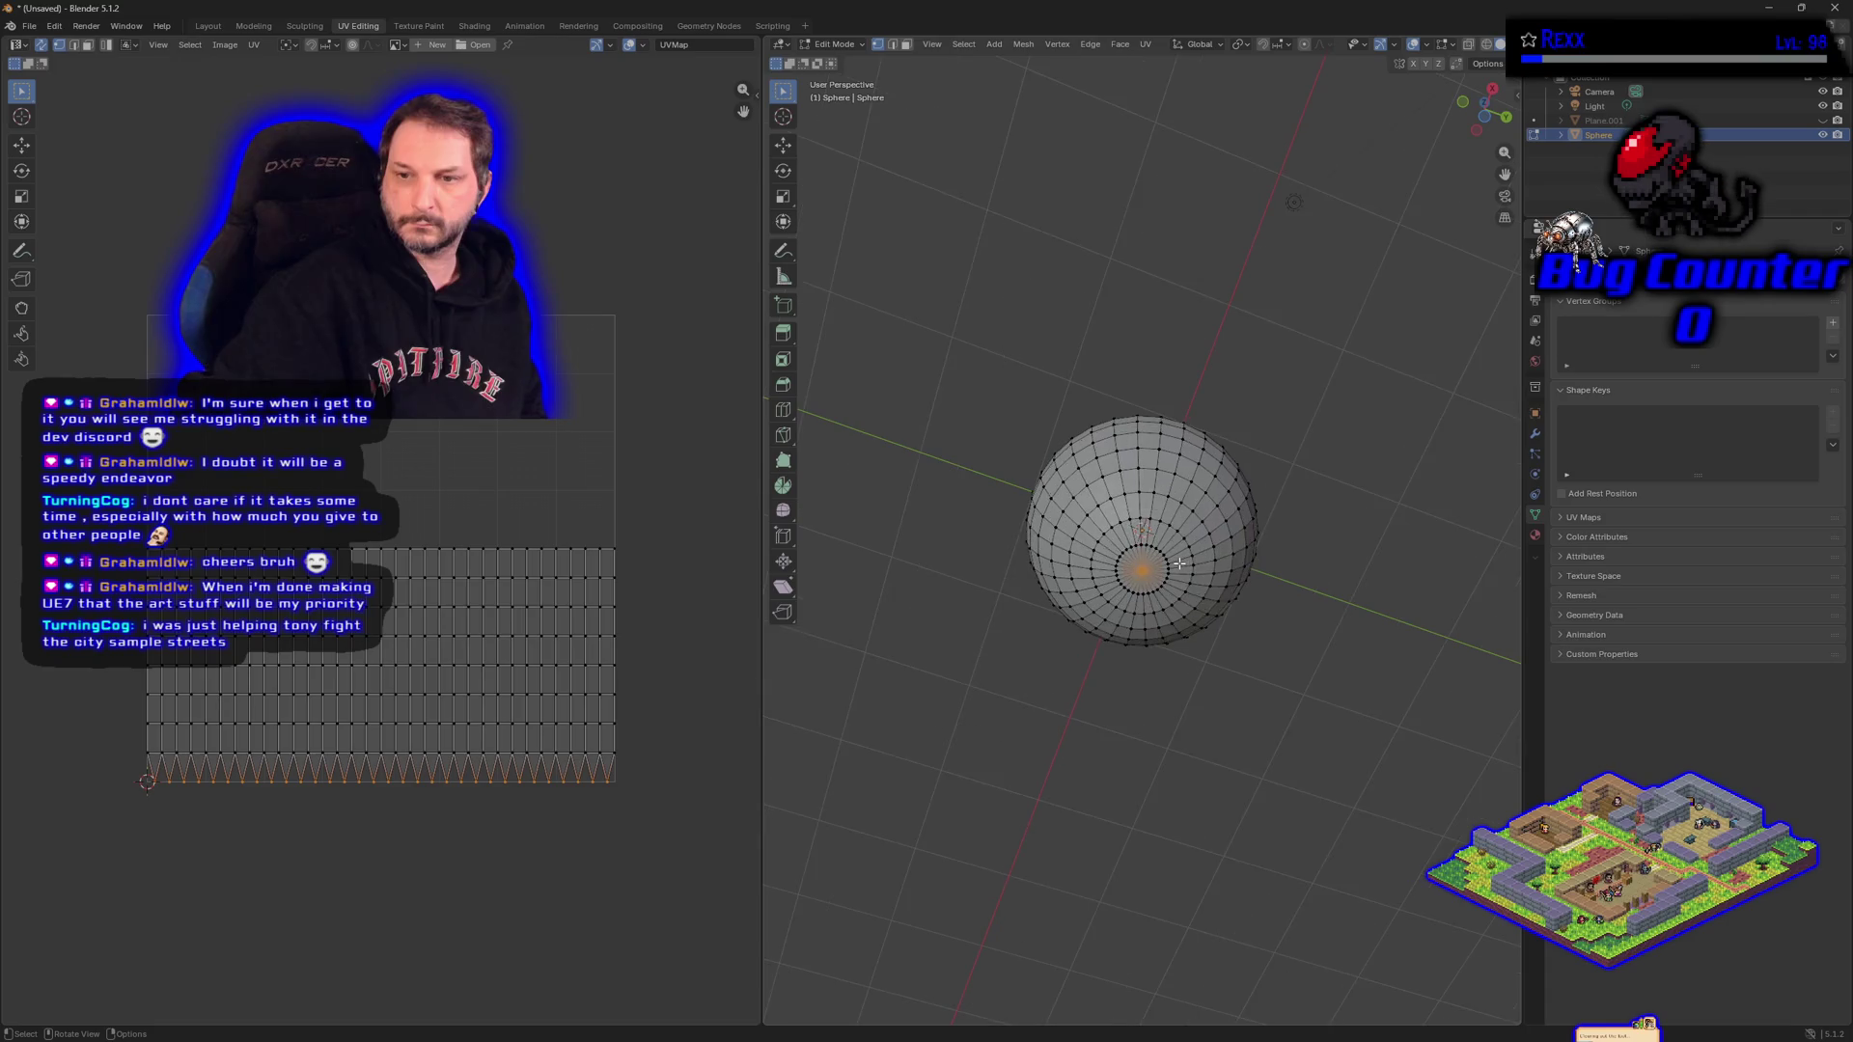
{"action": "scroll", "coordinate": [1179, 564], "scroll_direction": "up", "scroll_amount": 1}
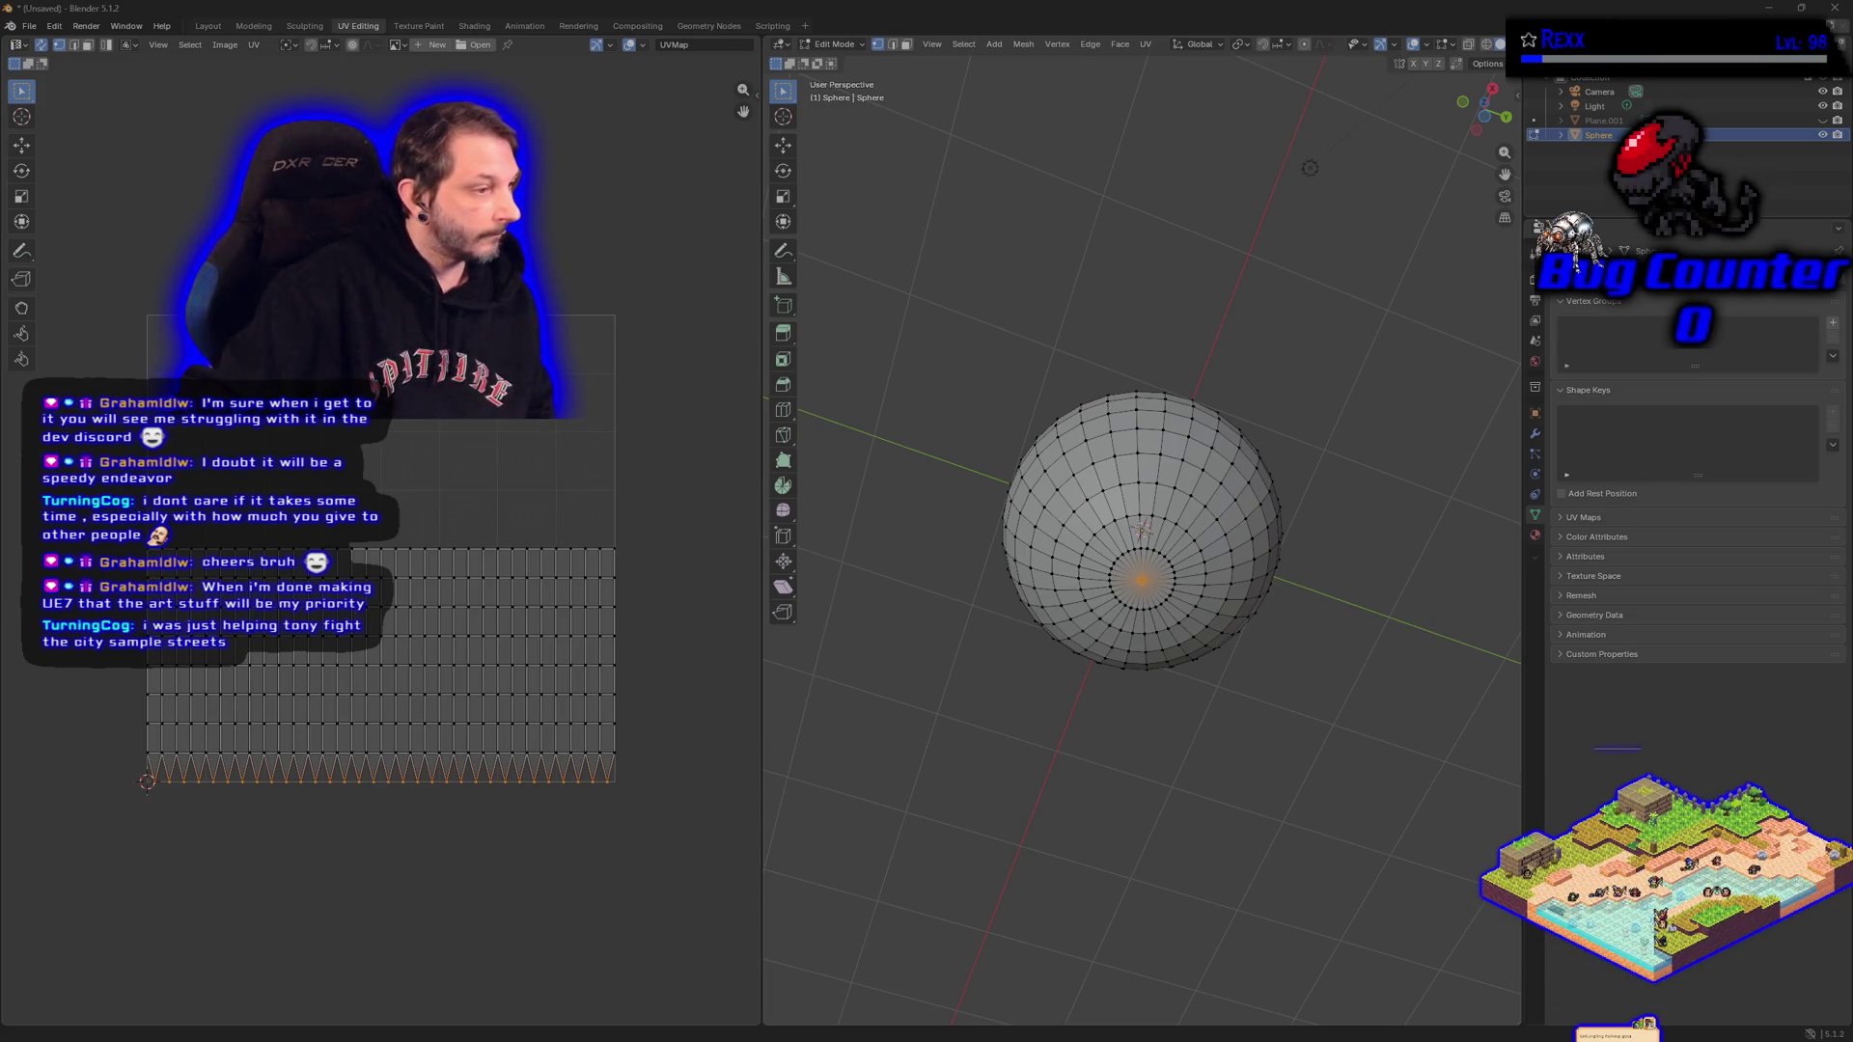
Box-select the top row of rim UVs and orbit the 3D view to look from above.
{"action": "key", "text": "b"}
{"action": "left_click_drag", "start_coordinate": [357, 493], "coordinate": [629, 563]}
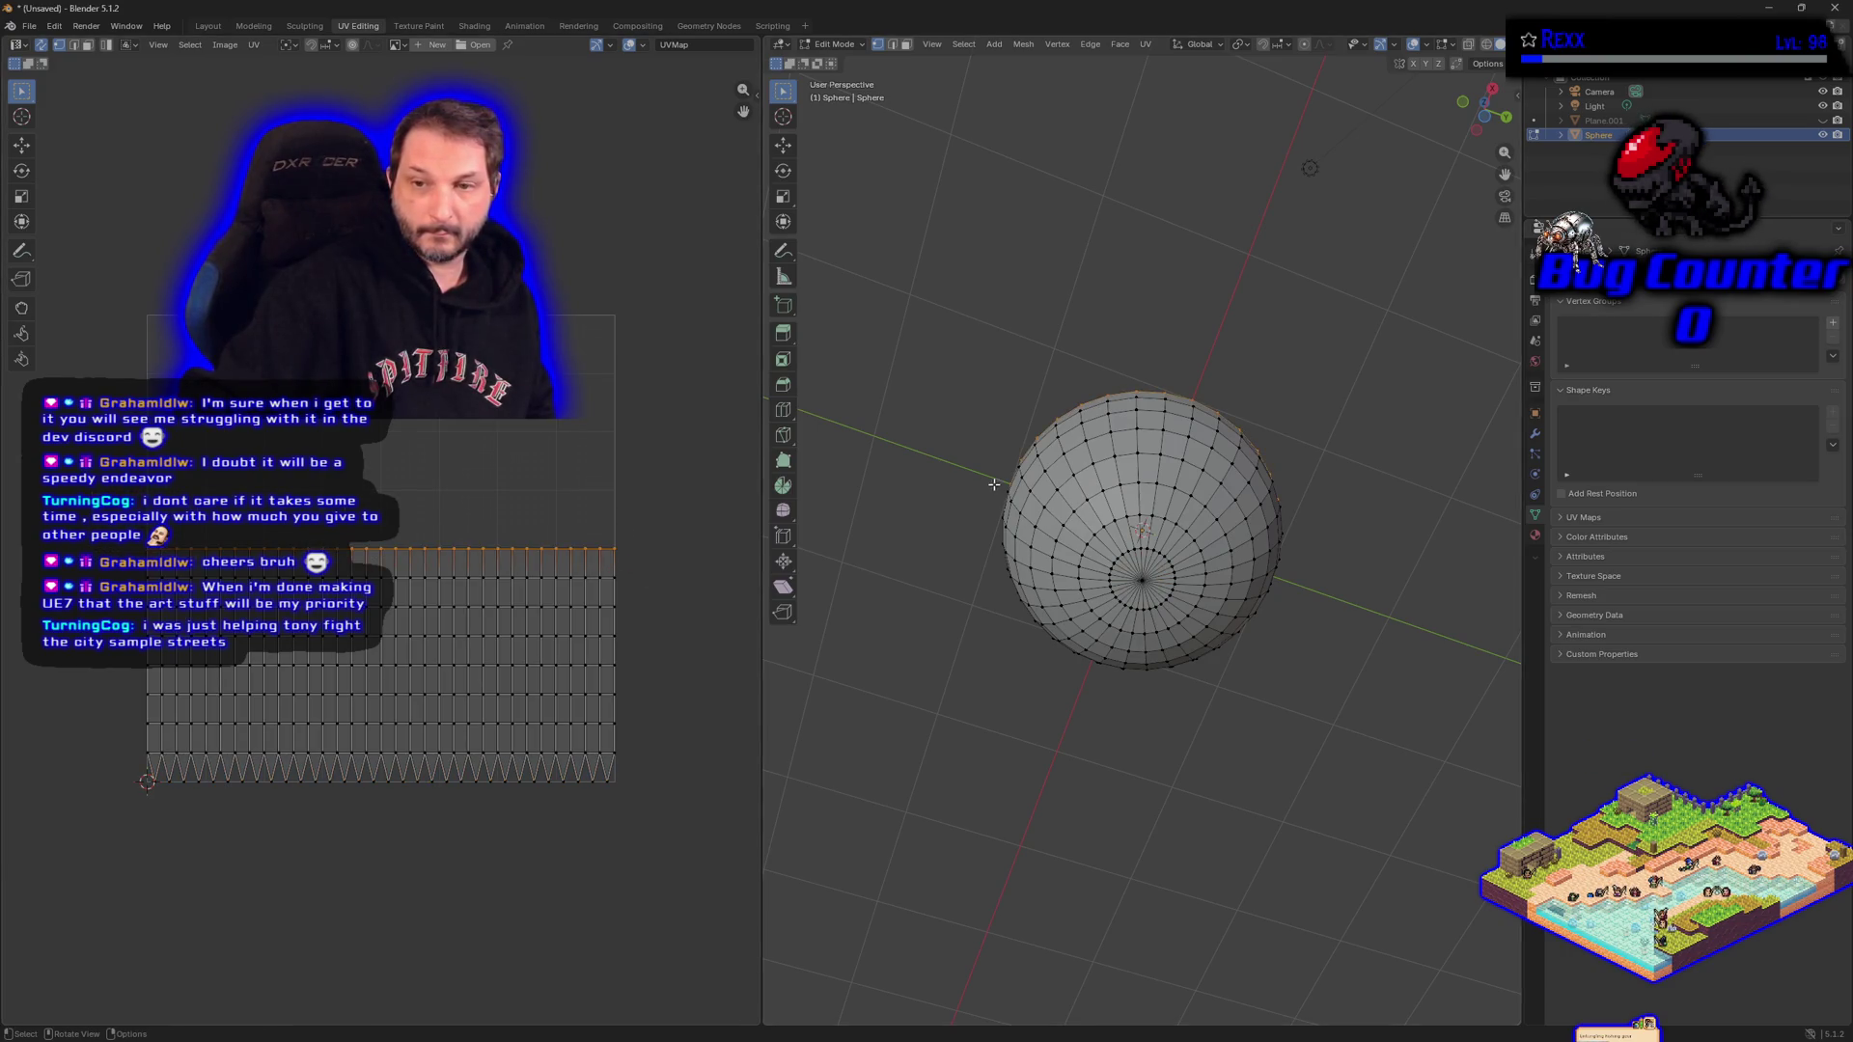
{"action": "left_click_drag", "start_coordinate": [965, 436], "coordinate": [968, 666]}
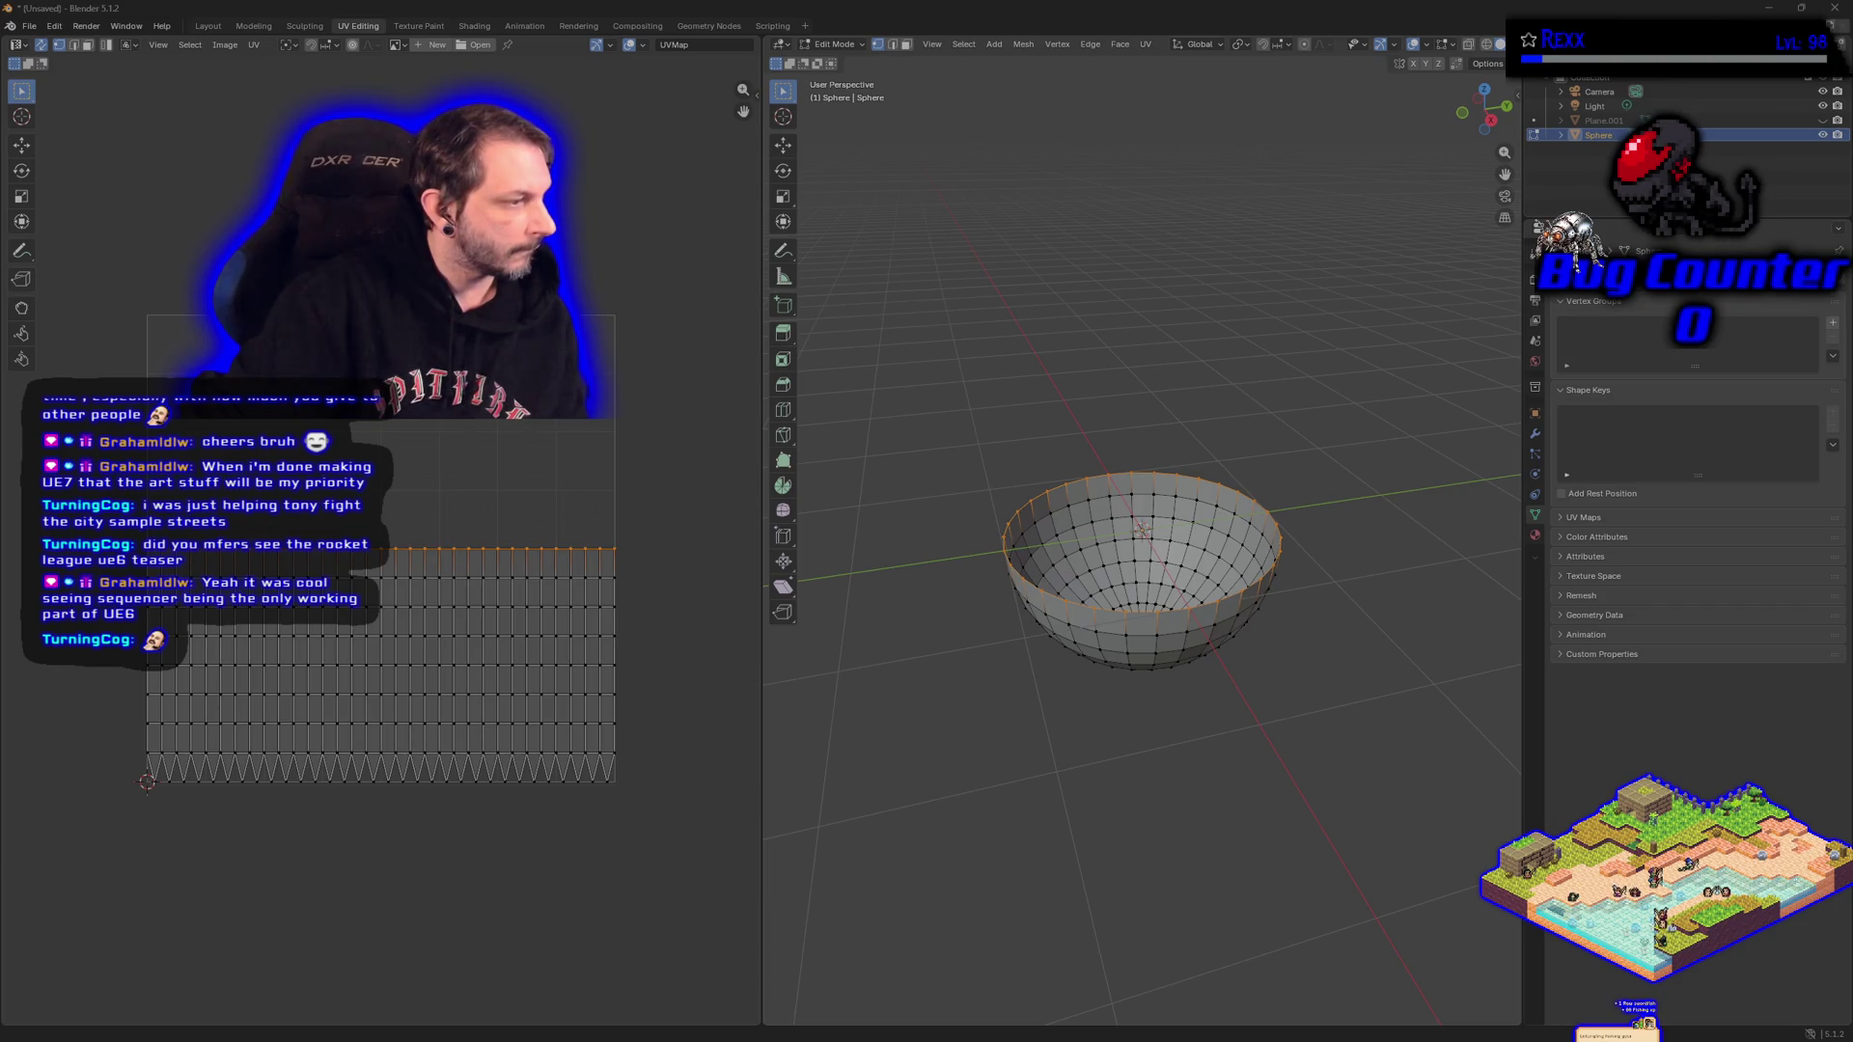
Toggle UV Sync Selection on and back off, then return to the Modeling workspace.
{"action": "left_click", "coordinate": [42, 45]}
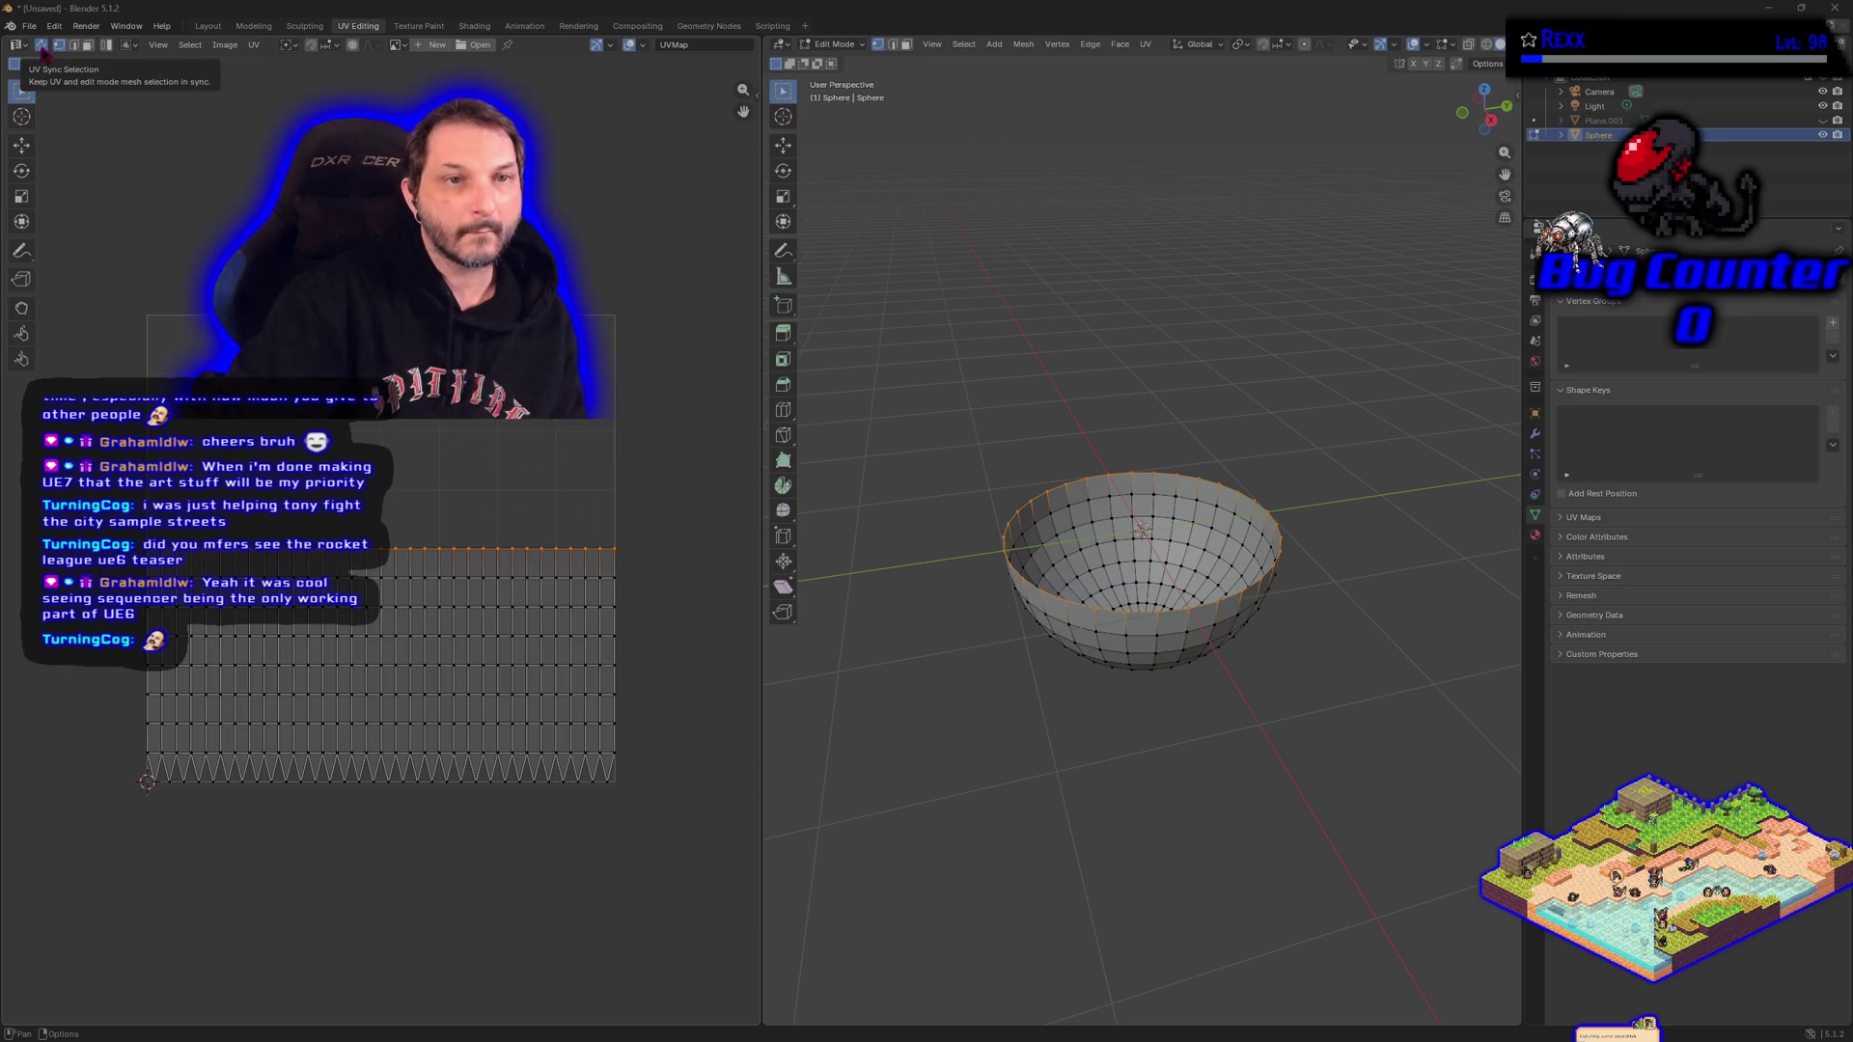
{"action": "left_click", "coordinate": [43, 45]}
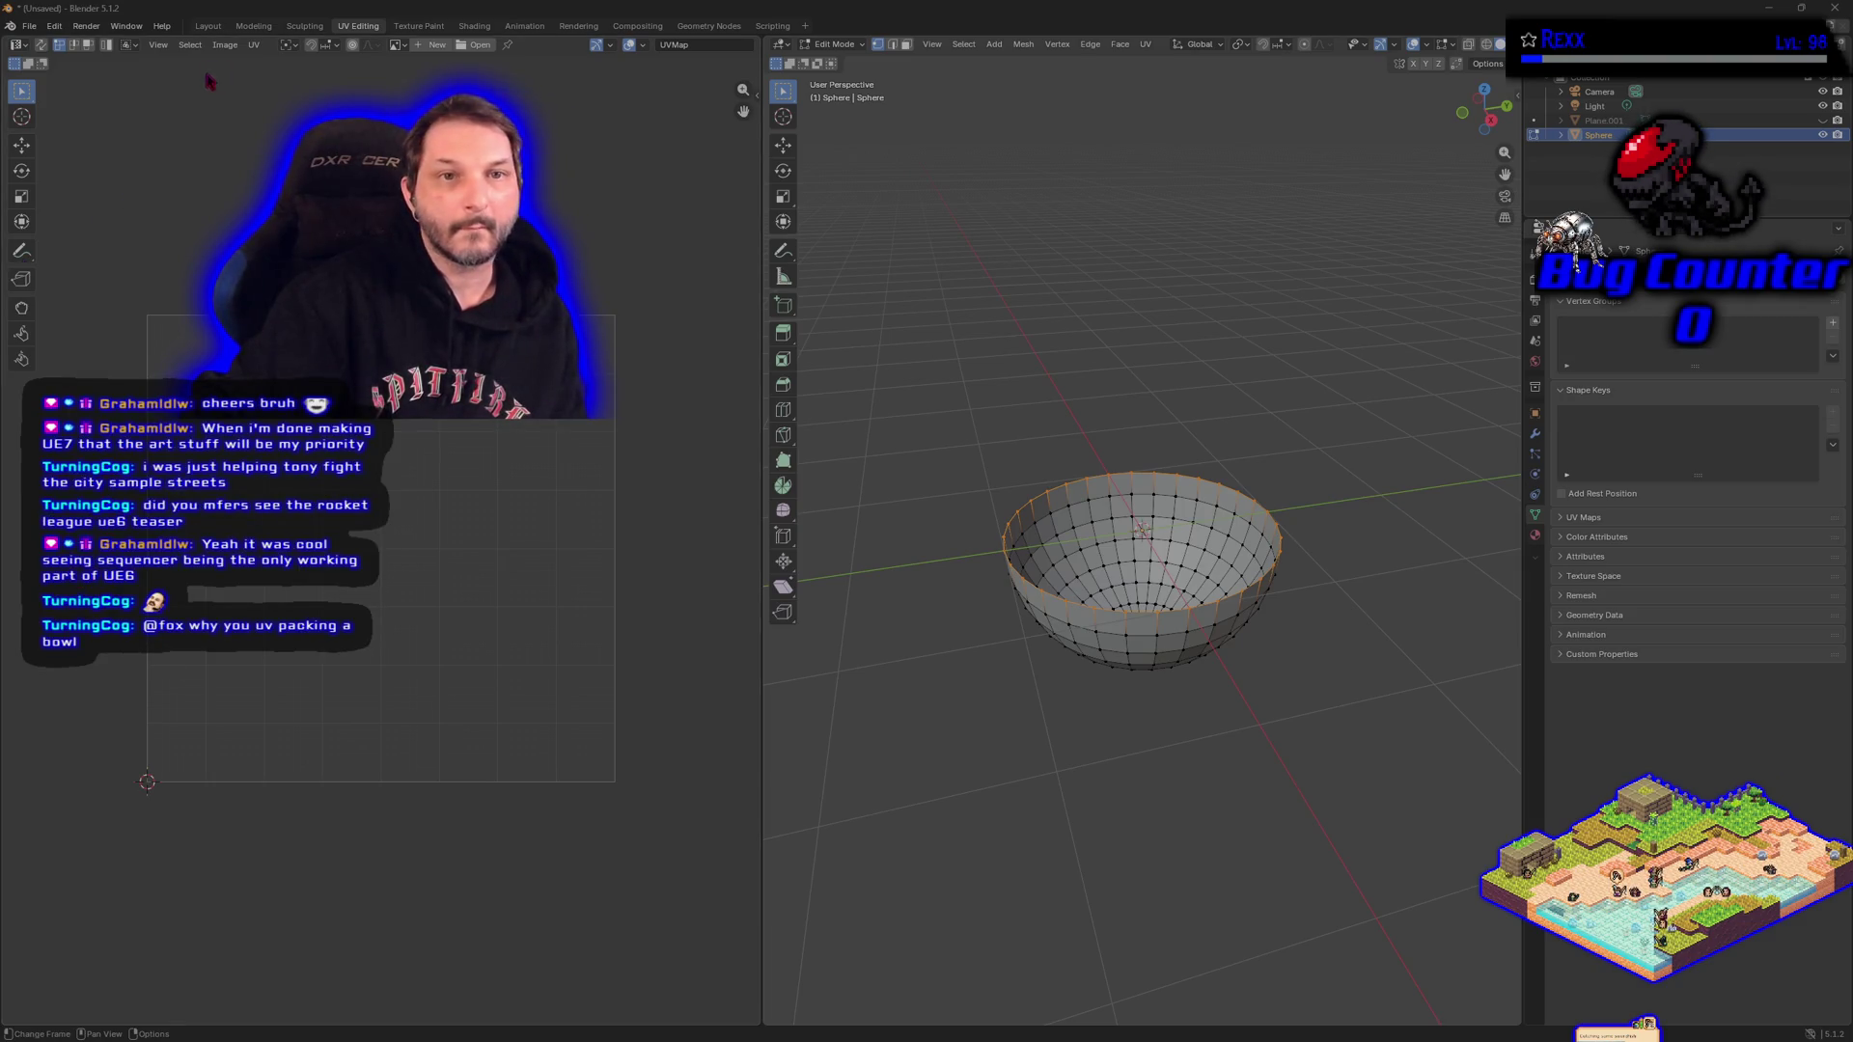
{"action": "left_click", "coordinate": [251, 27]}
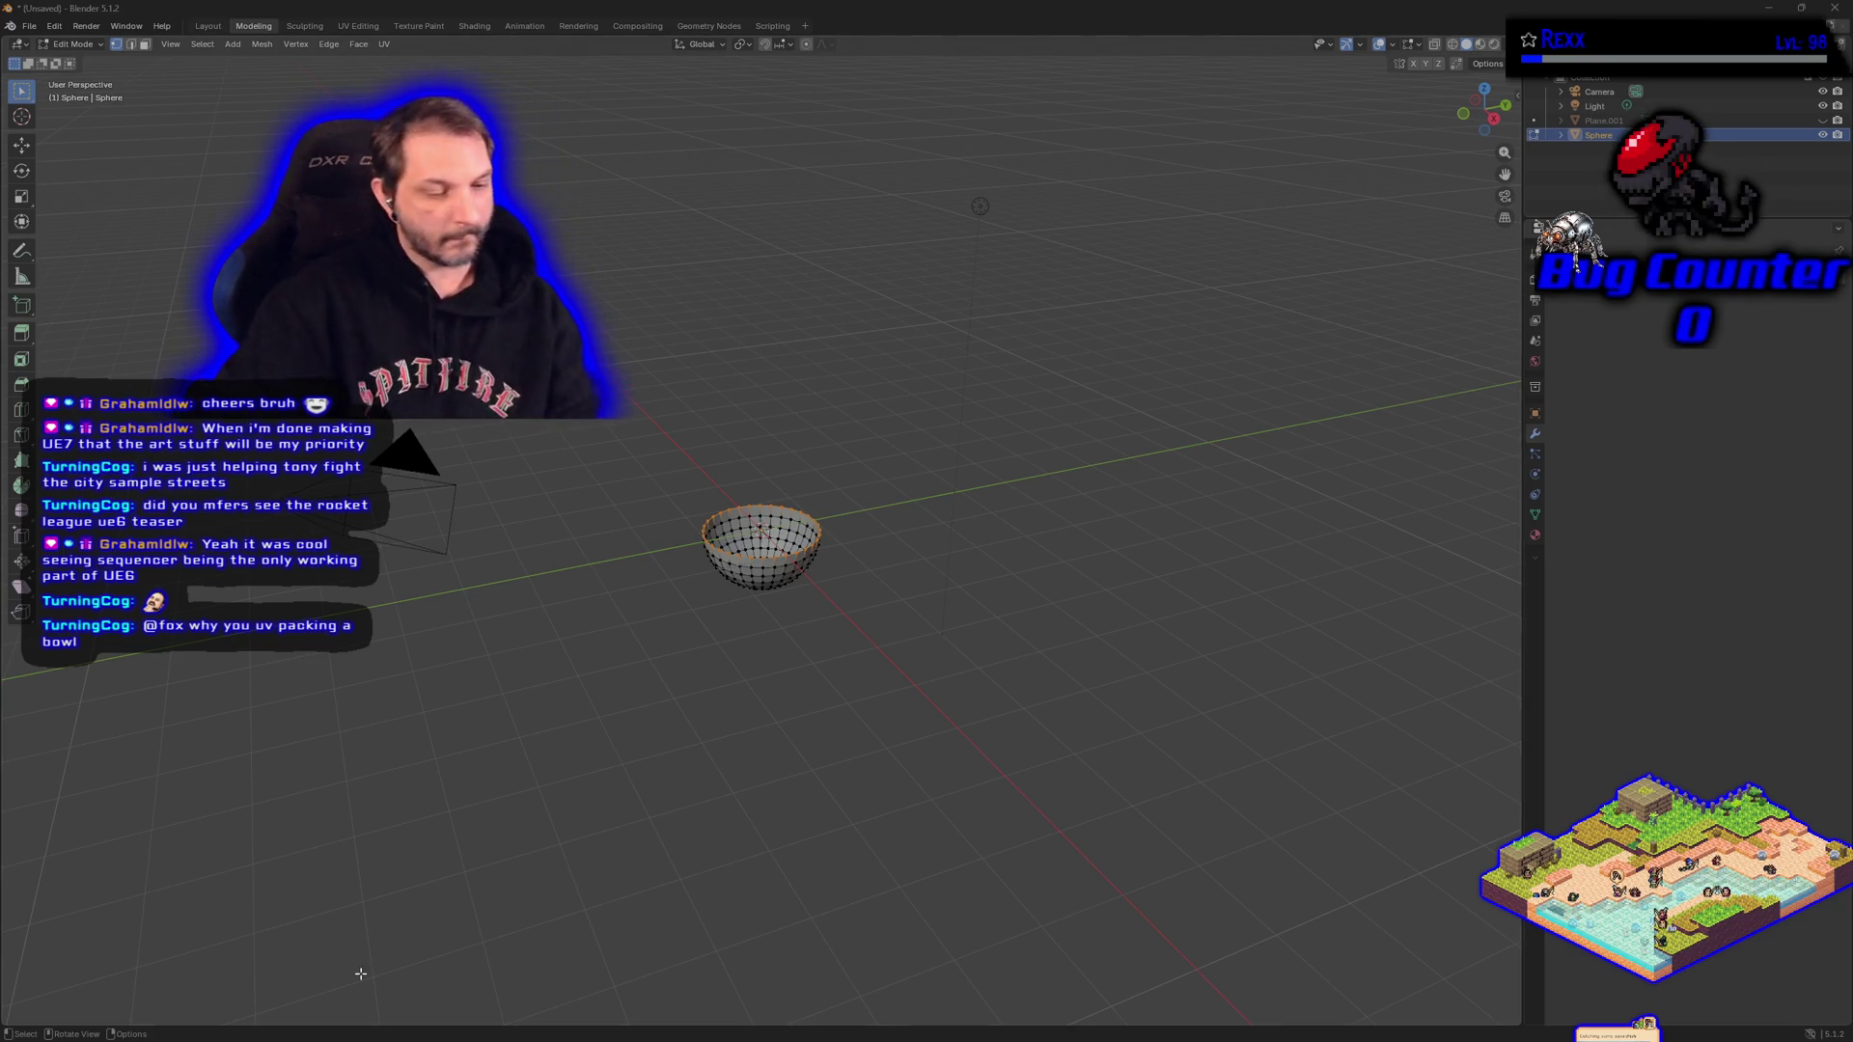
In edge mode, Alt-select the bowl's rim edge loop and bring up the UV menu.
{"action": "left_click", "coordinate": [637, 790]}
{"action": "key", "text": "2"}
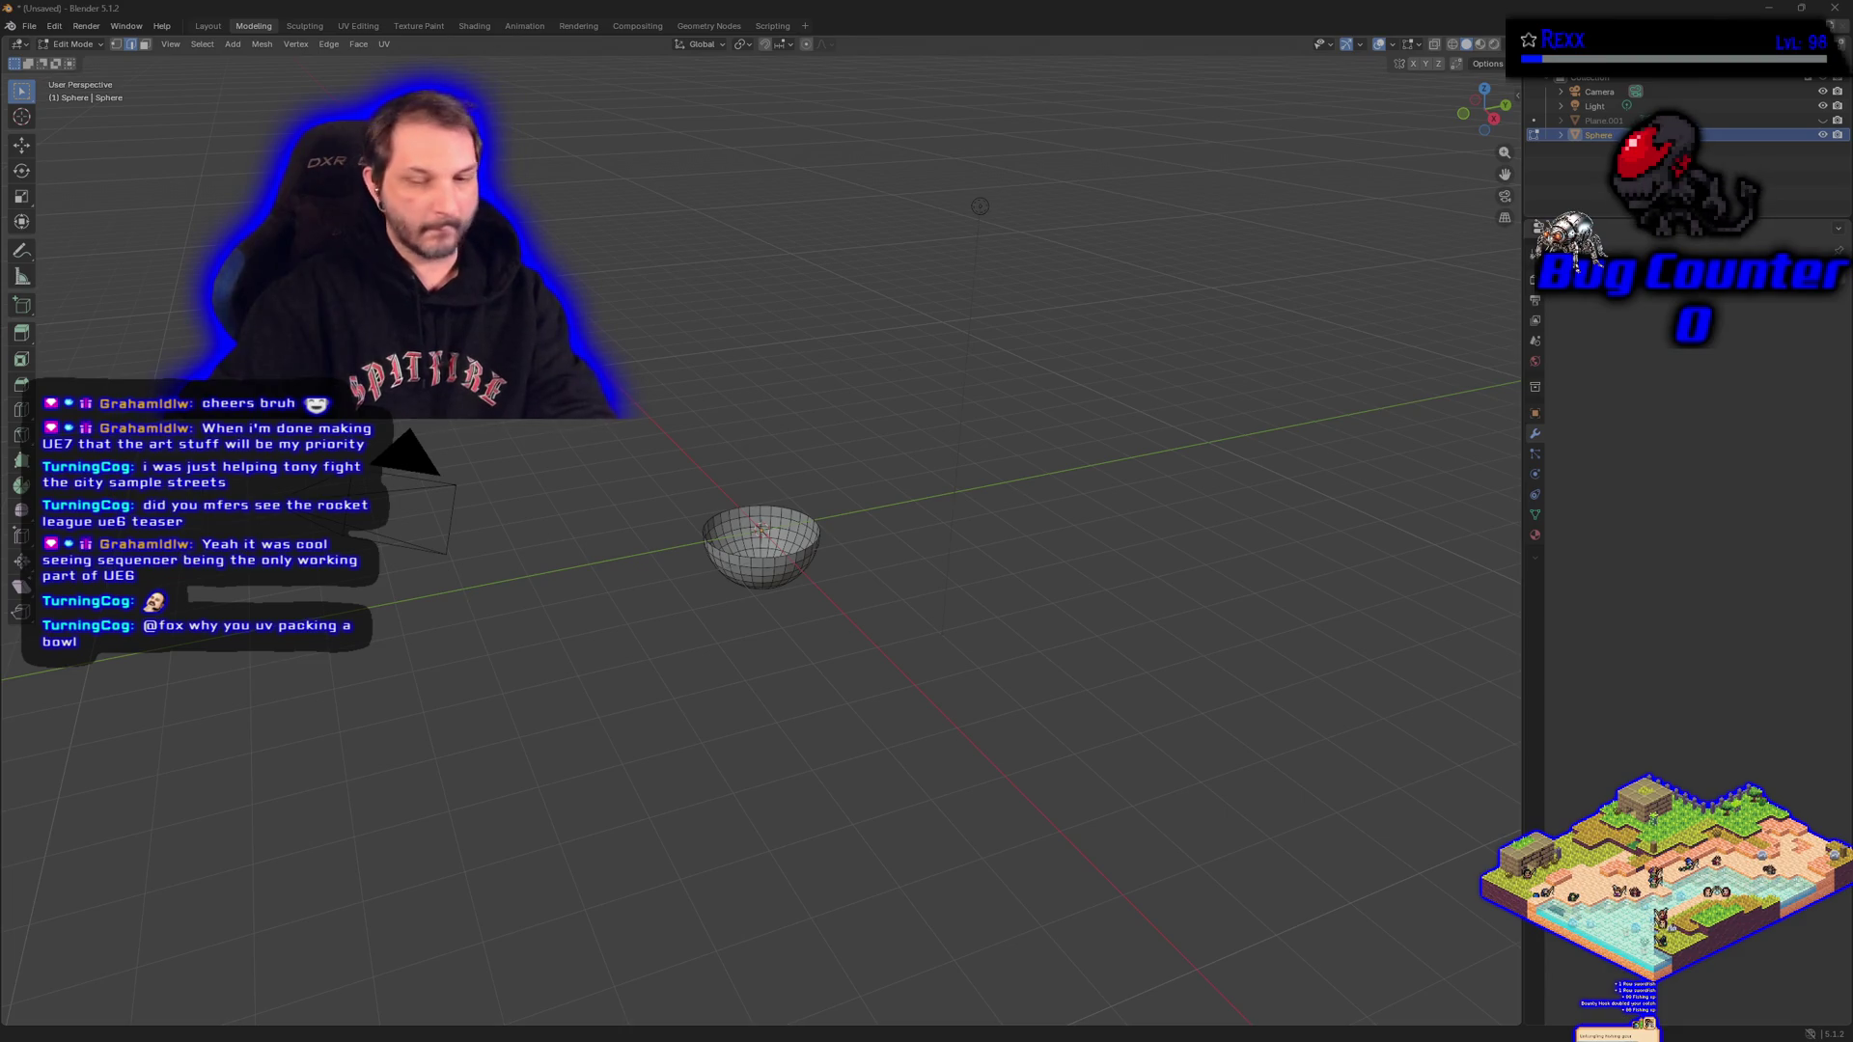
{"action": "left_click", "coordinate": [761, 556], "text": "alt"}
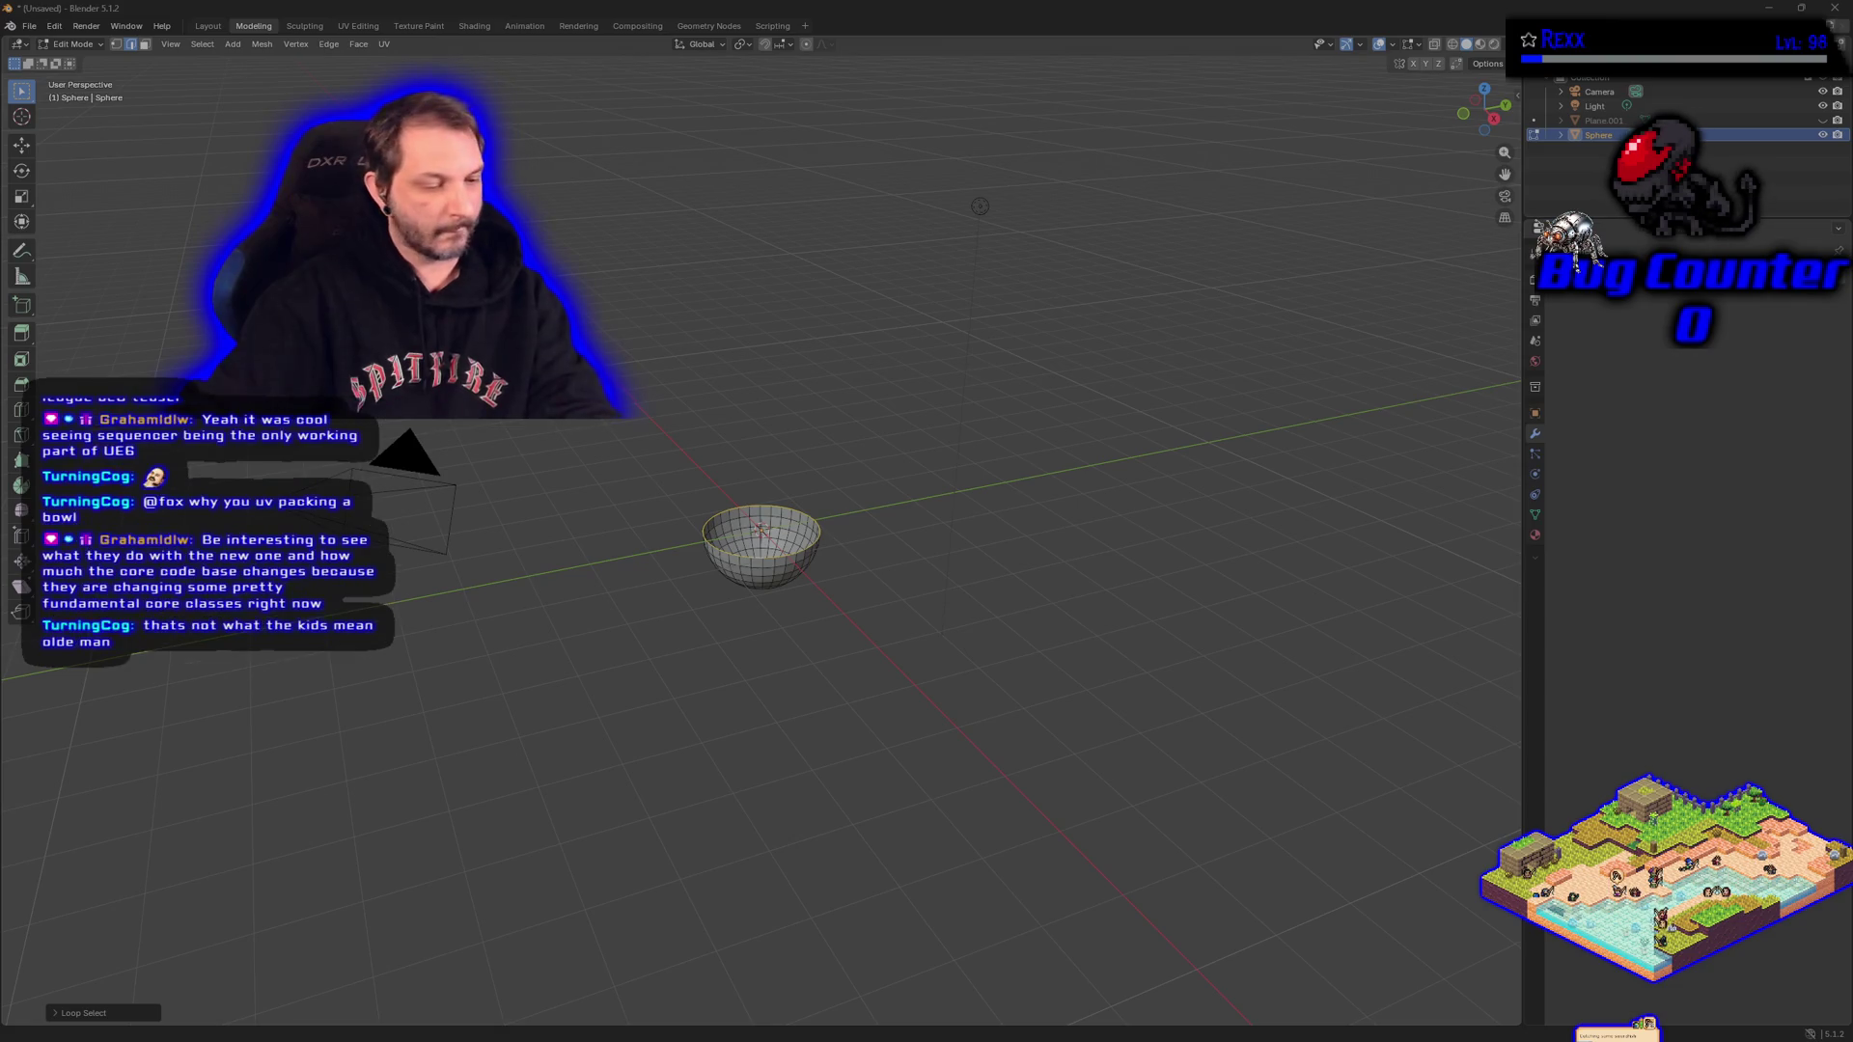
{"action": "left_click", "coordinate": [787, 622]}
{"action": "key", "text": "alt"}
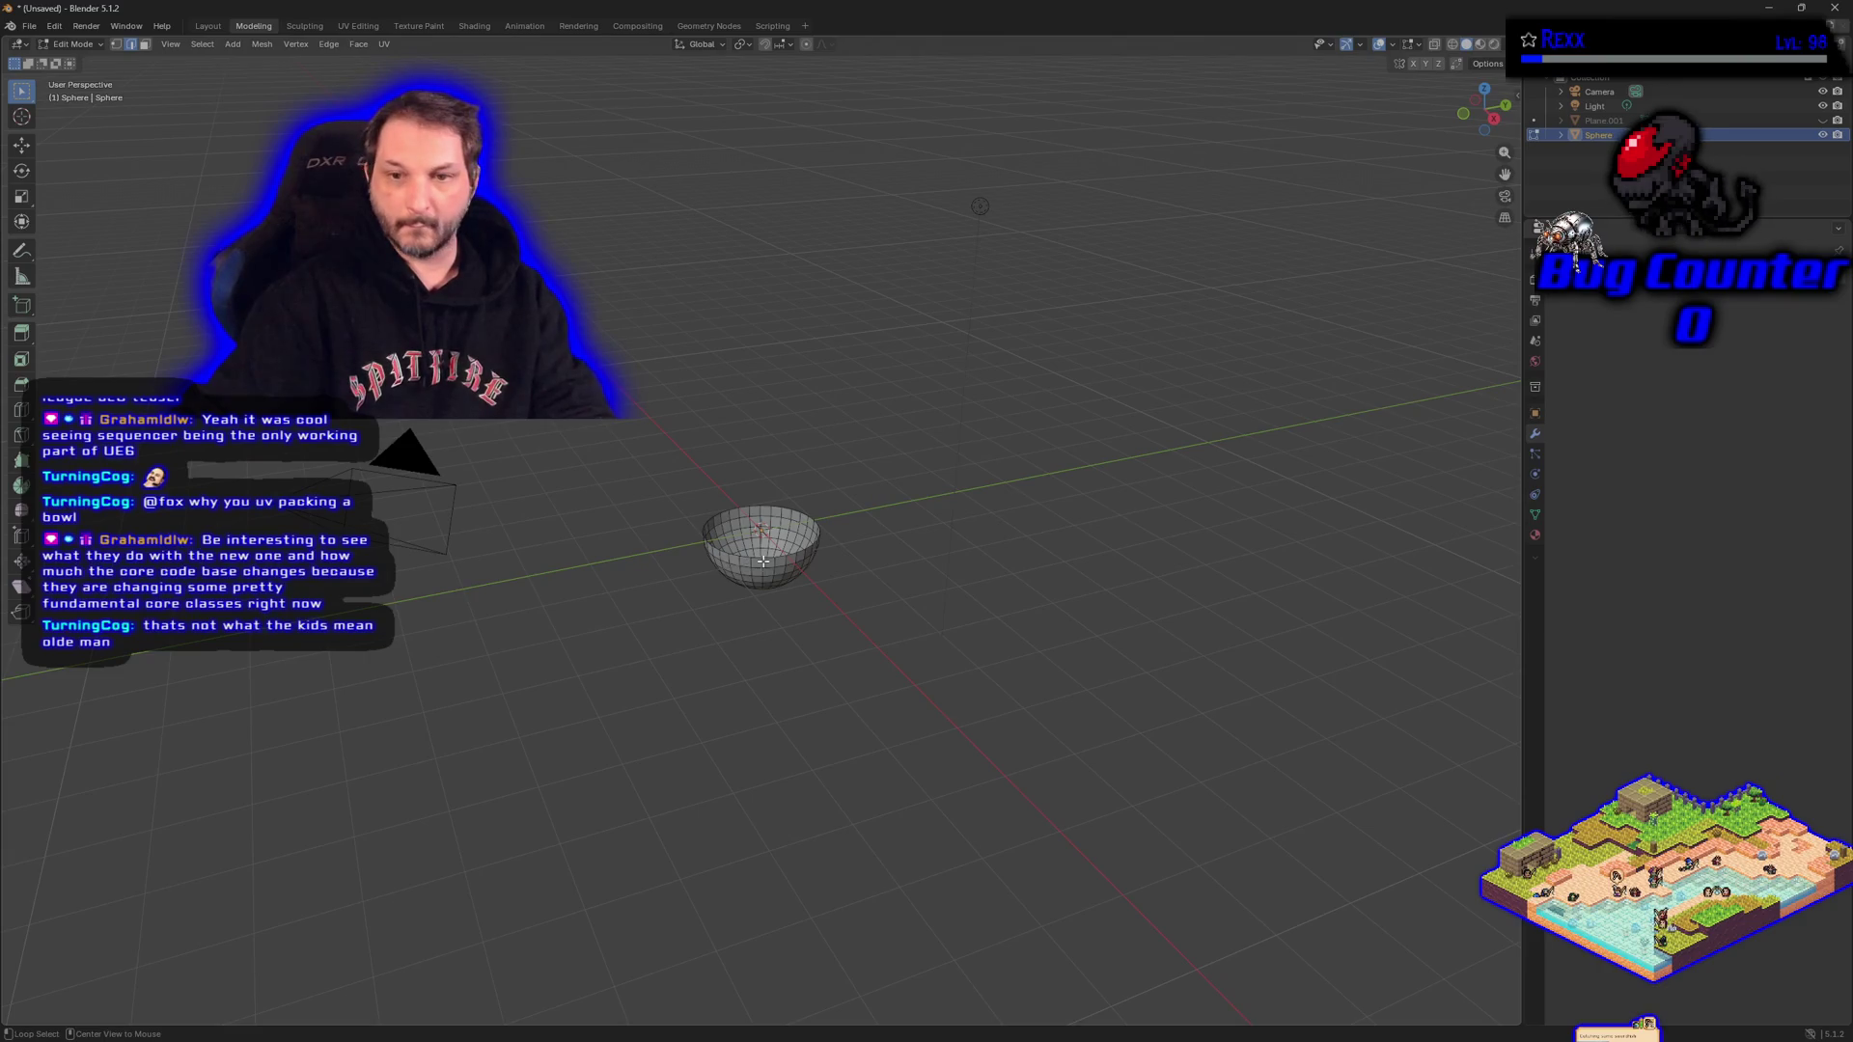
{"action": "left_click", "coordinate": [763, 557], "text": "alt"}
{"action": "key", "text": "u"}
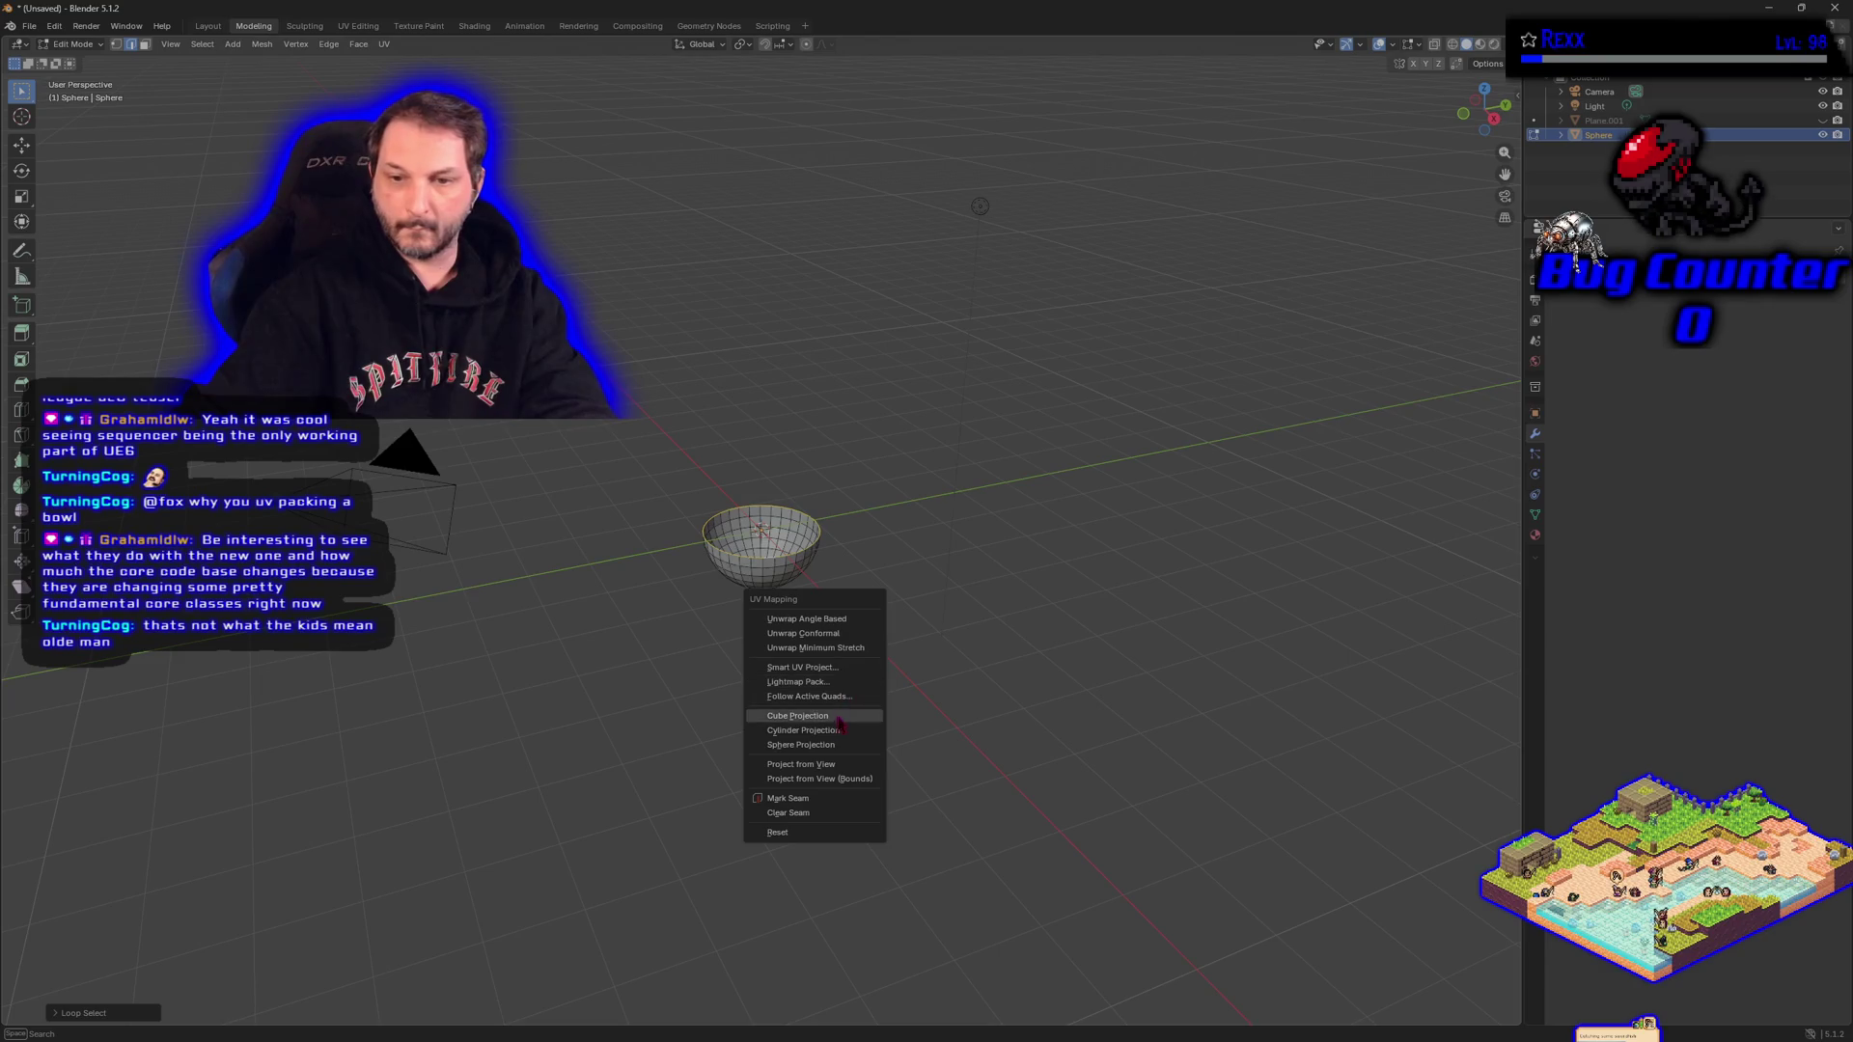
Mark the rim loop as a seam, select the whole bowl, and call up the UV menu.
{"action": "left_click", "coordinate": [807, 800]}
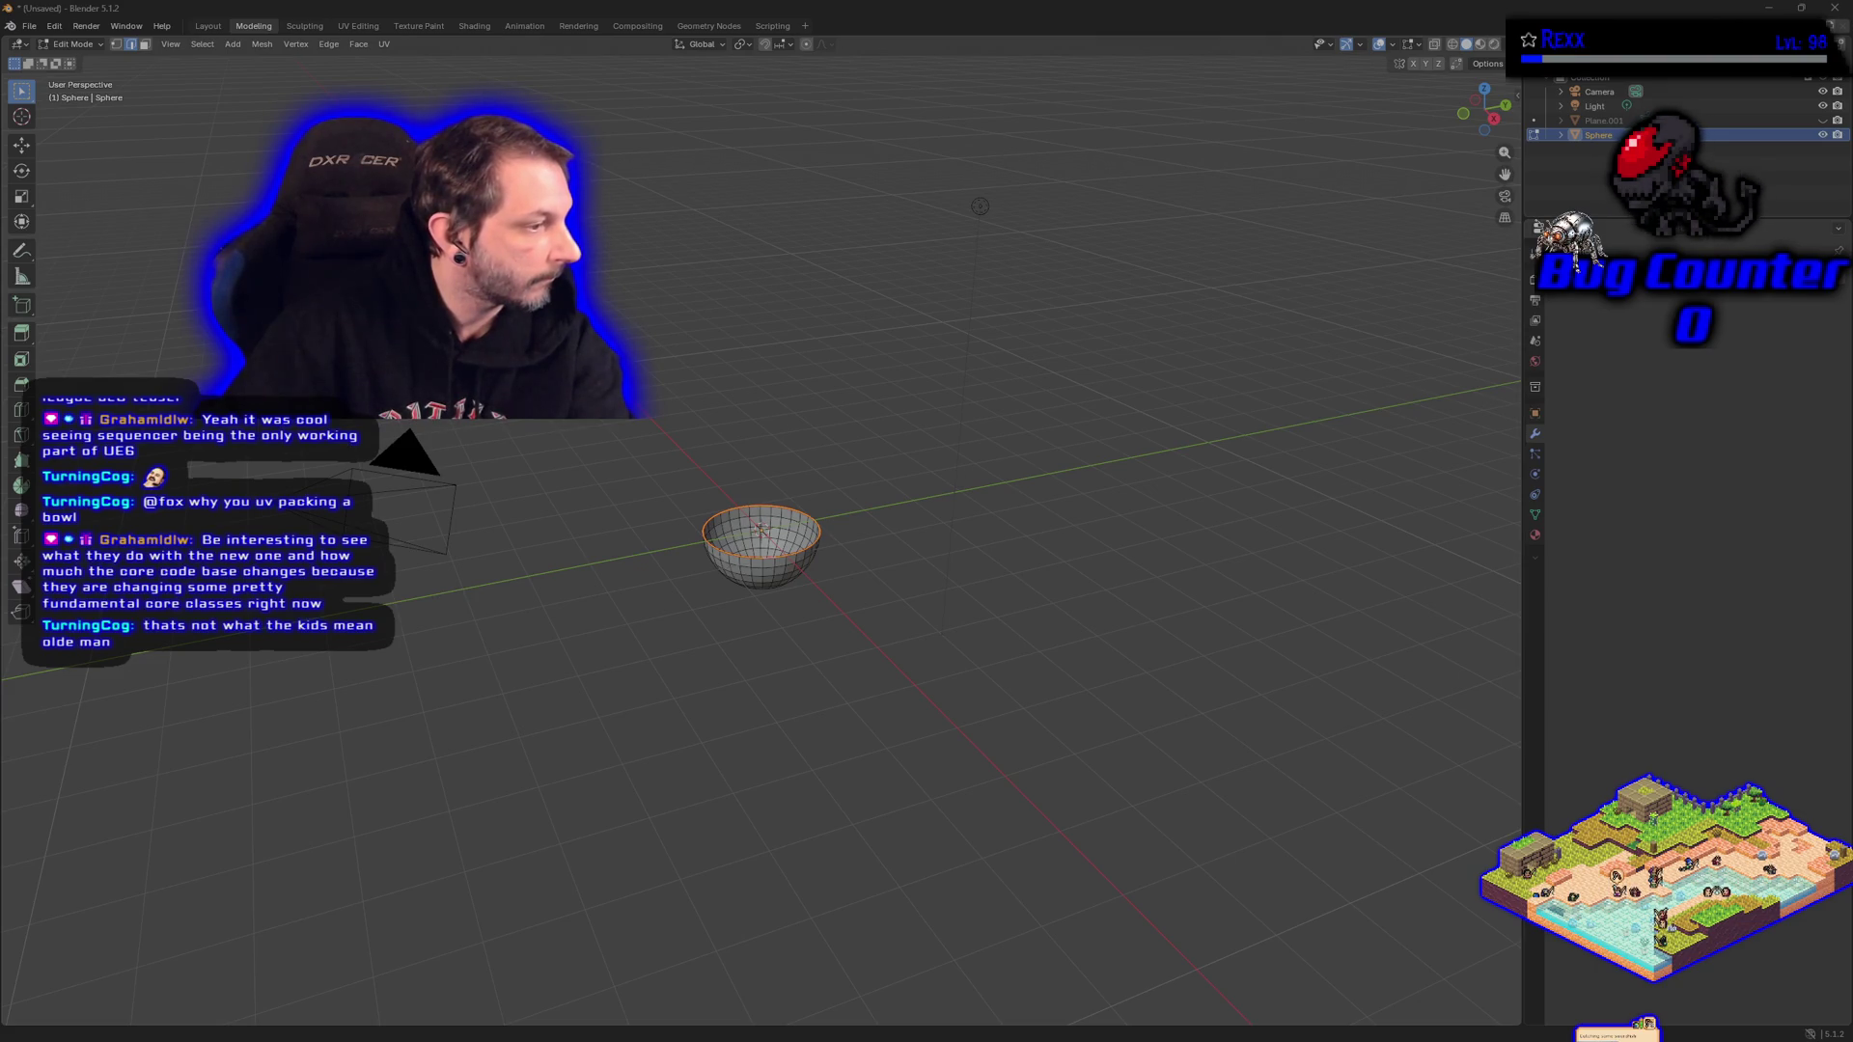
{"action": "key", "text": "alt+a"}
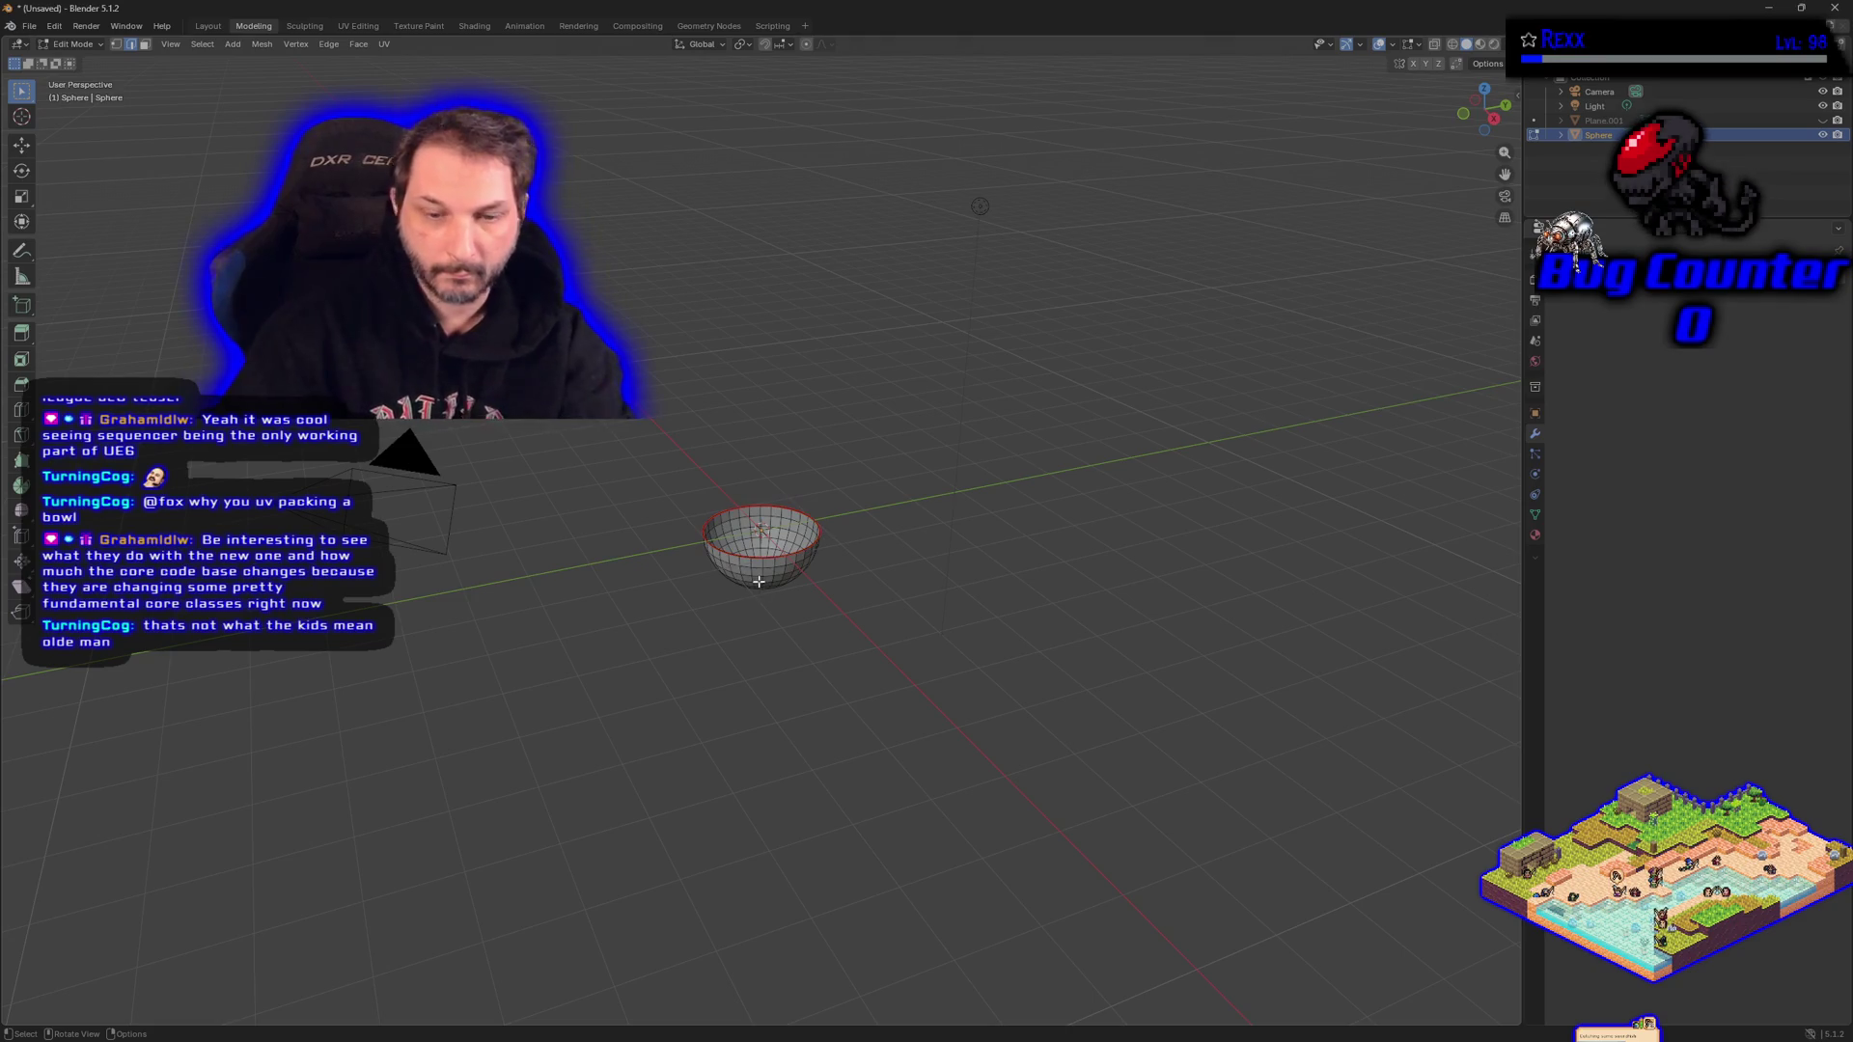
{"action": "key", "text": "a"}
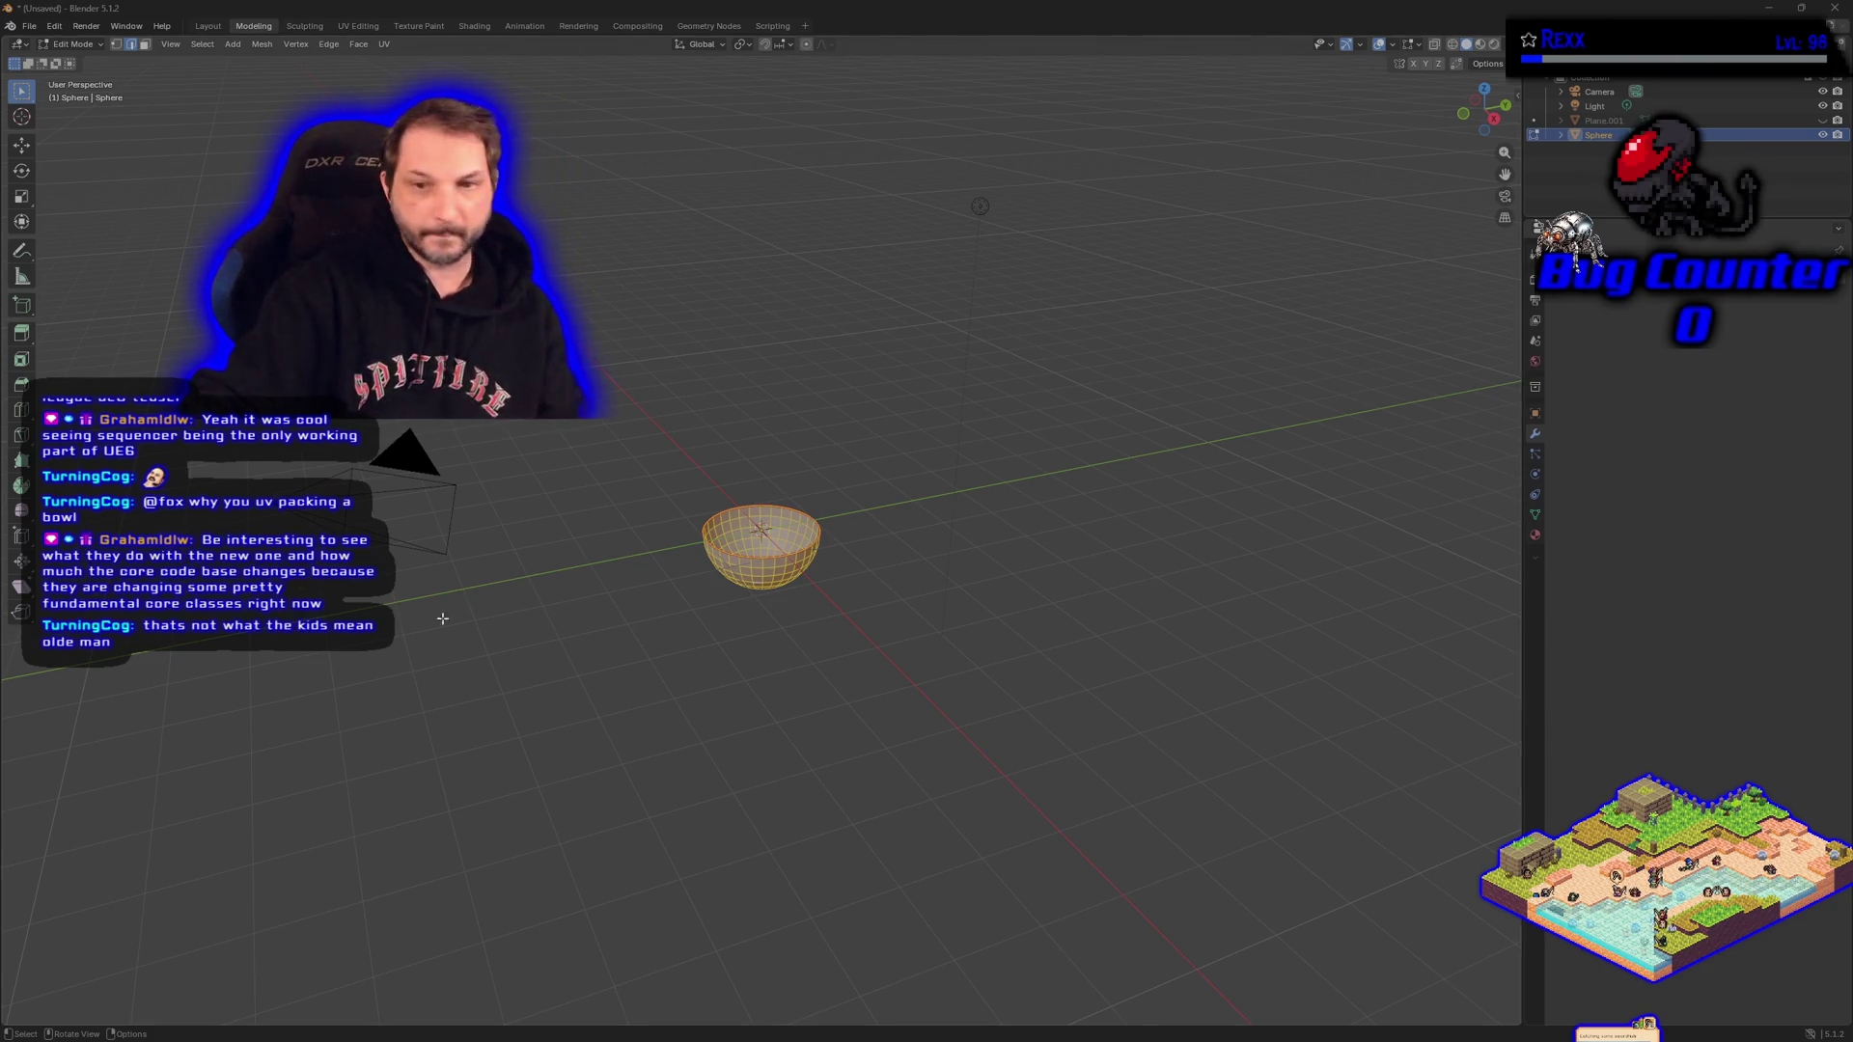
{"action": "key", "text": "alt+a"}
{"action": "key", "text": "a"}
{"action": "key", "text": "u"}
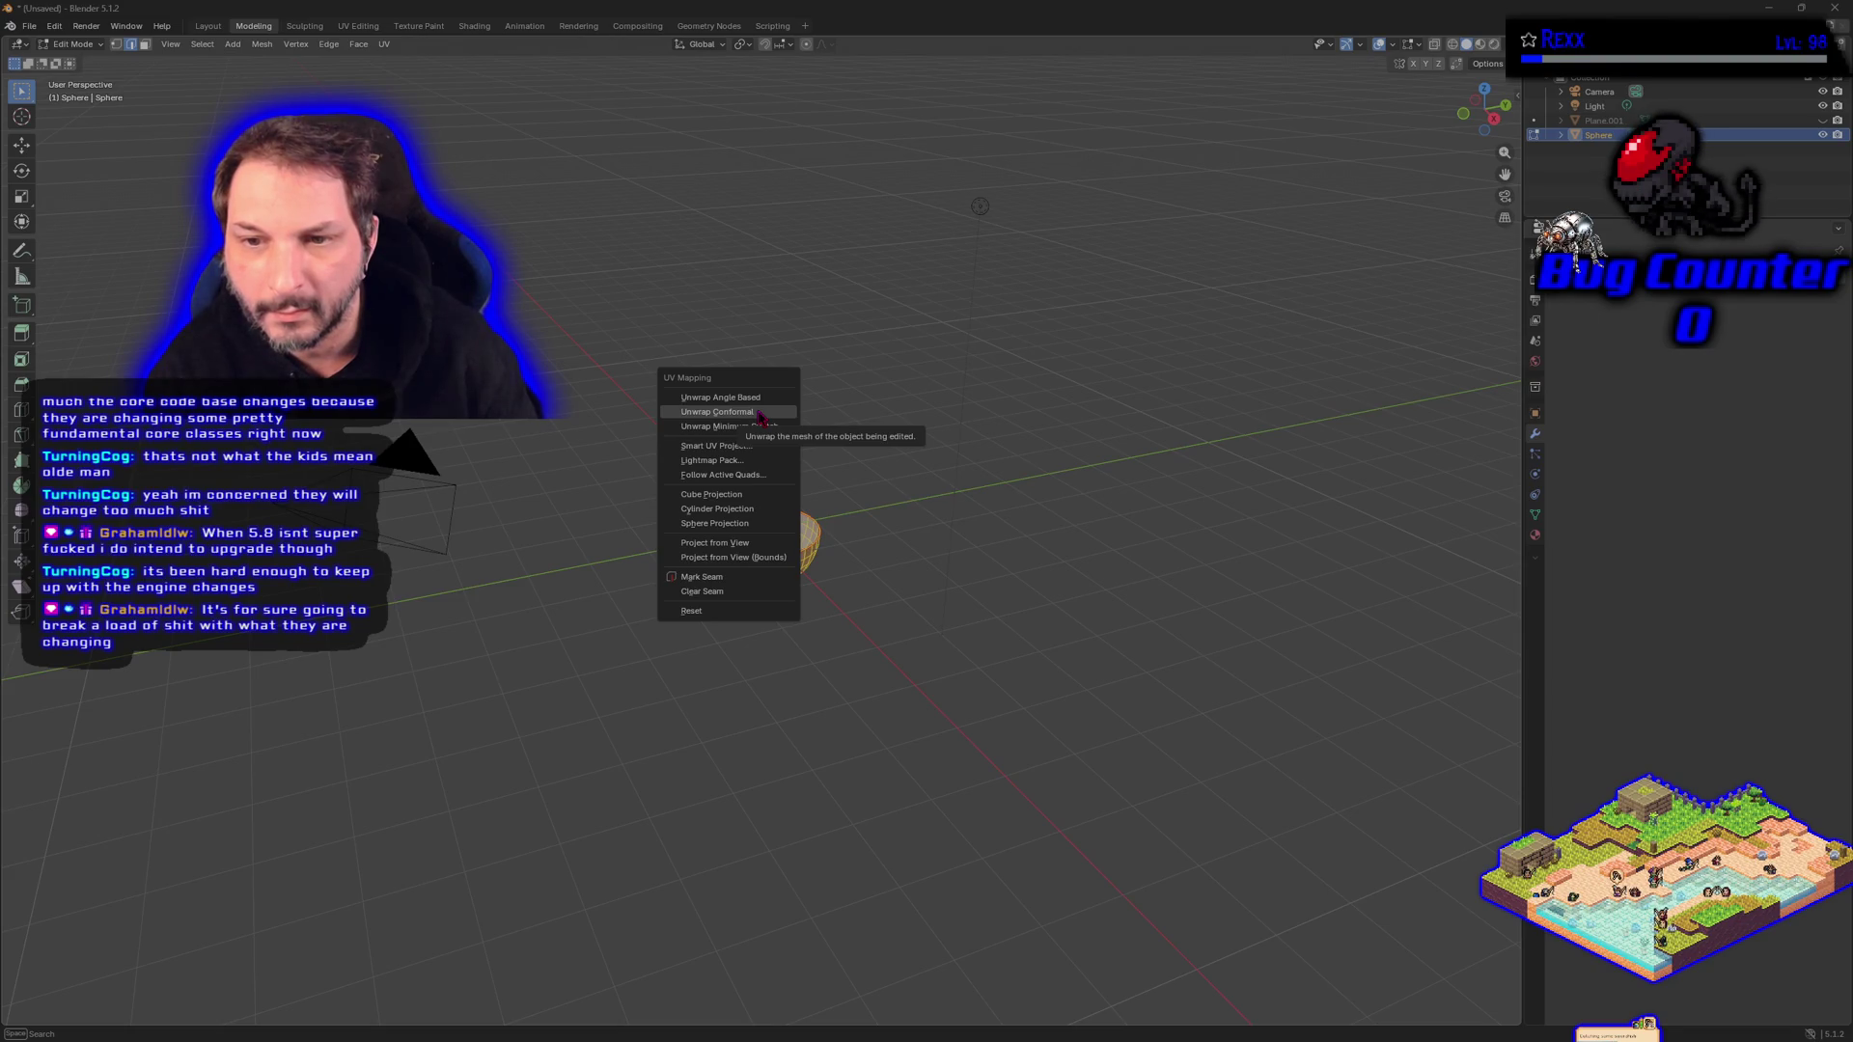
Unwrap the bowl with conformal unwrapping and box-select all its UVs in the UV Editor.
{"action": "left_click", "coordinate": [759, 417]}
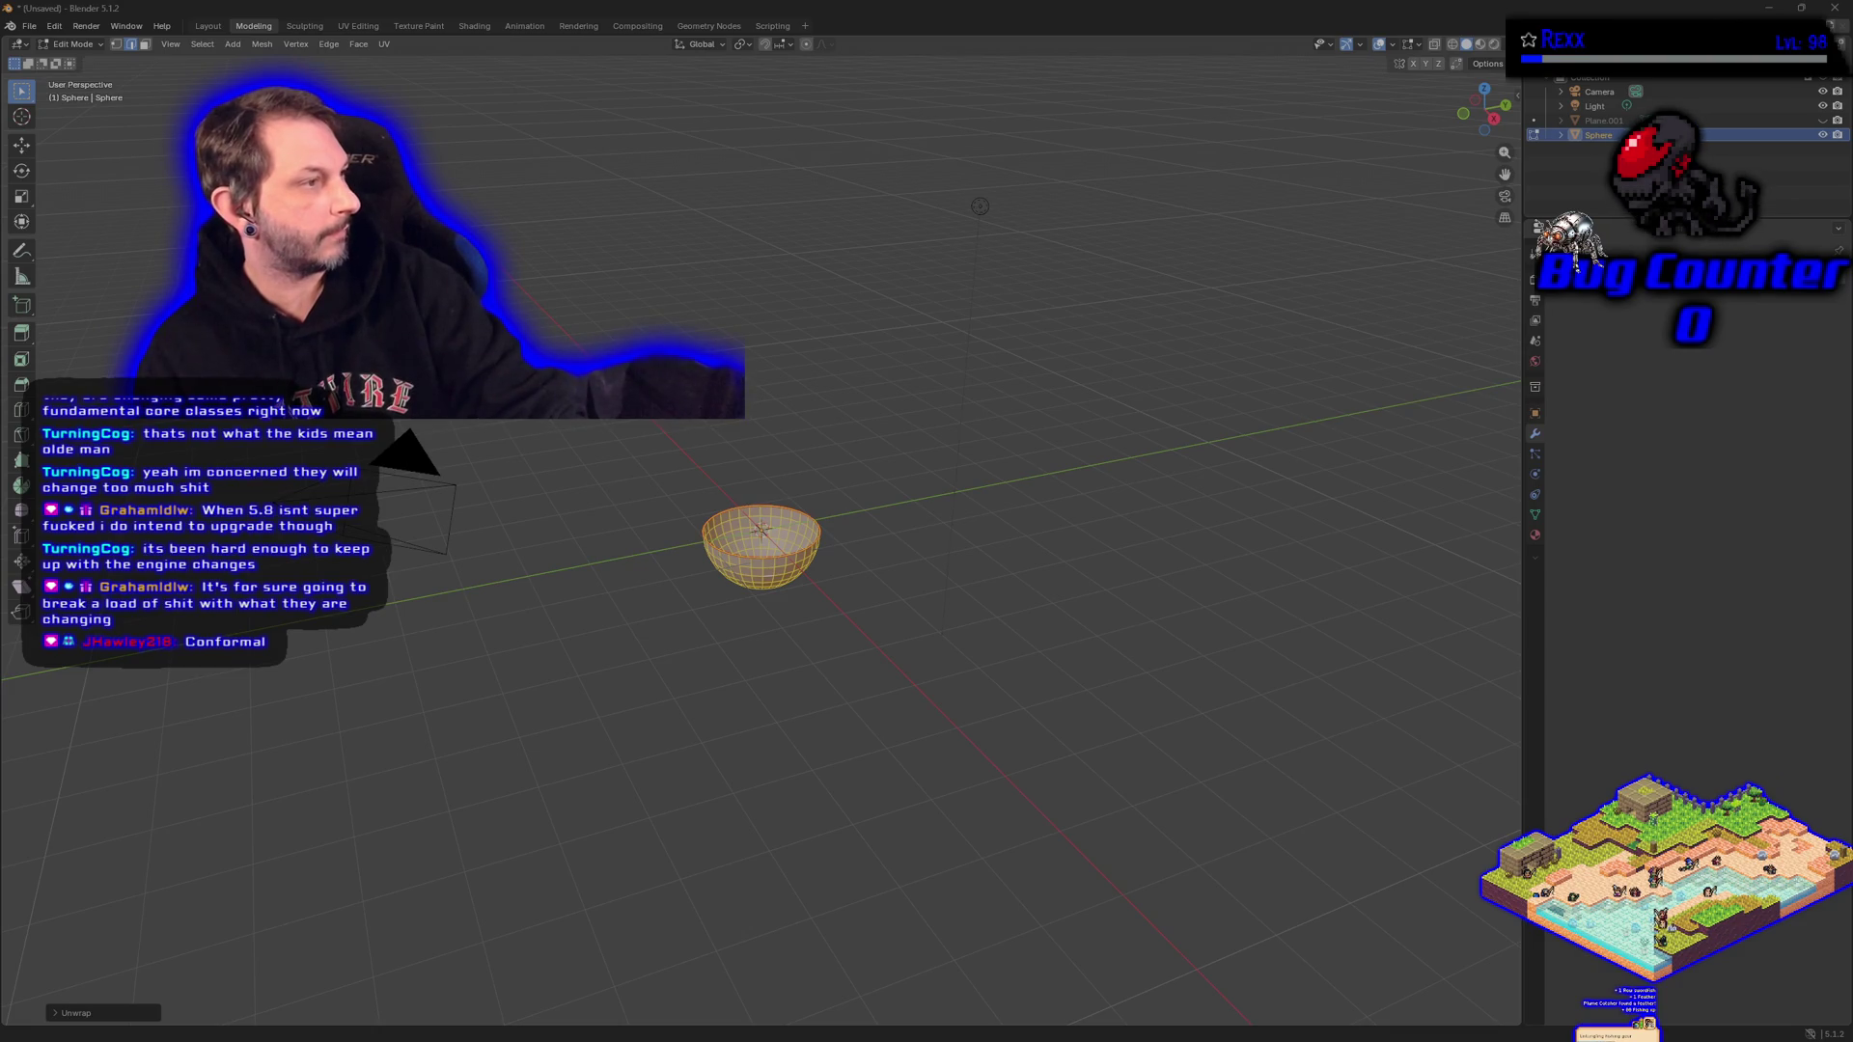
{"action": "left_click", "coordinate": [350, 26]}
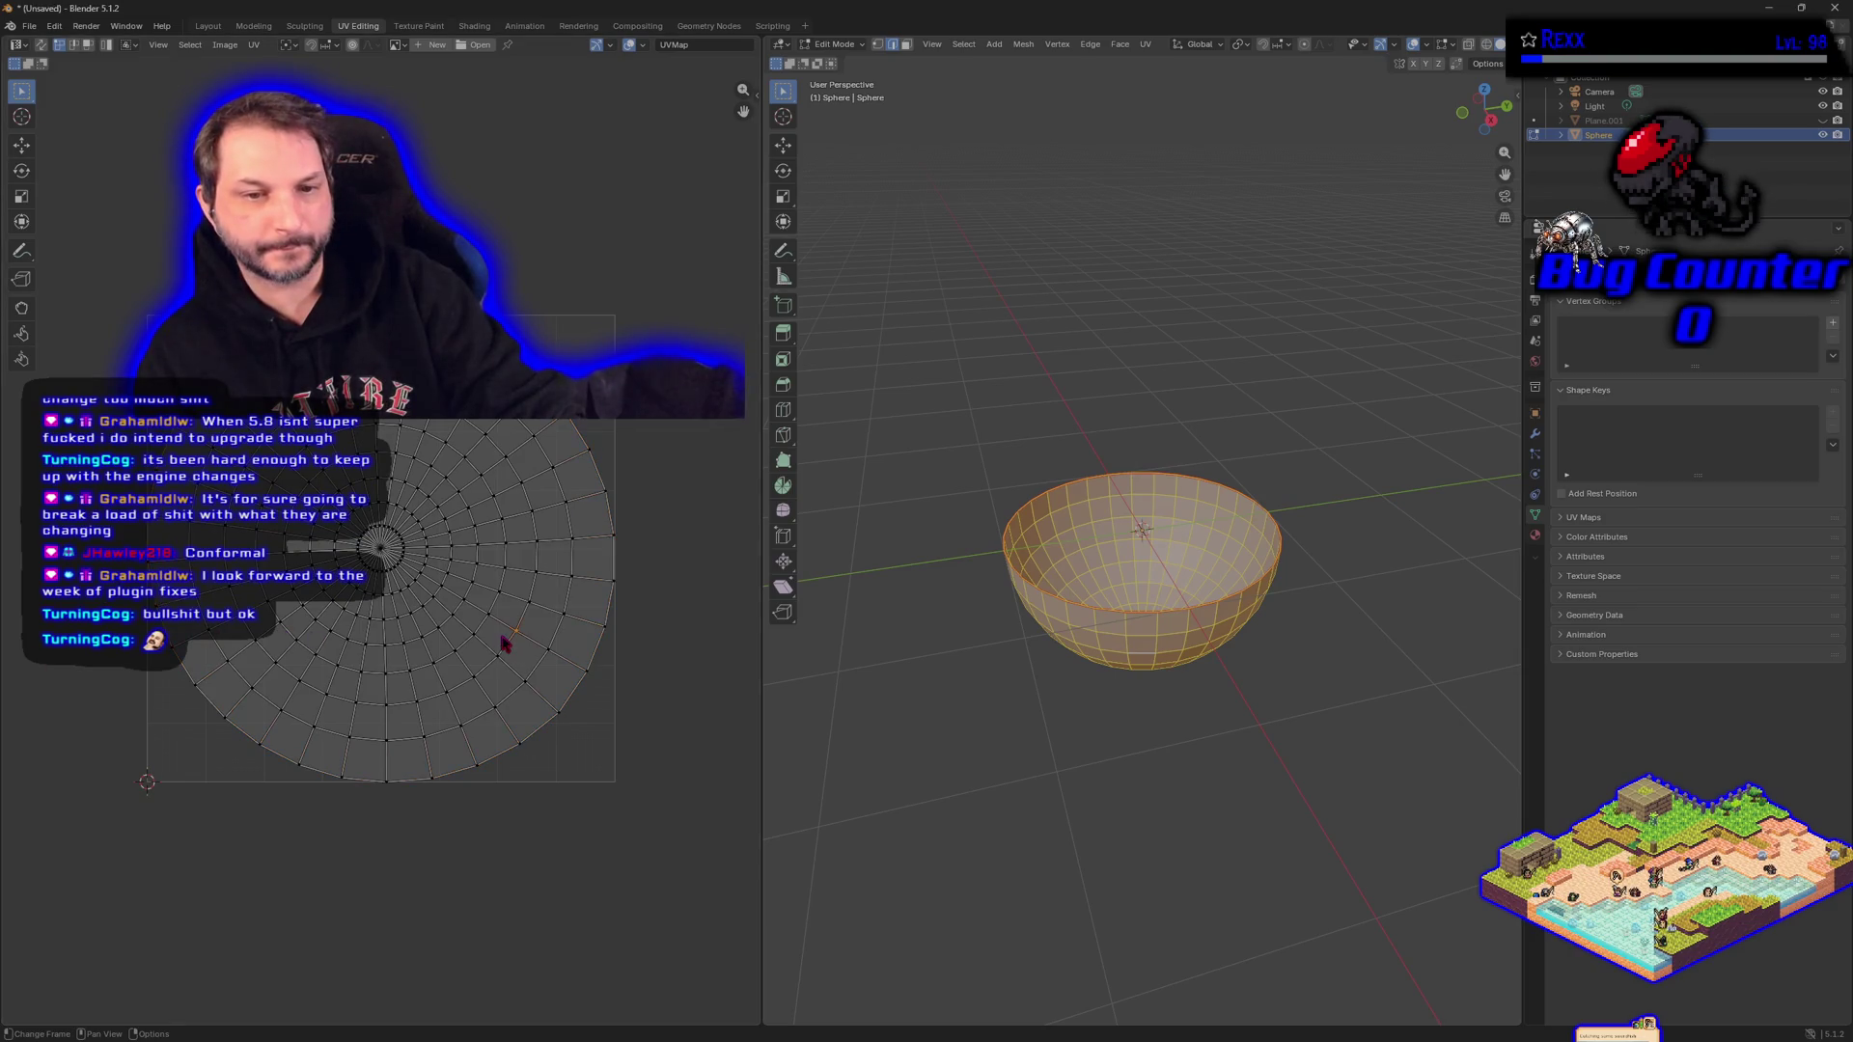
{"action": "left_click_drag", "start_coordinate": [691, 815], "coordinate": [36, 201]}
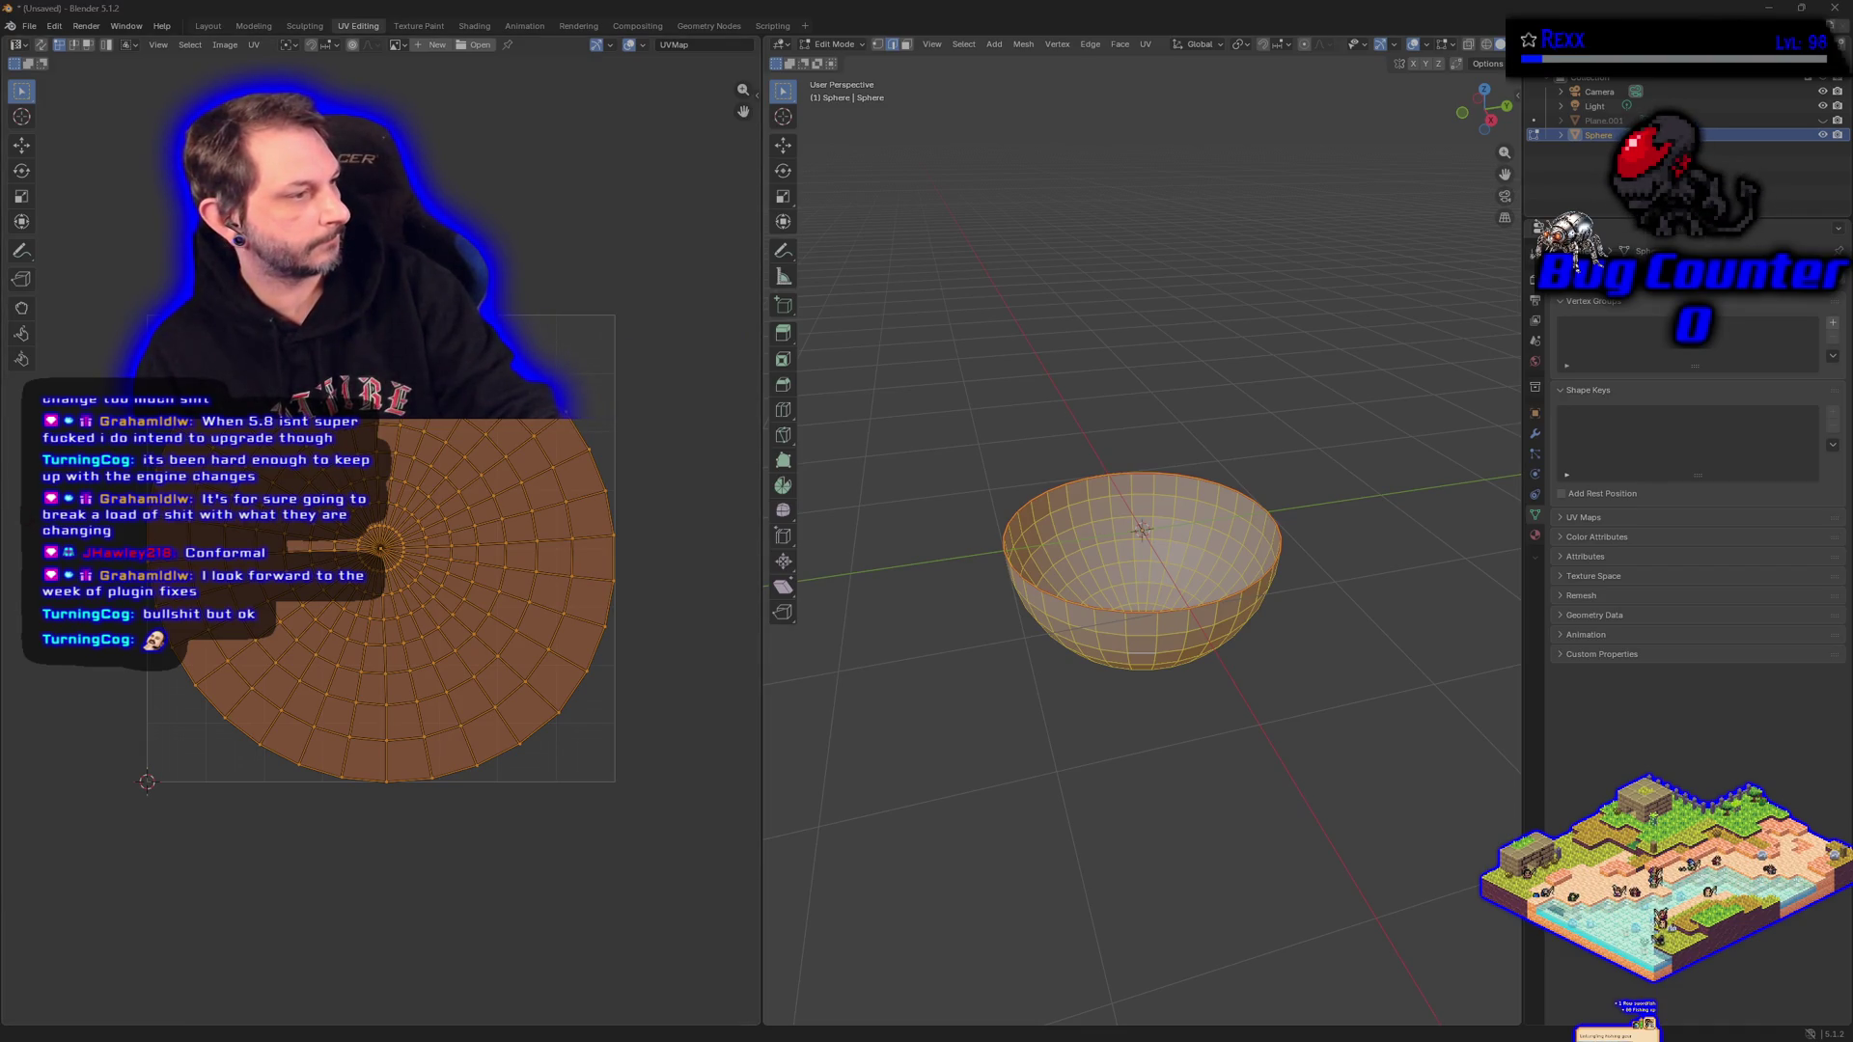
{"action": "mouse_move", "coordinate": [373, 688]}
{"action": "left_mouse_down"}
{"action": "mouse_move", "coordinate": [447, 827]}
{"action": "mouse_move", "coordinate": [678, 864]}
{"action": "left_mouse_up"}
Reselect the whole circular UV island and scale it down to about 0.79.
{"action": "key", "text": "Escape"}
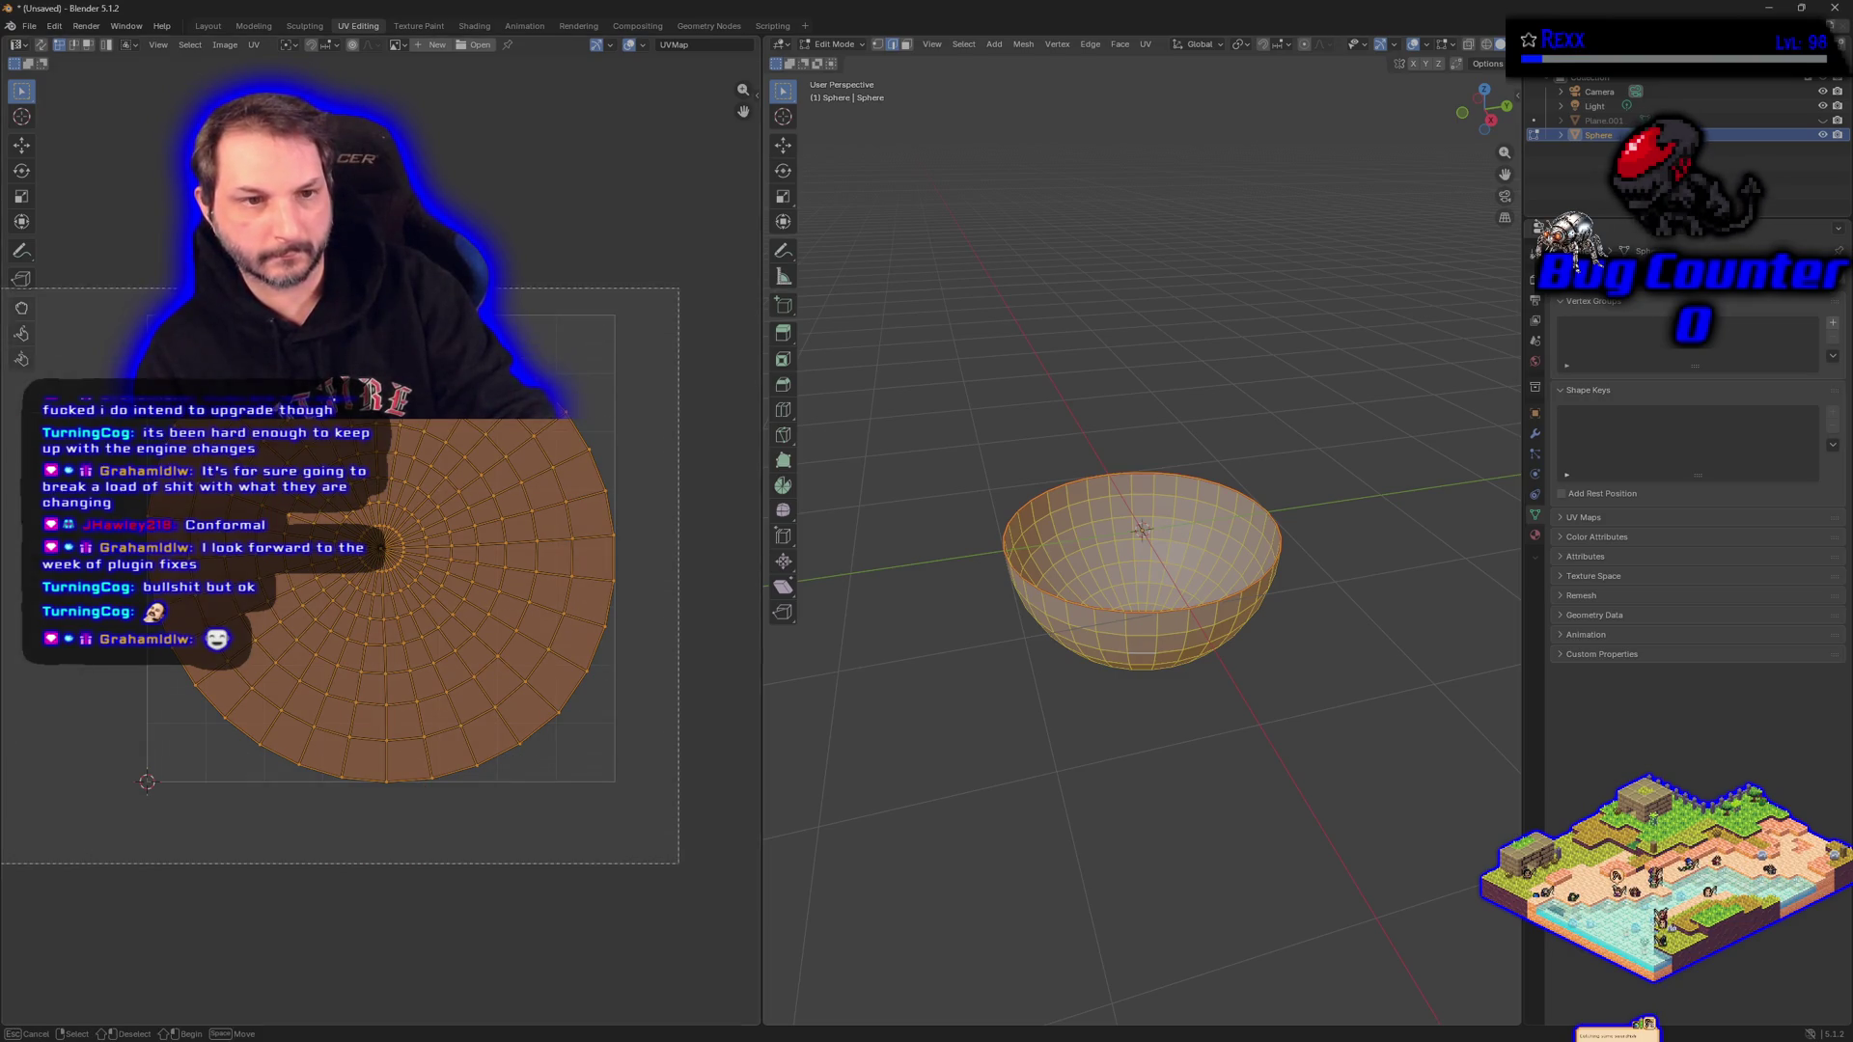
{"action": "key", "text": "s"}
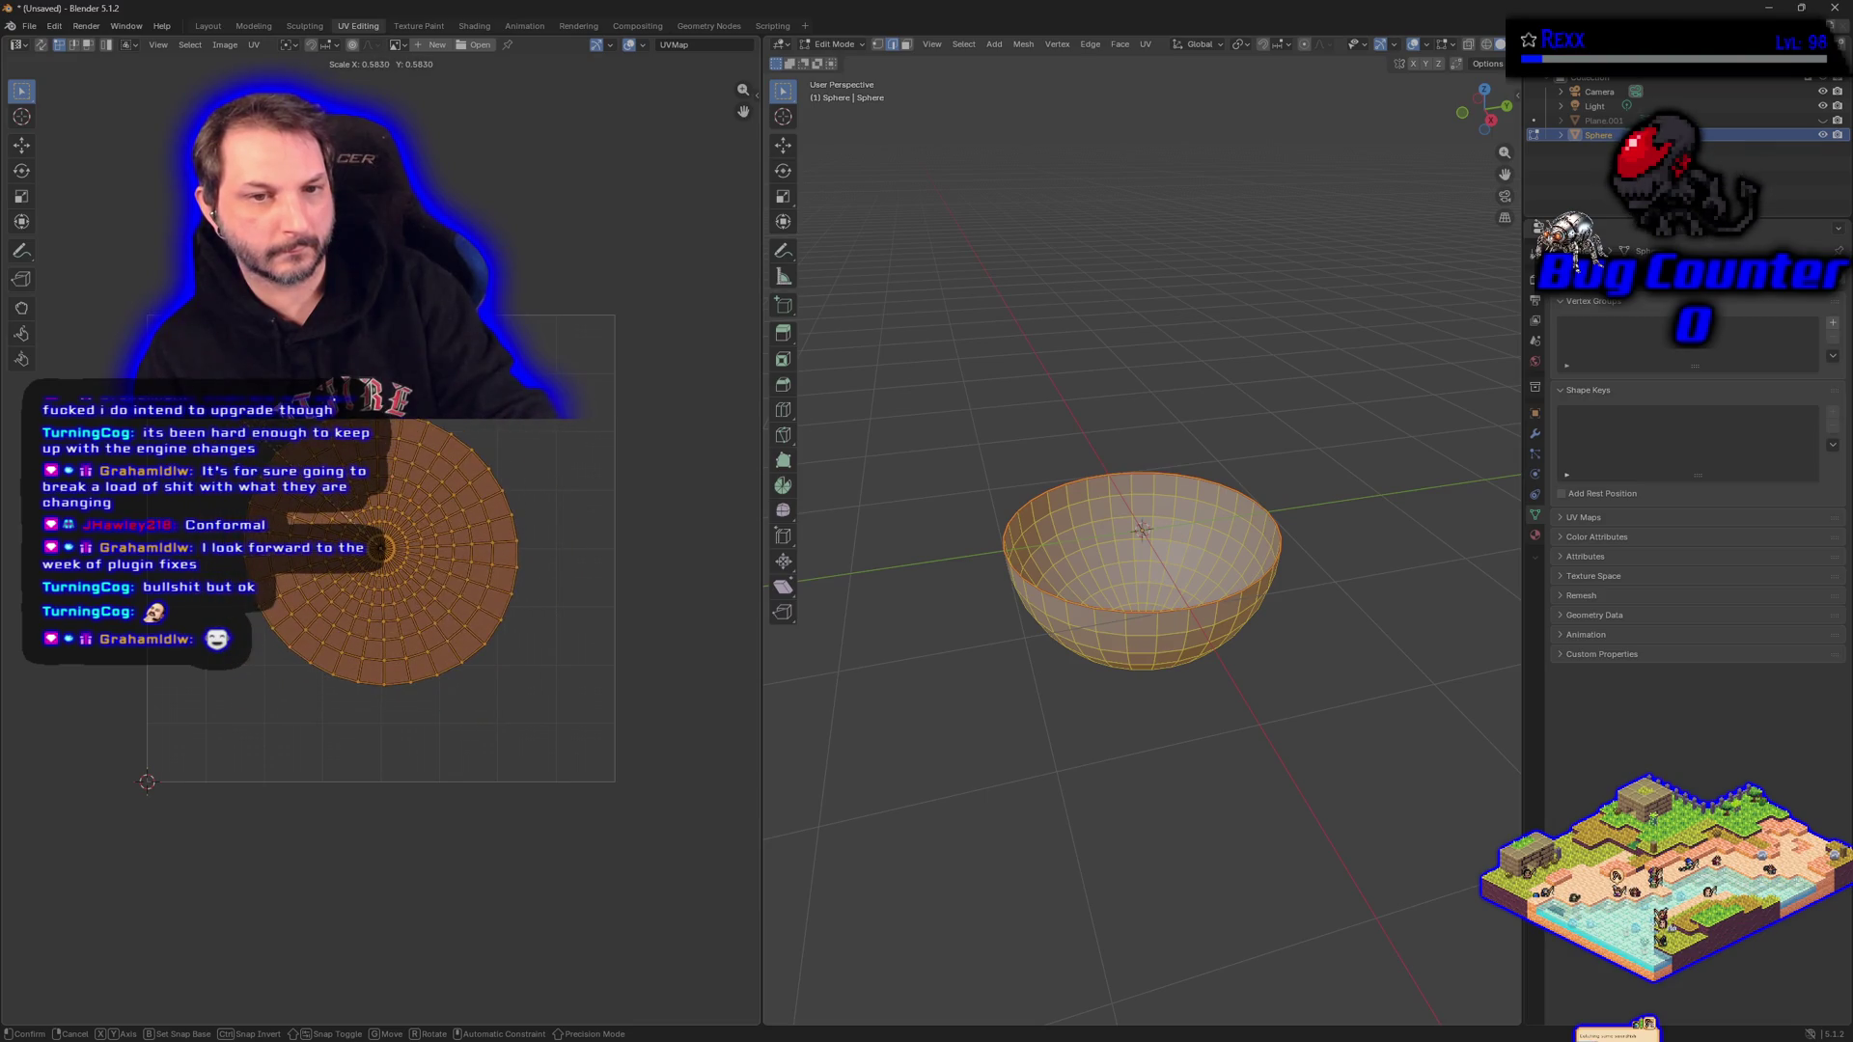
{"action": "key", "text": "Escape"}
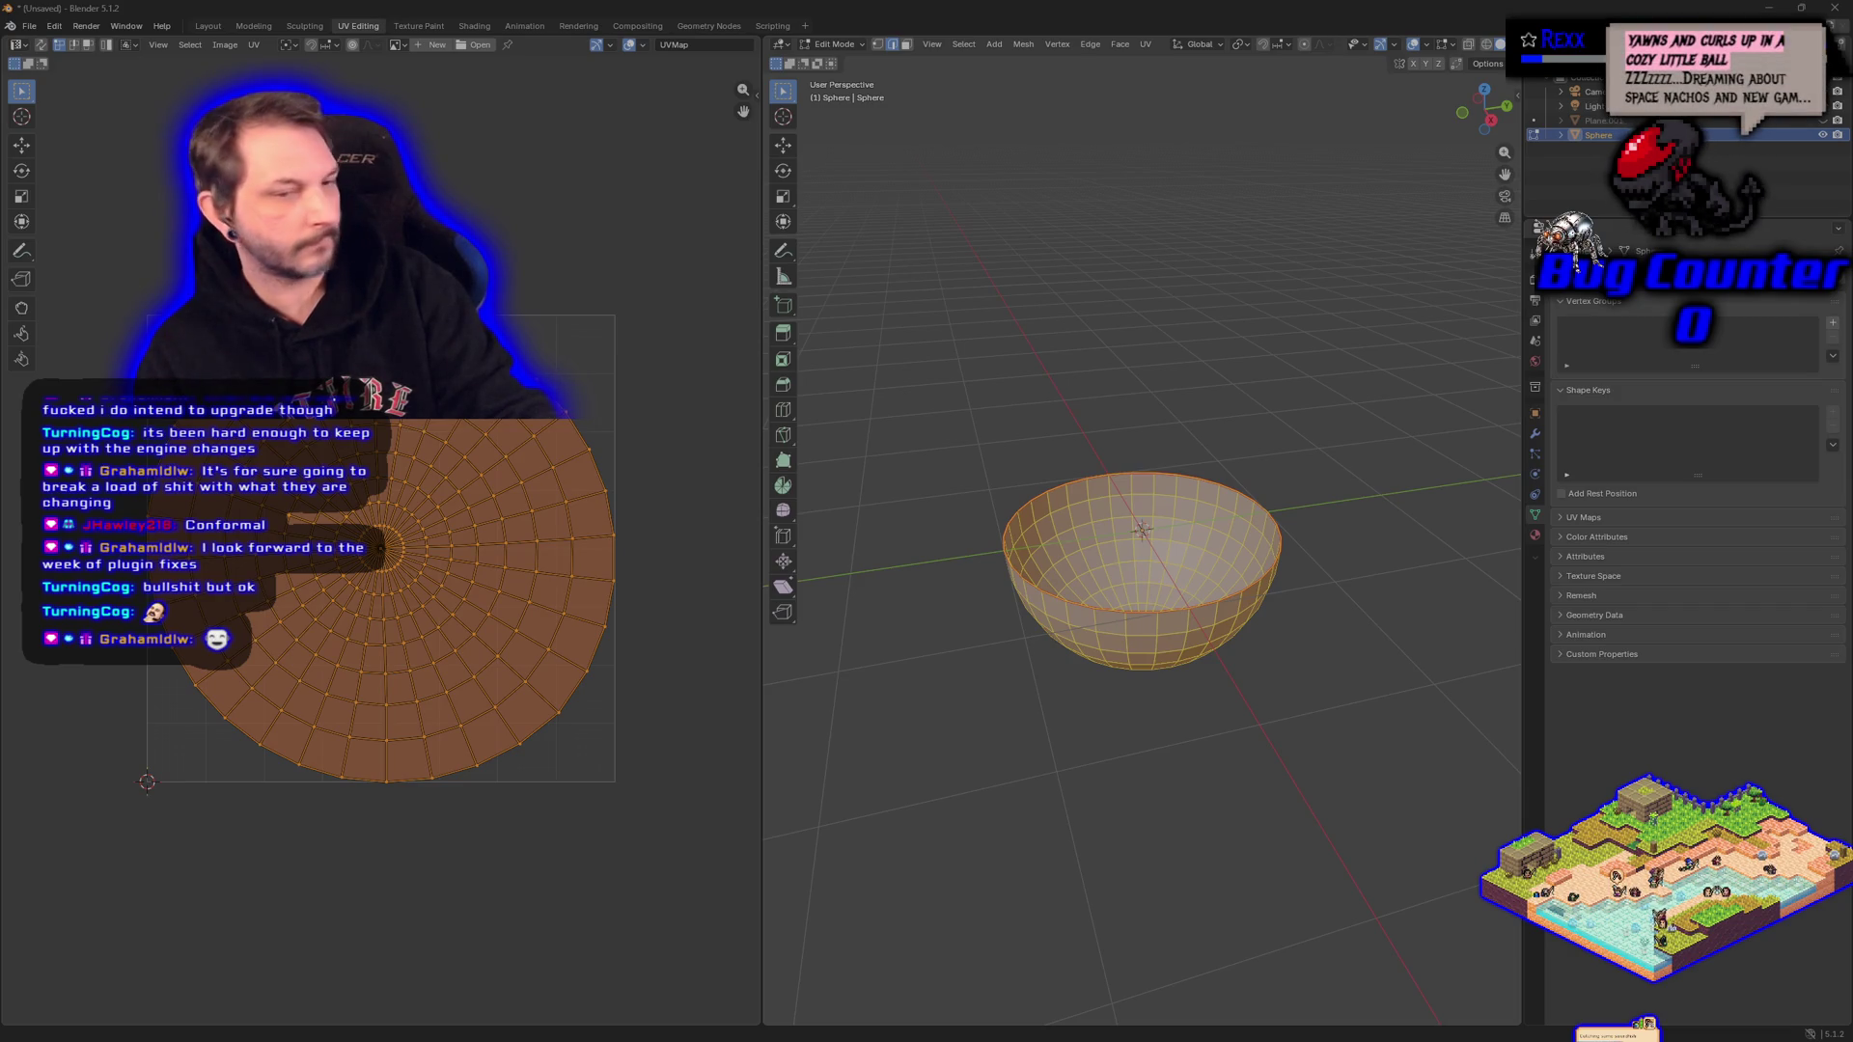
{"action": "left_click", "coordinate": [622, 743]}
{"action": "left_click_drag", "start_coordinate": [705, 836], "coordinate": [8, 355]}
{"action": "left_click_drag", "start_coordinate": [90, 299], "coordinate": [90, 299]}
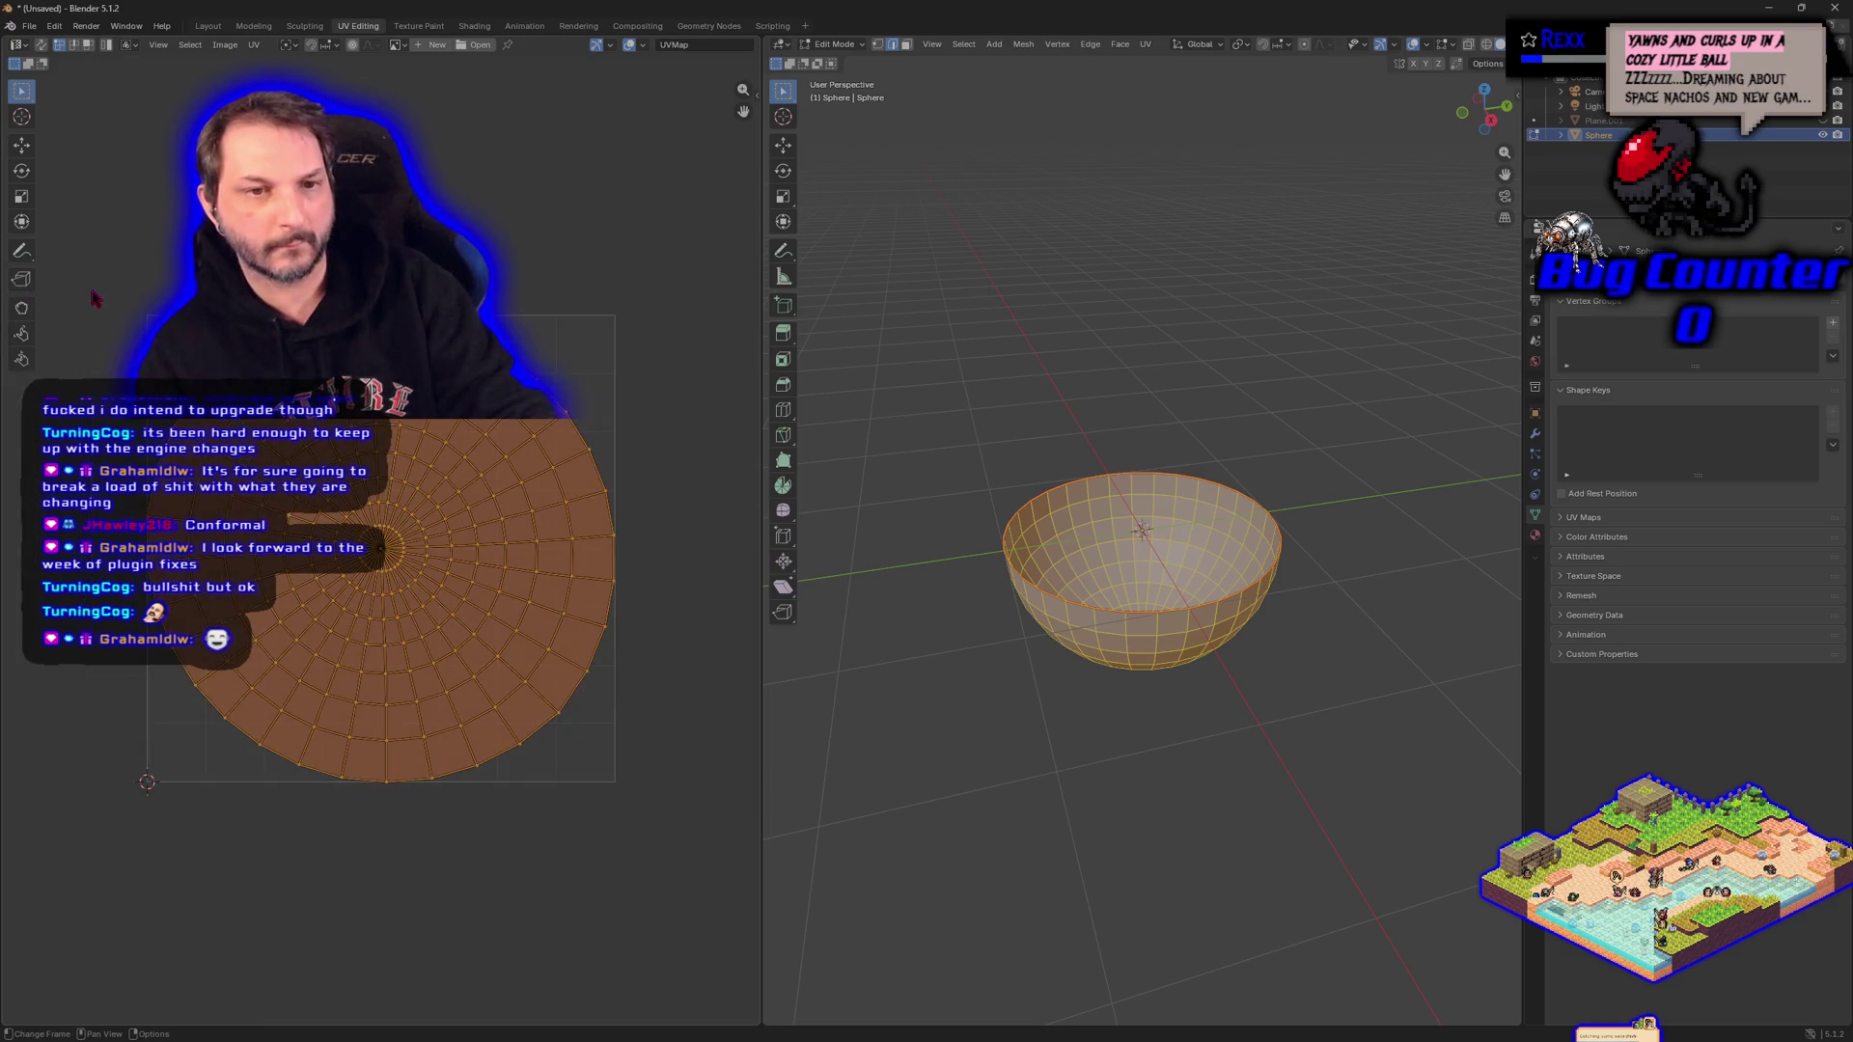
{"action": "key", "text": "s"}
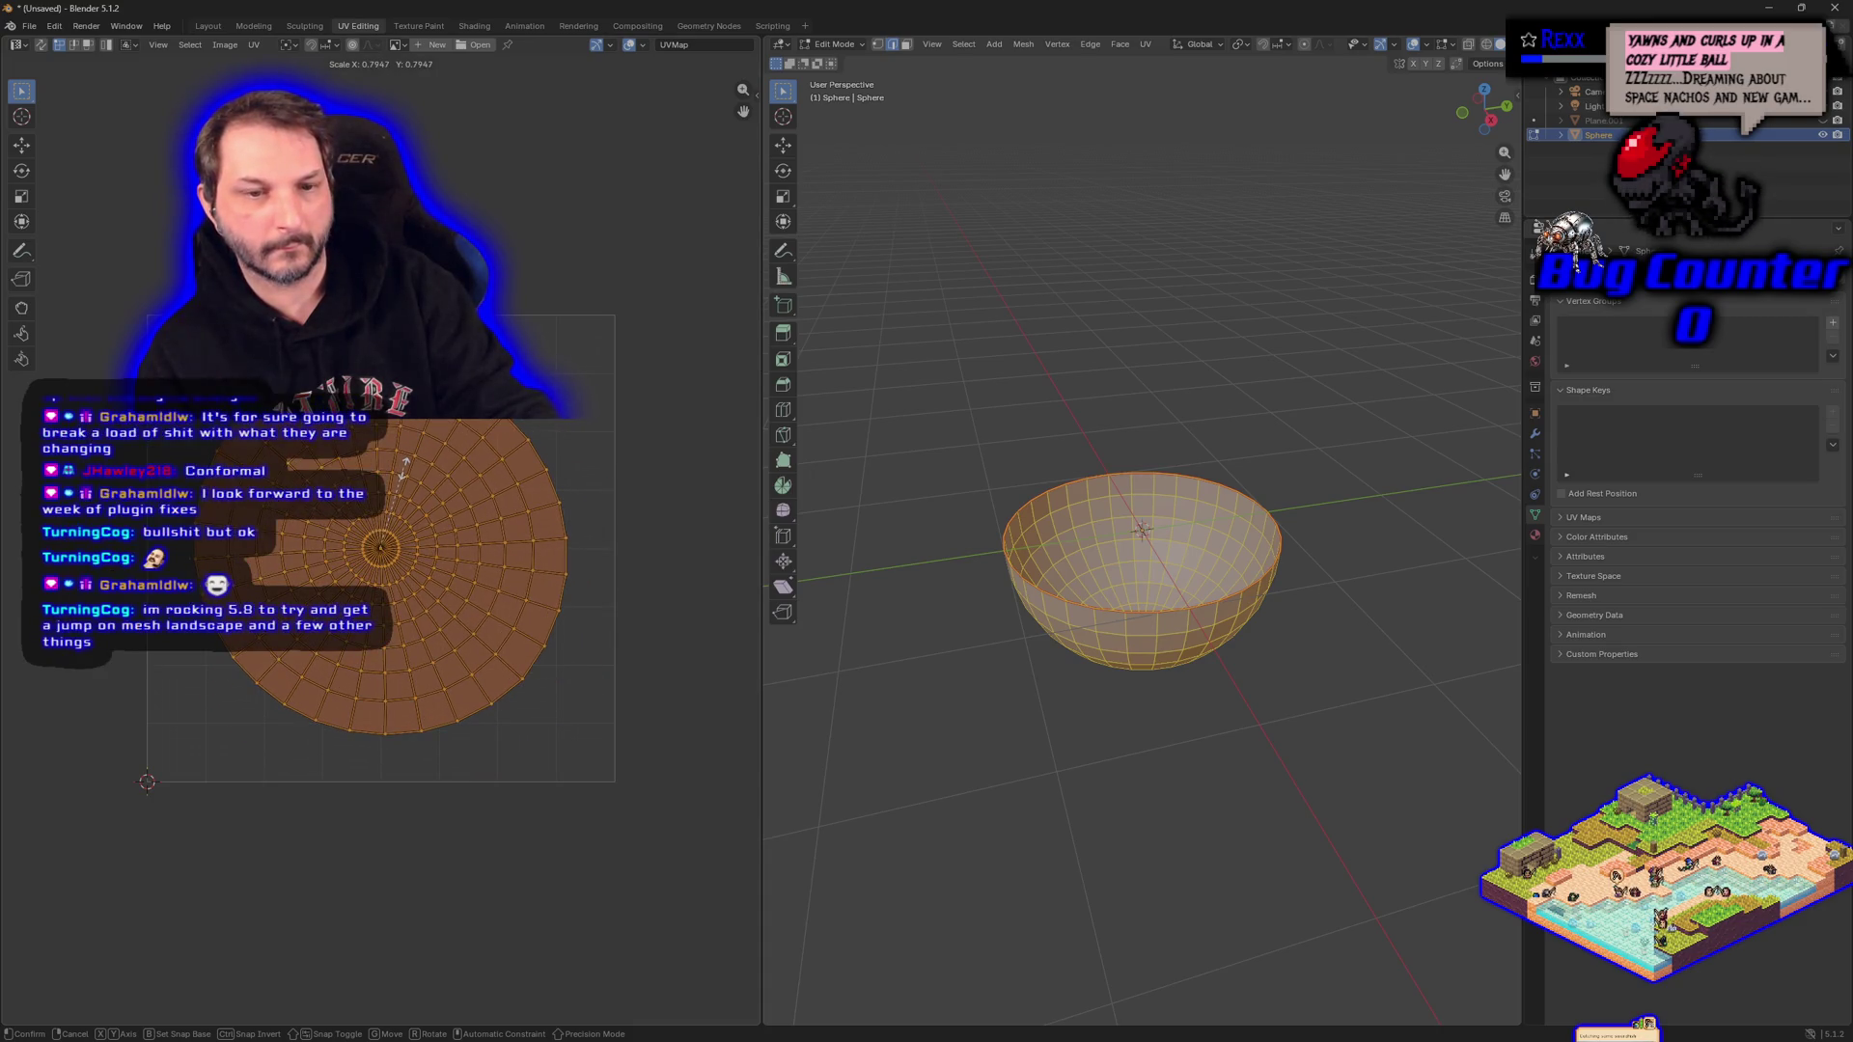
{"action": "left_click", "coordinate": [405, 474]}
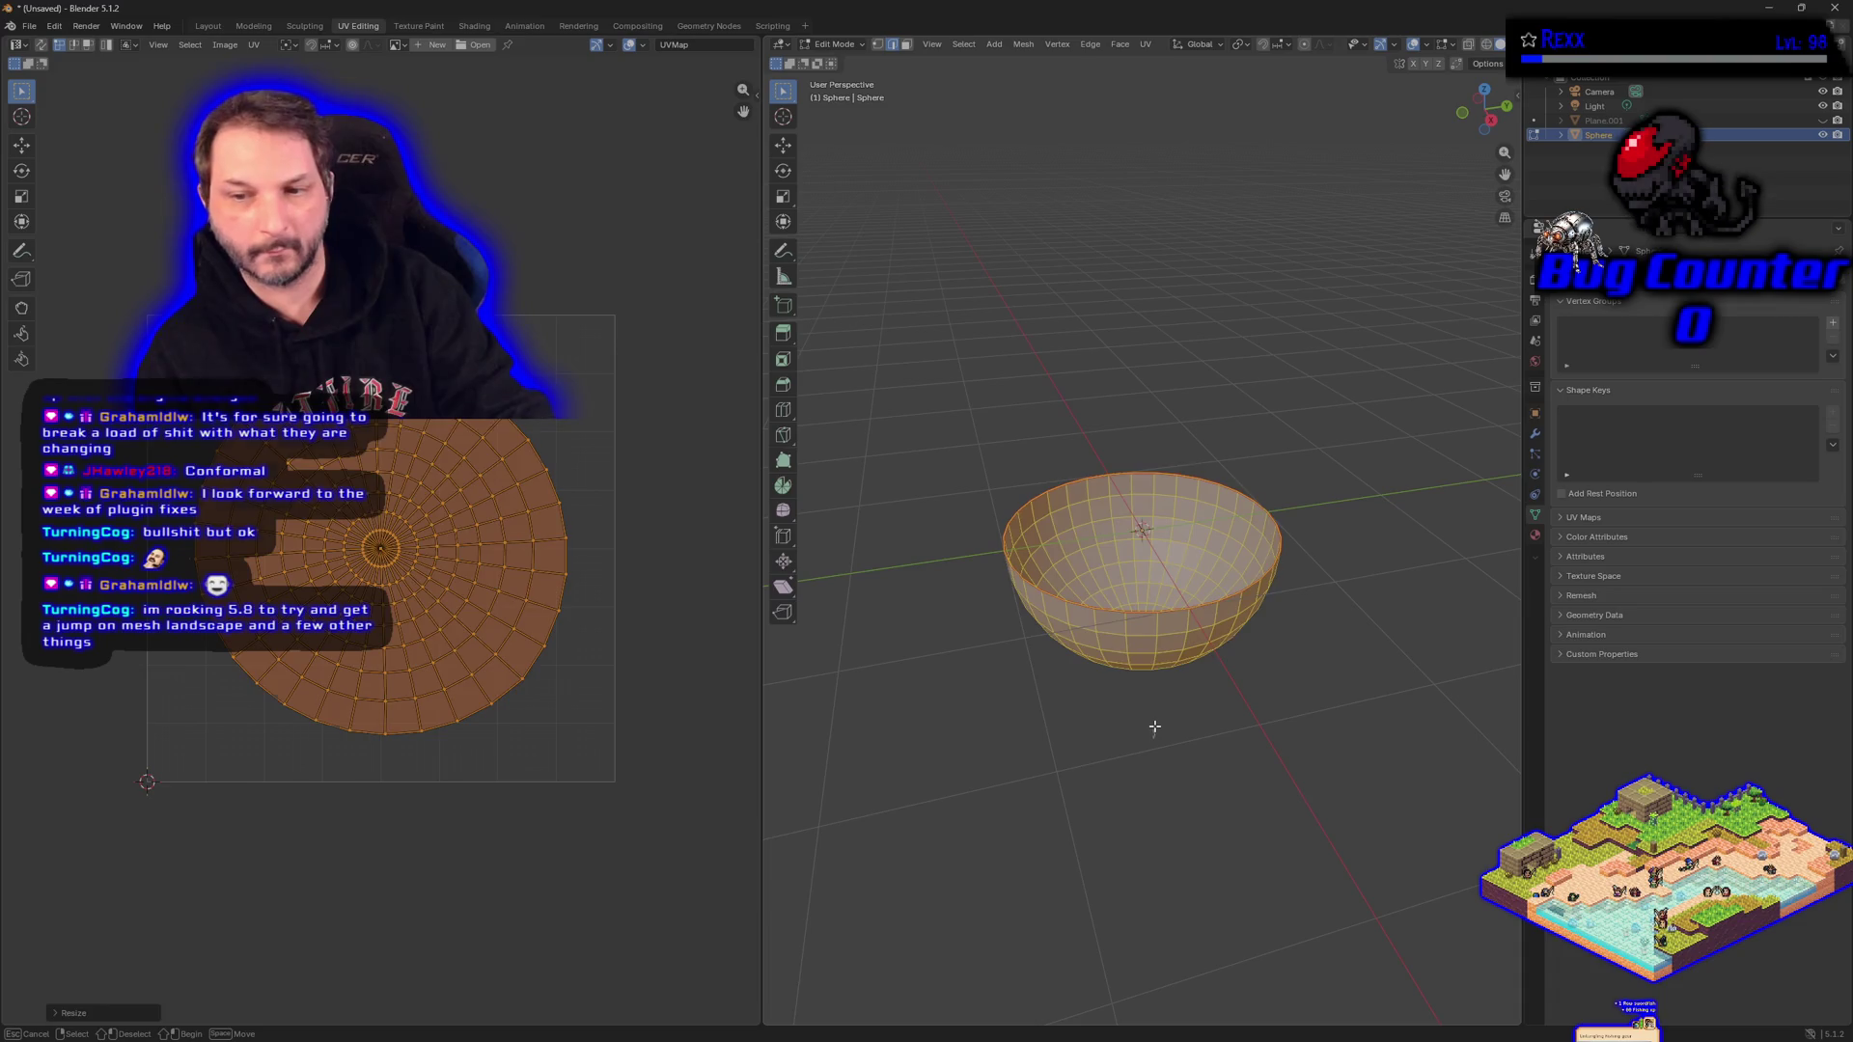
Return to the Modeling workspace and leave Edit Mode so the bowl is in Object Mode.
{"action": "left_click", "coordinate": [1154, 730]}
{"action": "key", "text": "a"}
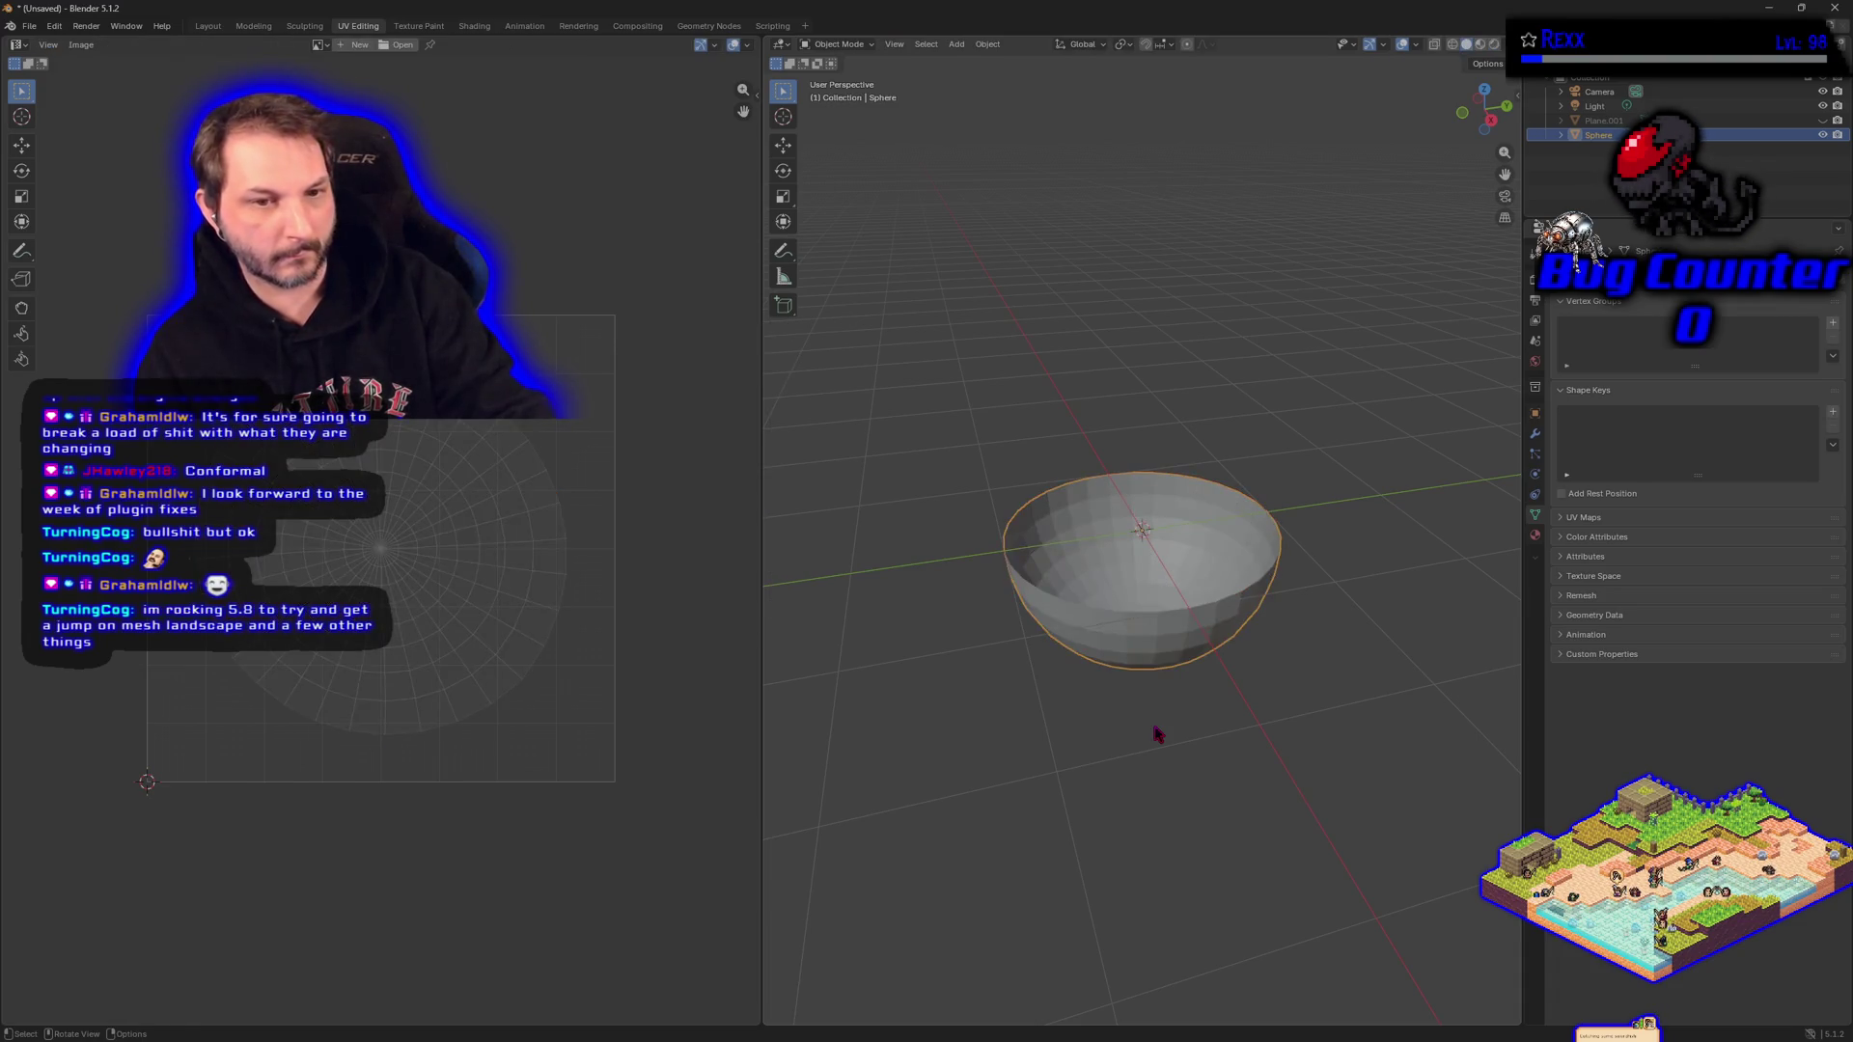
{"action": "key", "text": "alt+a"}
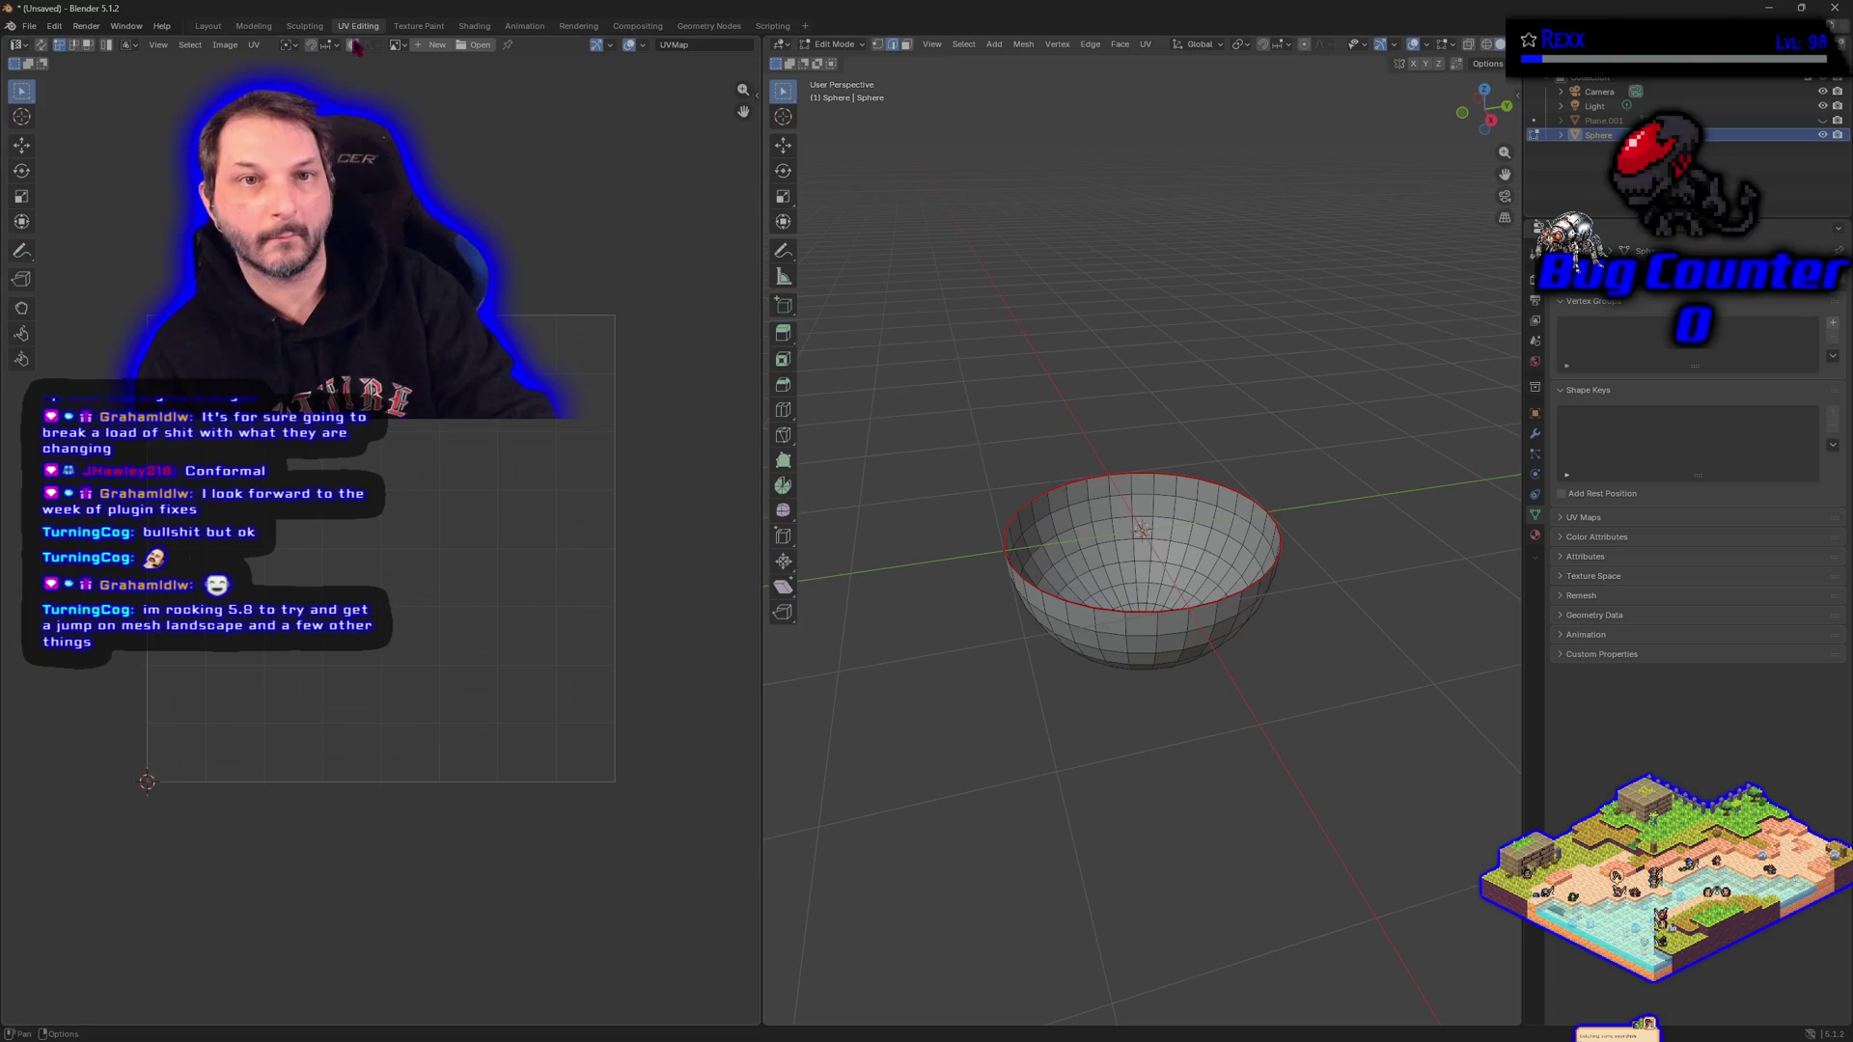
{"action": "left_click", "coordinate": [254, 26]}
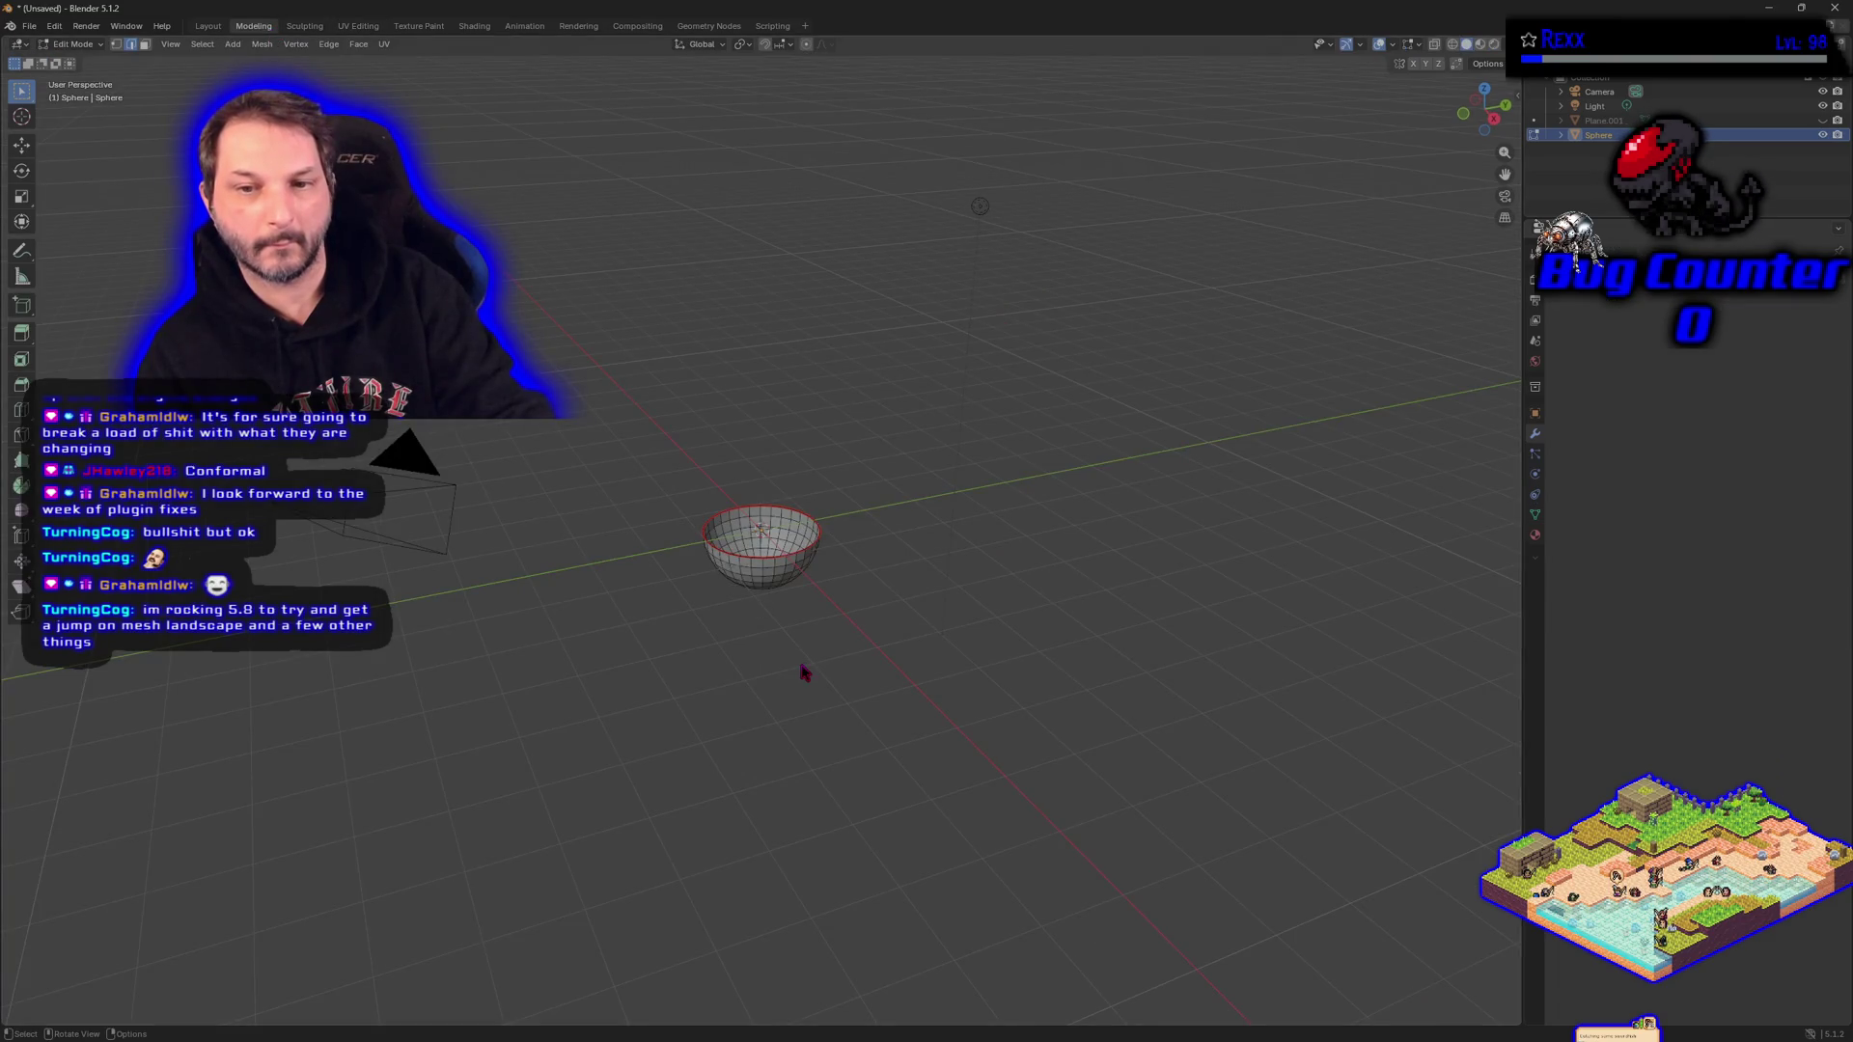
{"action": "key", "text": "Tab"}
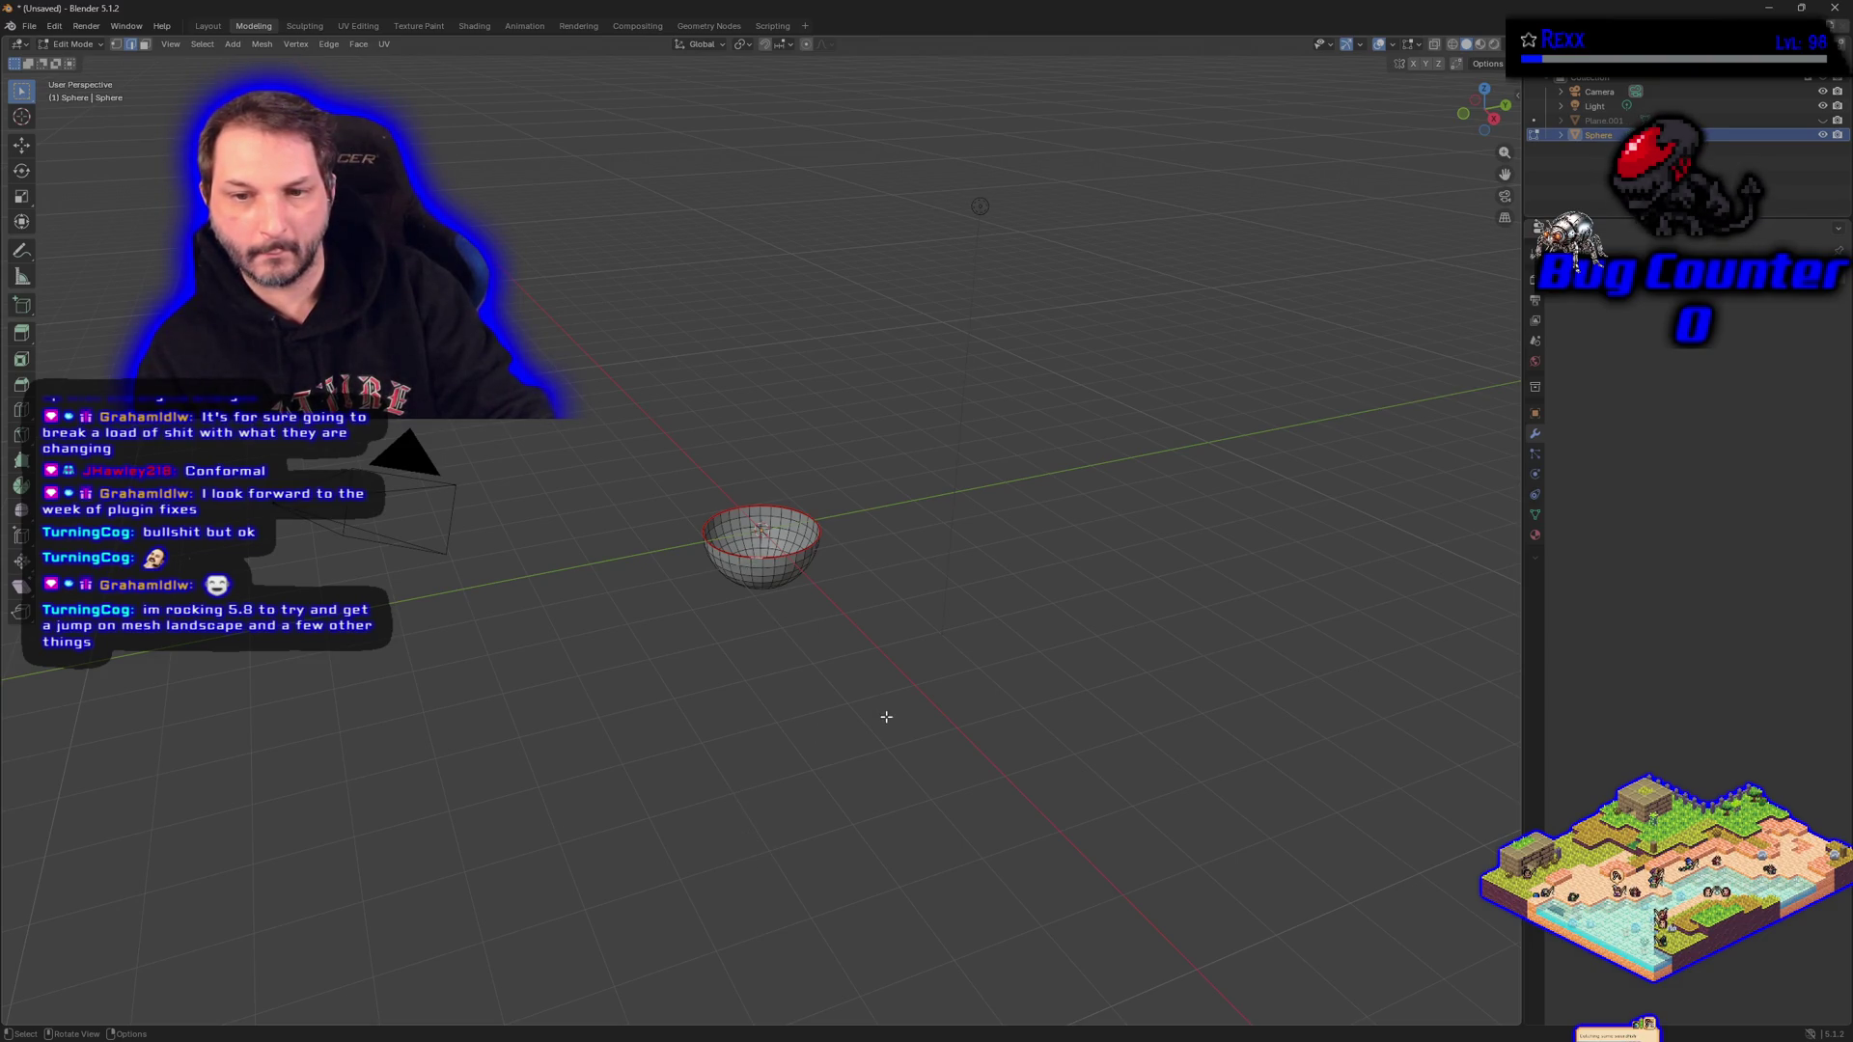
{"action": "key", "text": "Tab"}
{"action": "left_click", "coordinate": [699, 580]}
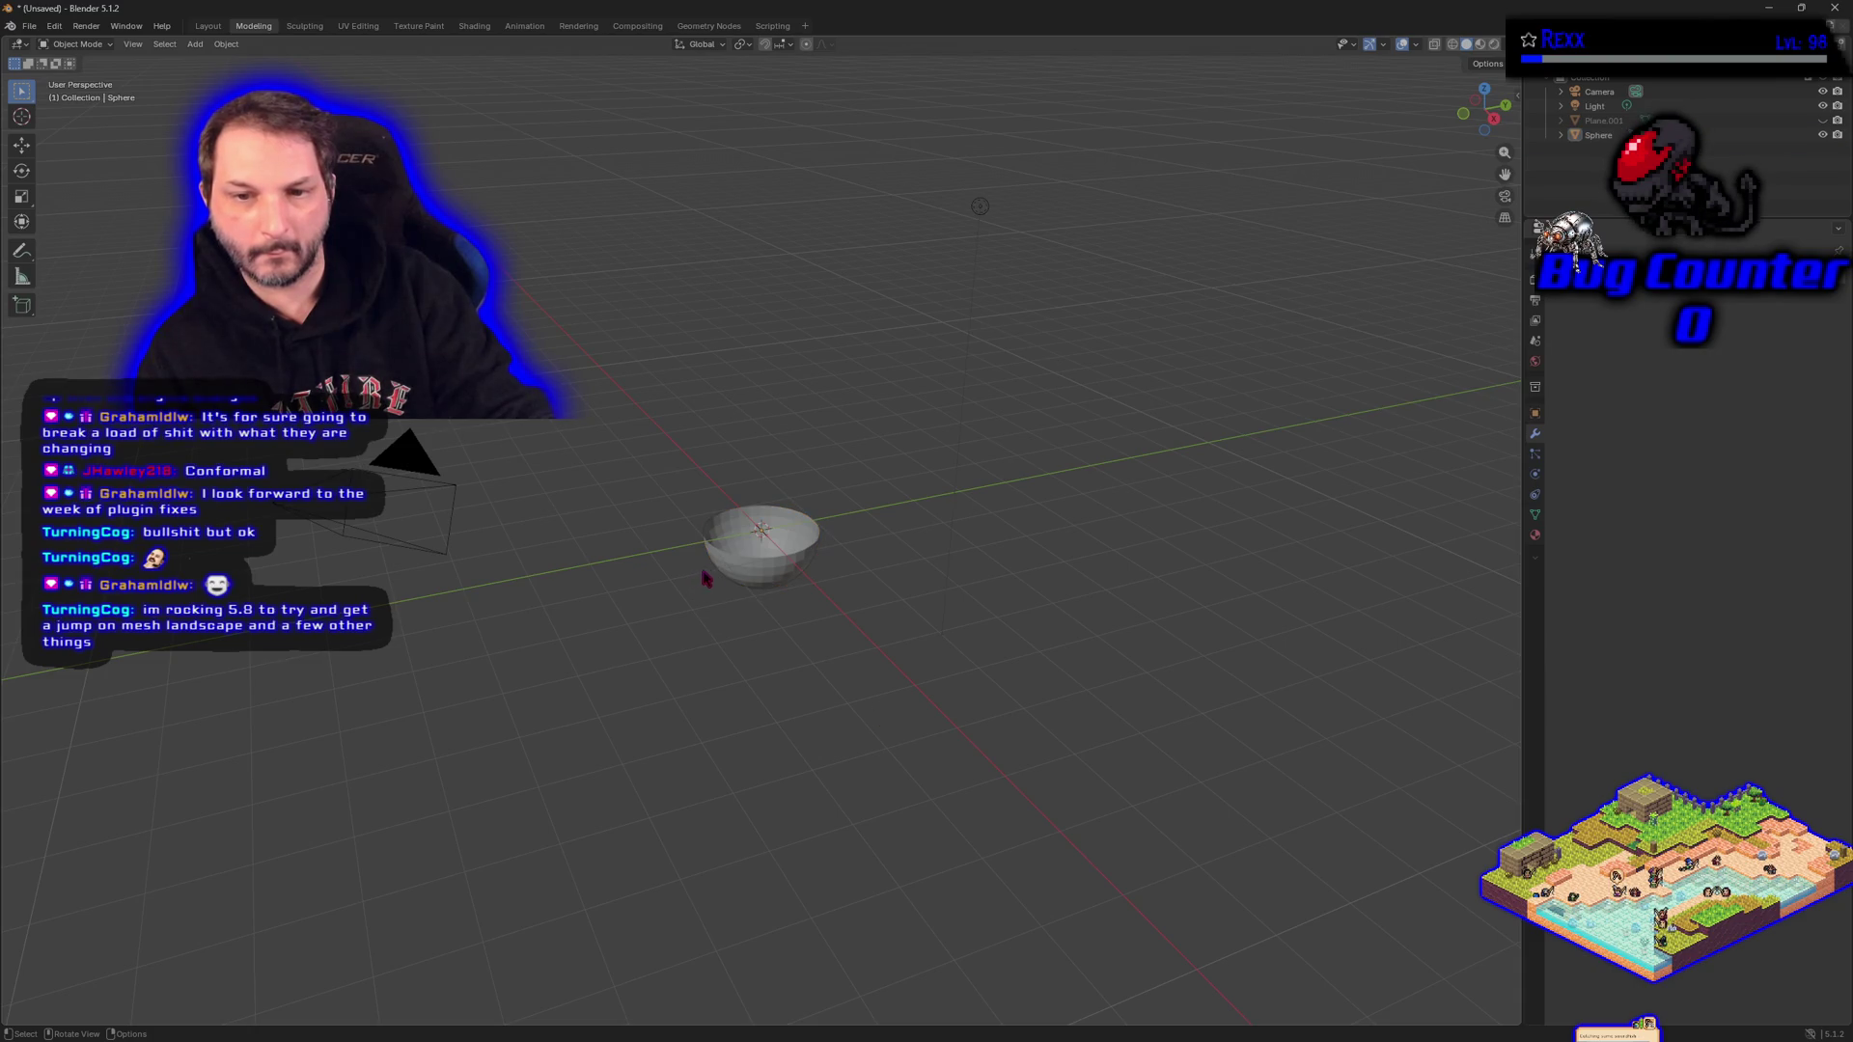
Select the bowl and apply Shade Smooth from its right-click object menu.
{"action": "left_click", "coordinate": [773, 570]}
{"action": "left_click", "coordinate": [730, 663]}
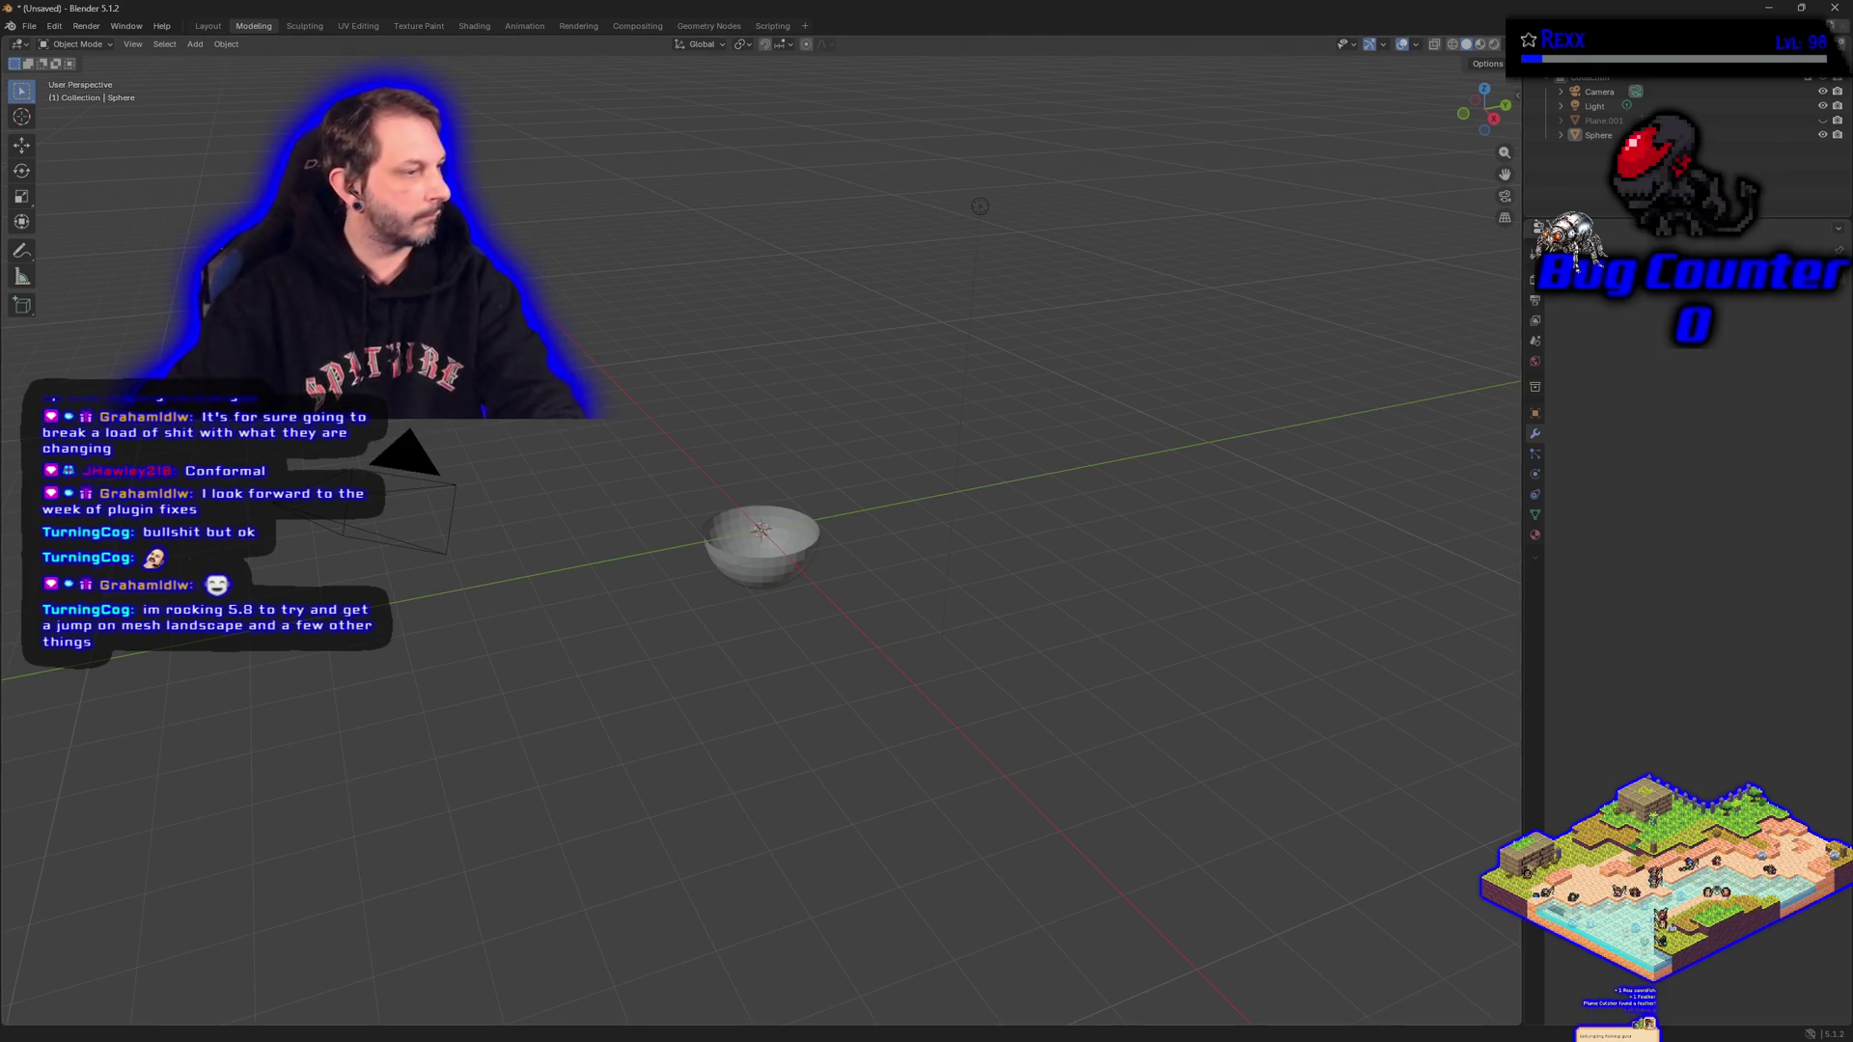
{"action": "right_click", "coordinate": [783, 569]}
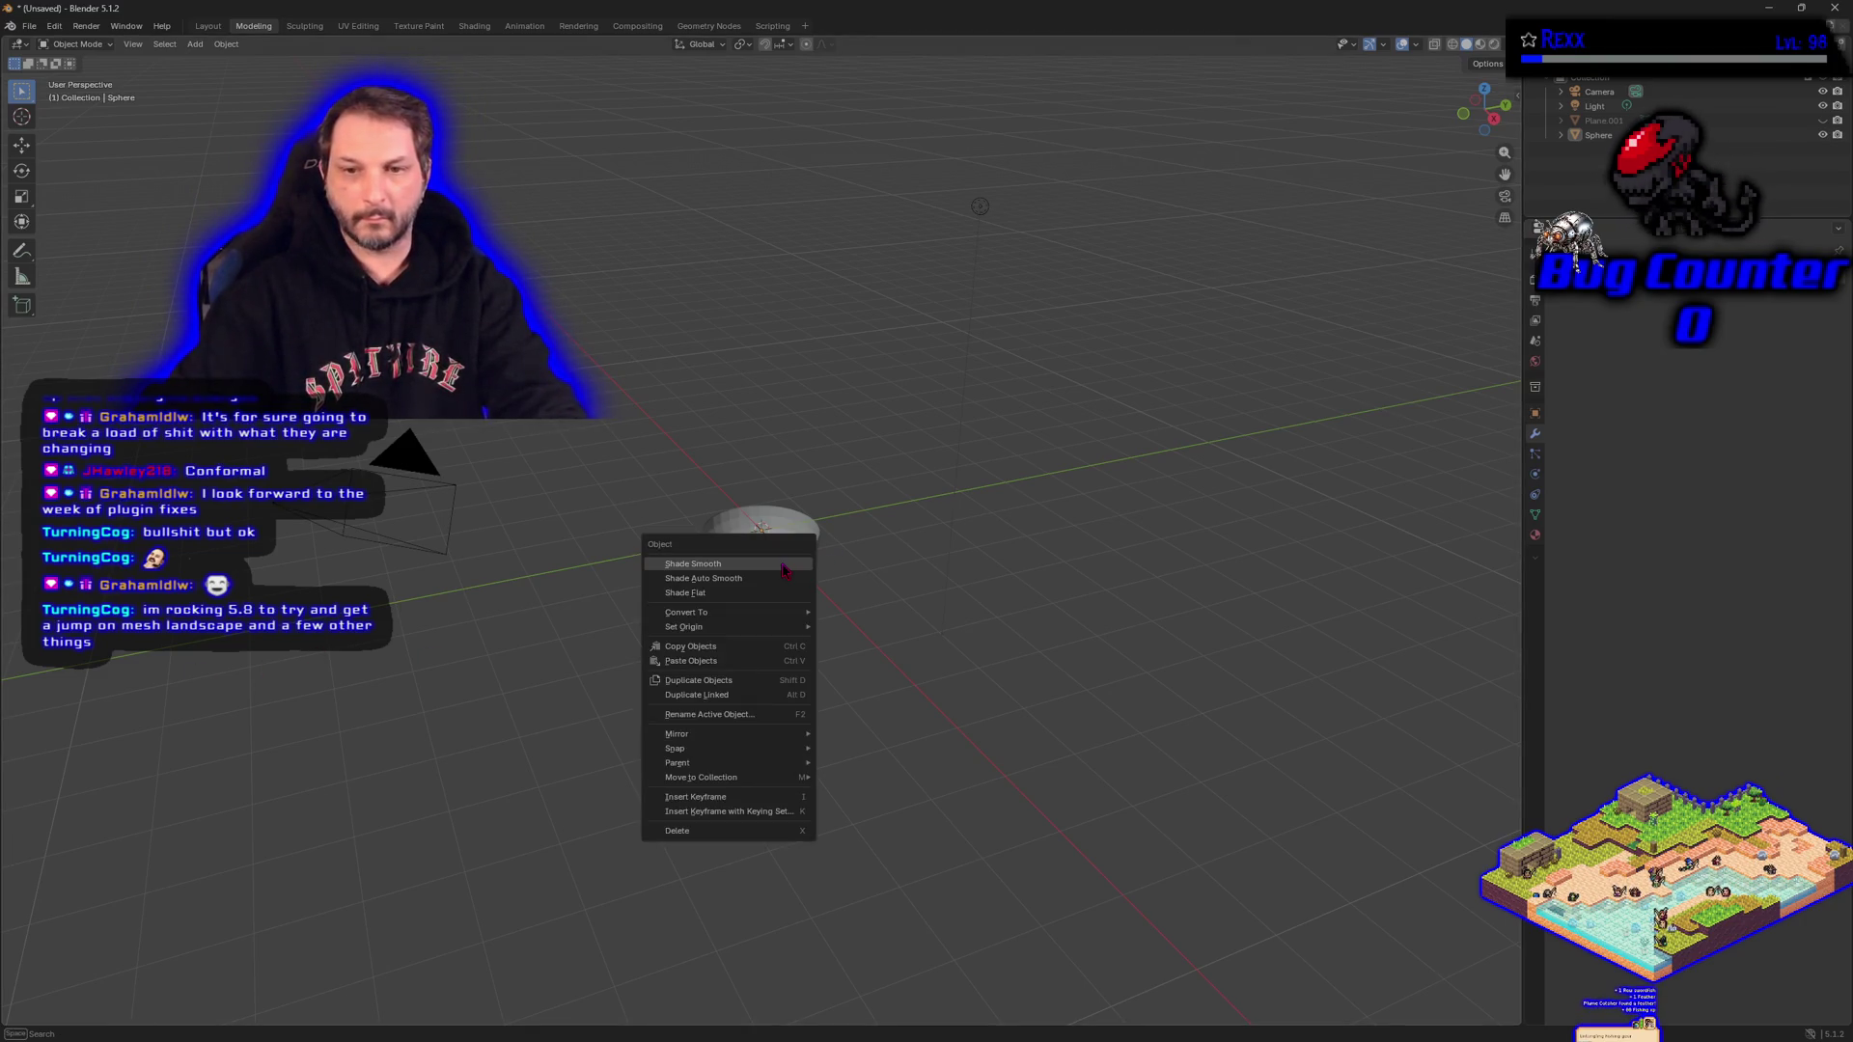
{"action": "key", "text": "Escape"}
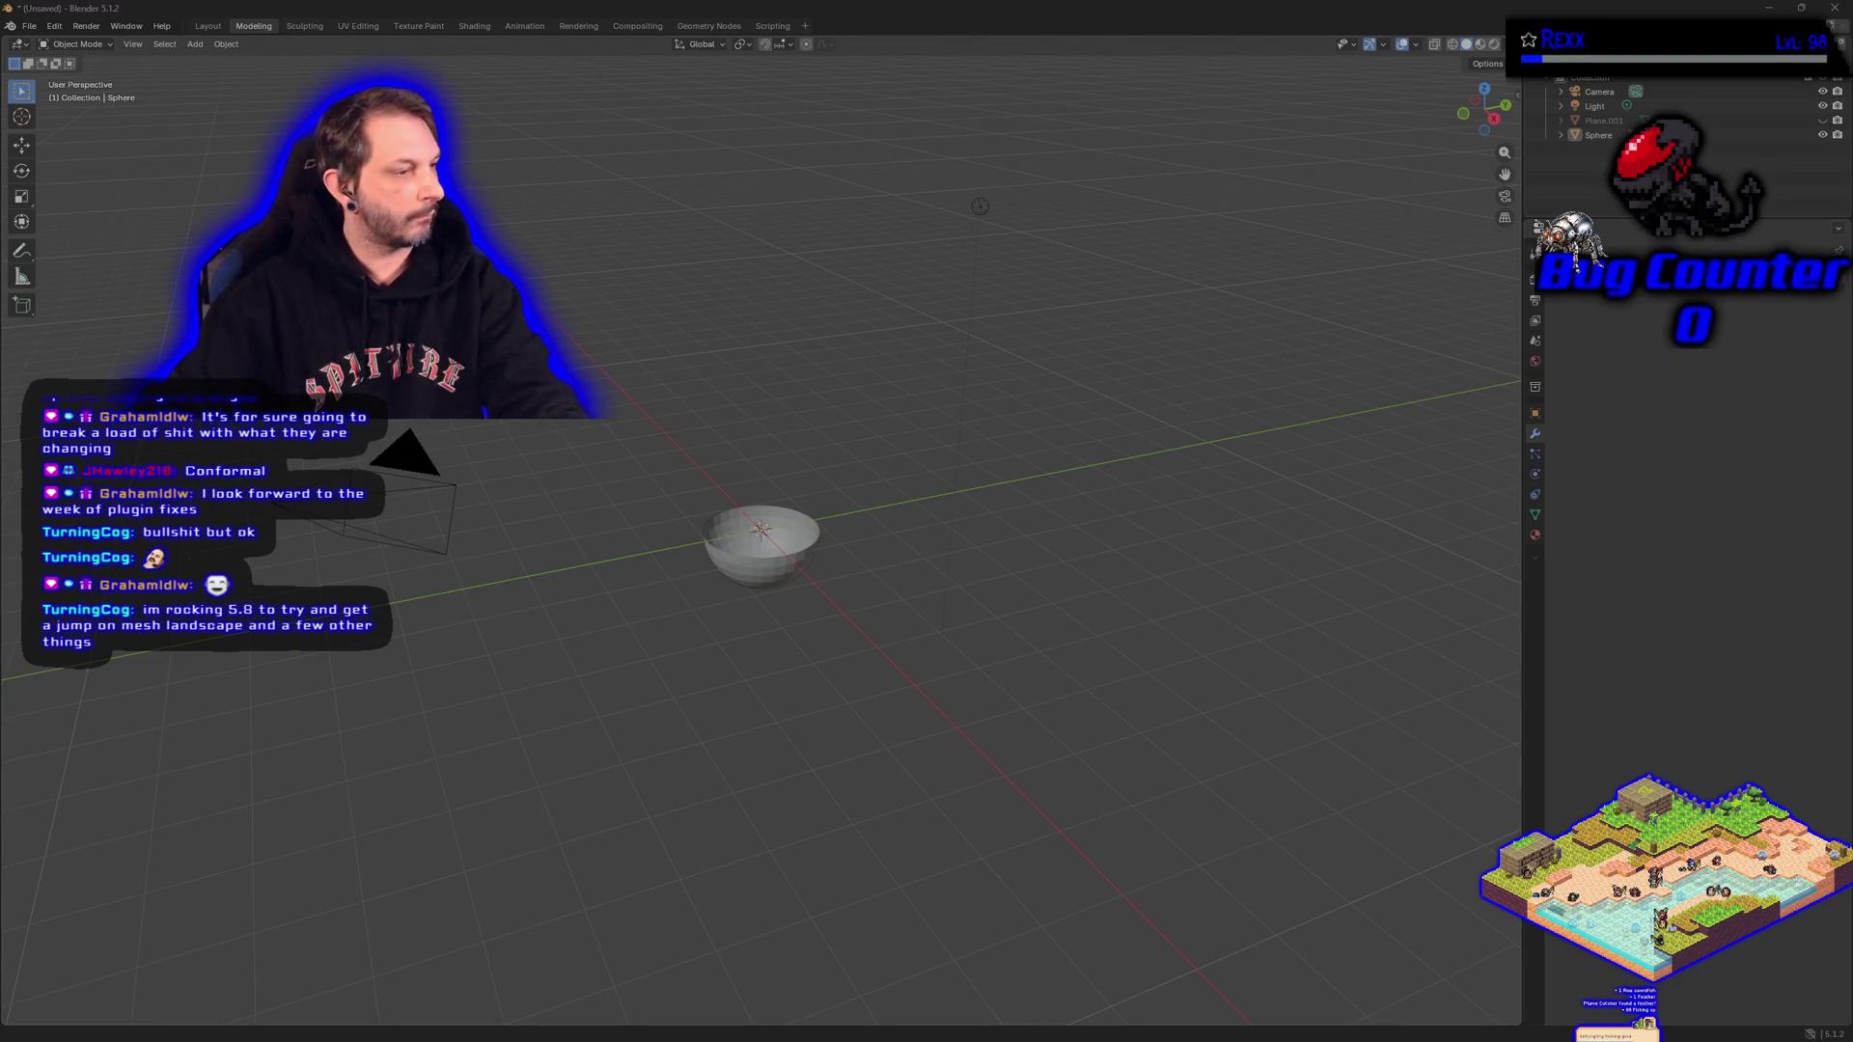
{"action": "left_click", "coordinate": [743, 575]}
{"action": "right_click", "coordinate": [720, 576]}
{"action": "left_click", "coordinate": [720, 574]}
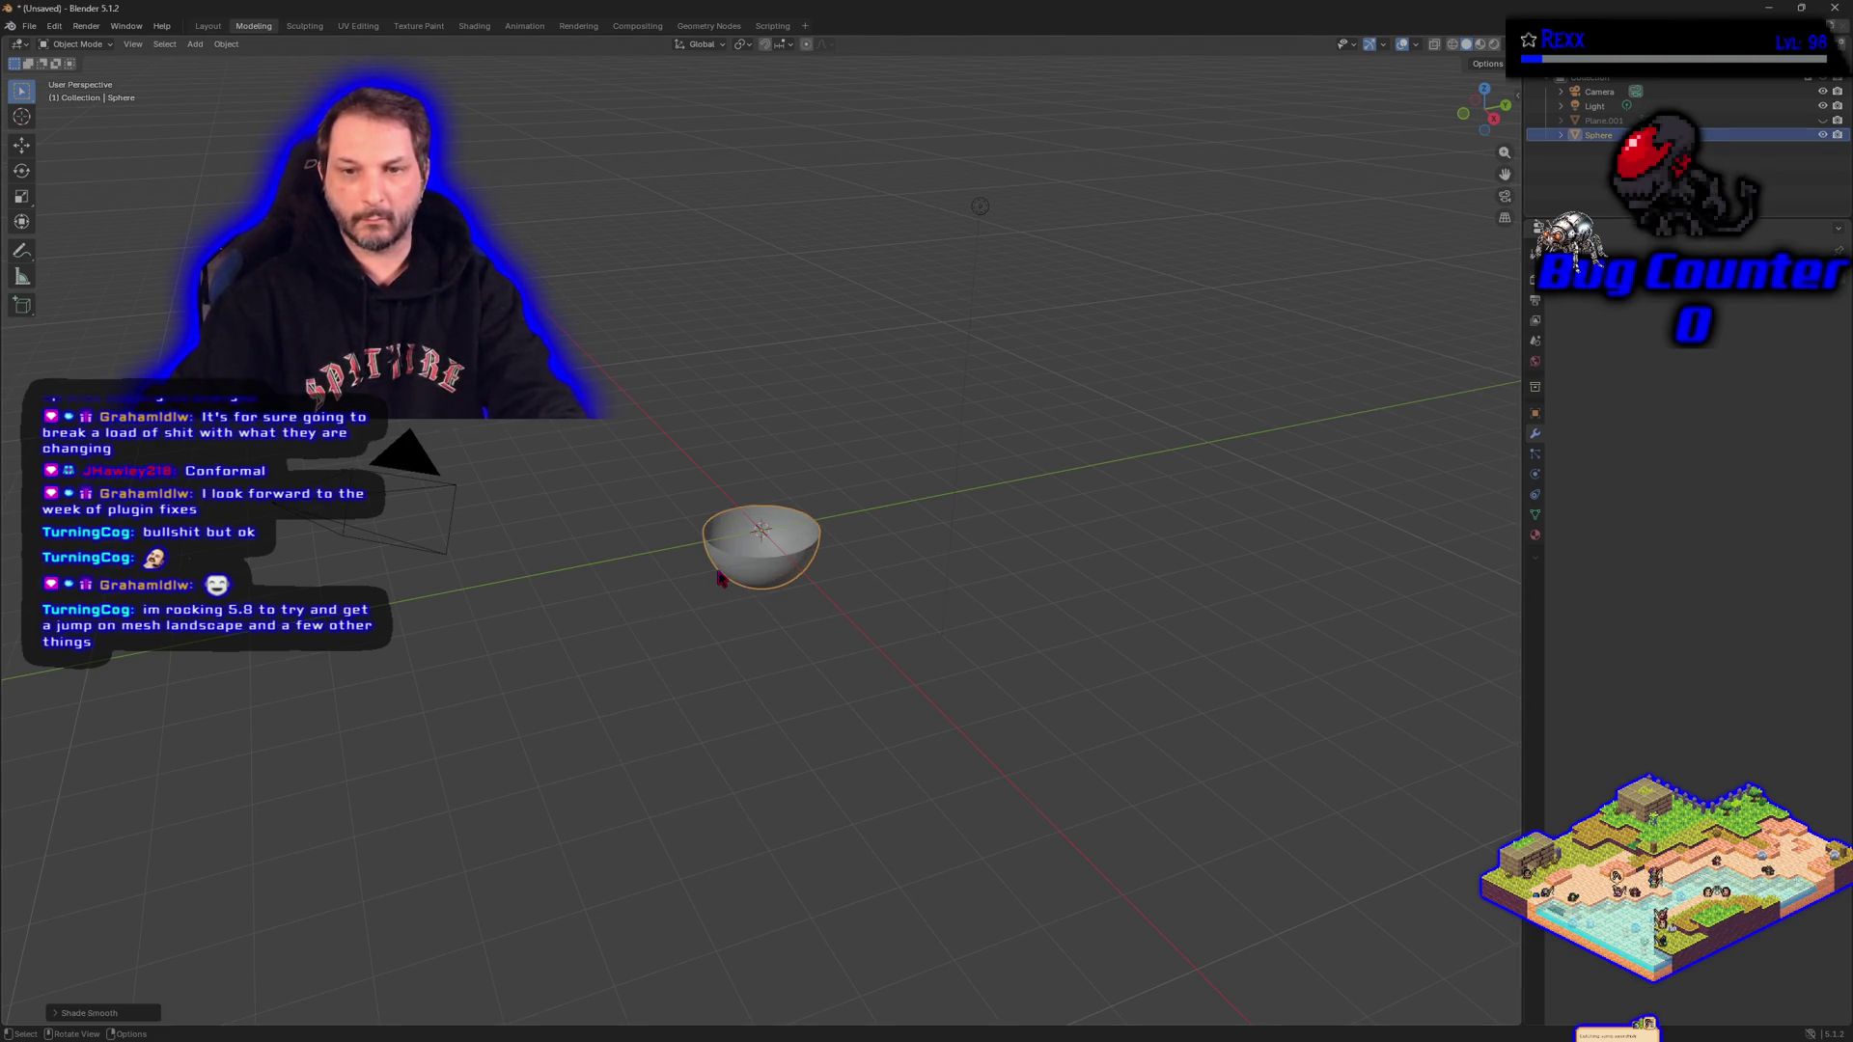
{"action": "mouse_move", "coordinate": [787, 624]}
{"action": "left_mouse_down"}
{"action": "mouse_move", "coordinate": [782, 519]}
{"action": "mouse_move", "coordinate": [852, 550]}
{"action": "mouse_move", "coordinate": [741, 591]}
{"action": "left_mouse_up"}
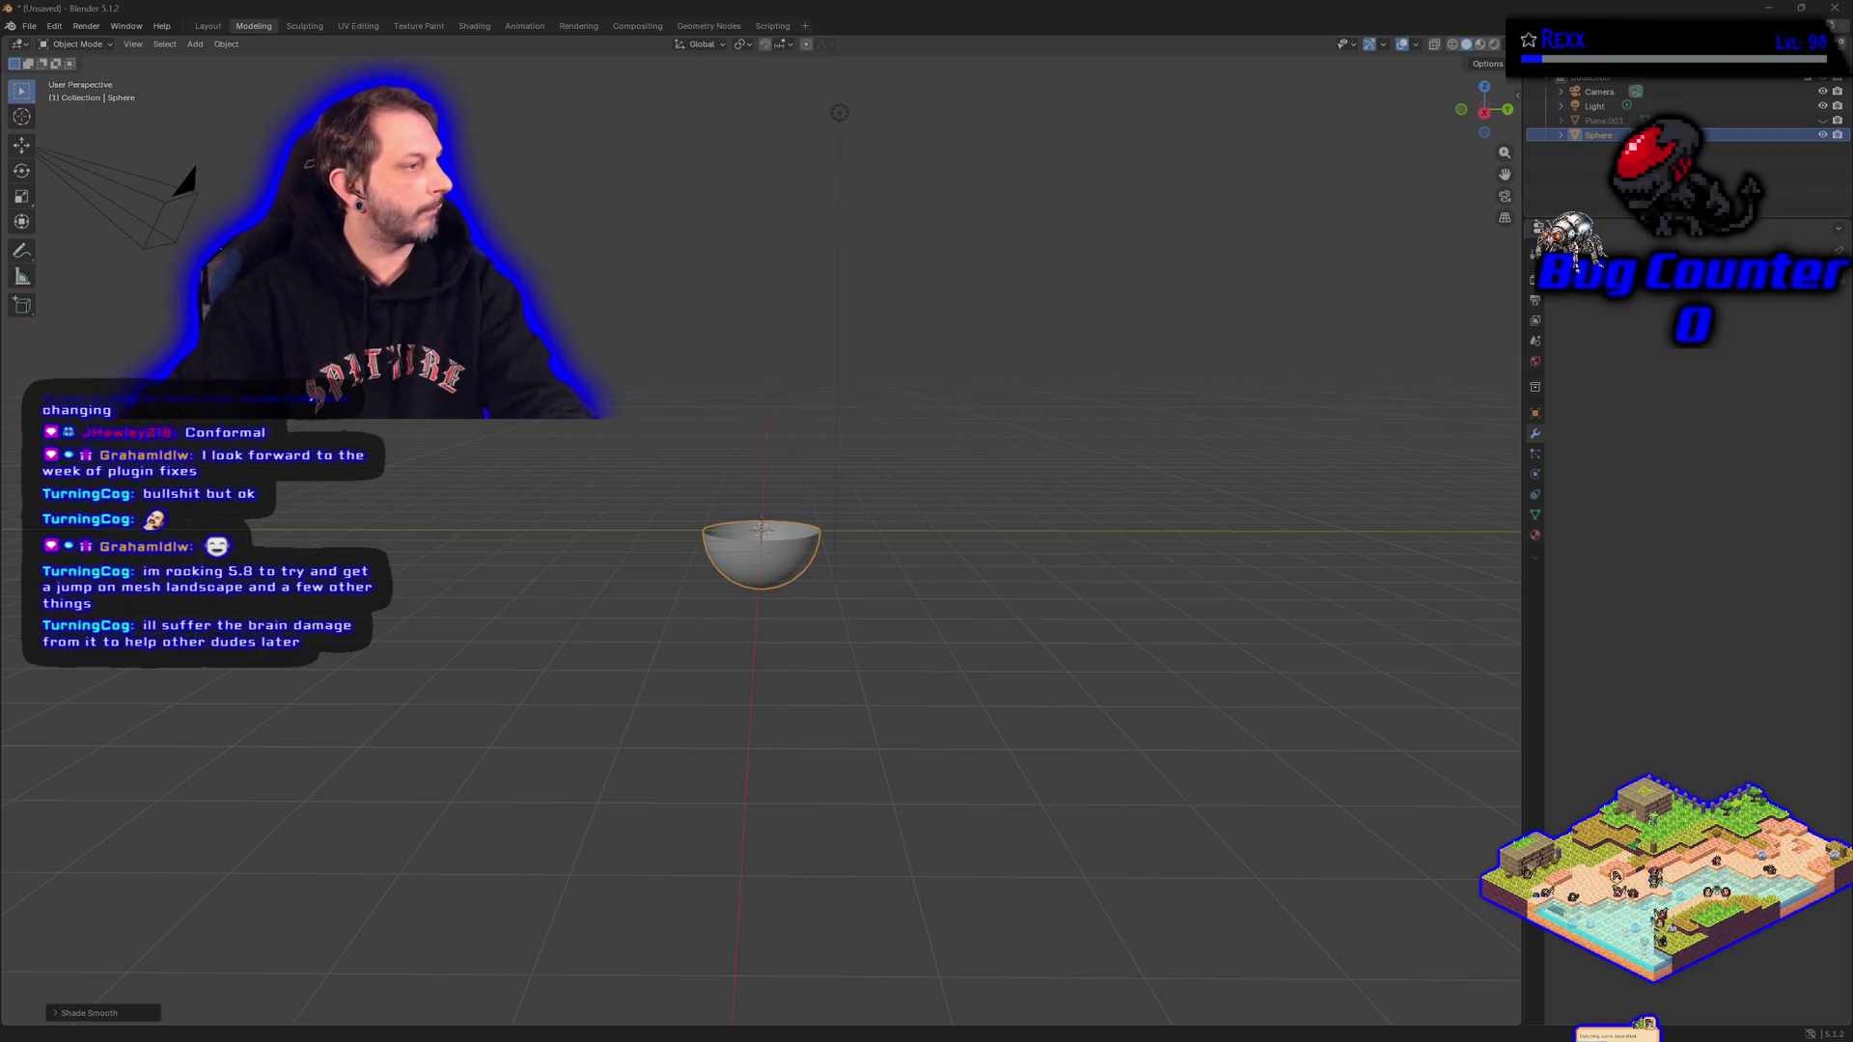
Start an FBX (.fbx) export of the bowl, bringing up the Export FBX file browser.
{"action": "left_click", "coordinate": [29, 26]}
{"action": "mouse_move", "coordinate": [73, 249]}
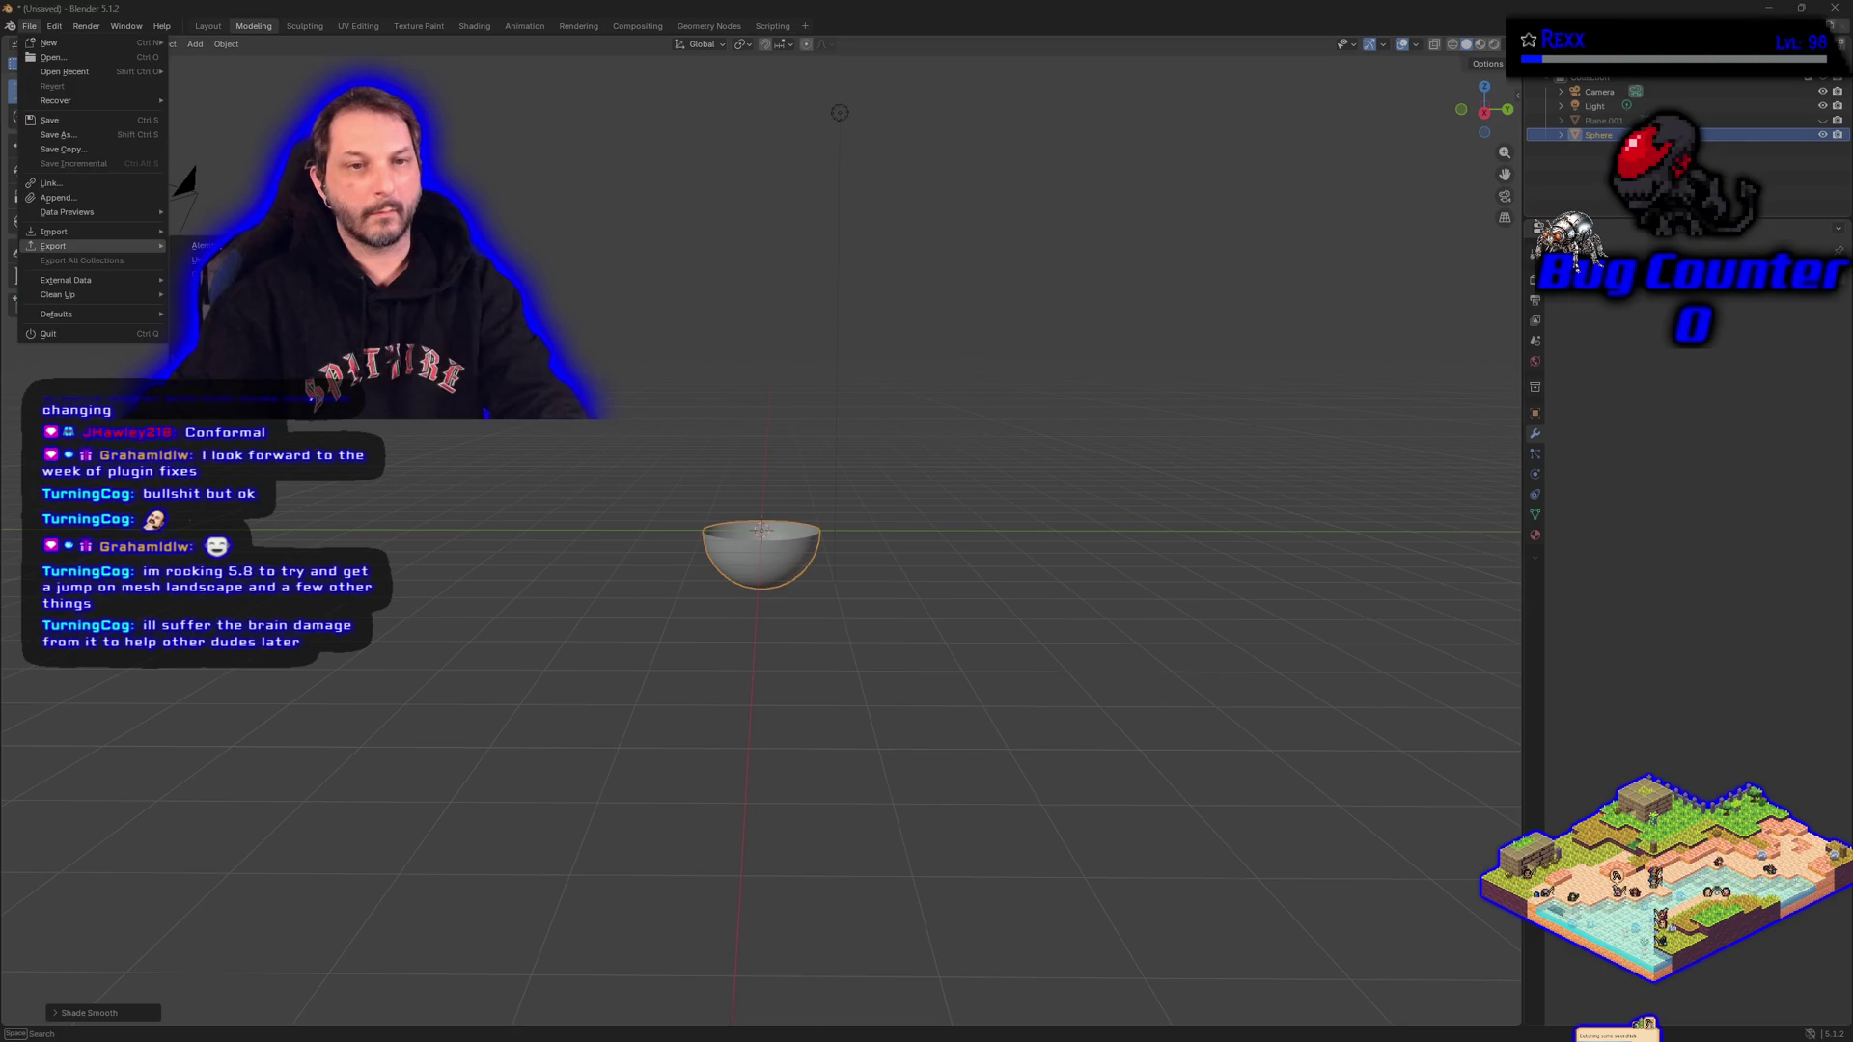
{"action": "key", "text": "Escape"}
{"action": "key", "text": "q"}
{"action": "left_click", "coordinate": [193, 743]}
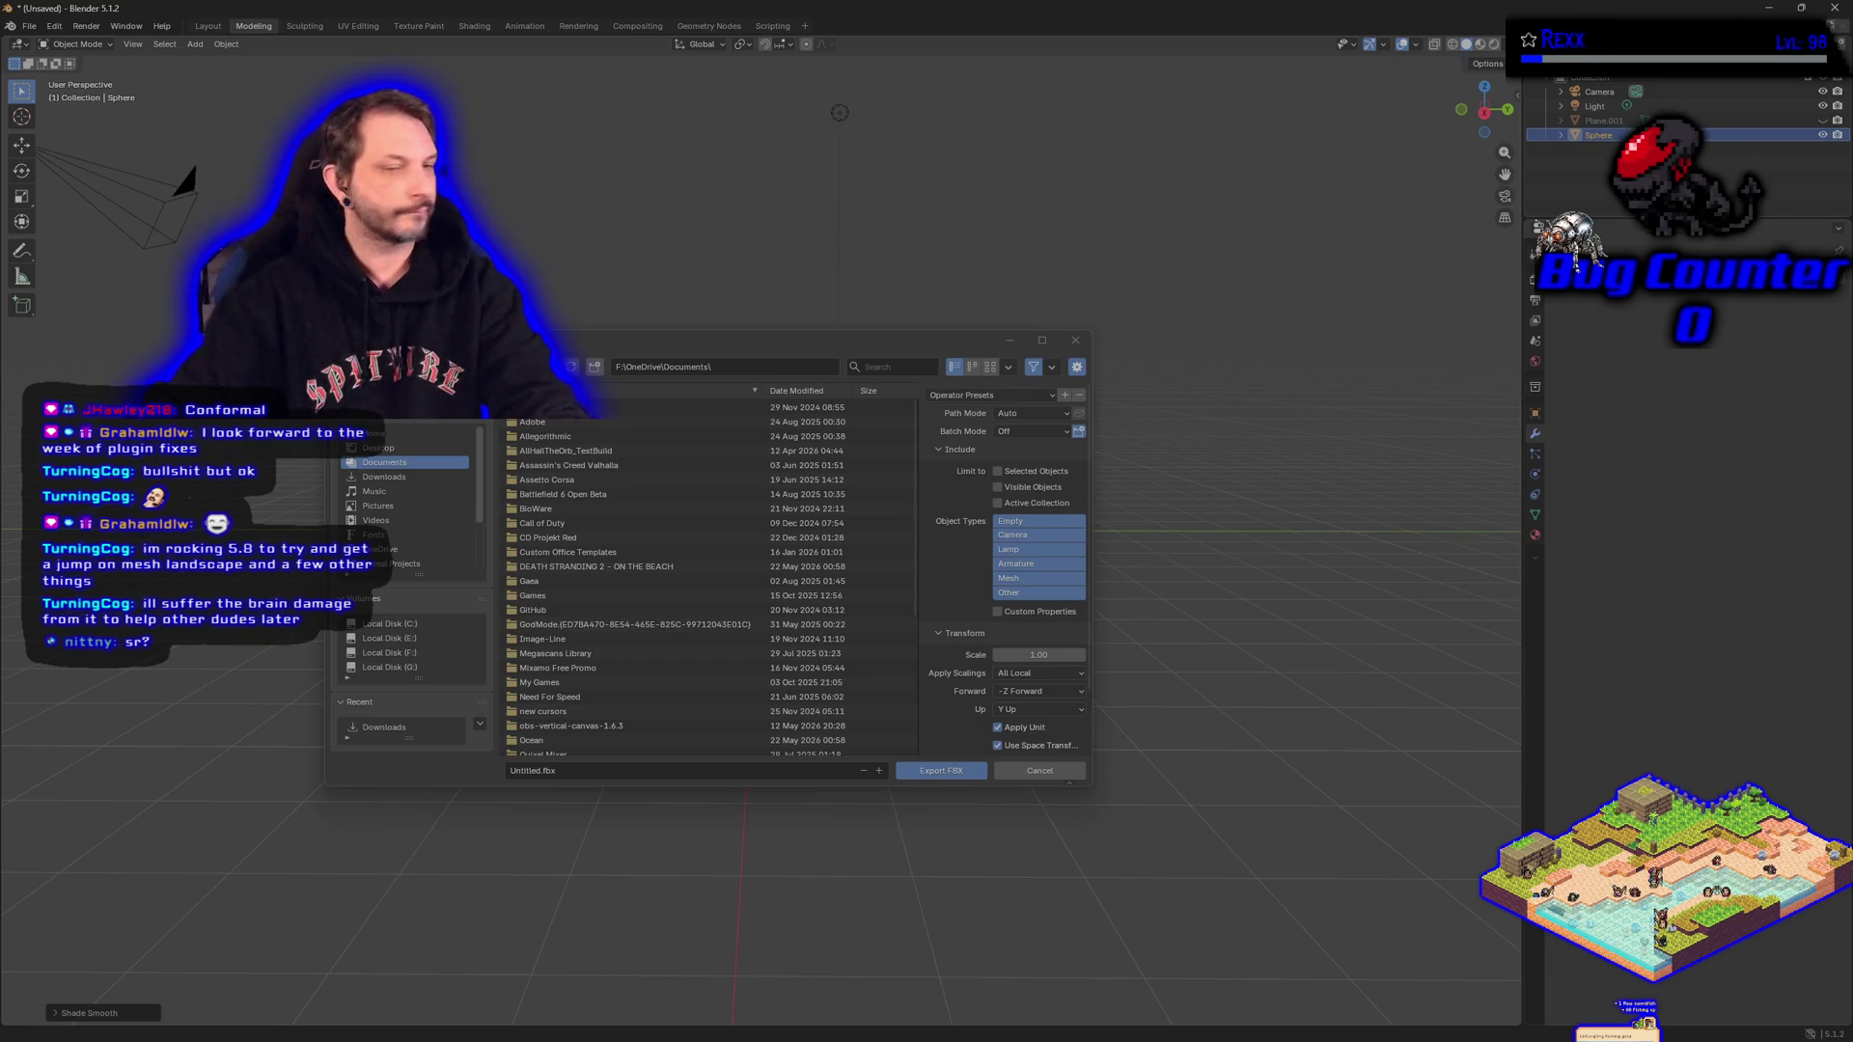
Finish the bowl's FBX export and close the export file browser.
{"action": "mouse_move", "coordinate": [685, 330]}
{"action": "left_mouse_down"}
{"action": "mouse_move", "coordinate": [685, 417]}
{"action": "mouse_move", "coordinate": [685, 327]}
{"action": "mouse_move", "coordinate": [401, 363]}
{"action": "left_mouse_up"}
{"action": "key", "text": "Escape"}
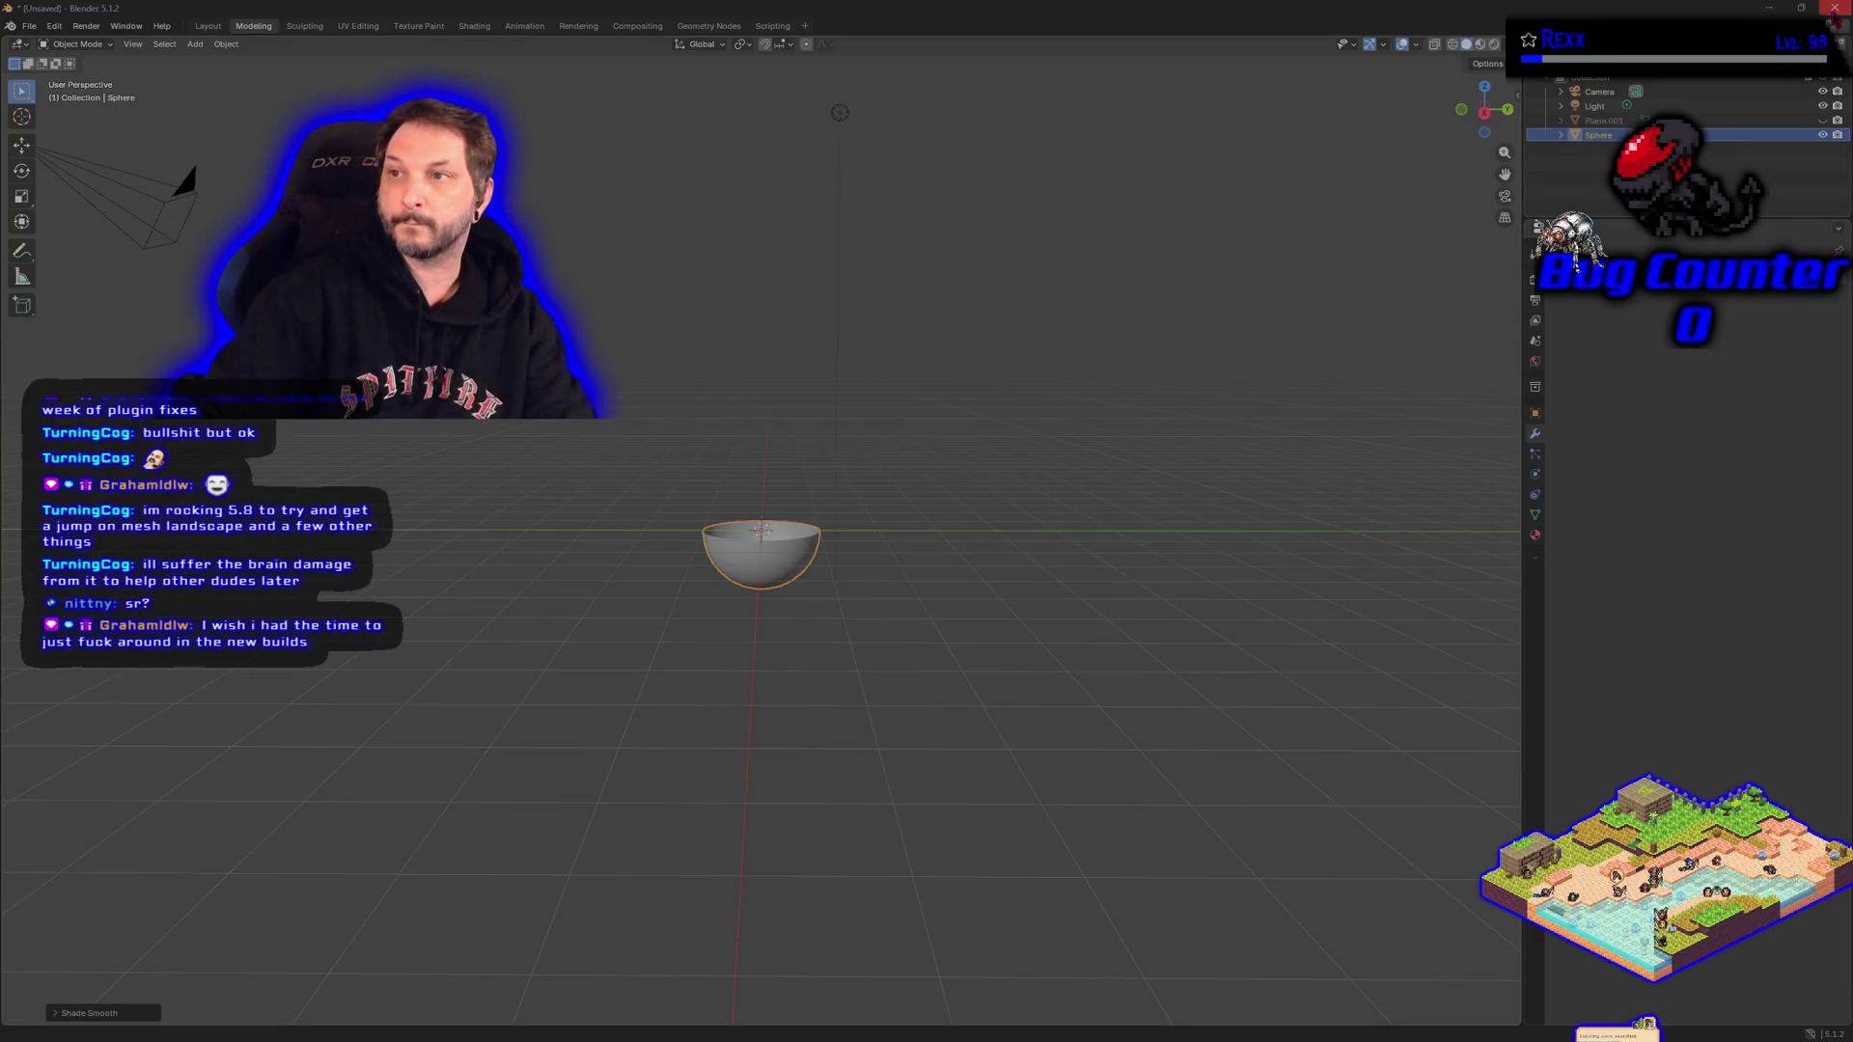
Switch to Unreal, open the MeteorAttack content folder, and import SM_HemisphereFaceUp.fbx.
{"action": "left_click", "coordinate": [1769, 8]}
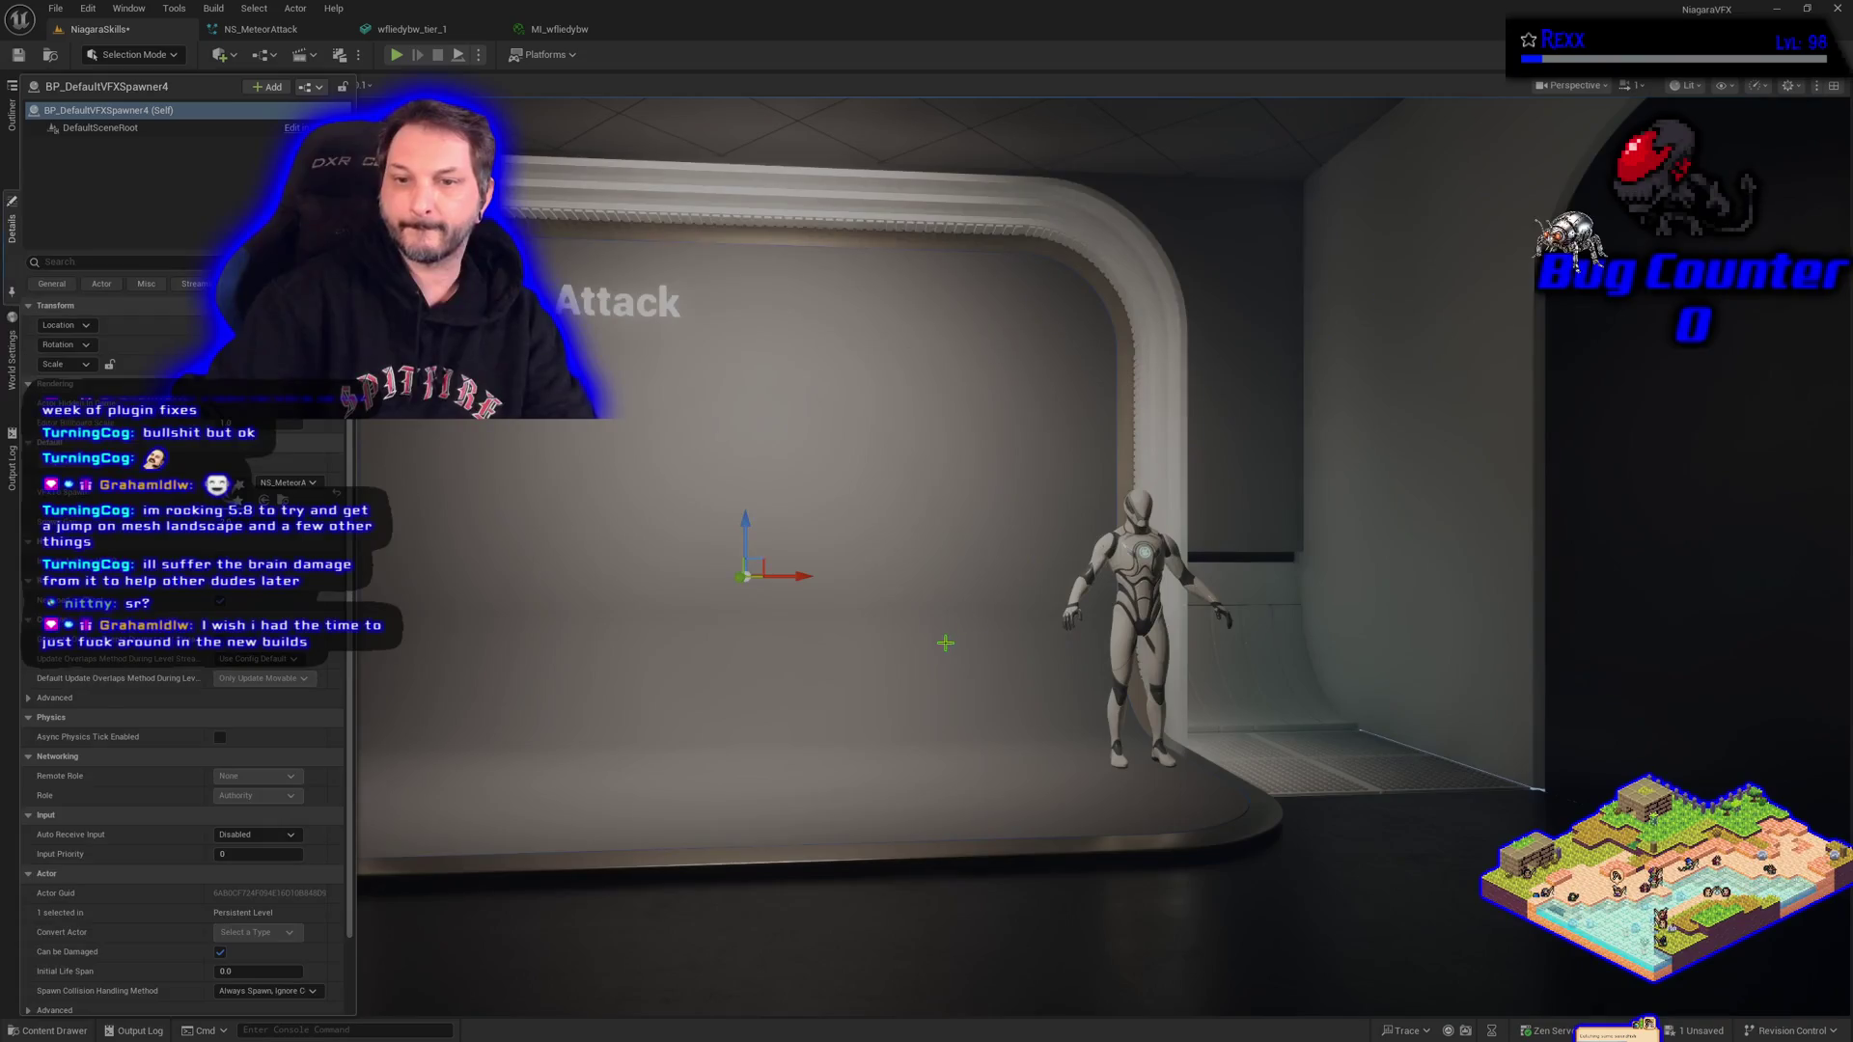
{"action": "left_click", "coordinate": [49, 1031]}
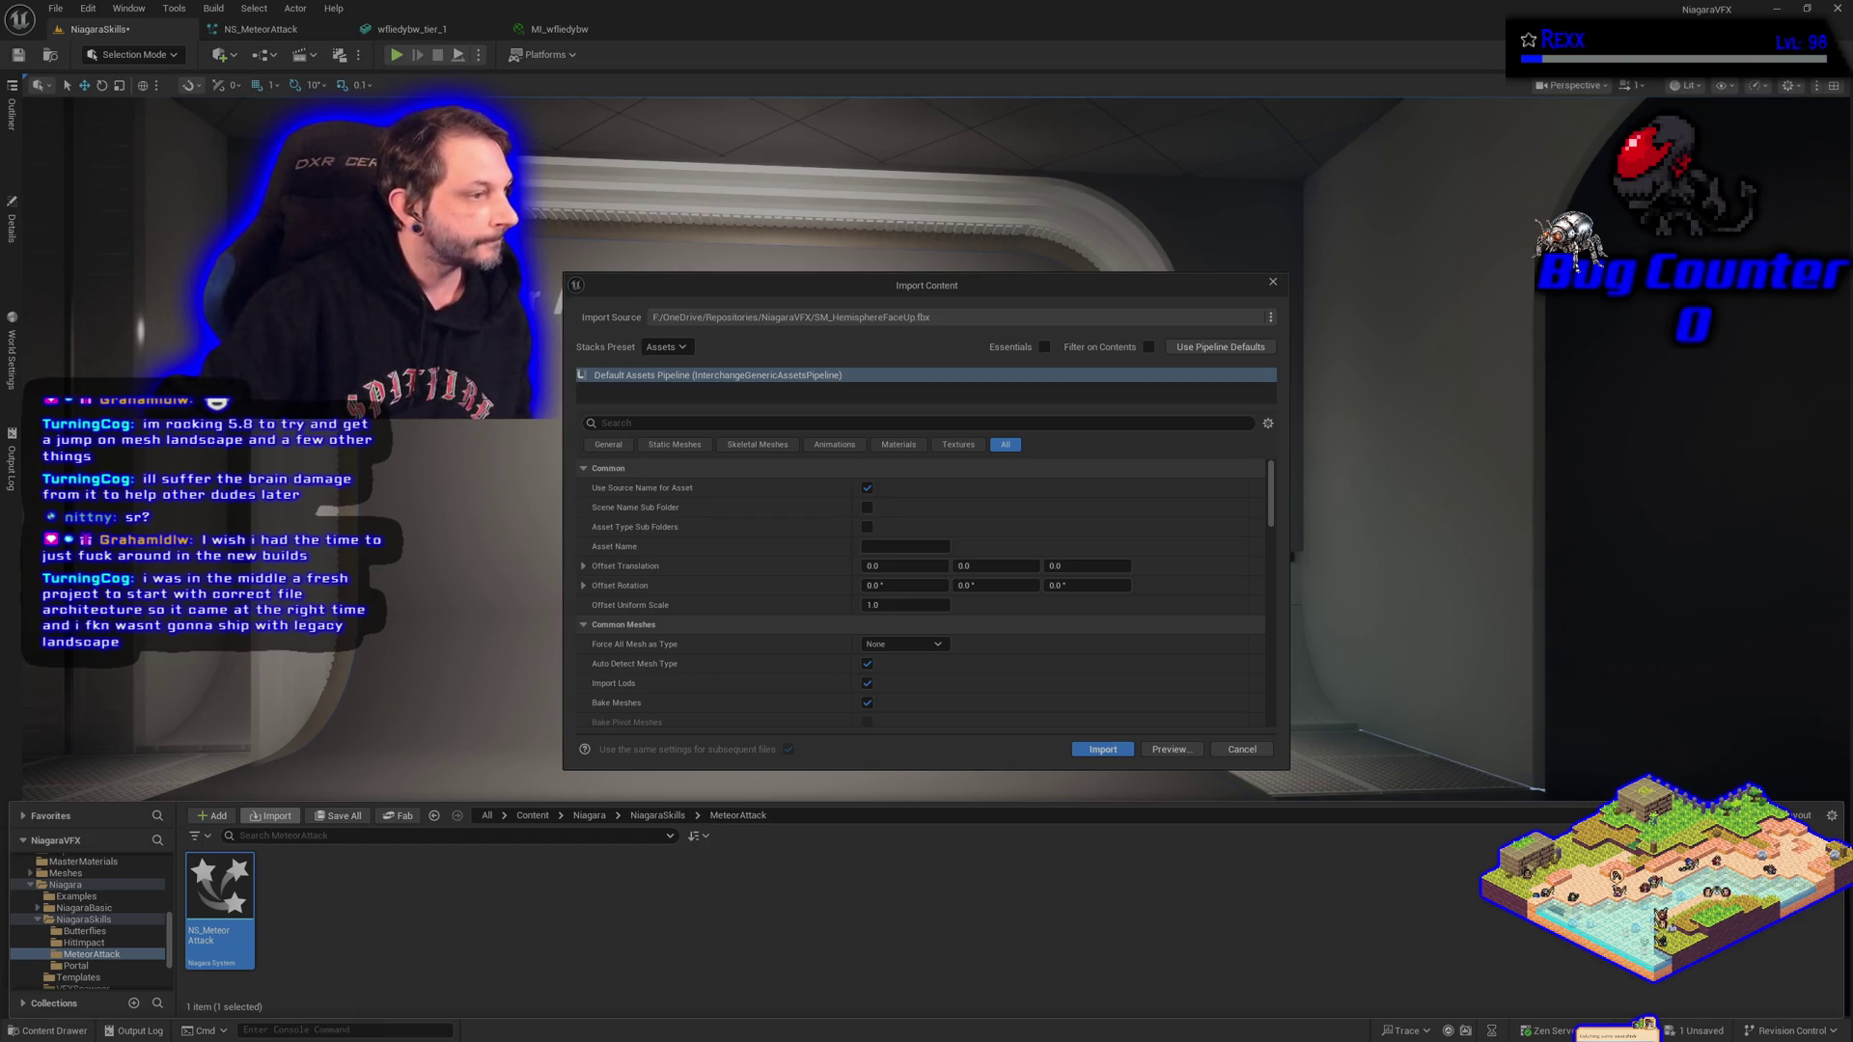
{"action": "left_click", "coordinate": [1103, 750]}
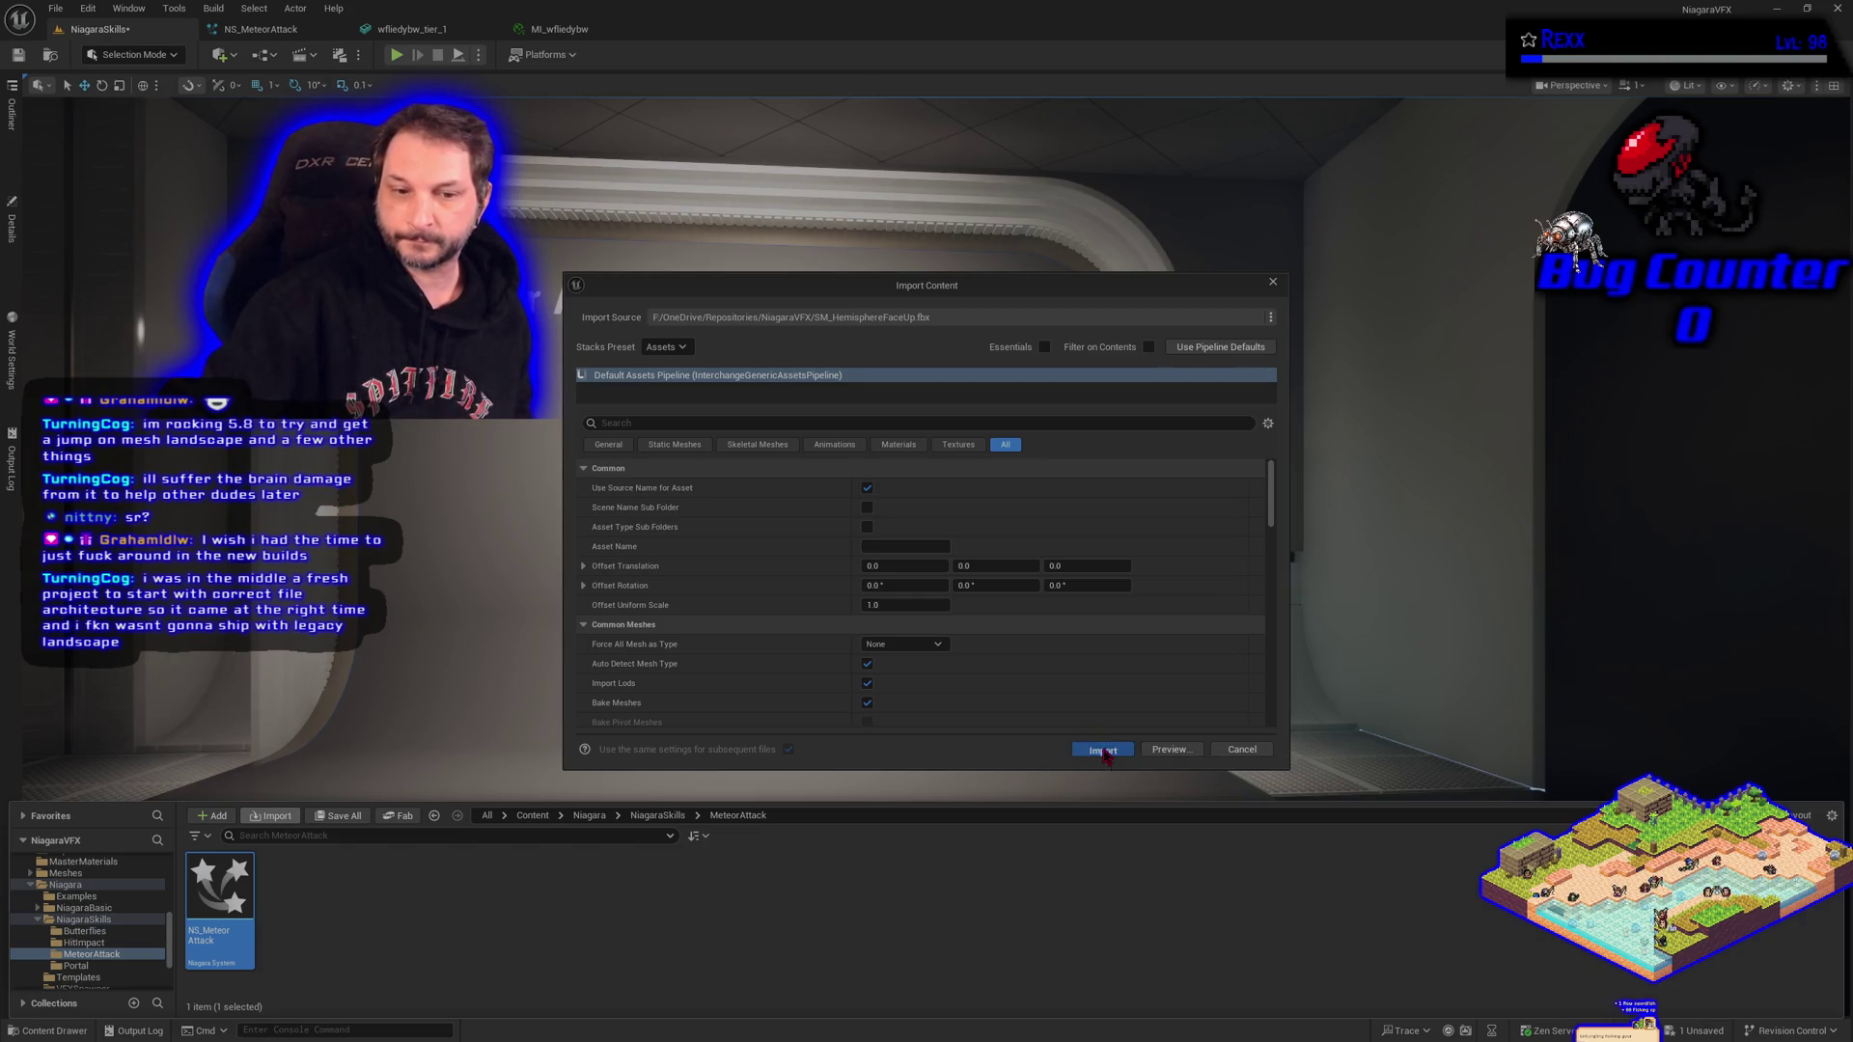
Save the two unsaved assets, then open SM_HemisphereFaceUp and orbit to view its underside.
{"action": "left_click", "coordinate": [335, 817]}
{"action": "left_click", "coordinate": [1042, 692]}
{"action": "left_click", "coordinate": [313, 907]}
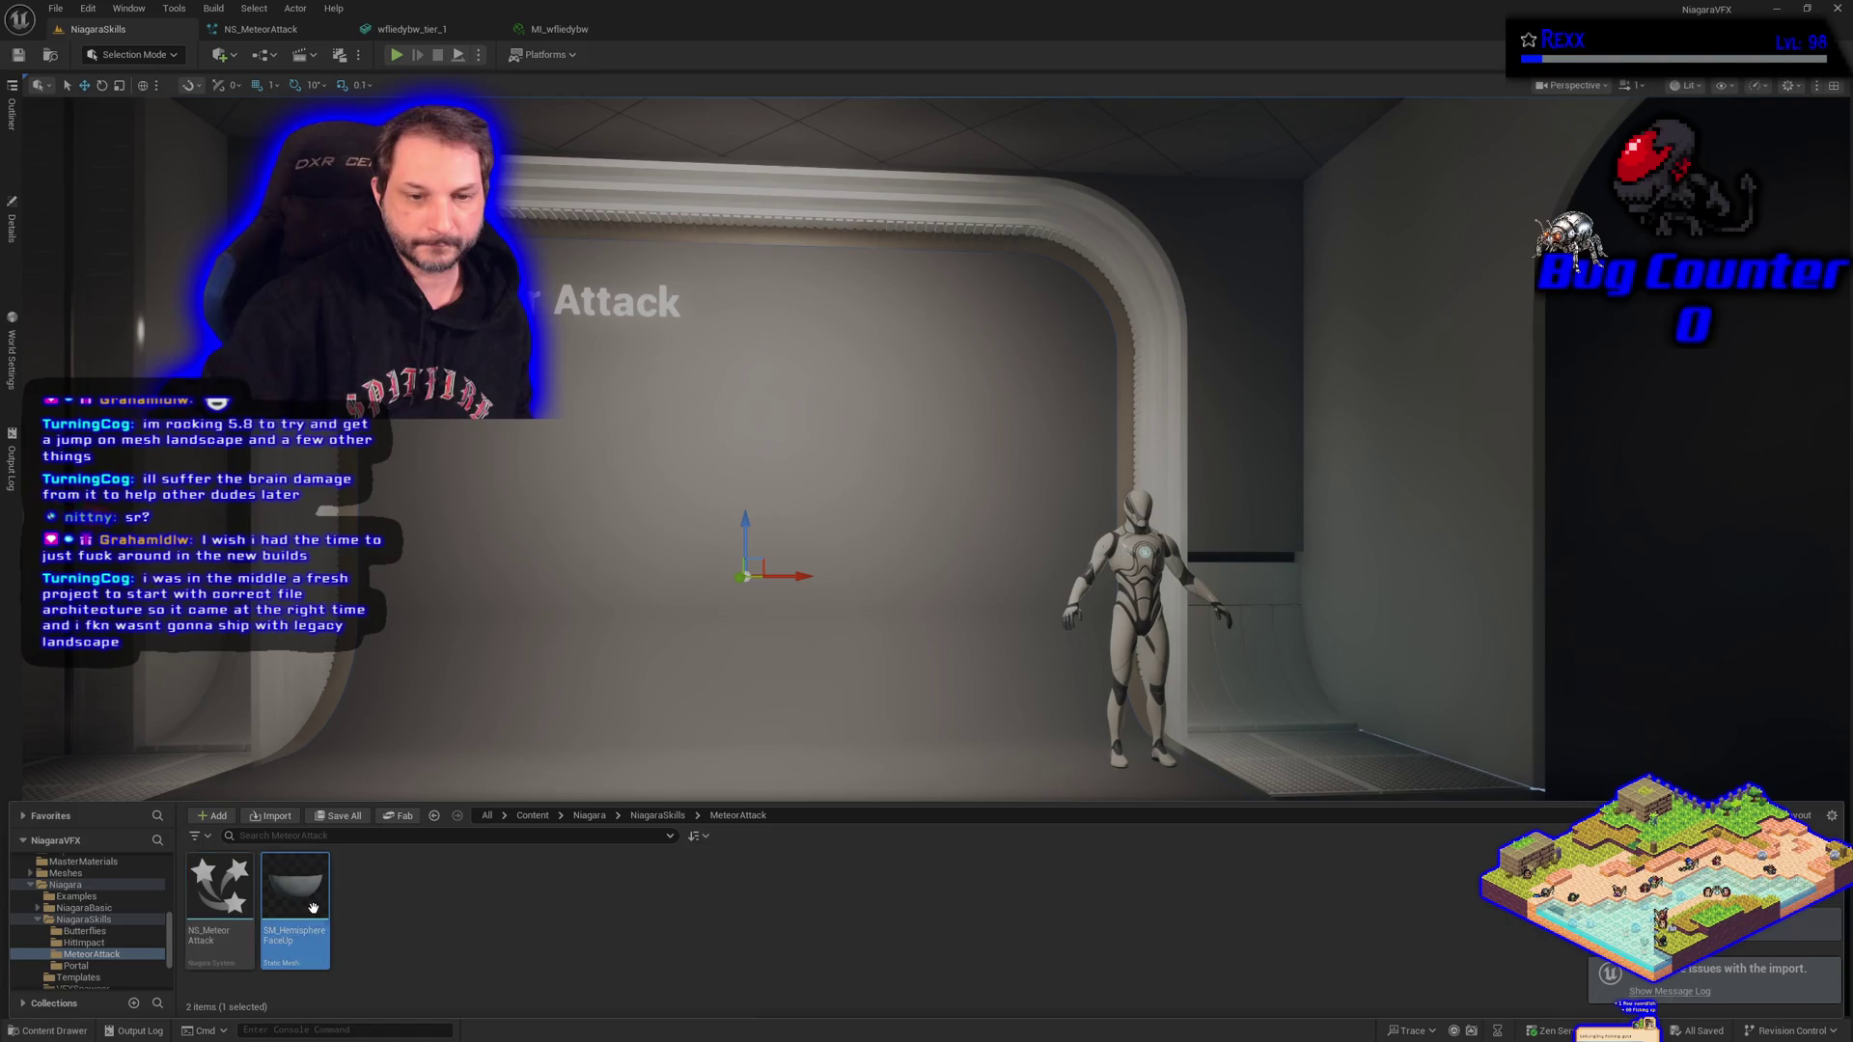
{"action": "double_click", "coordinate": [312, 907]}
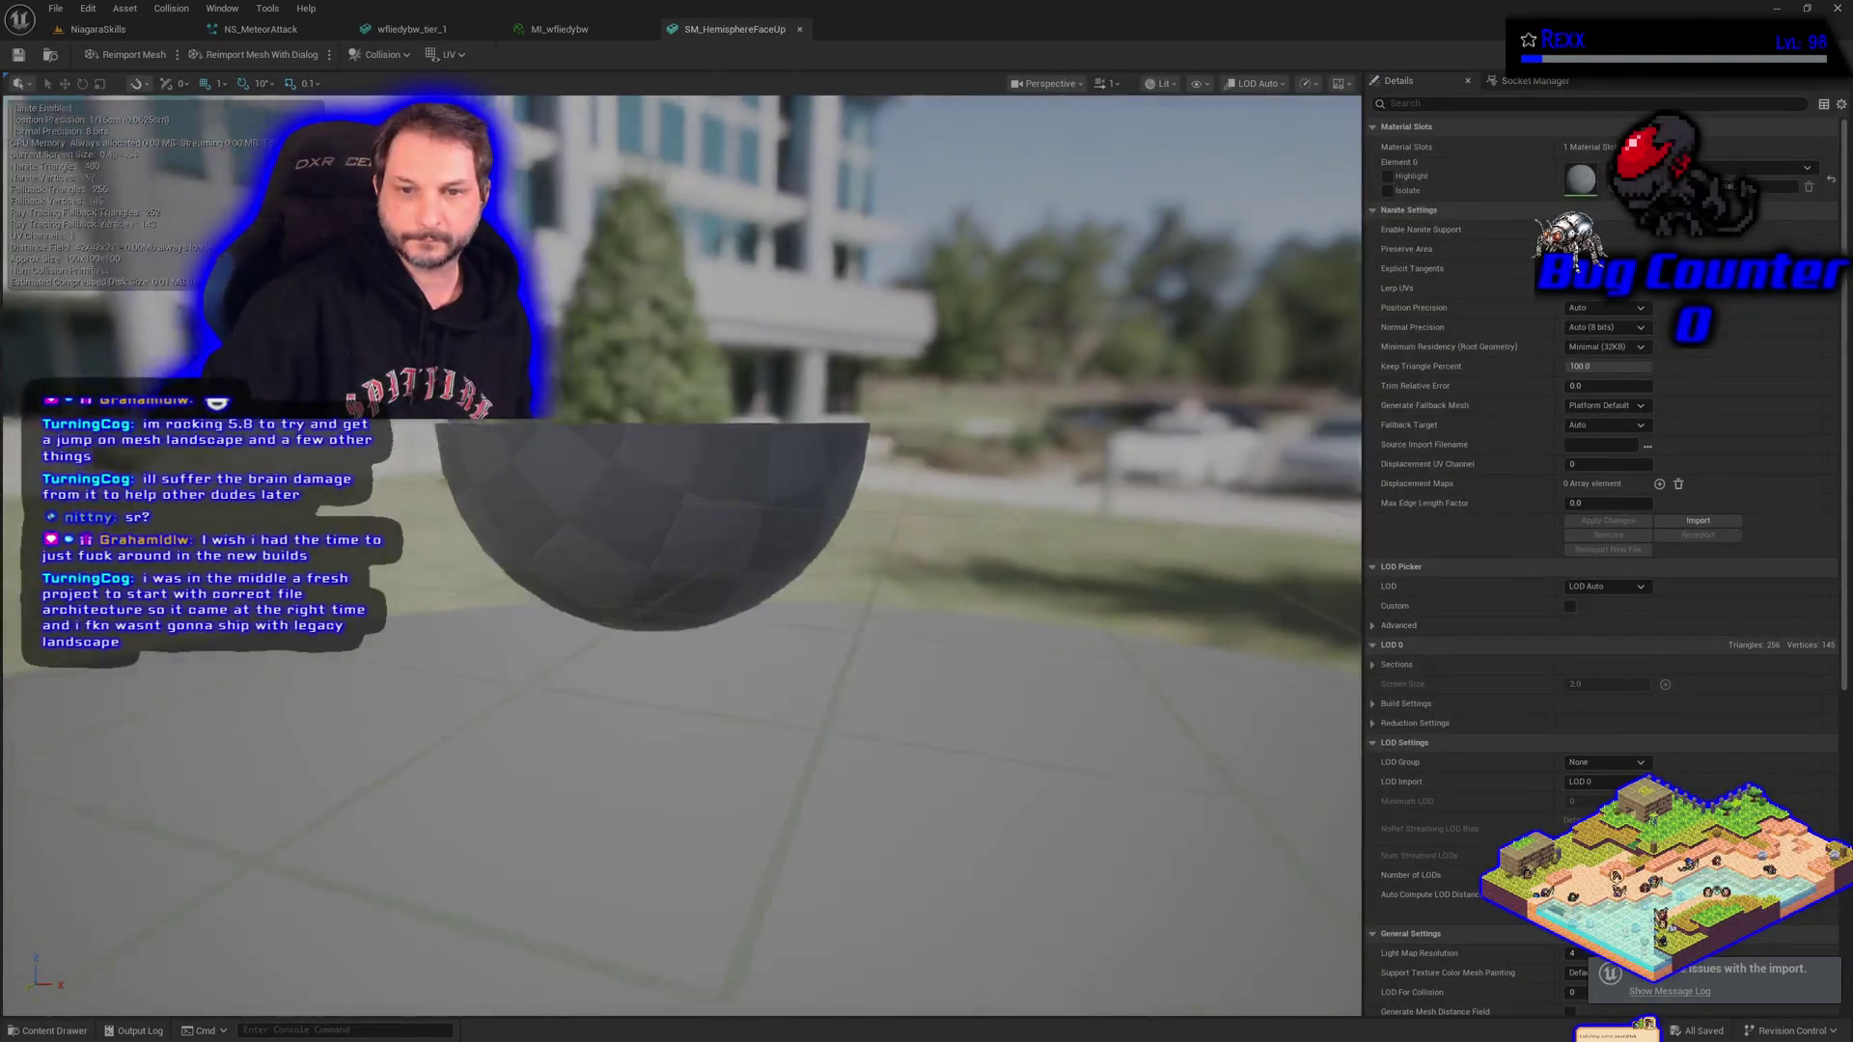
{"action": "mouse_move", "coordinate": [551, 533]}
{"action": "left_mouse_down"}
{"action": "mouse_move", "coordinate": [540, 512]}
{"action": "mouse_move", "coordinate": [551, 594]}
{"action": "mouse_move", "coordinate": [511, 420]}
{"action": "mouse_move", "coordinate": [579, 584]}
{"action": "left_mouse_up"}
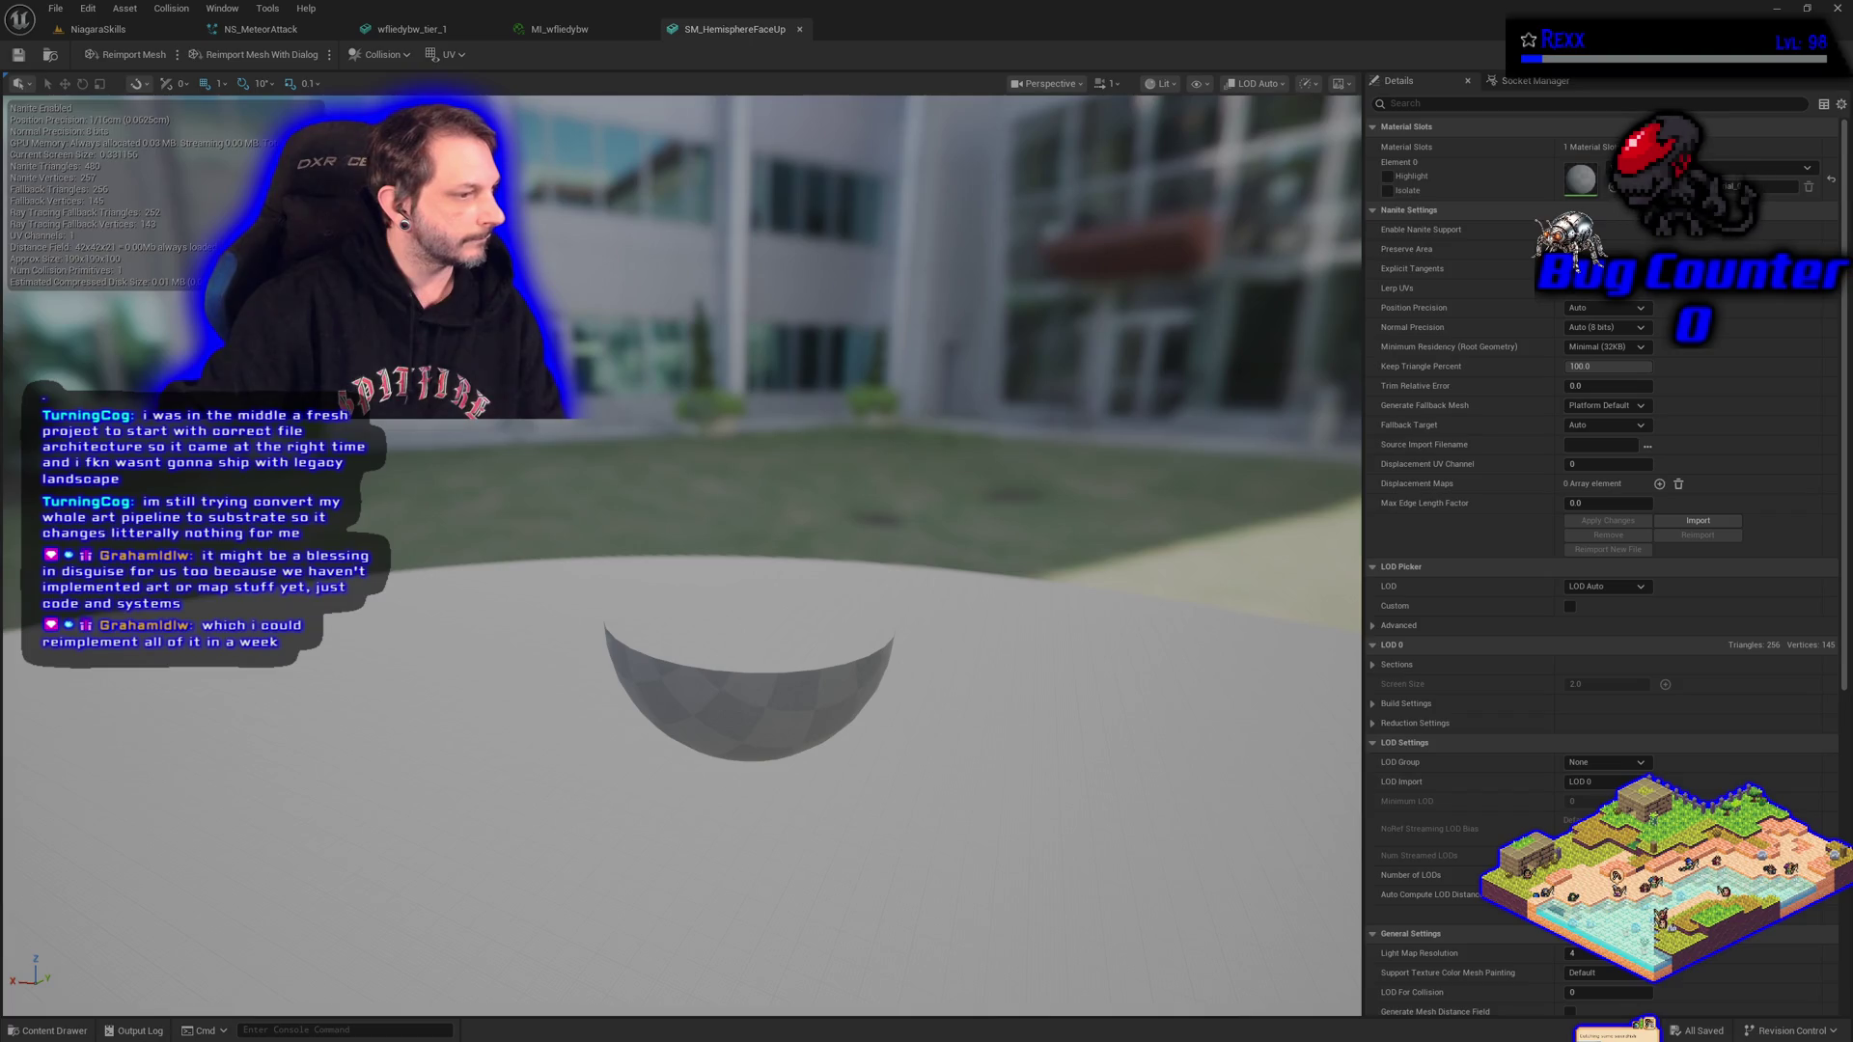
{"action": "left_click", "coordinate": [50, 1031]}
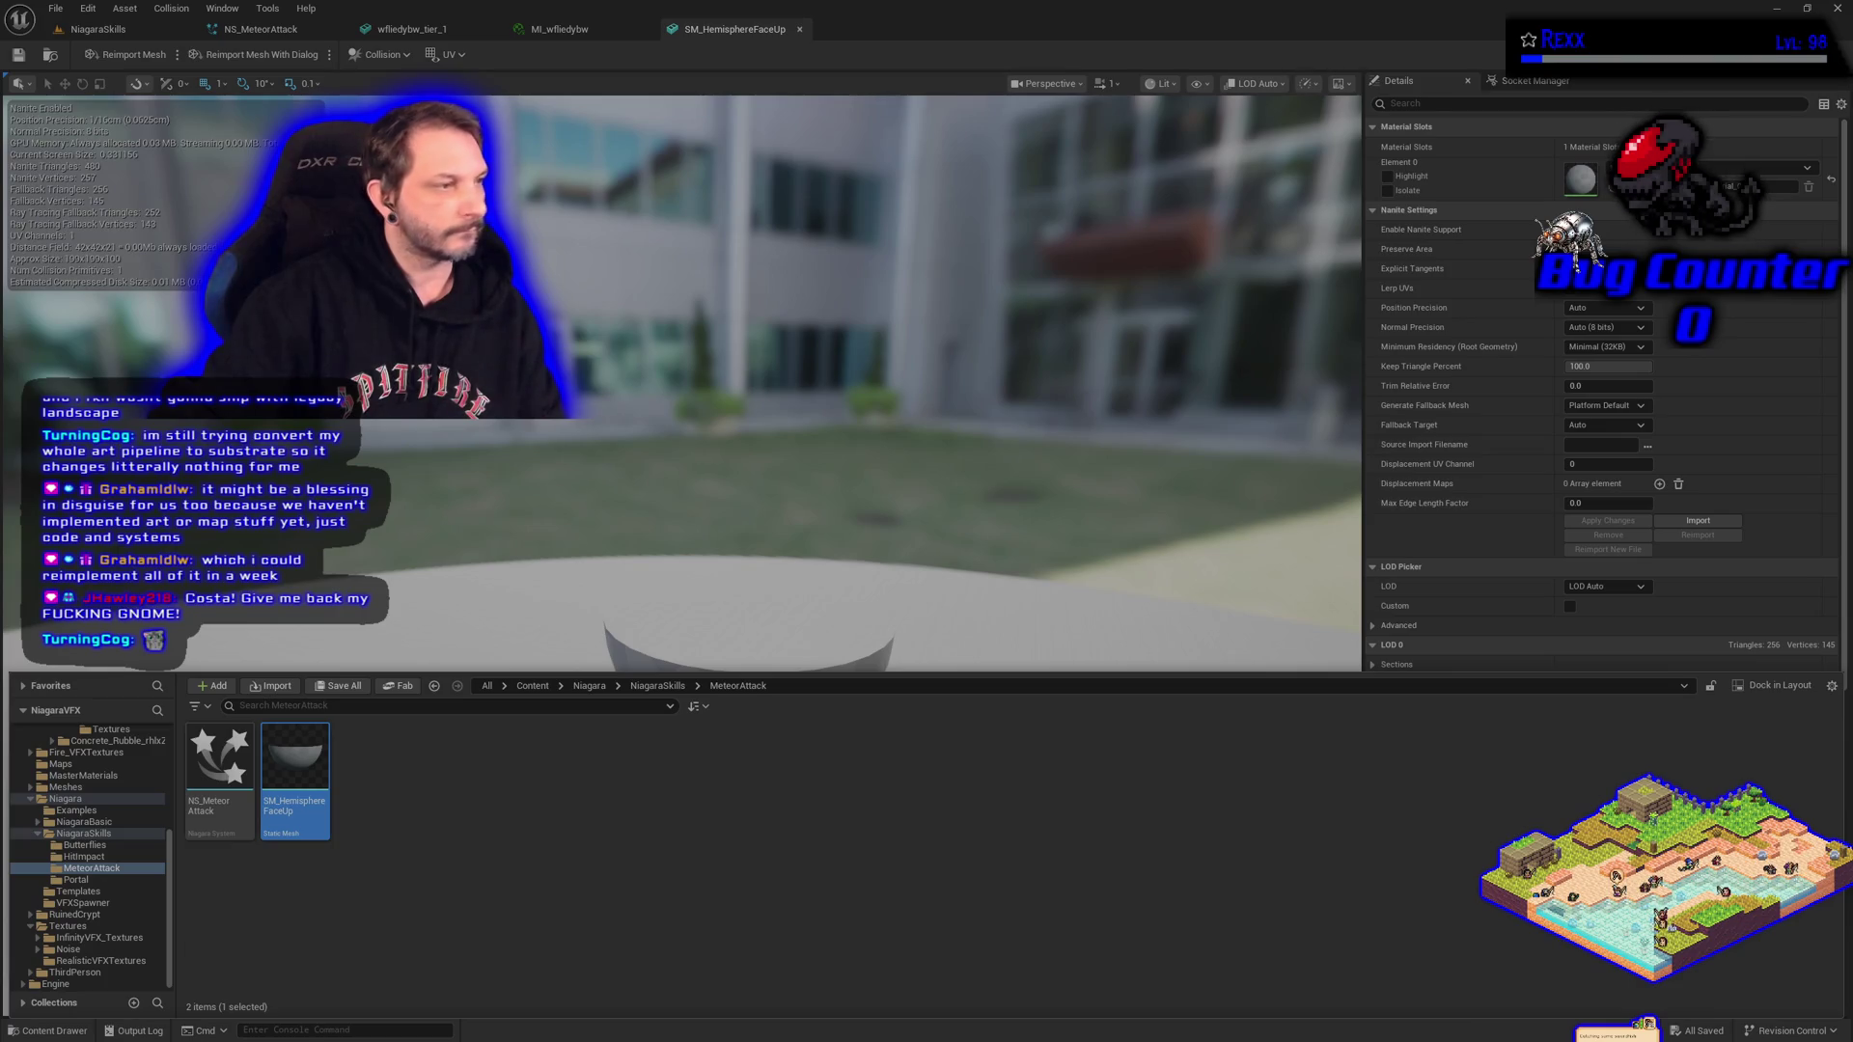
Save the Blender scene as MeteorShellFaceUp.blend and close Blender.
{"action": "key", "text": "alt+Tab"}
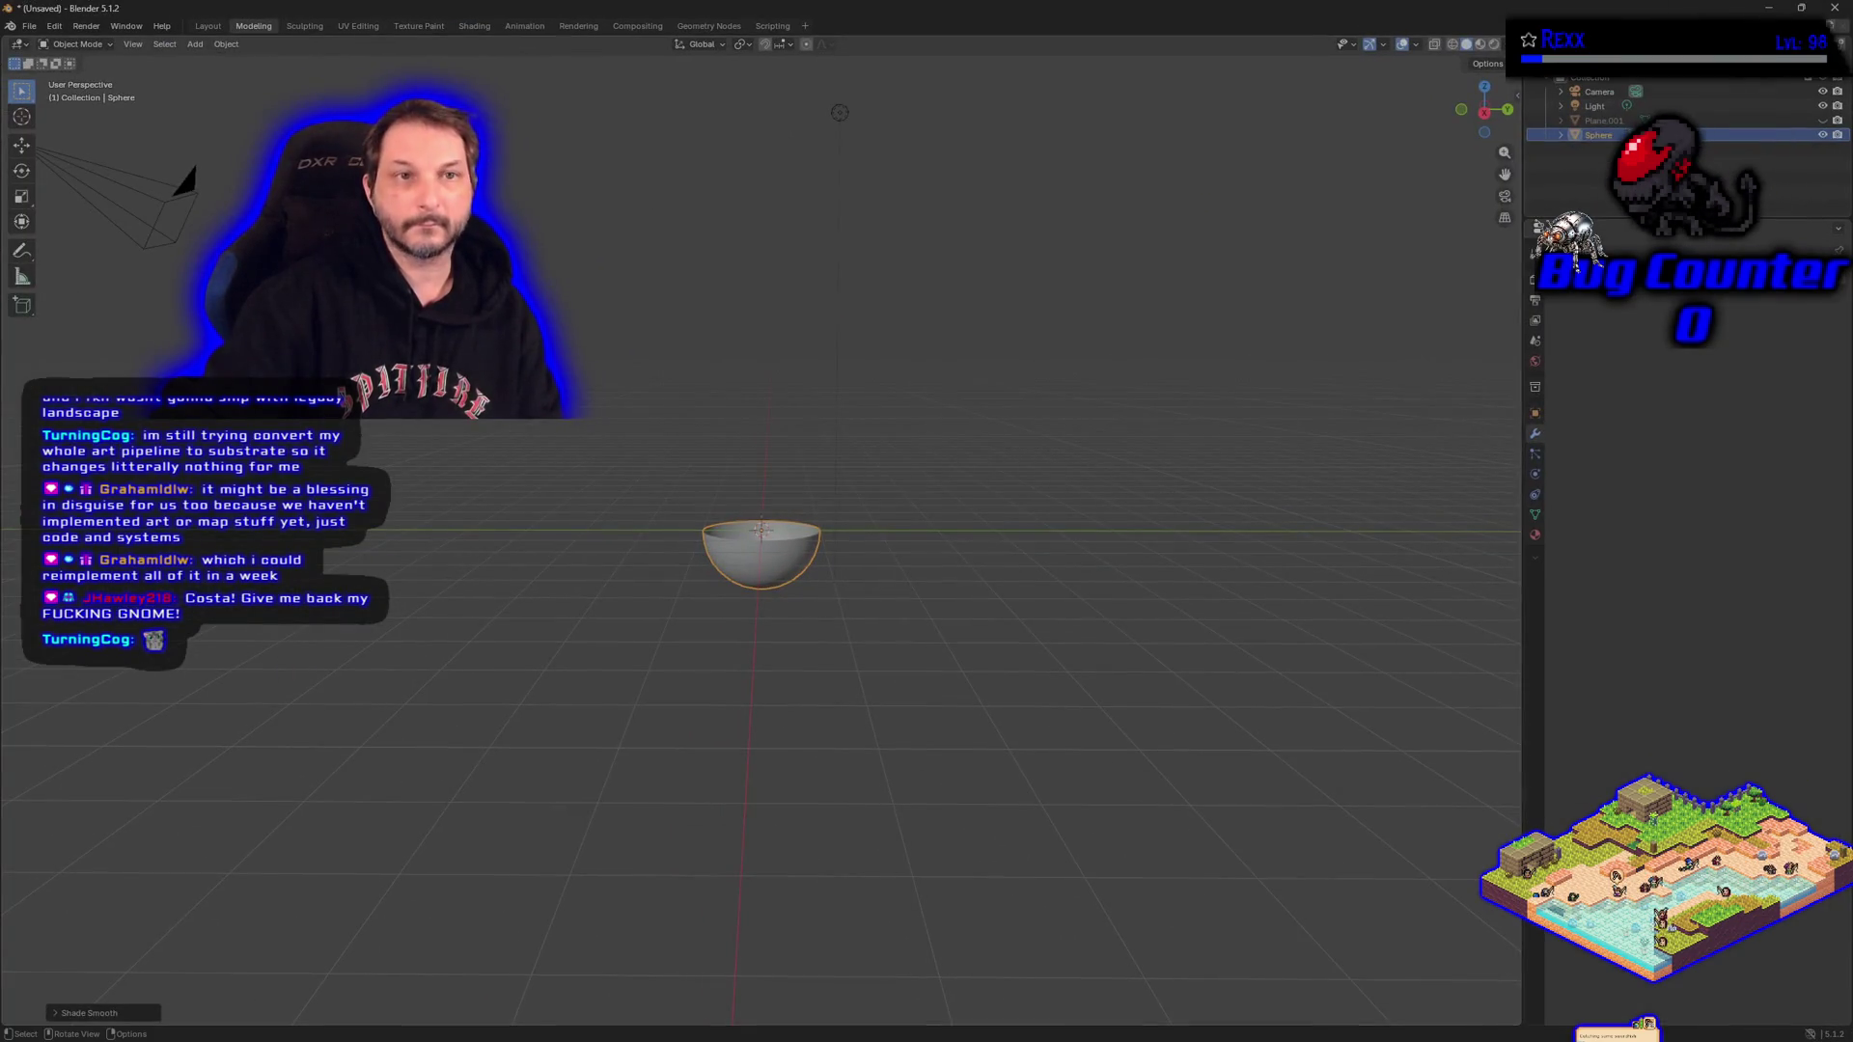
{"action": "left_click", "coordinate": [31, 28]}
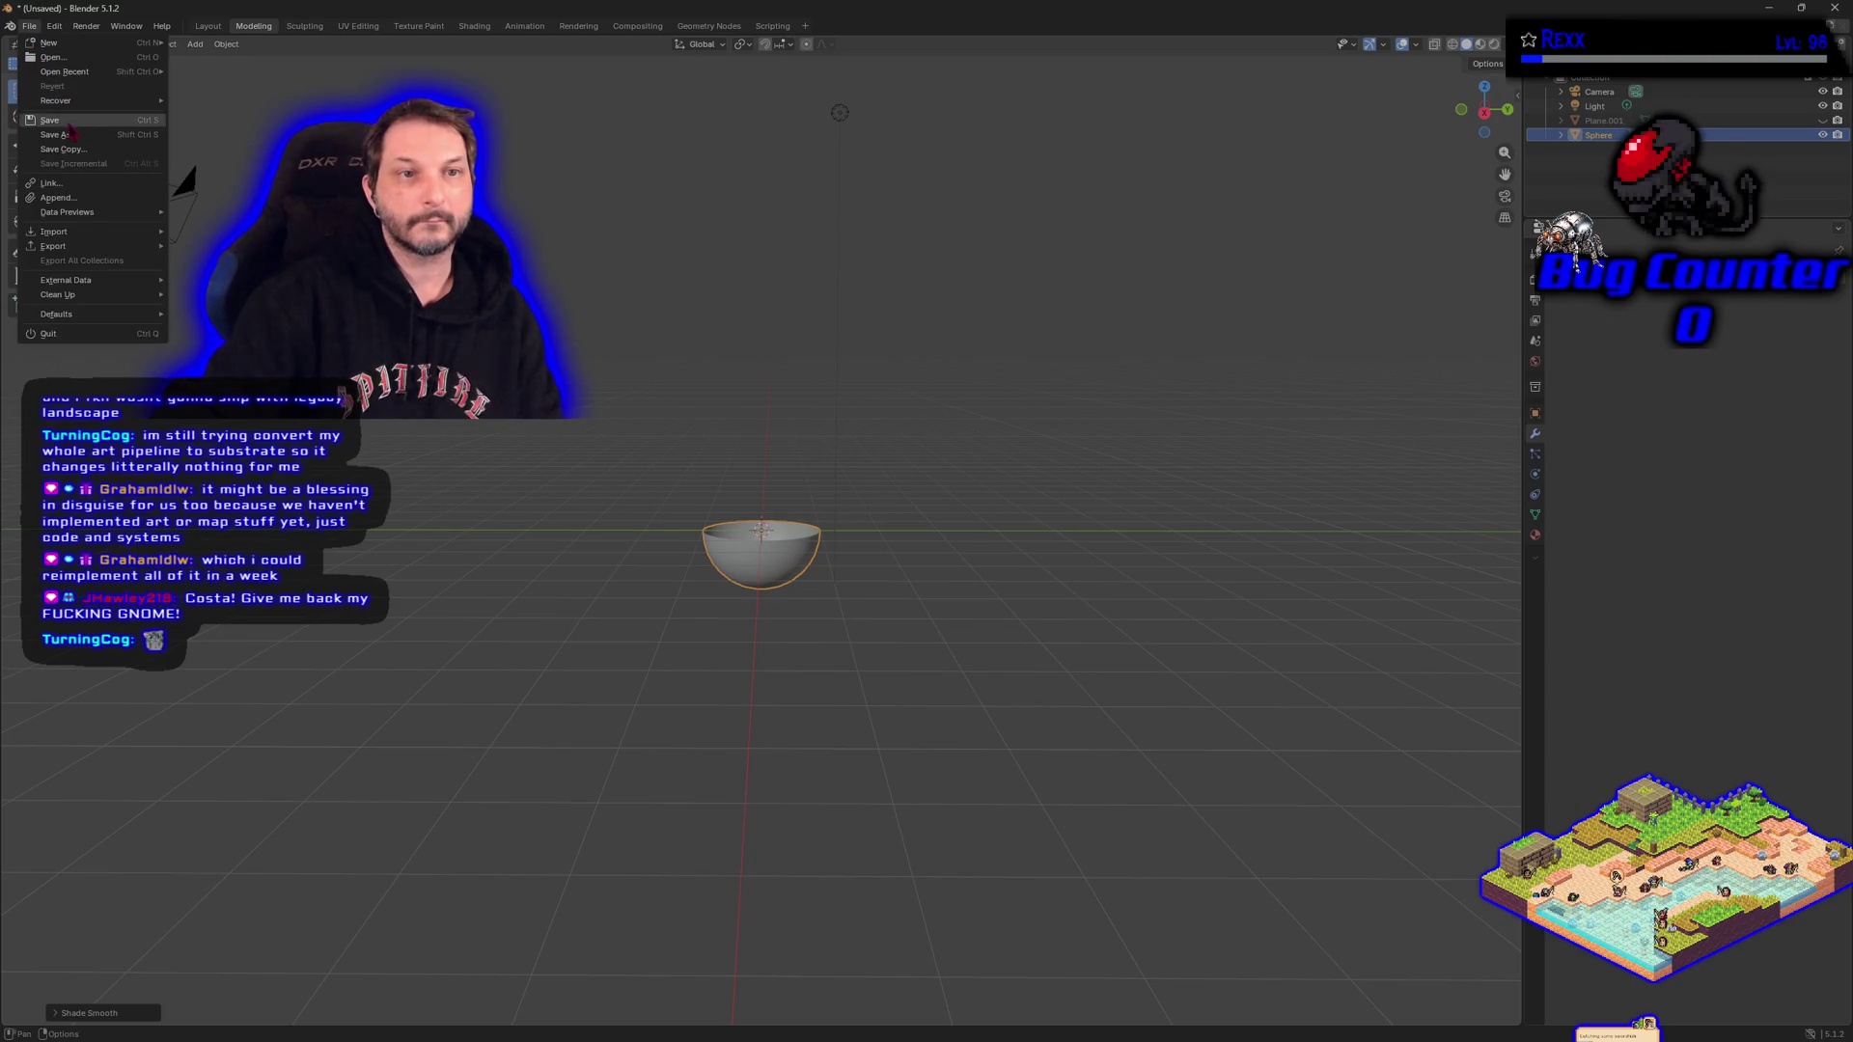
{"action": "left_click", "coordinate": [182, 178]}
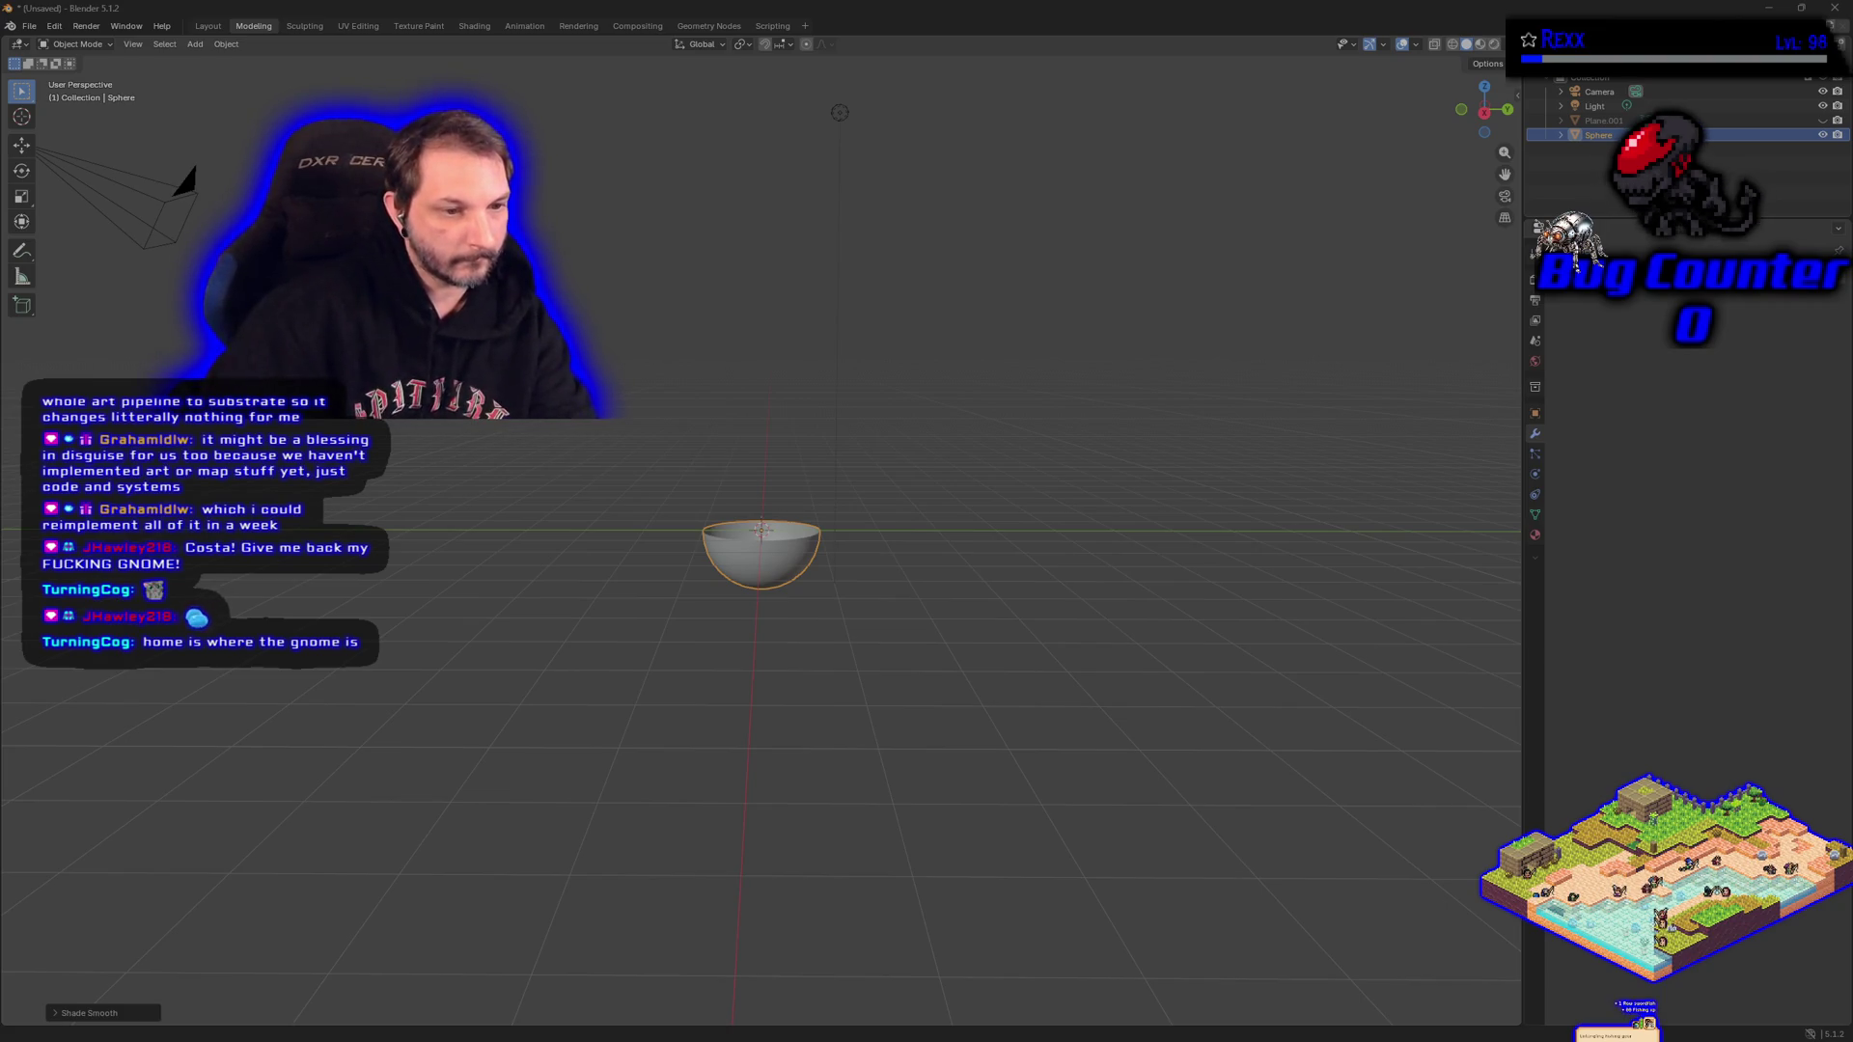
{"action": "key", "text": "Return"}
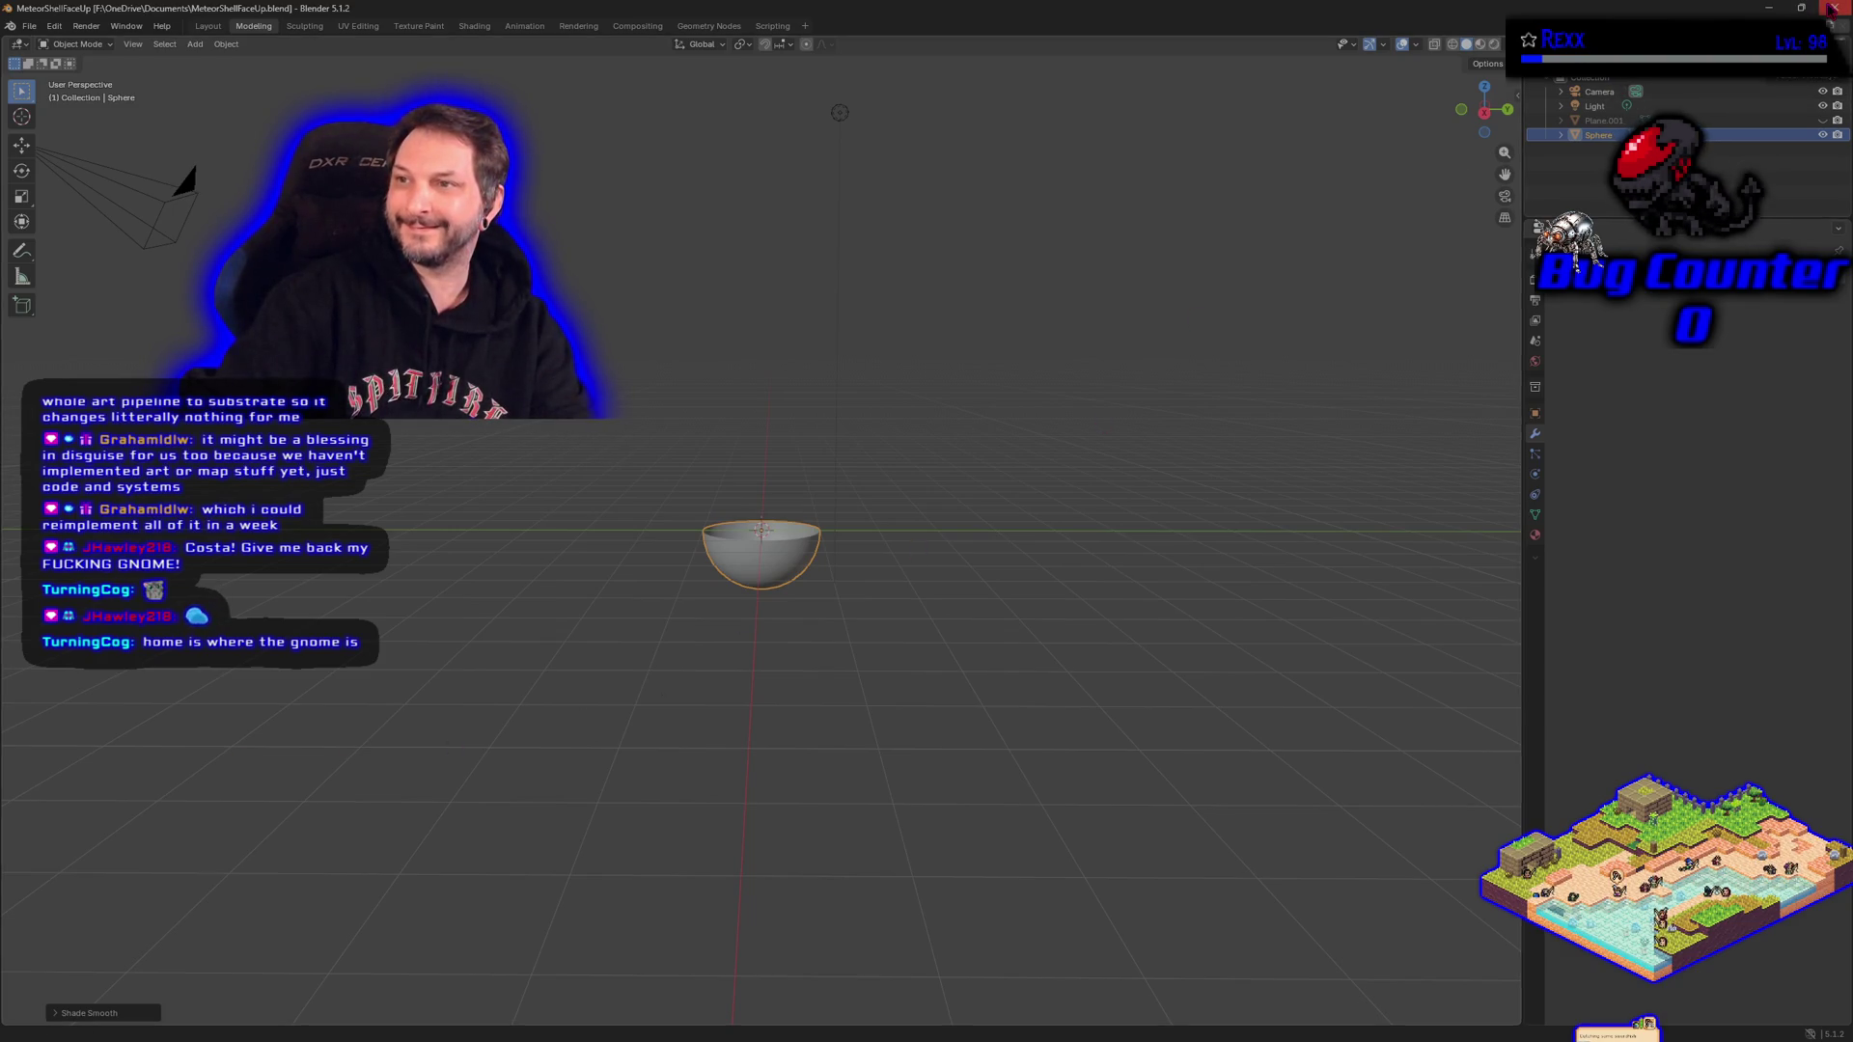
{"action": "left_click", "coordinate": [1834, 8]}
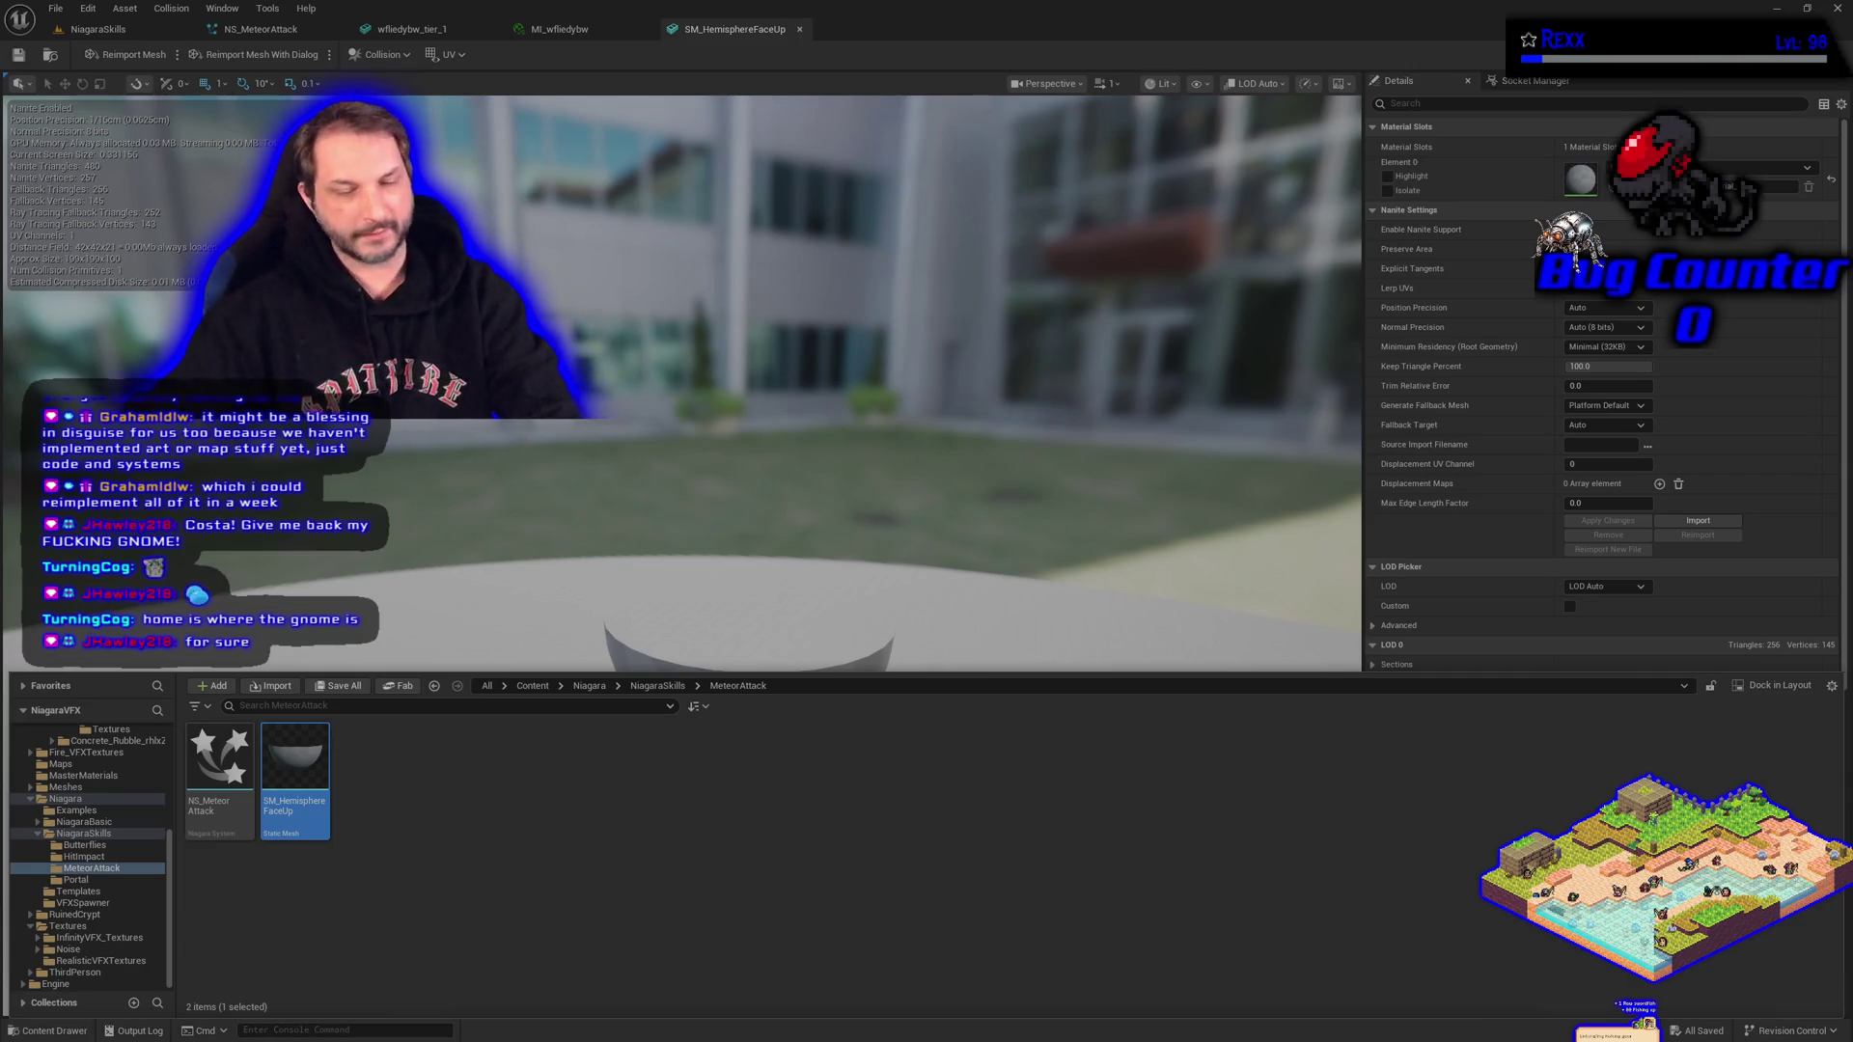
Orbit the hemisphere into full view, then bring up the NS_MeteorAttack system.
{"action": "mouse_move", "coordinate": [659, 468]}
{"action": "left_mouse_down"}
{"action": "mouse_move", "coordinate": [666, 579]}
{"action": "mouse_move", "coordinate": [714, 656]}
{"action": "mouse_move", "coordinate": [734, 618]}
{"action": "mouse_move", "coordinate": [702, 455]}
{"action": "left_mouse_up"}
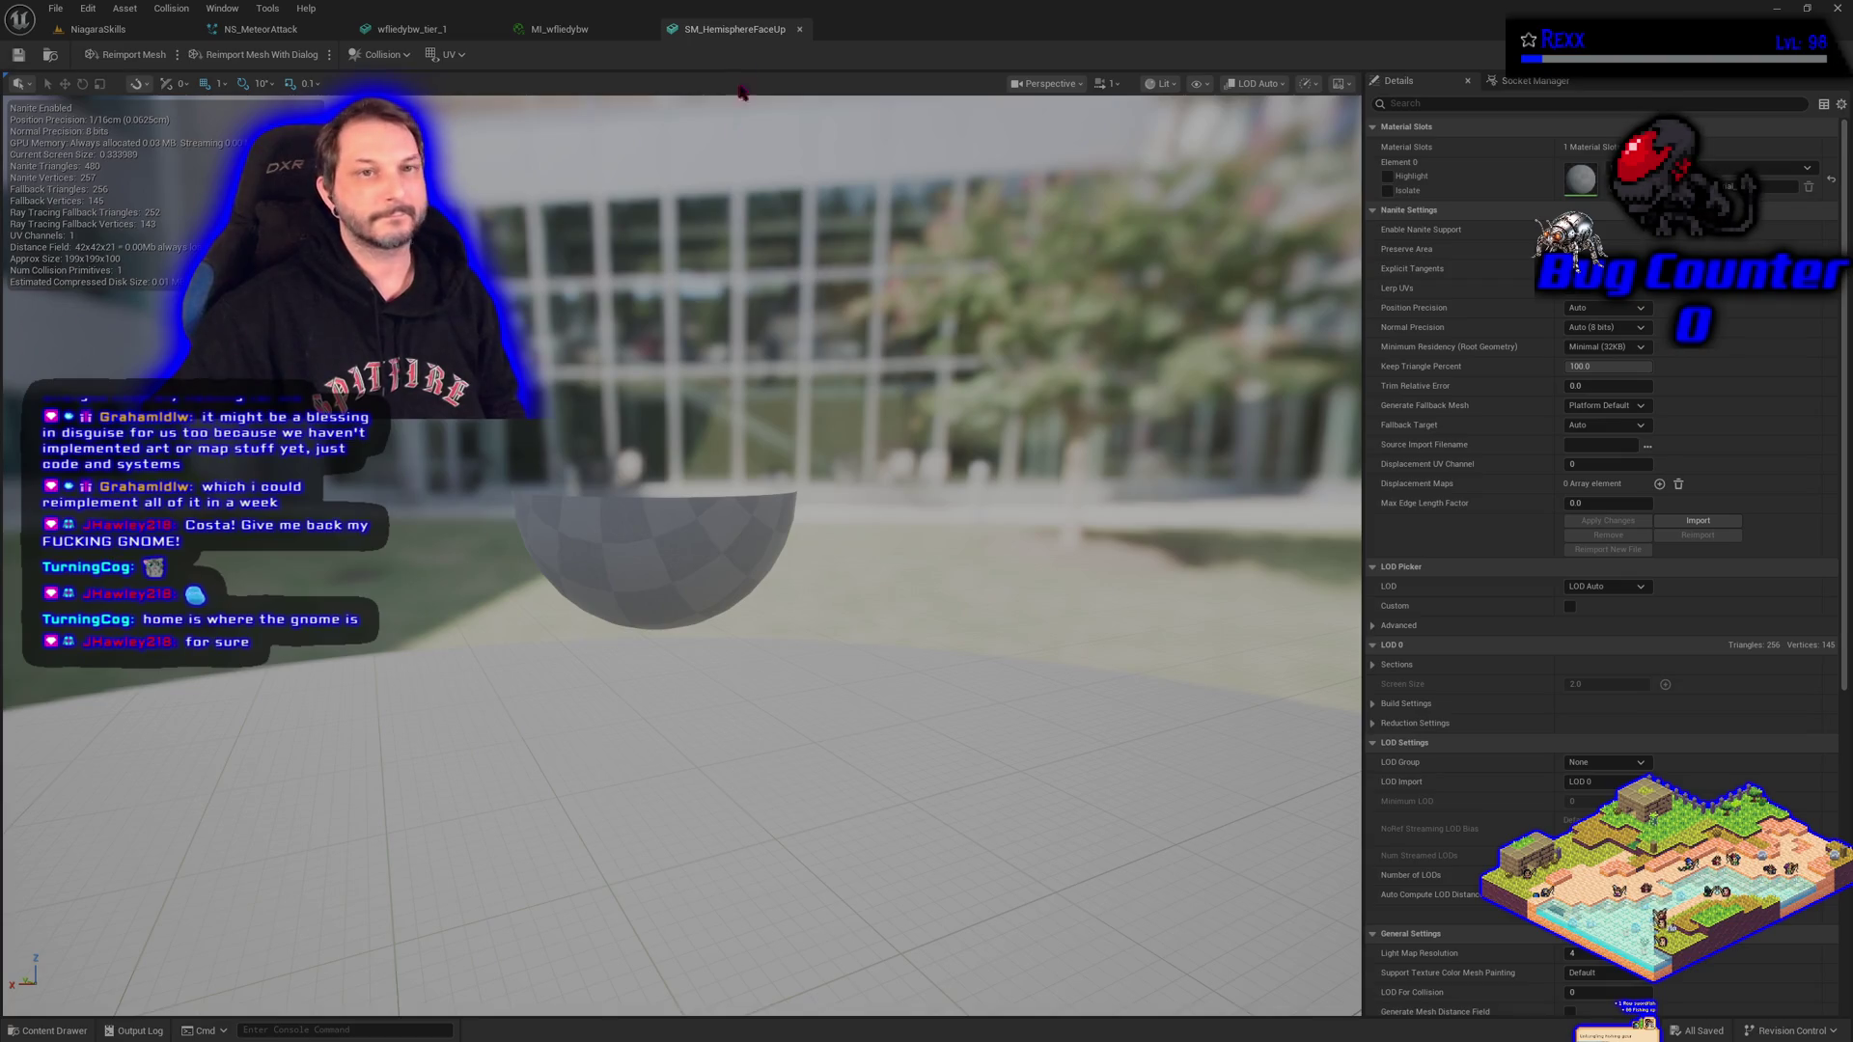
{"action": "left_click", "coordinate": [265, 29]}
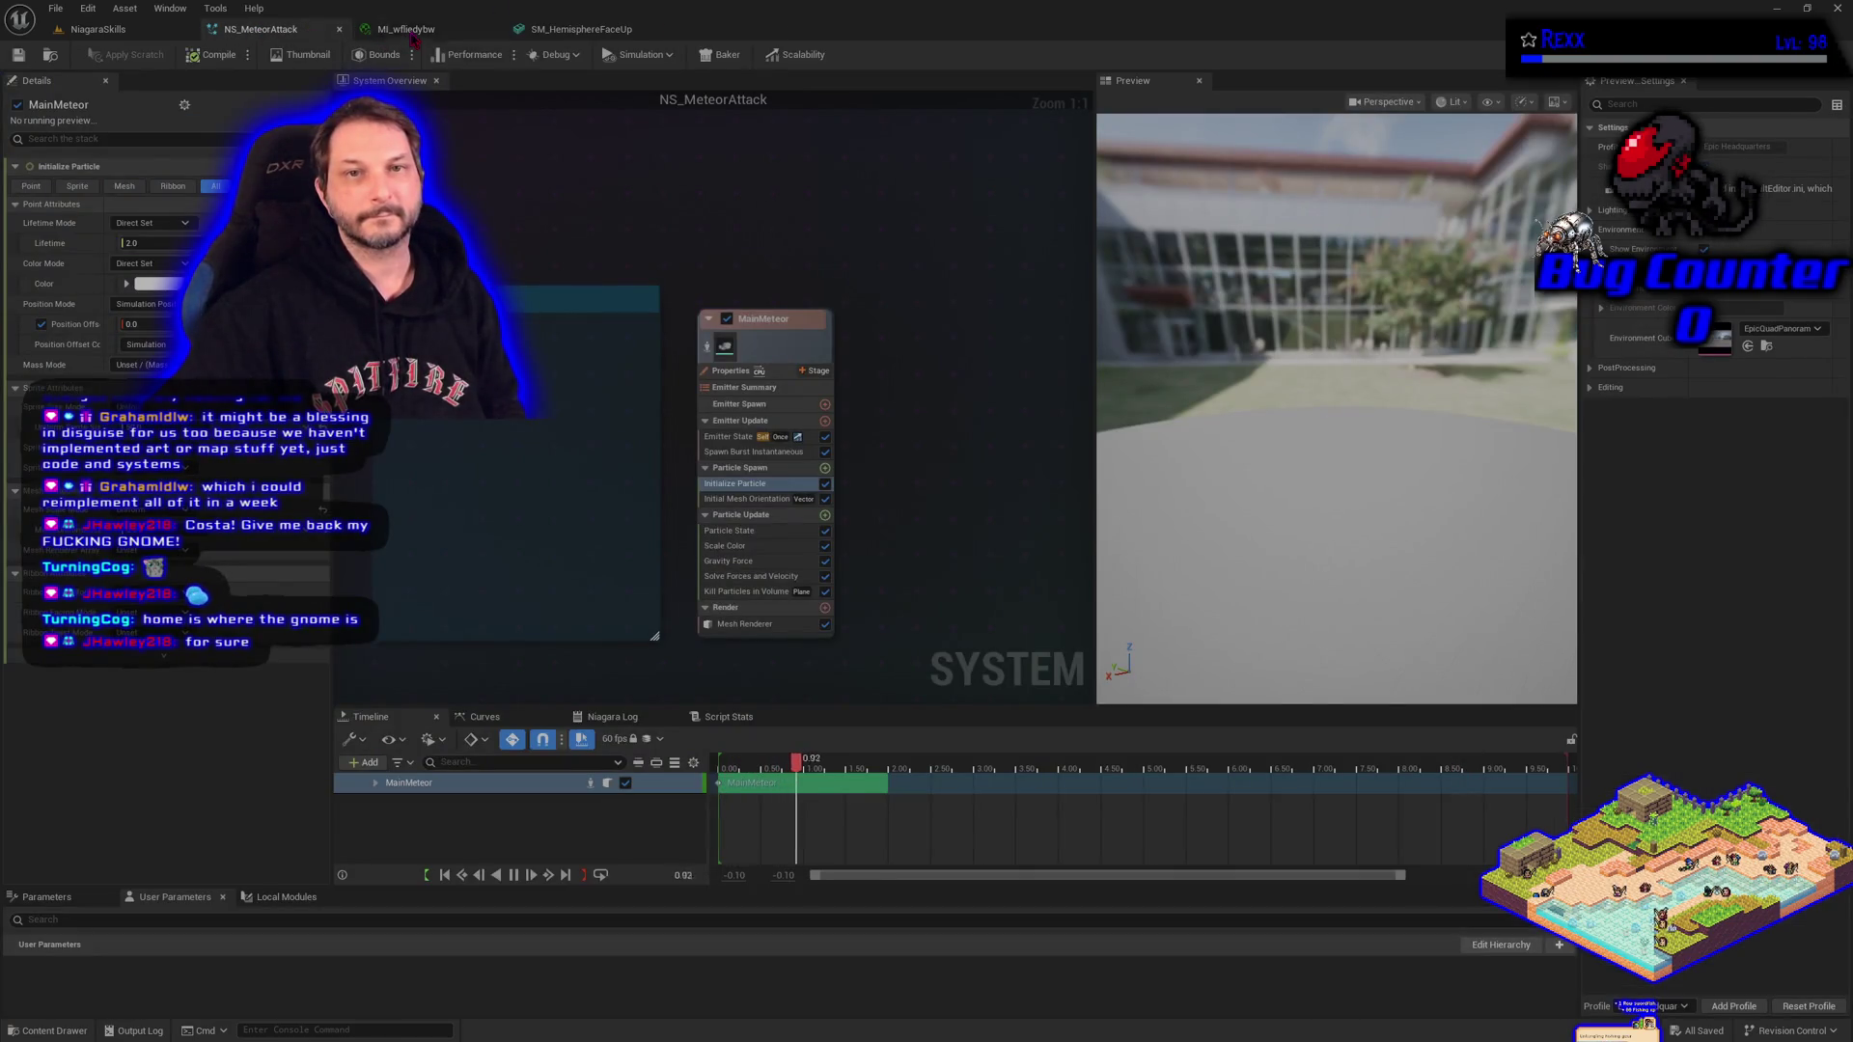
Close the leftover editors and add a SimpleMeshBurst_Once emitter to NS_MeteorAttack.
{"action": "left_click", "coordinate": [413, 29]}
{"action": "left_click", "coordinate": [492, 29]}
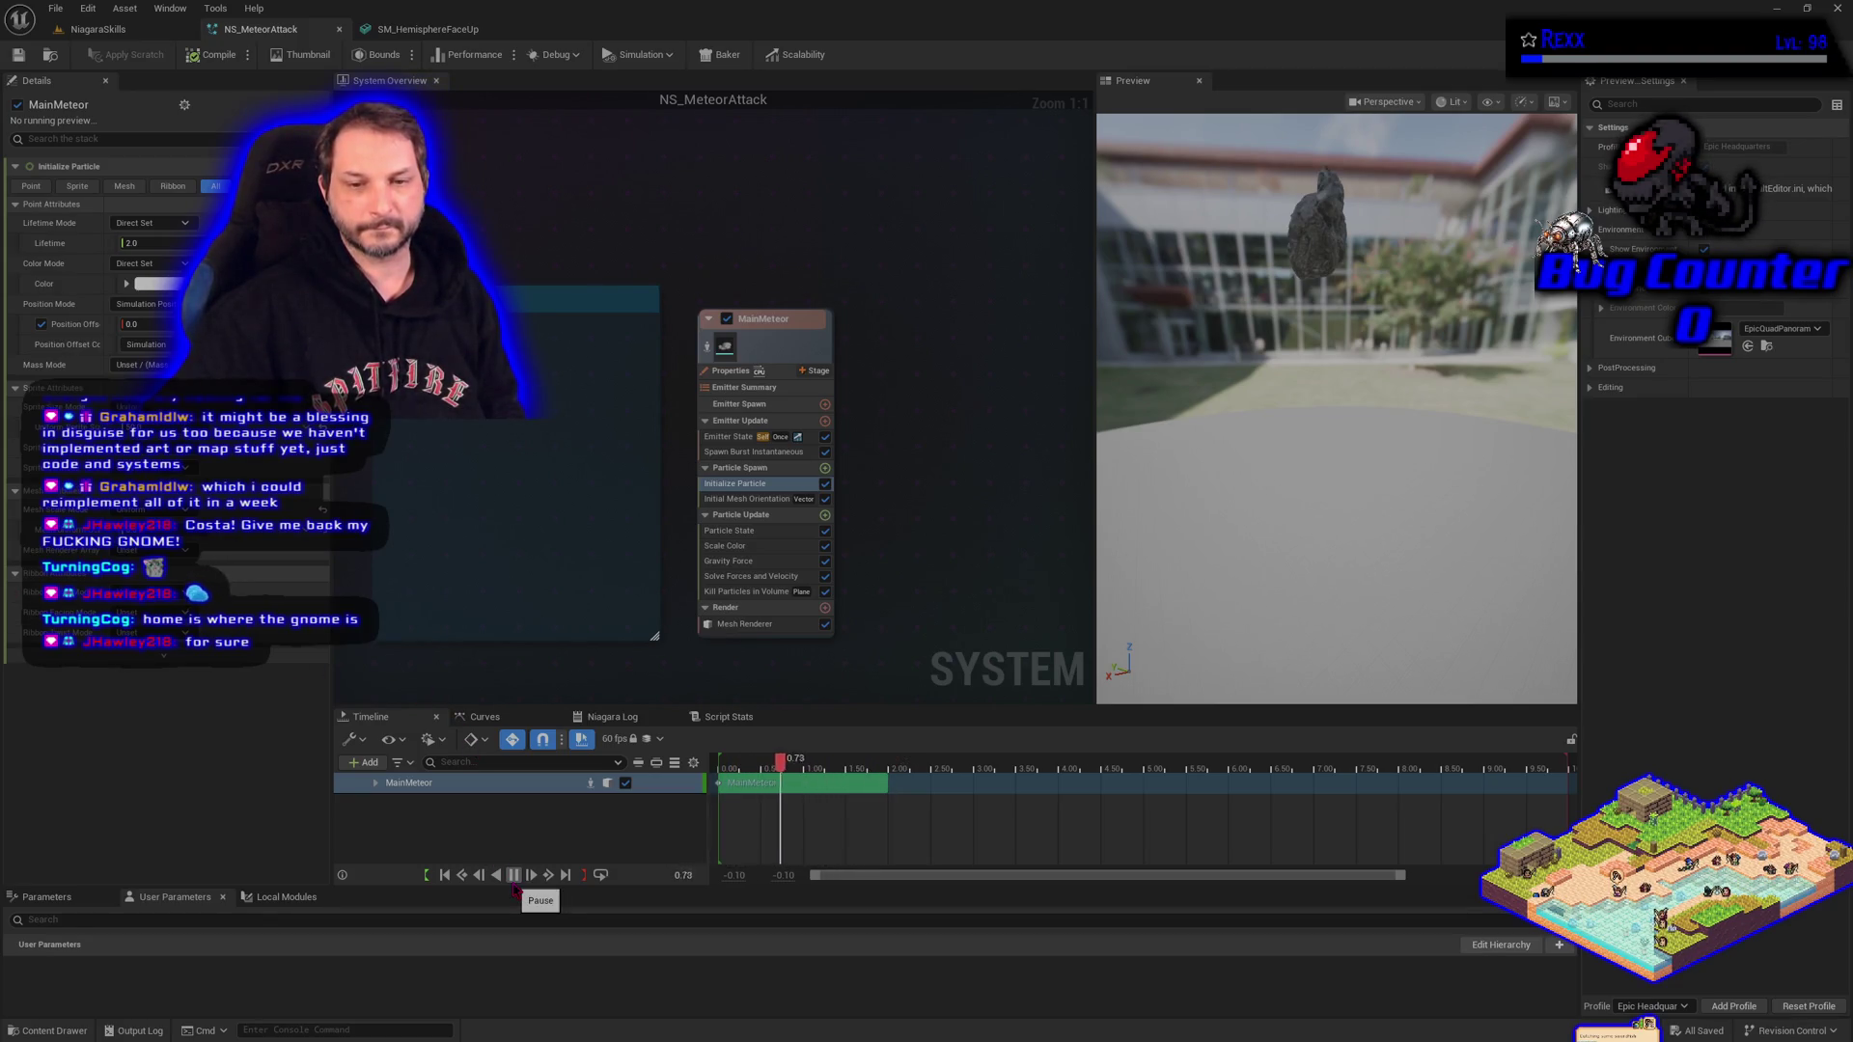
{"action": "right_click", "coordinate": [890, 326]}
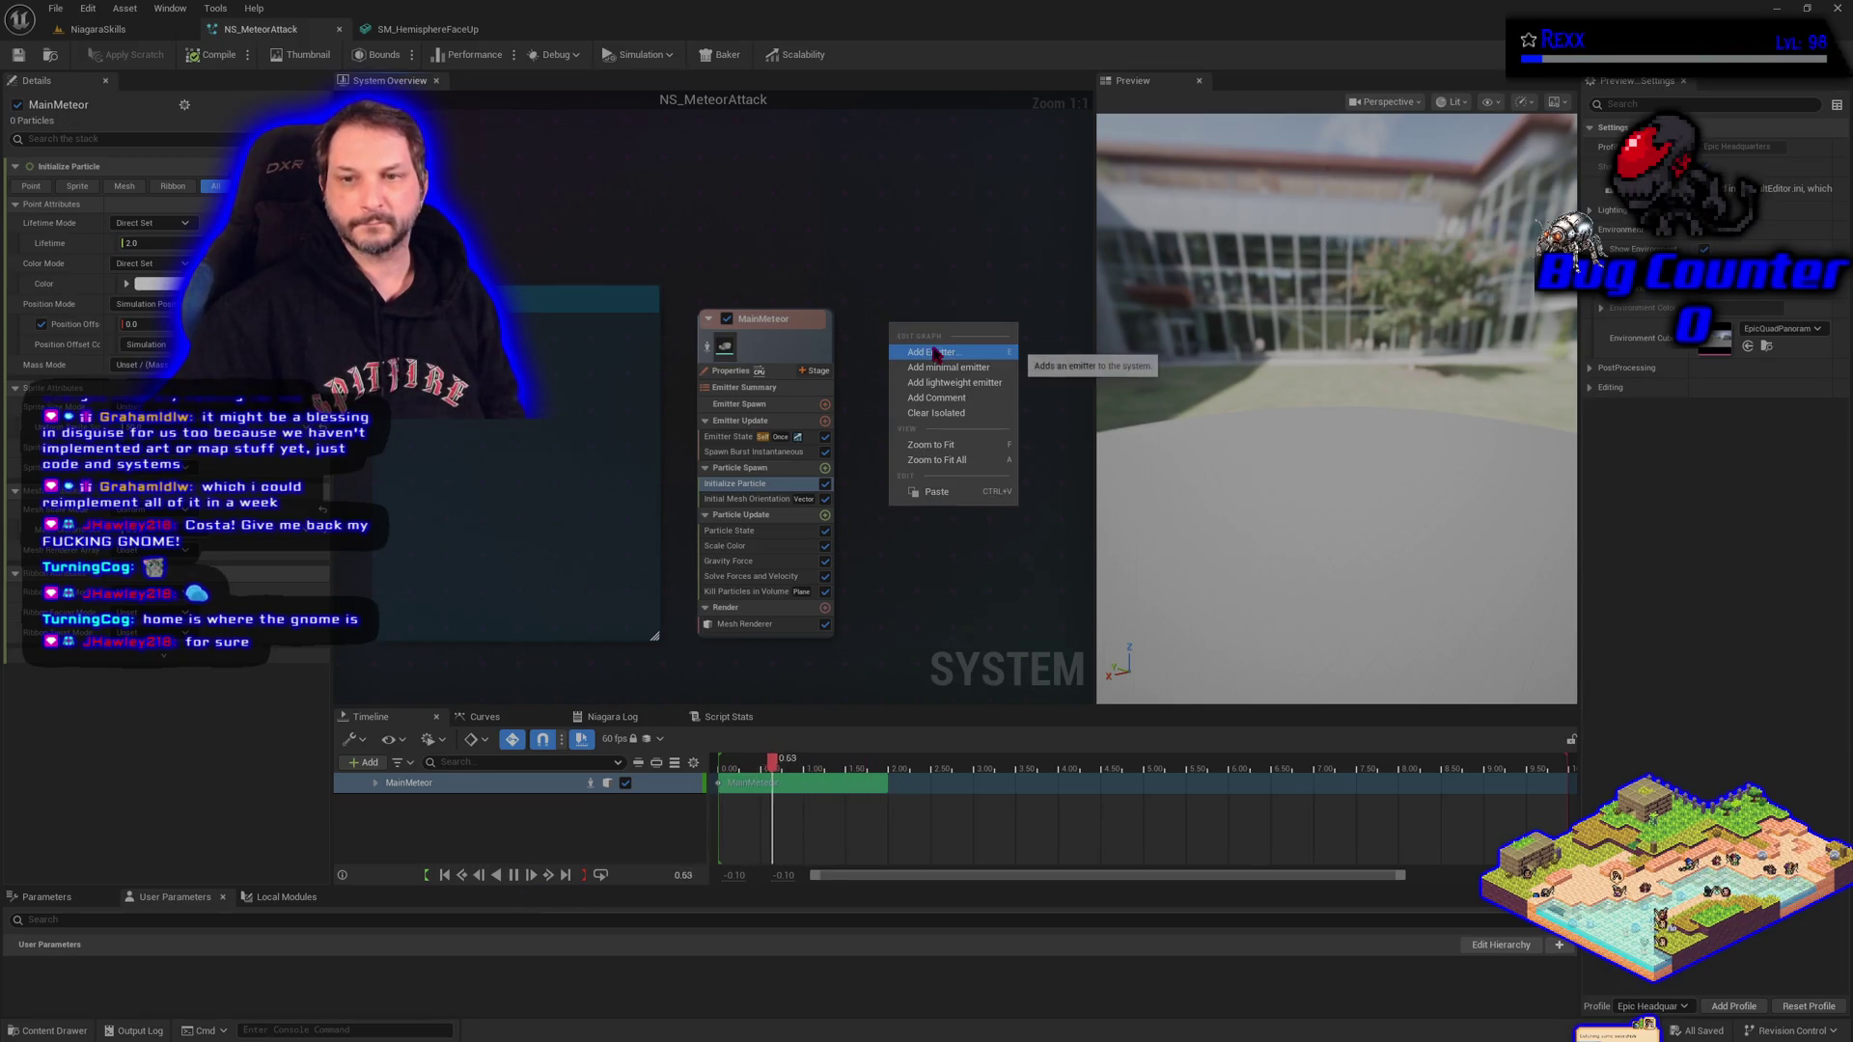
{"action": "left_click", "coordinate": [935, 353]}
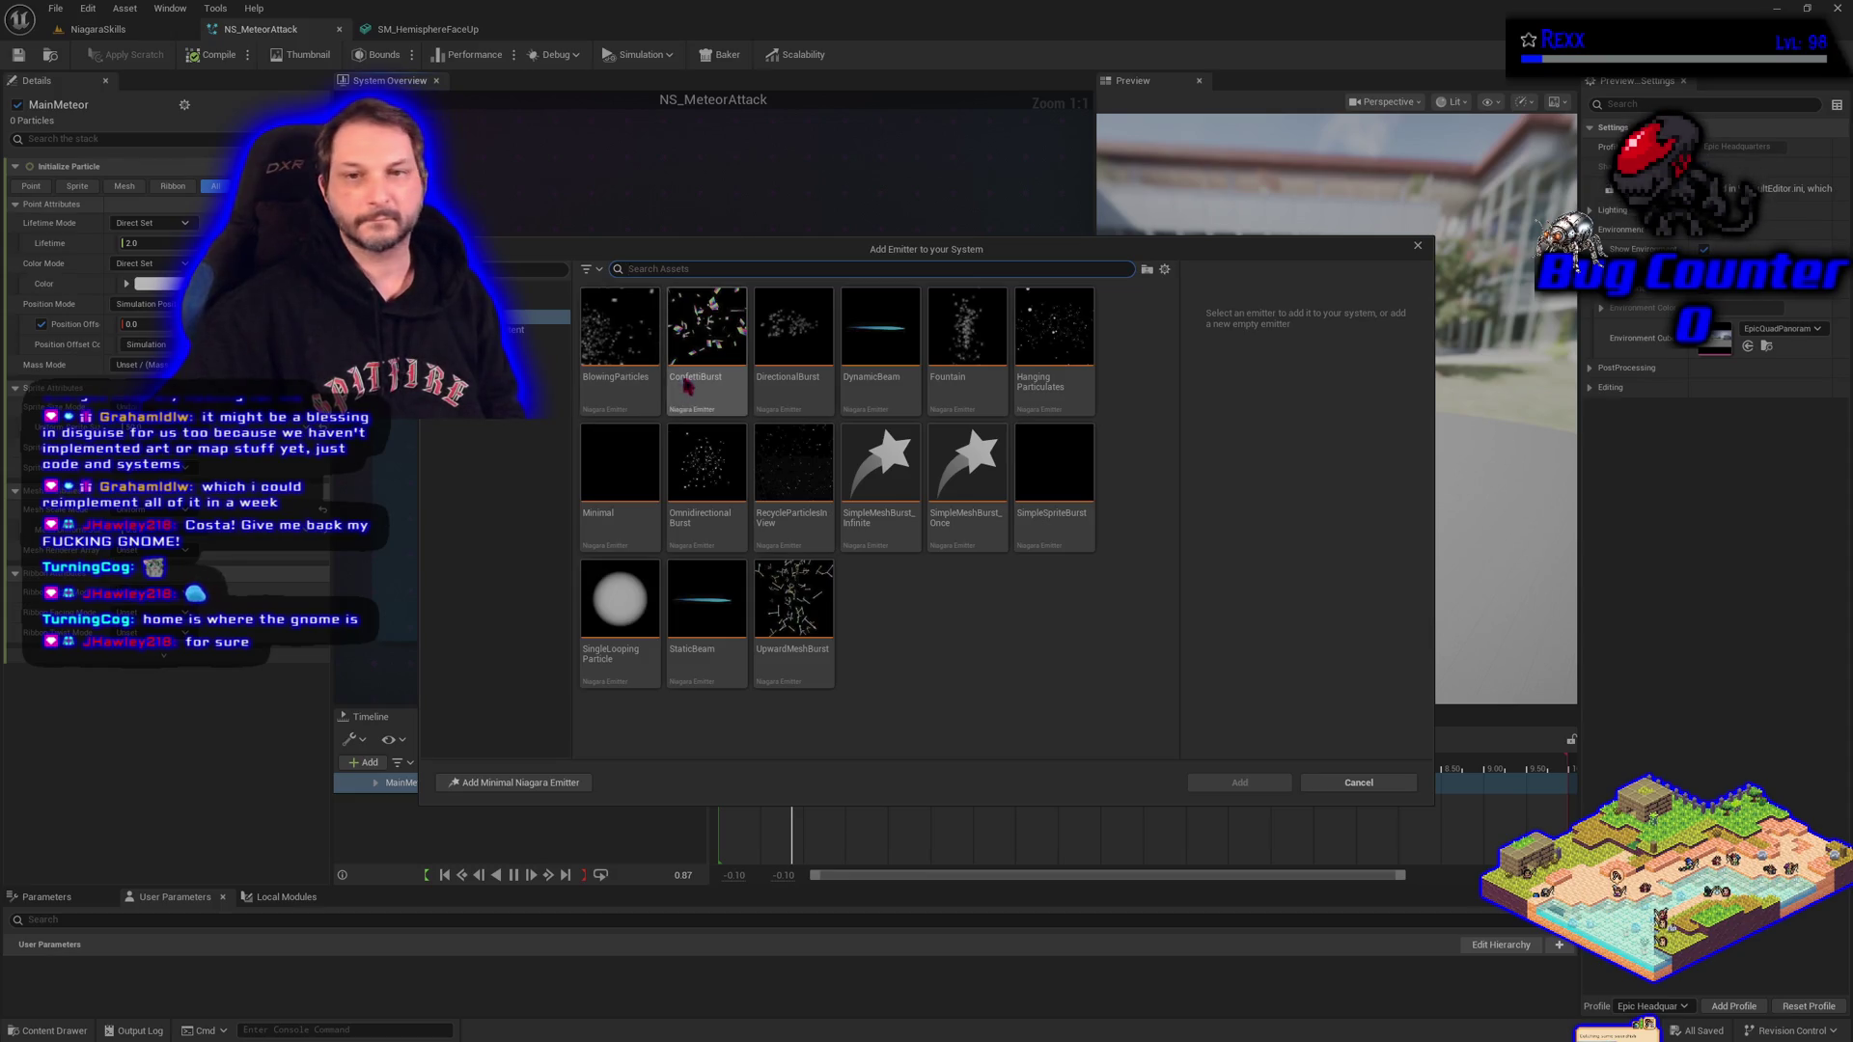
{"action": "left_click", "coordinate": [967, 482]}
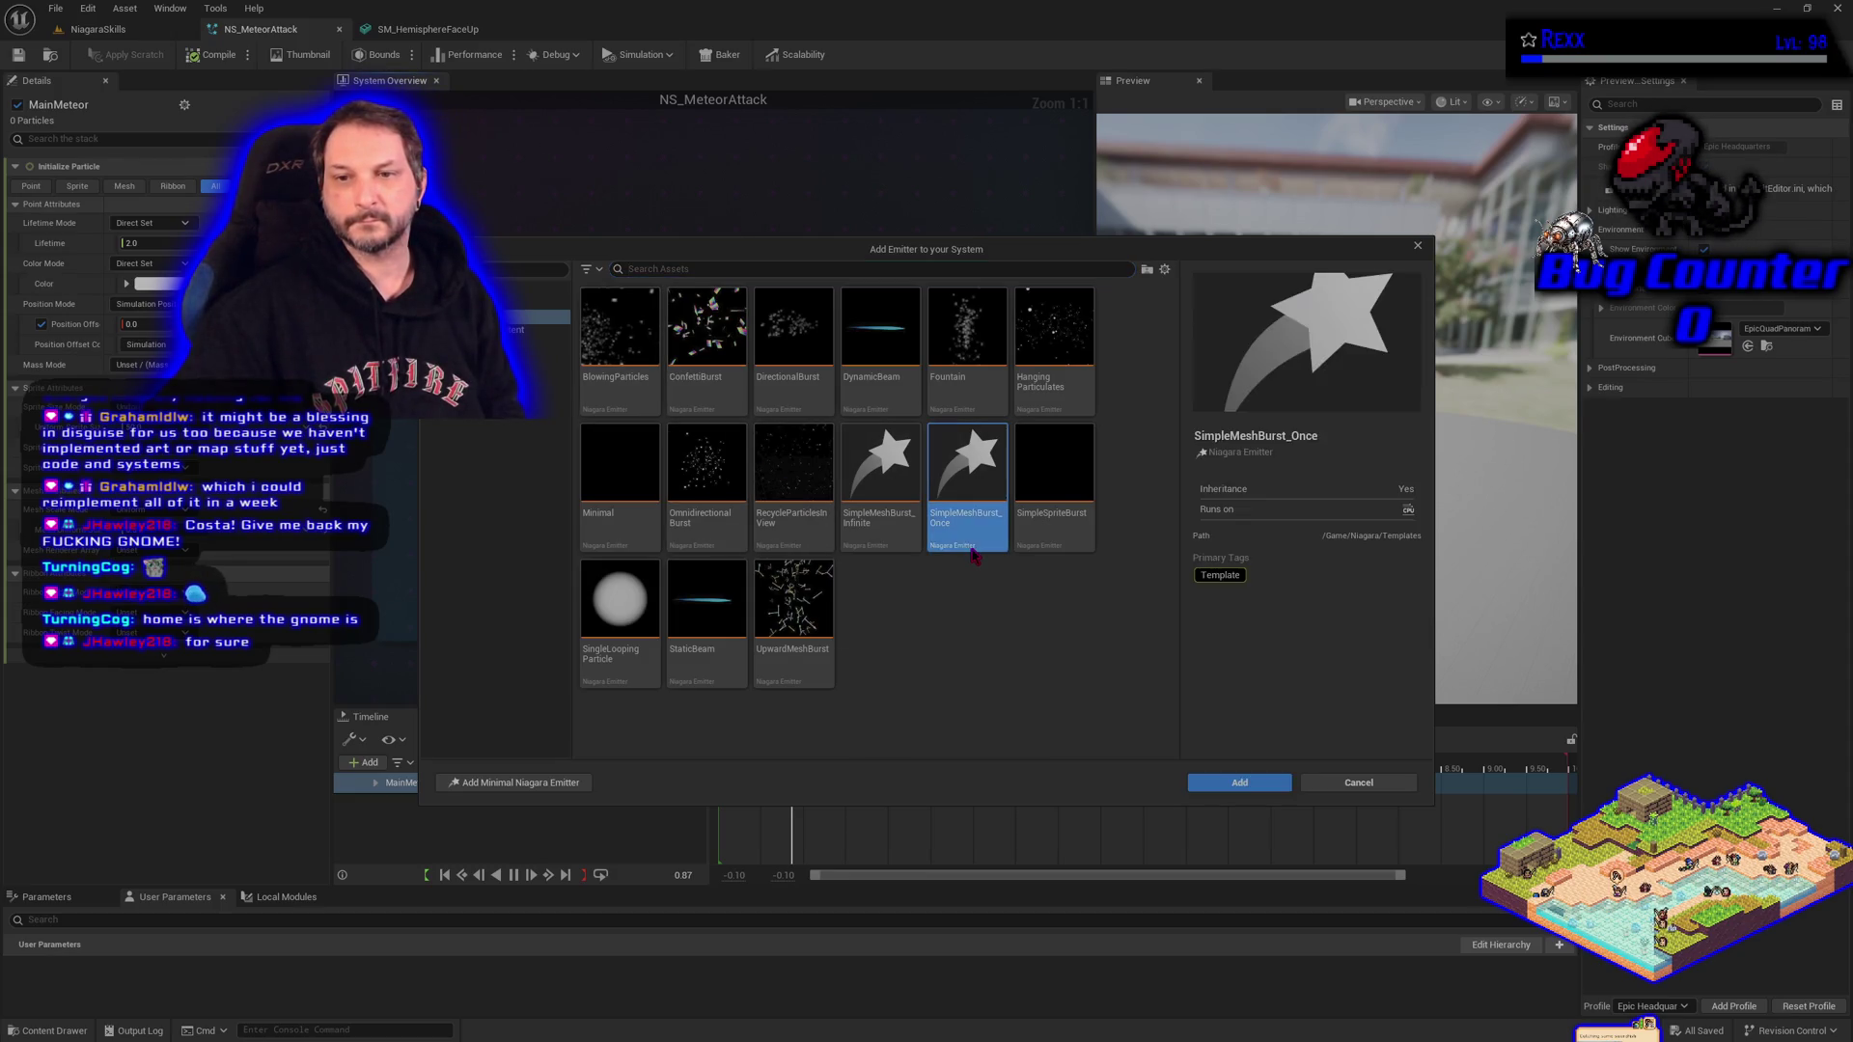
{"action": "left_click", "coordinate": [1255, 783]}
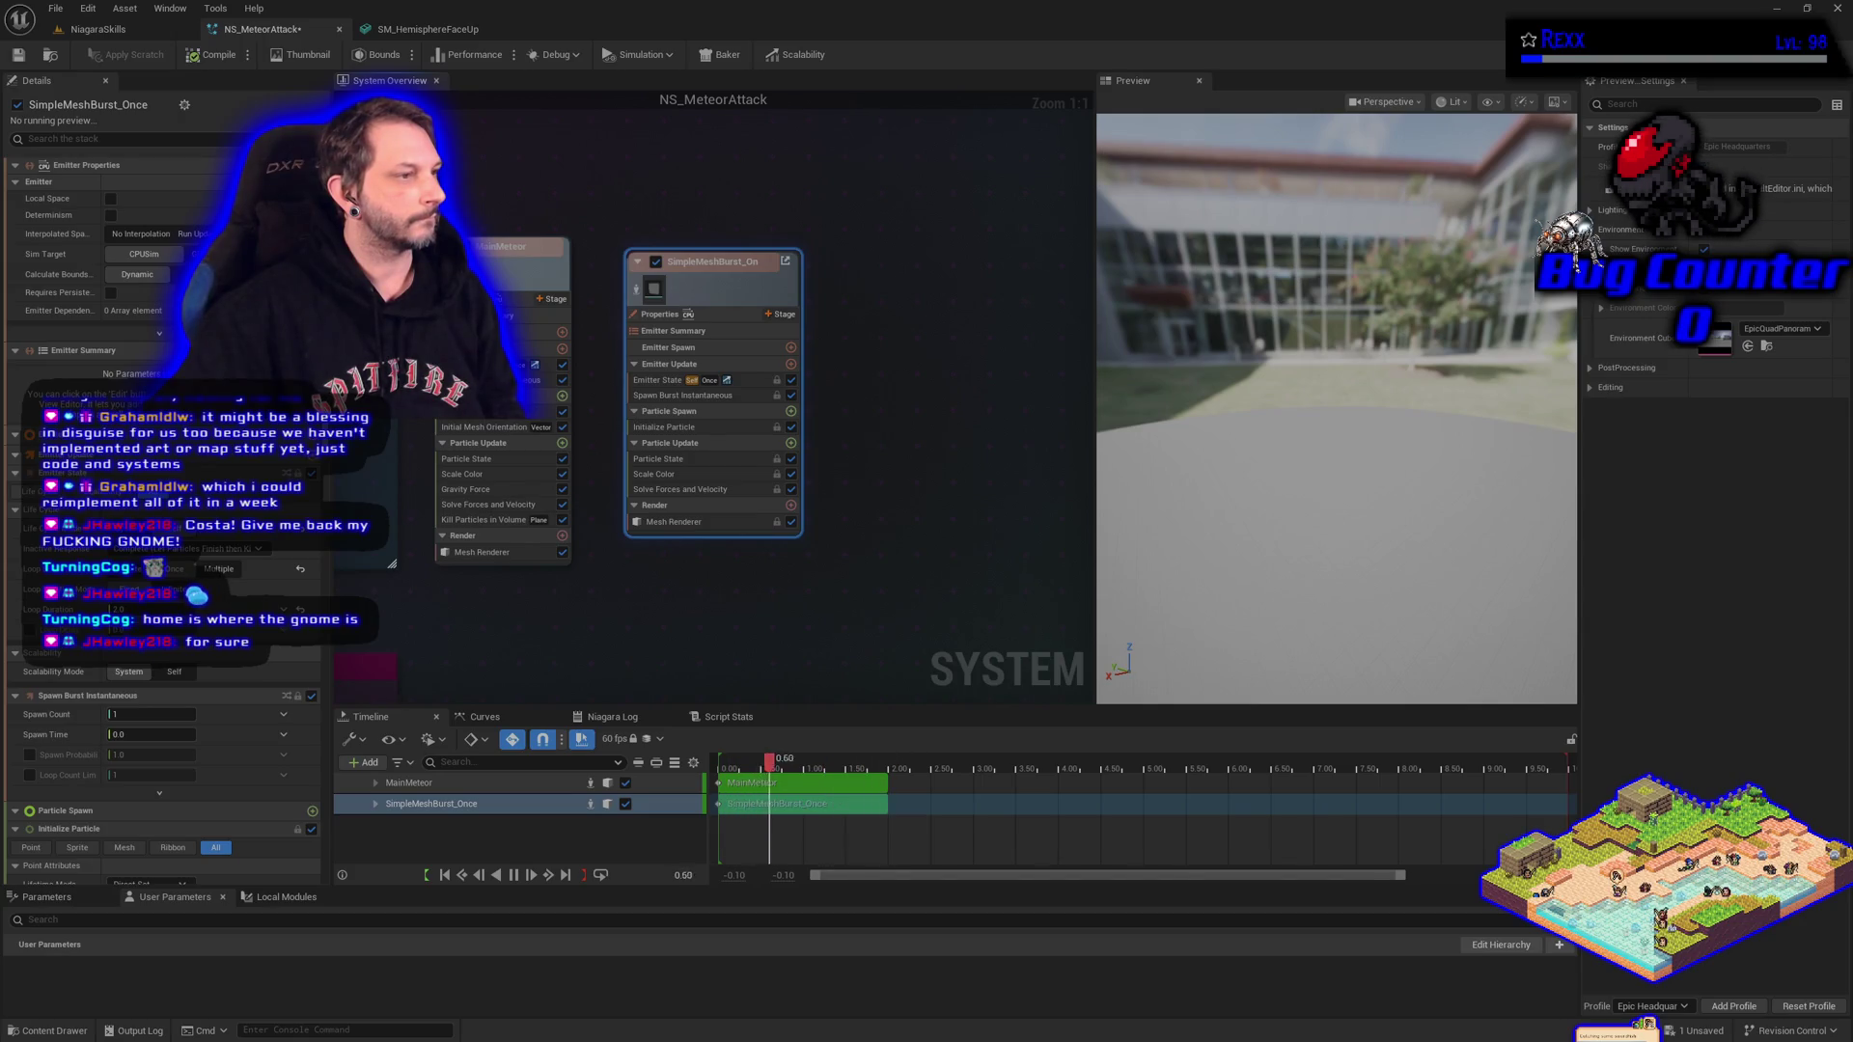
Detach the new emitter from its parent template and rename it MeteorShellBright.
{"action": "right_click", "coordinate": [702, 275]}
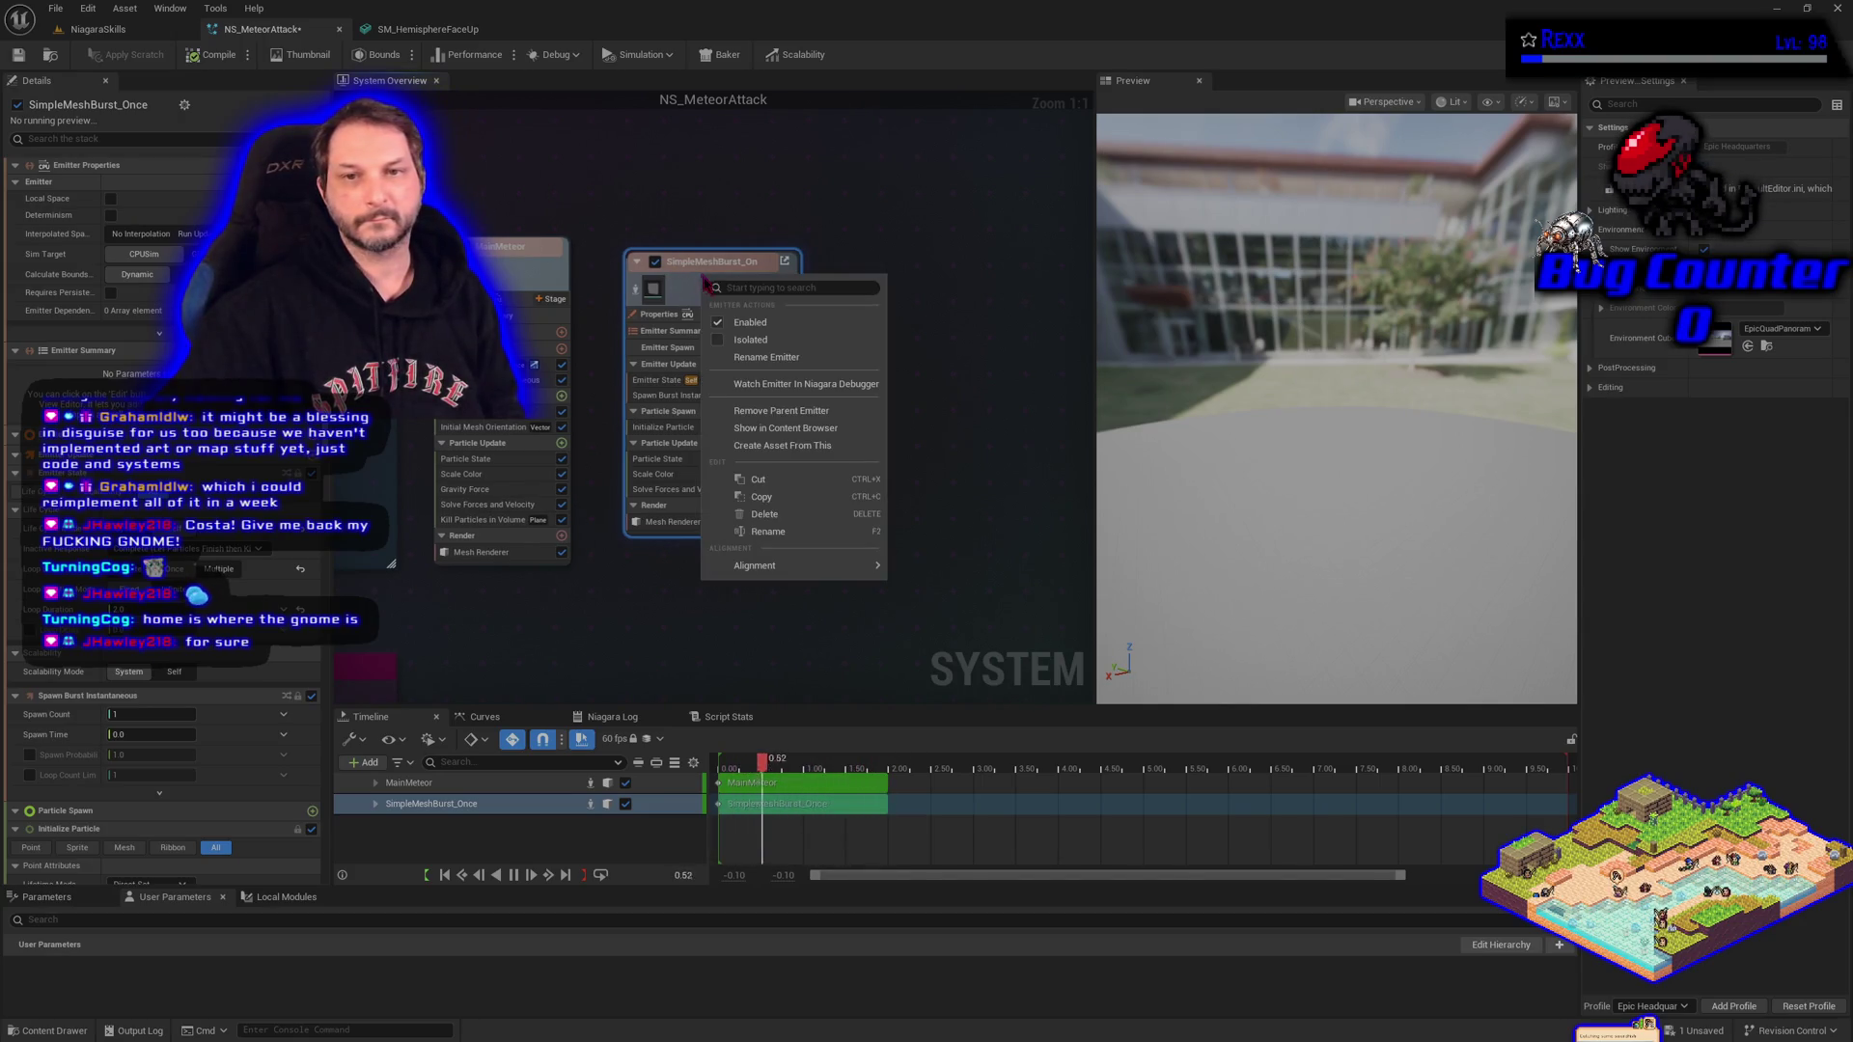
{"action": "left_click", "coordinate": [807, 413]}
{"action": "double_click", "coordinate": [709, 261]}
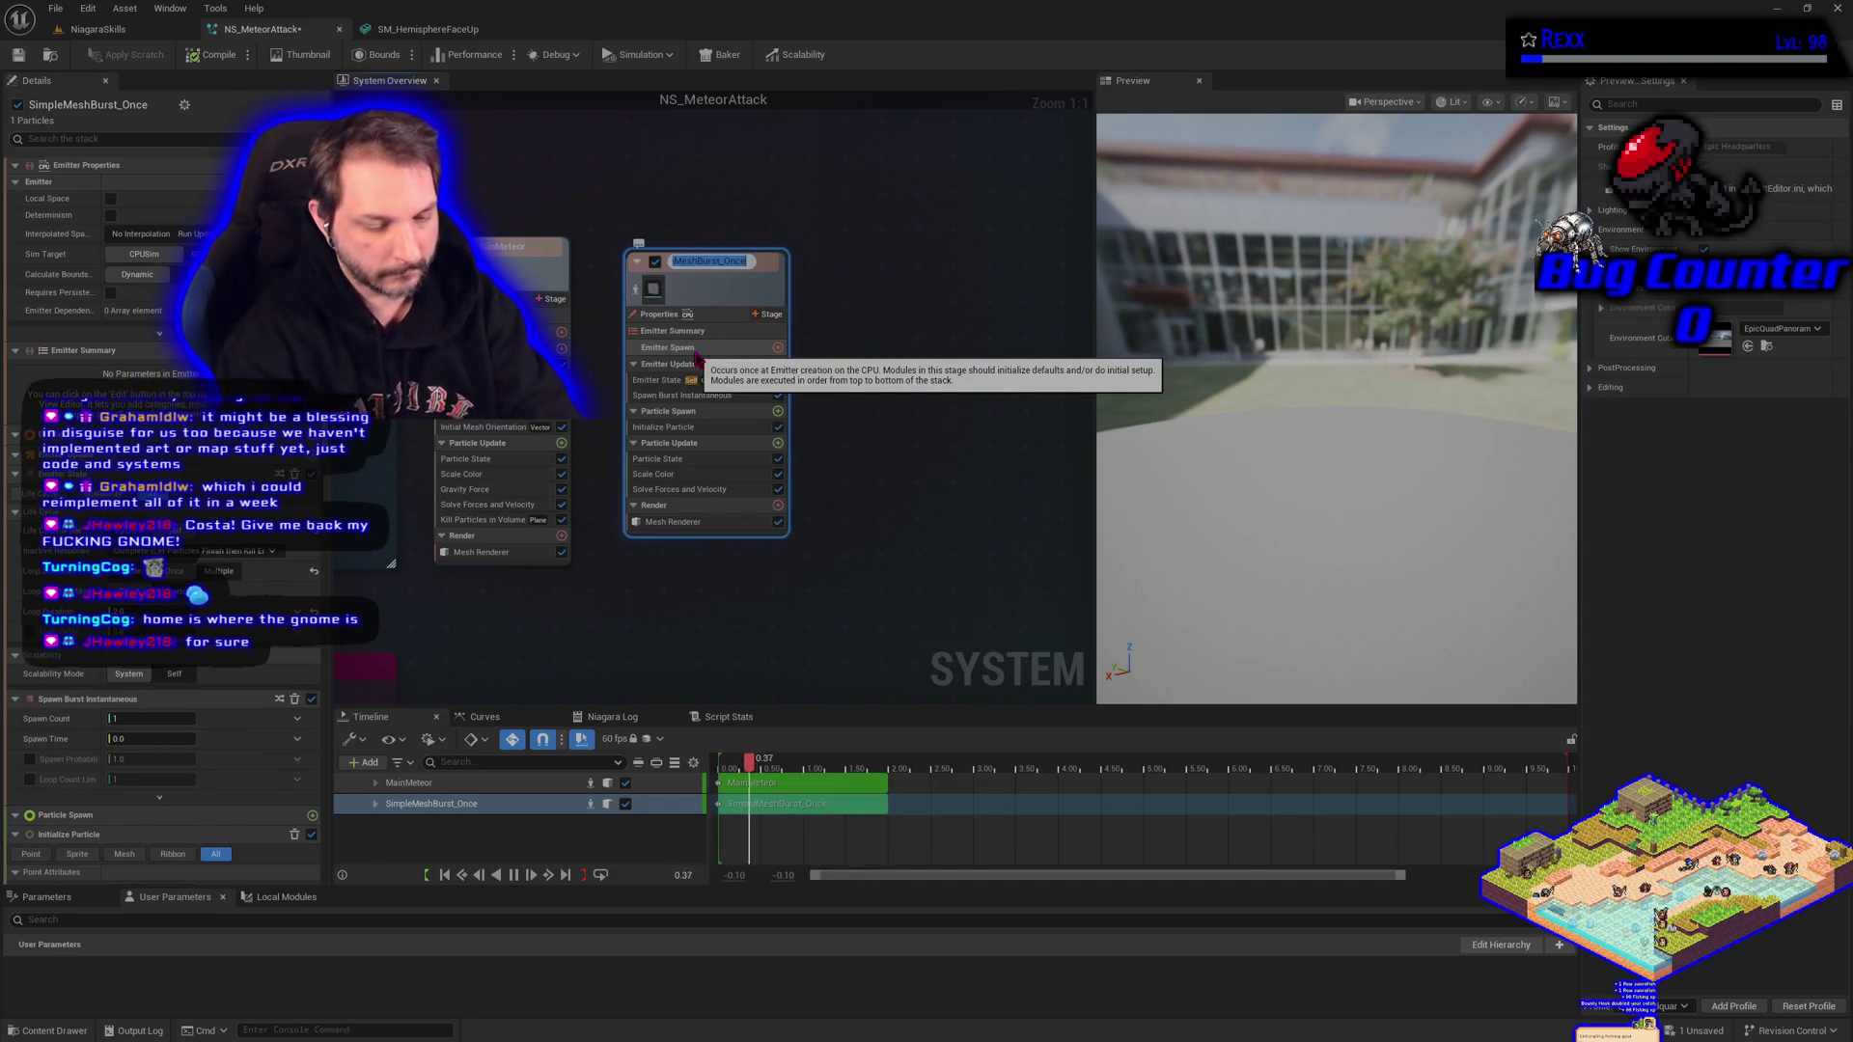
{"action": "type", "text": "MeteorS"}
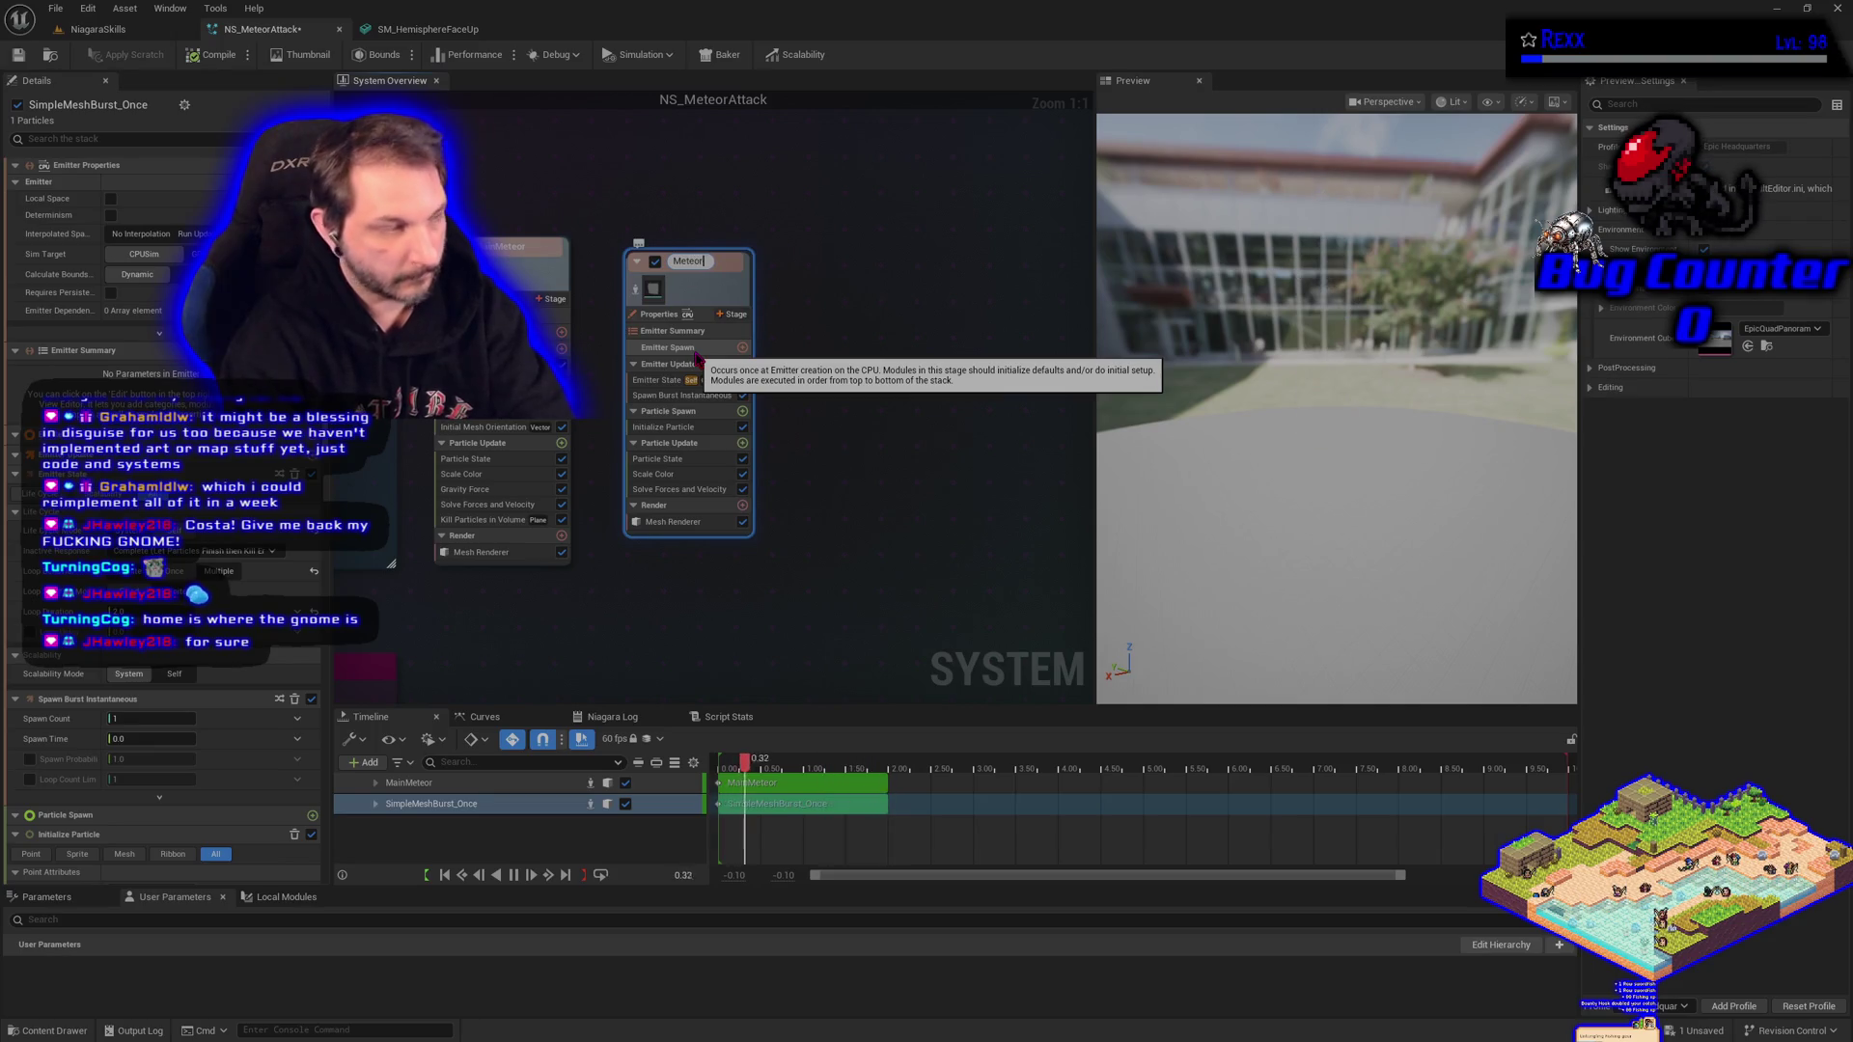
{"action": "type", "text": "hellBright"}
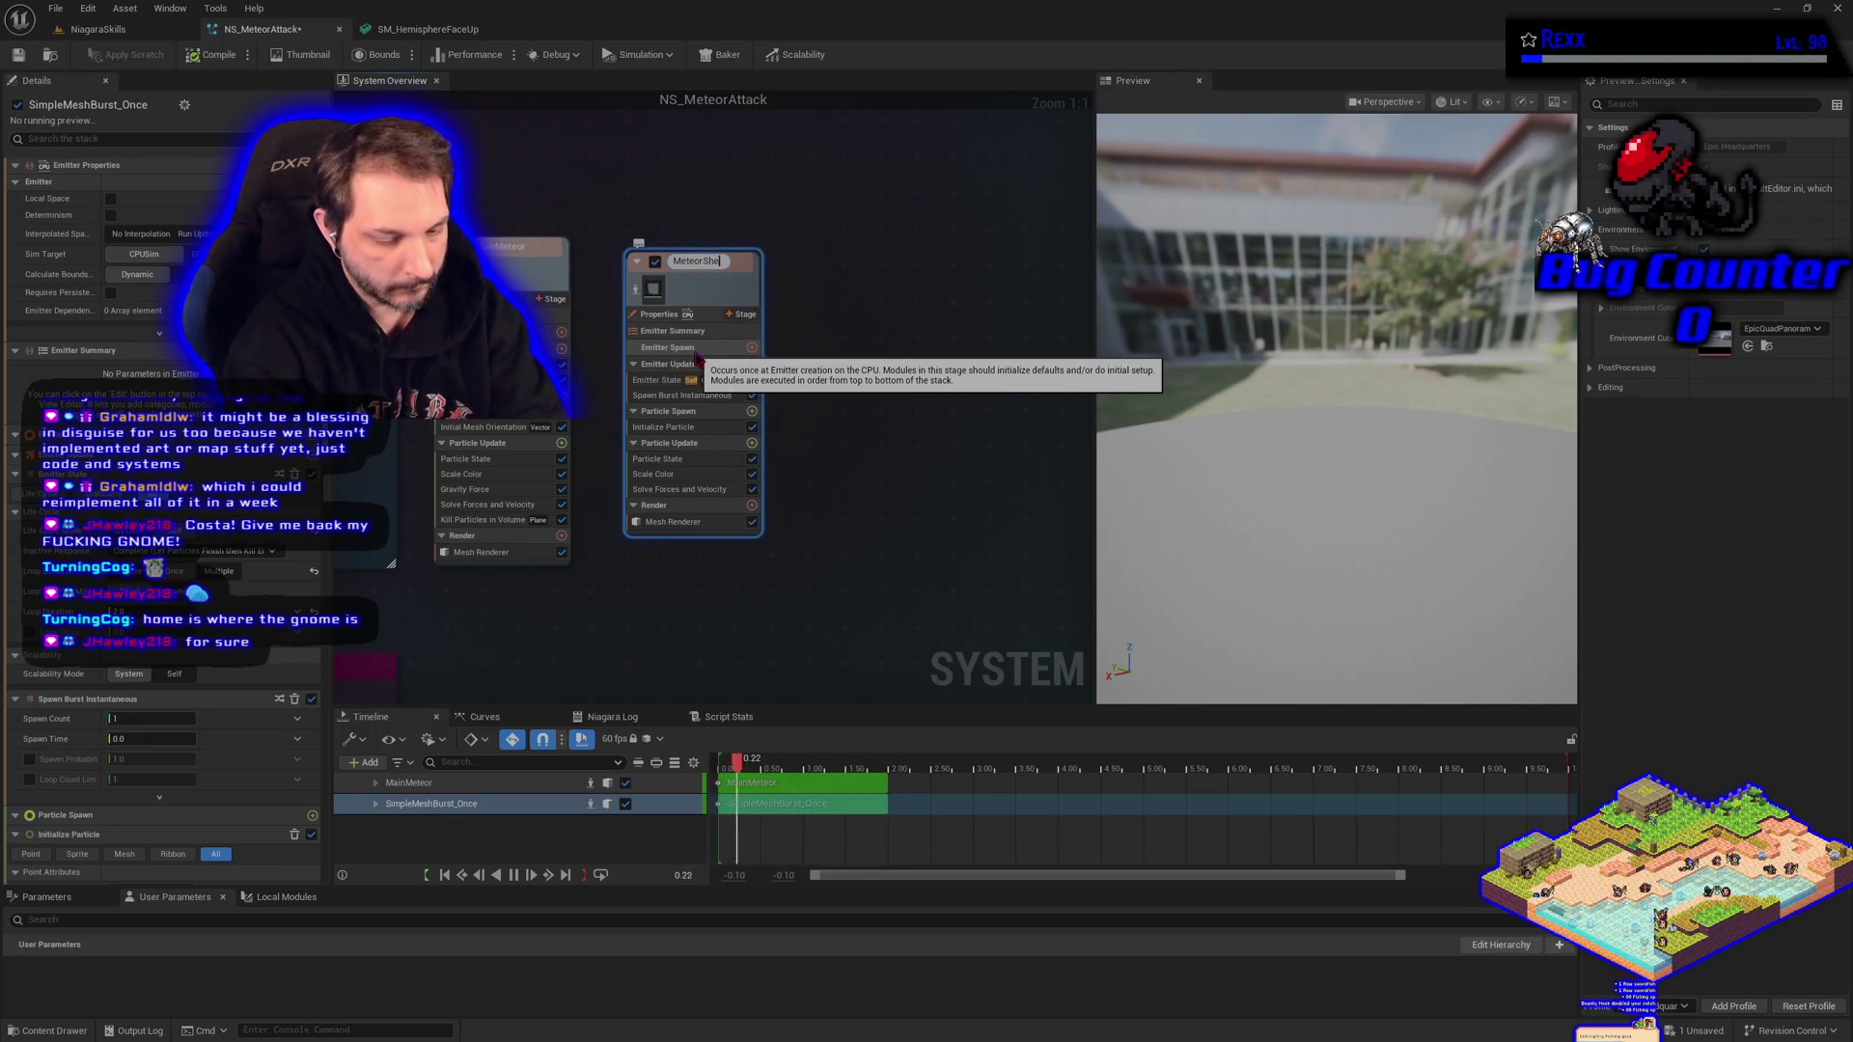
{"action": "key", "text": "Return"}
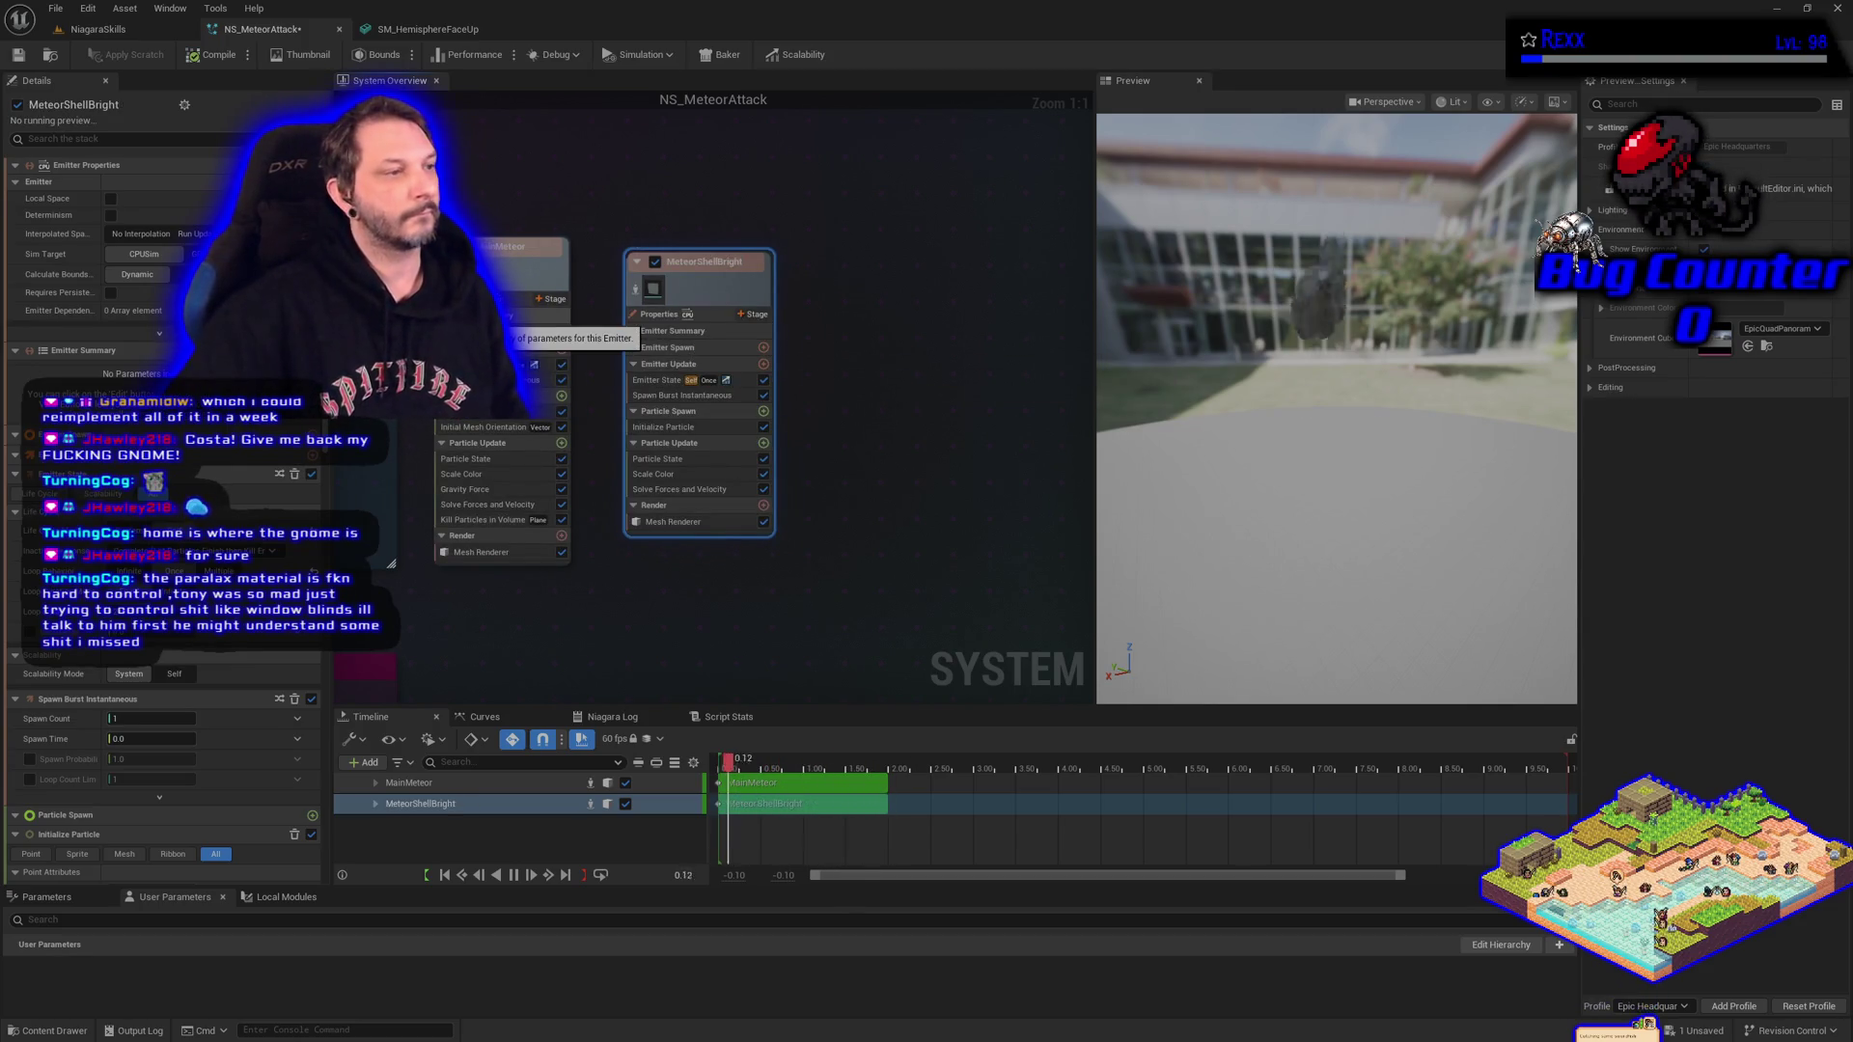
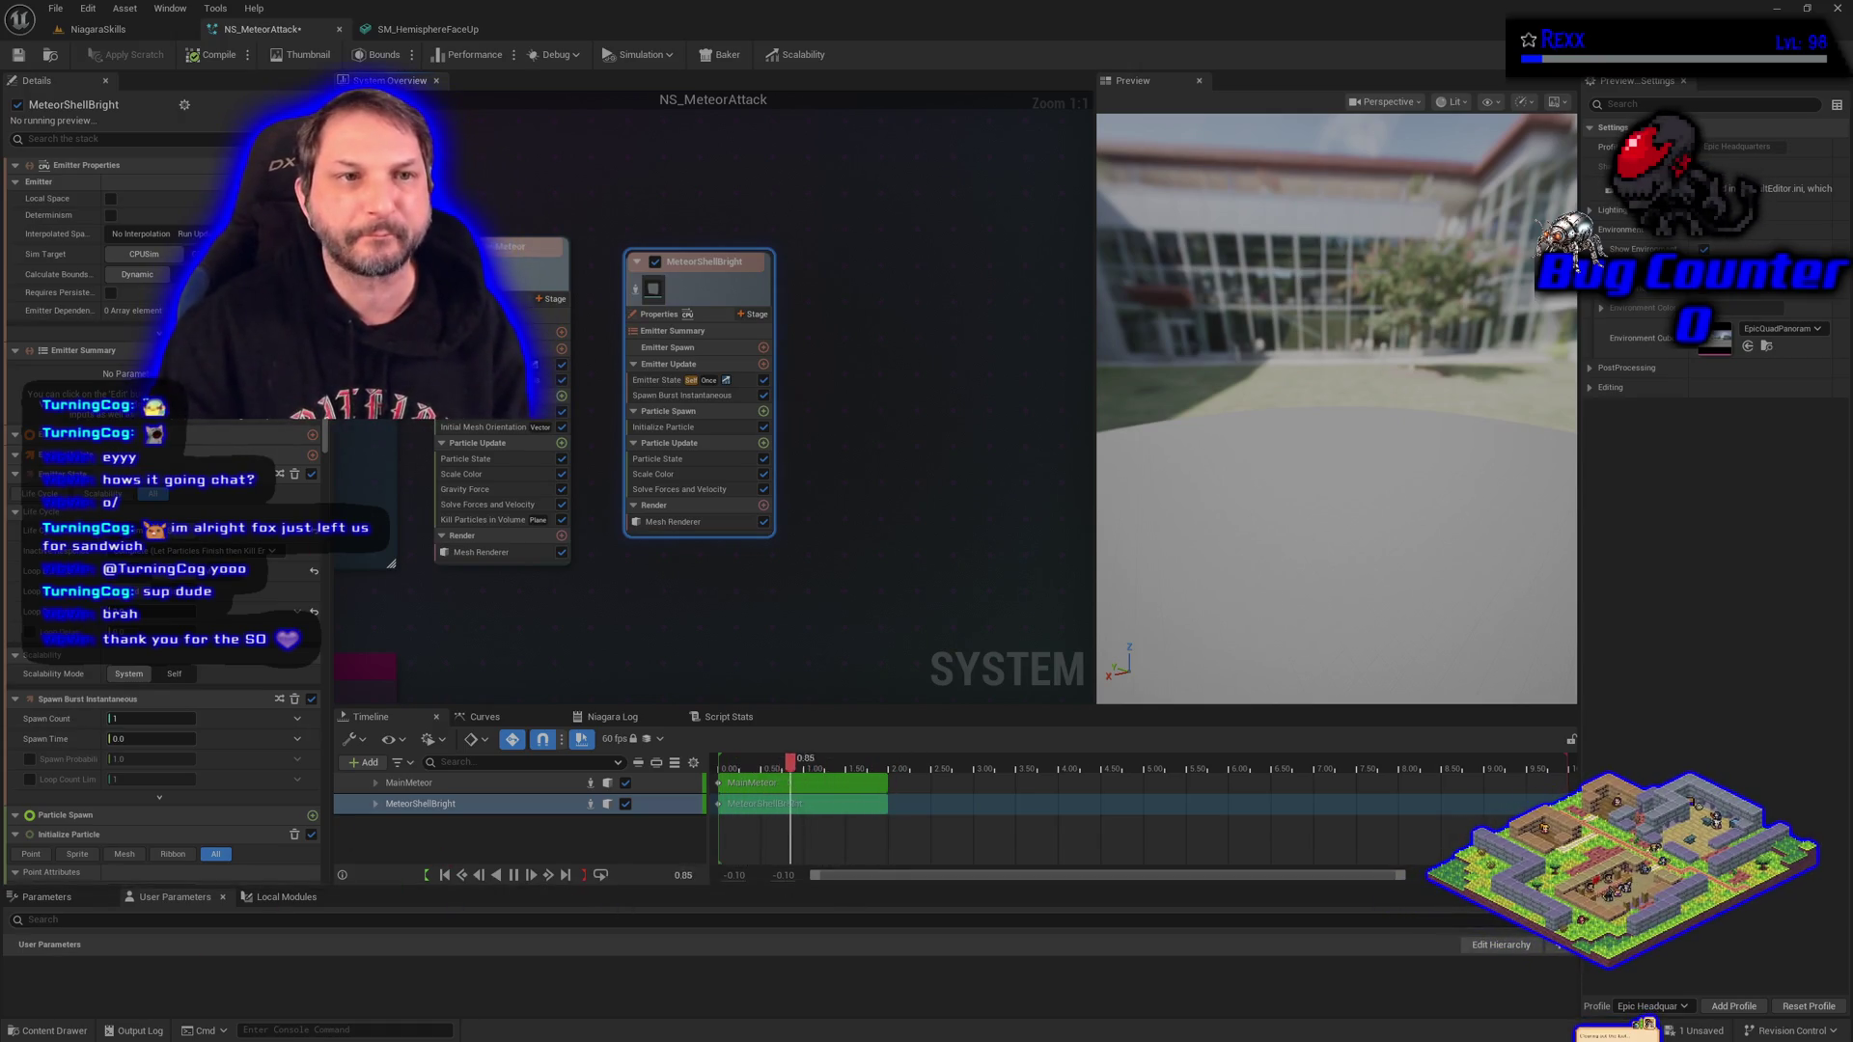
Switch from the NS_MeteorAttack system editor back to the NiagaraSkills level.
{"action": "left_click", "coordinate": [97, 28]}
Fly the camera left to the Butterflies booth, then start playing the level in the editor.
{"action": "key", "text": "a"}
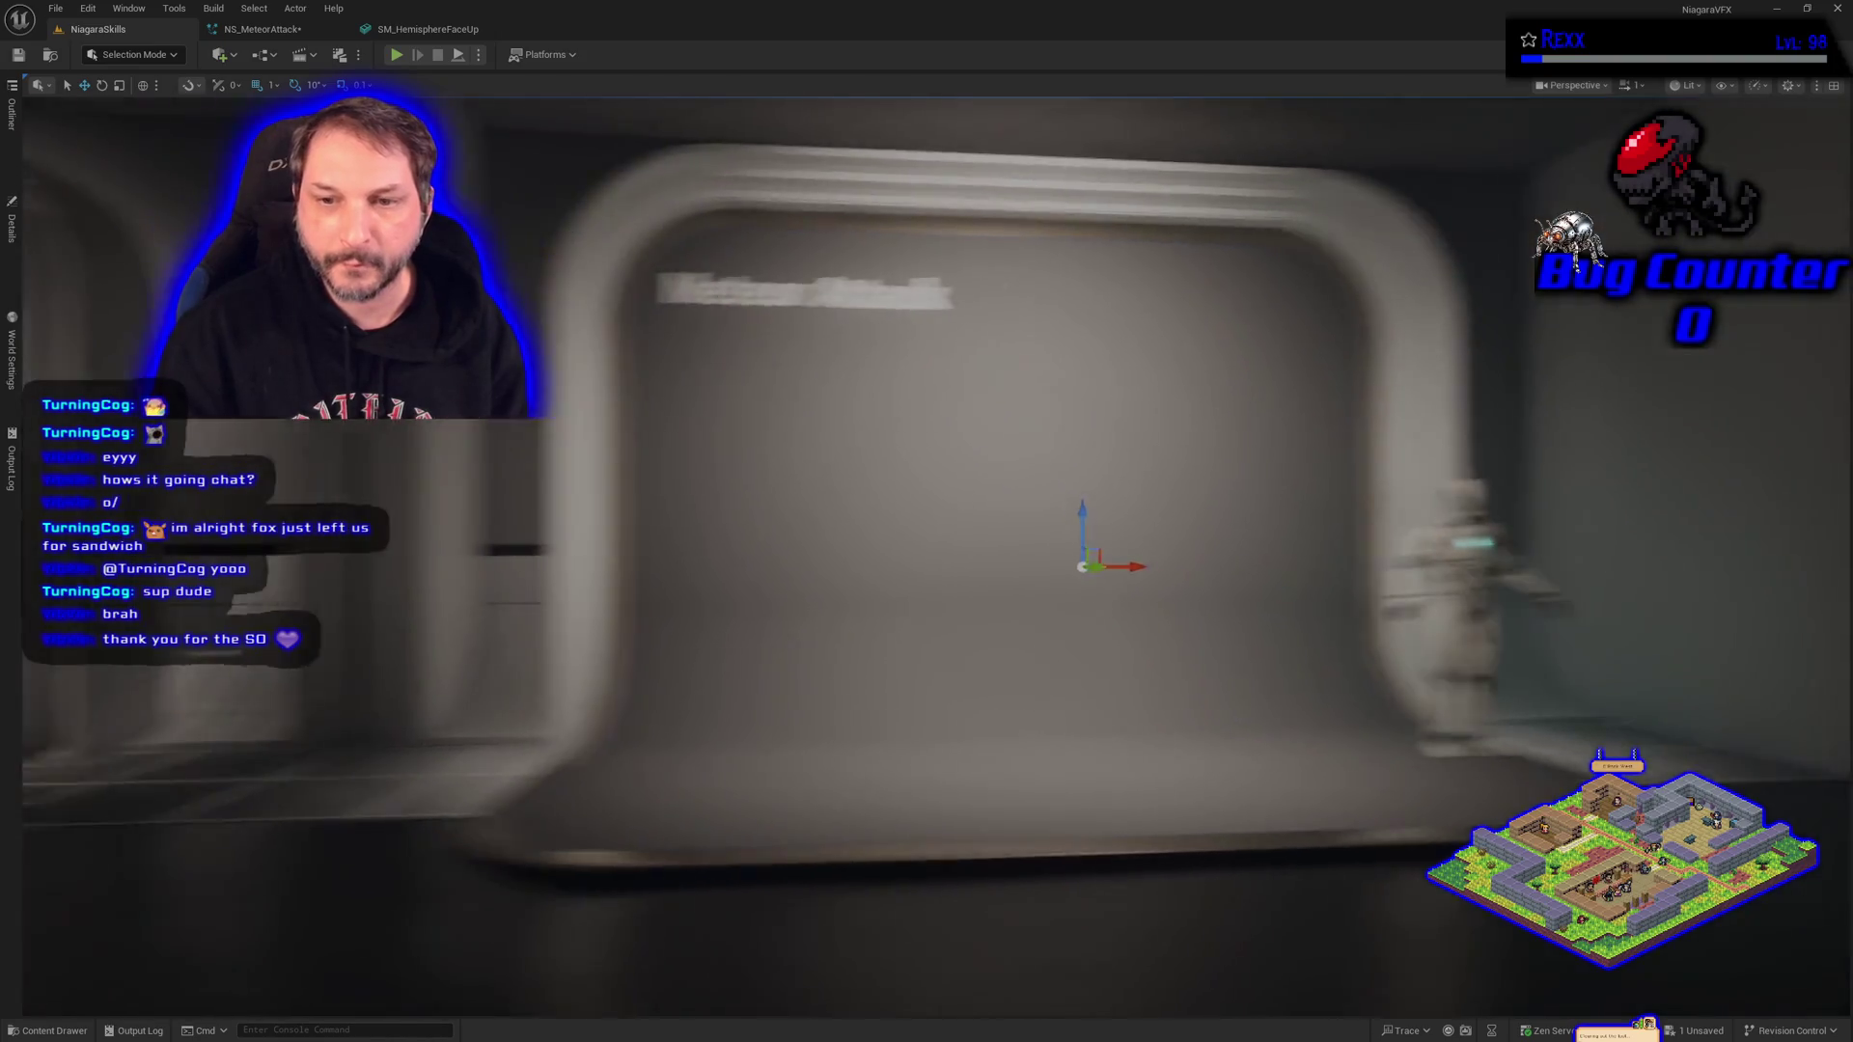
{"action": "key", "text": "a"}
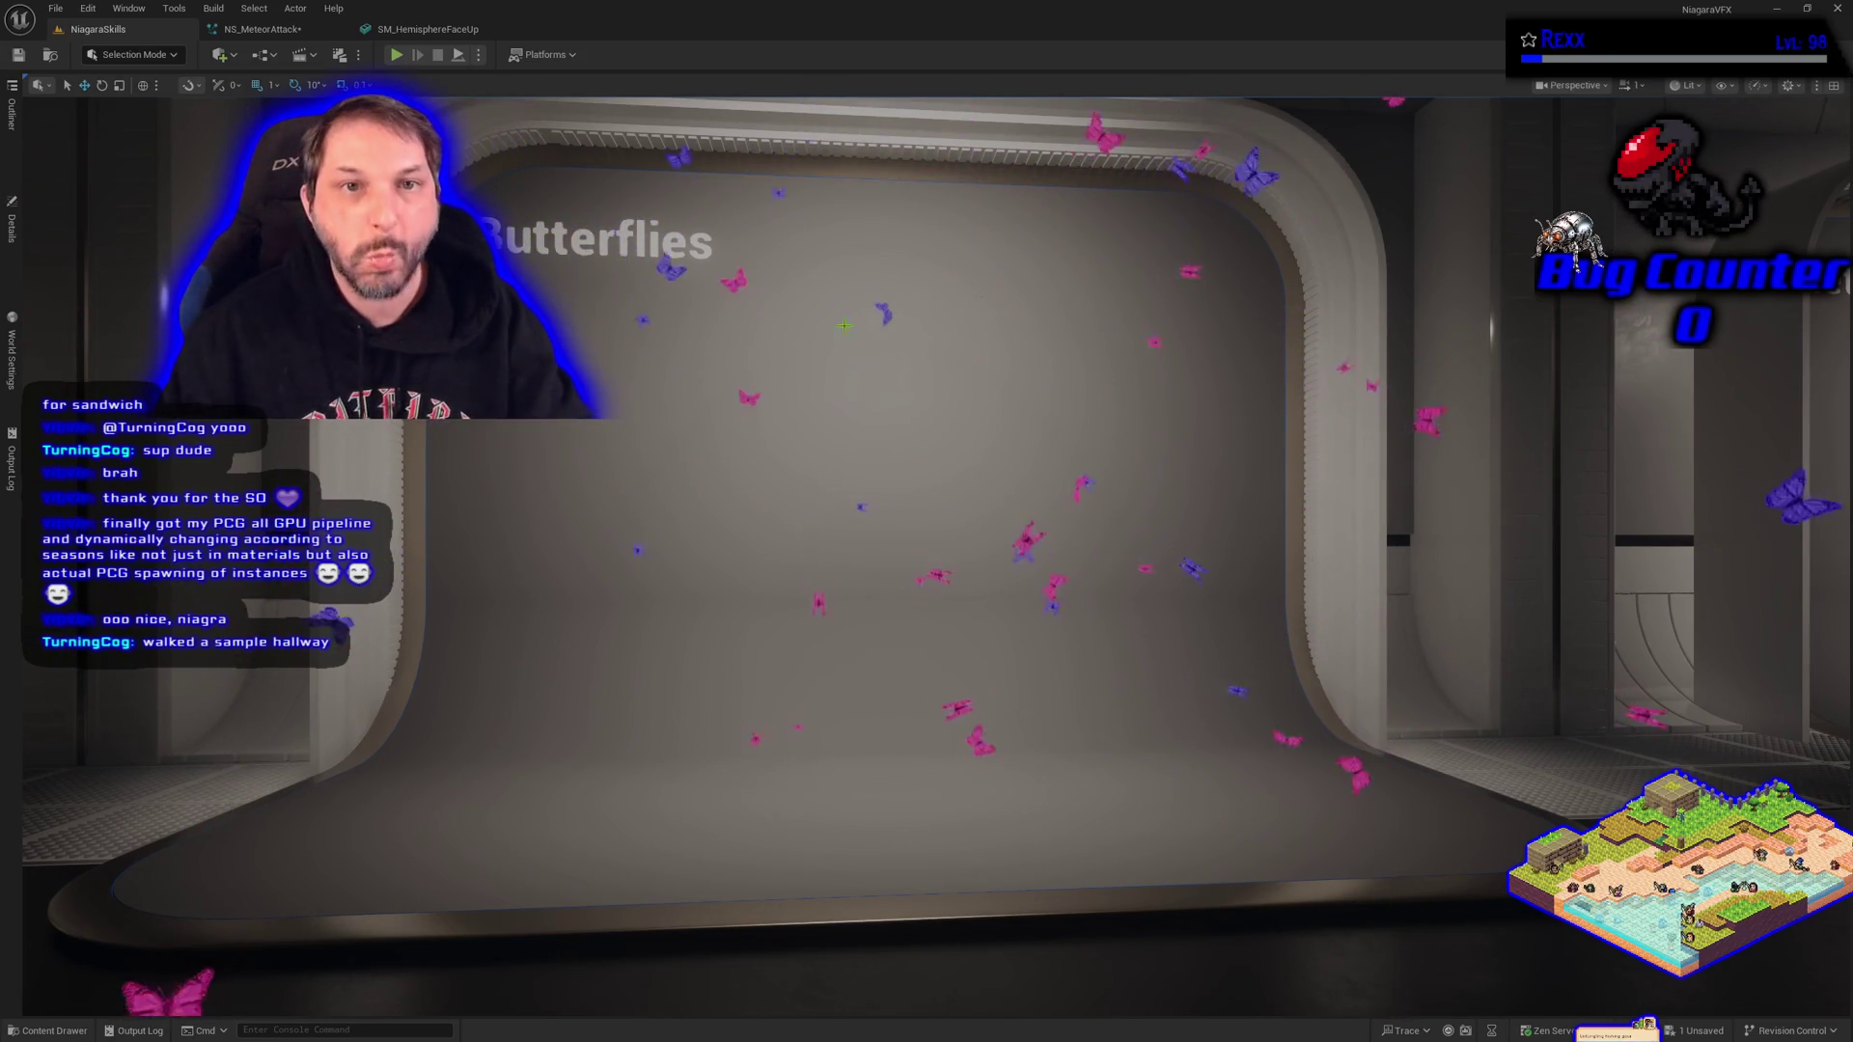
{"action": "left_click", "coordinate": [396, 55]}
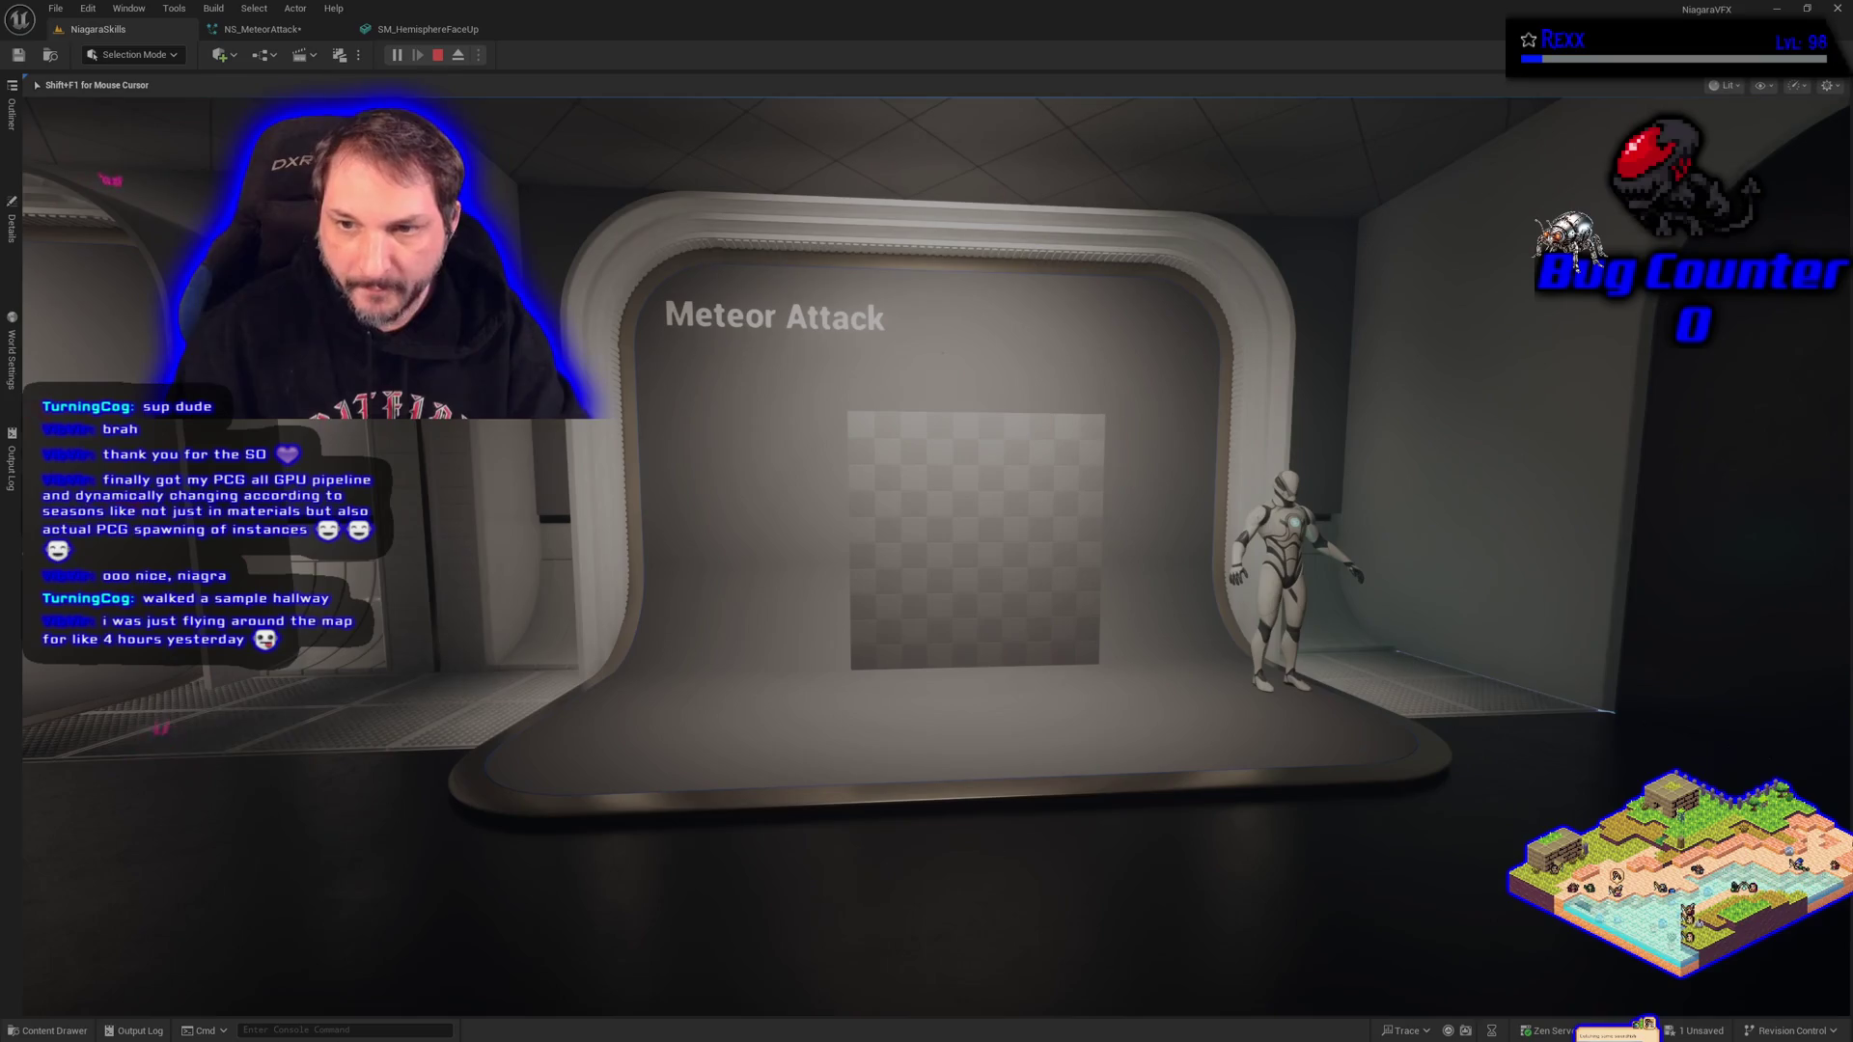
End the play session and return to editing the NiagaraSkills level.
{"action": "key", "text": "Escape"}
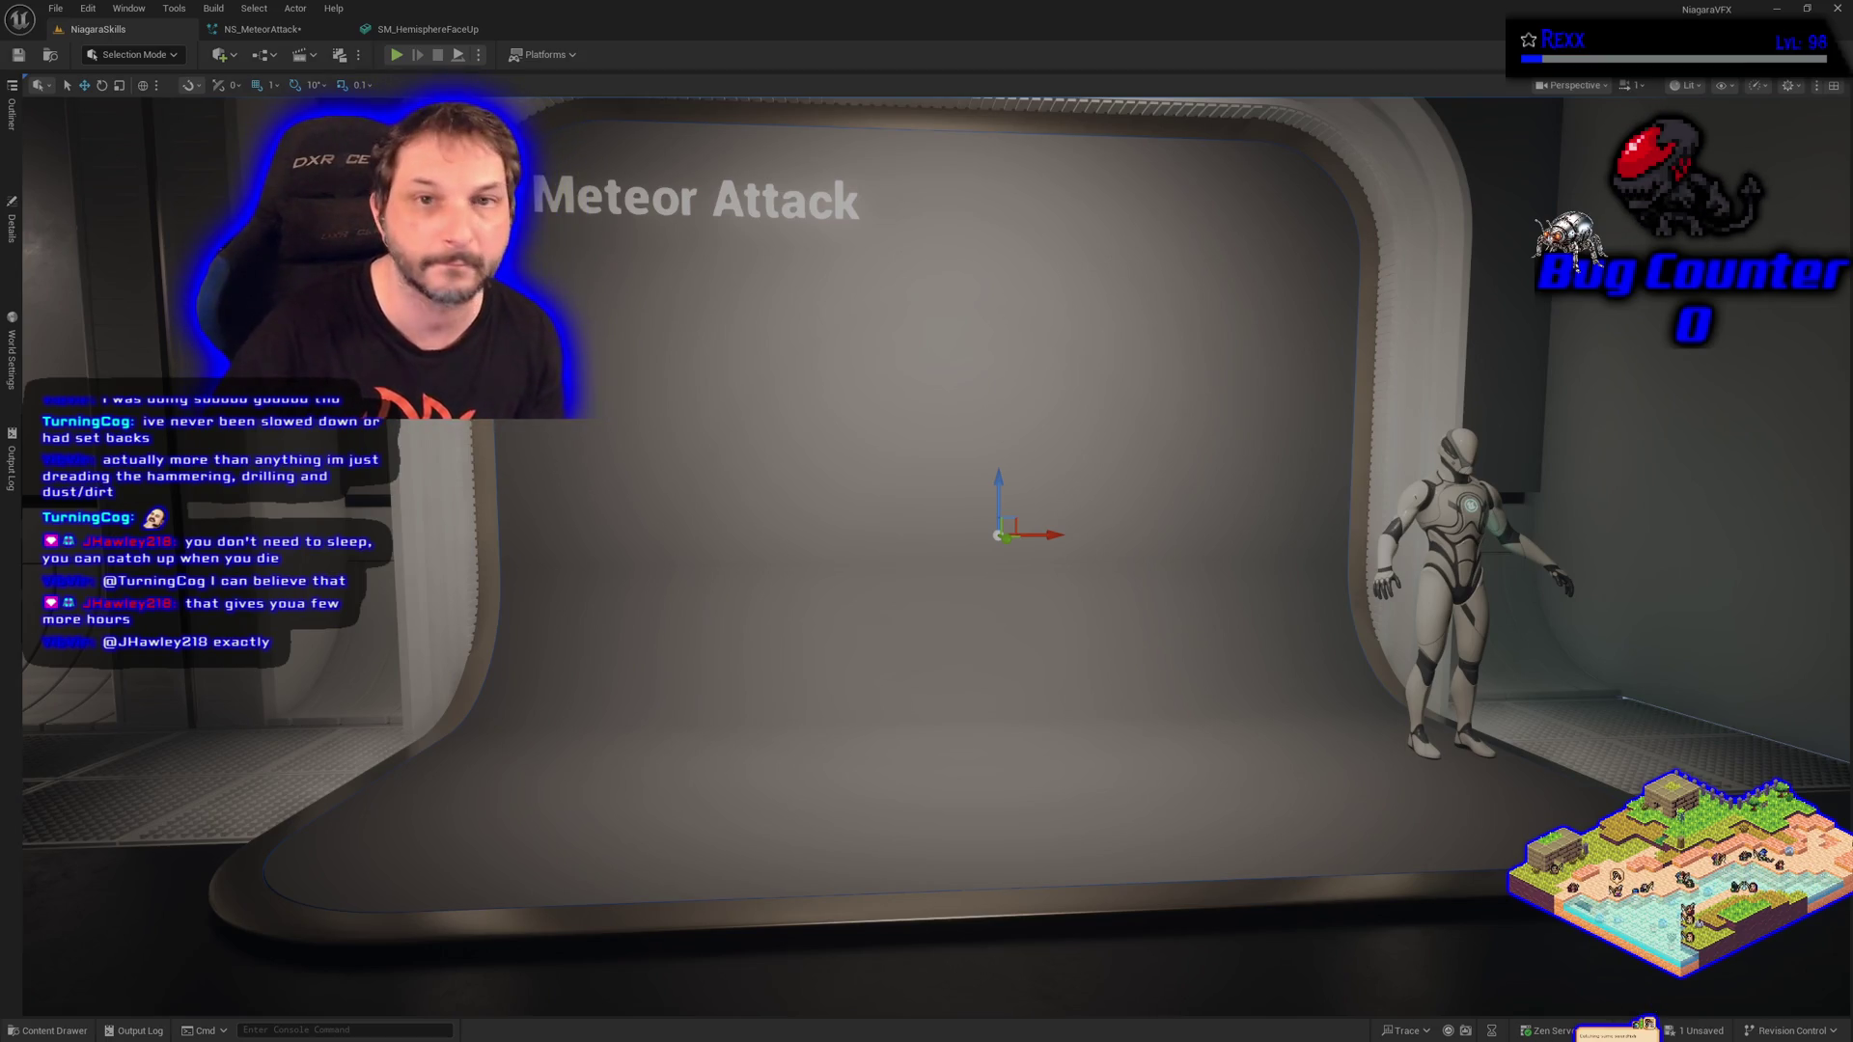
Remove the Scale Color module from the MeteorShellBright emitter in NS_MeteorAttack.
{"action": "left_click", "coordinate": [261, 28]}
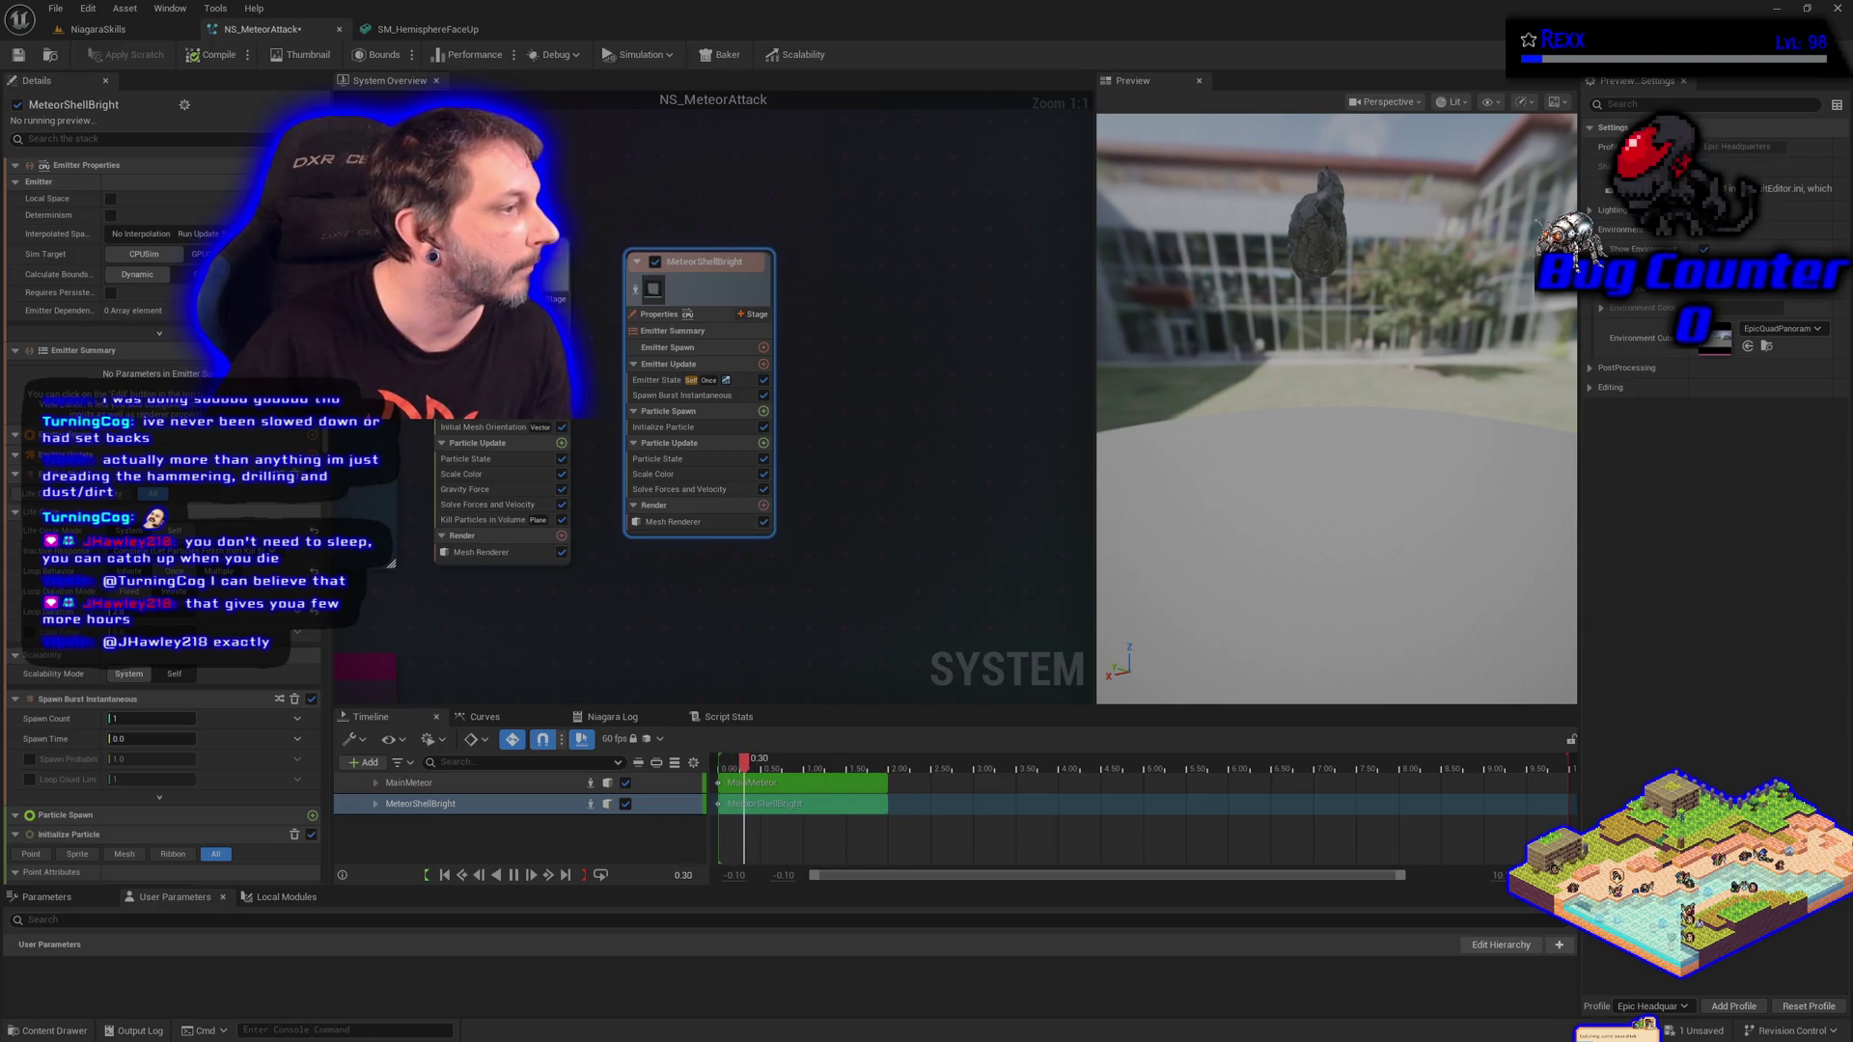
{"action": "left_click", "coordinate": [666, 474]}
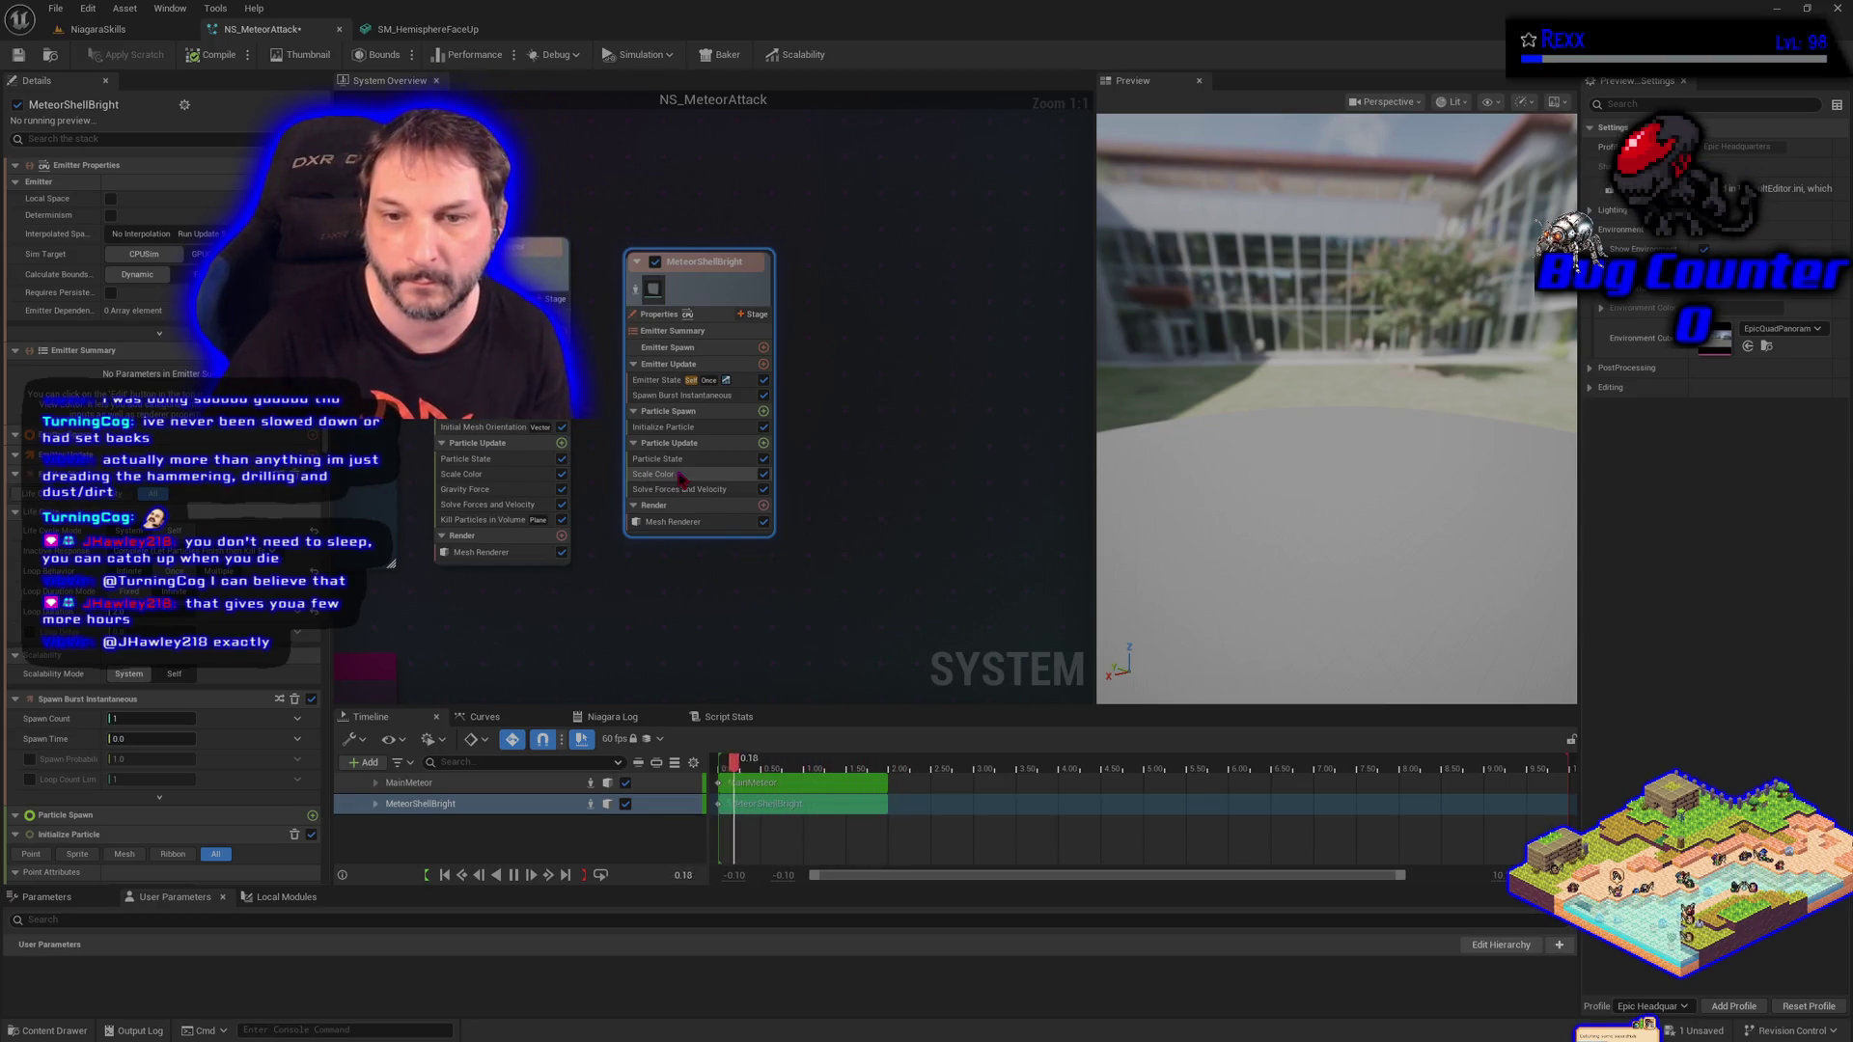
{"action": "key", "text": "Delete"}
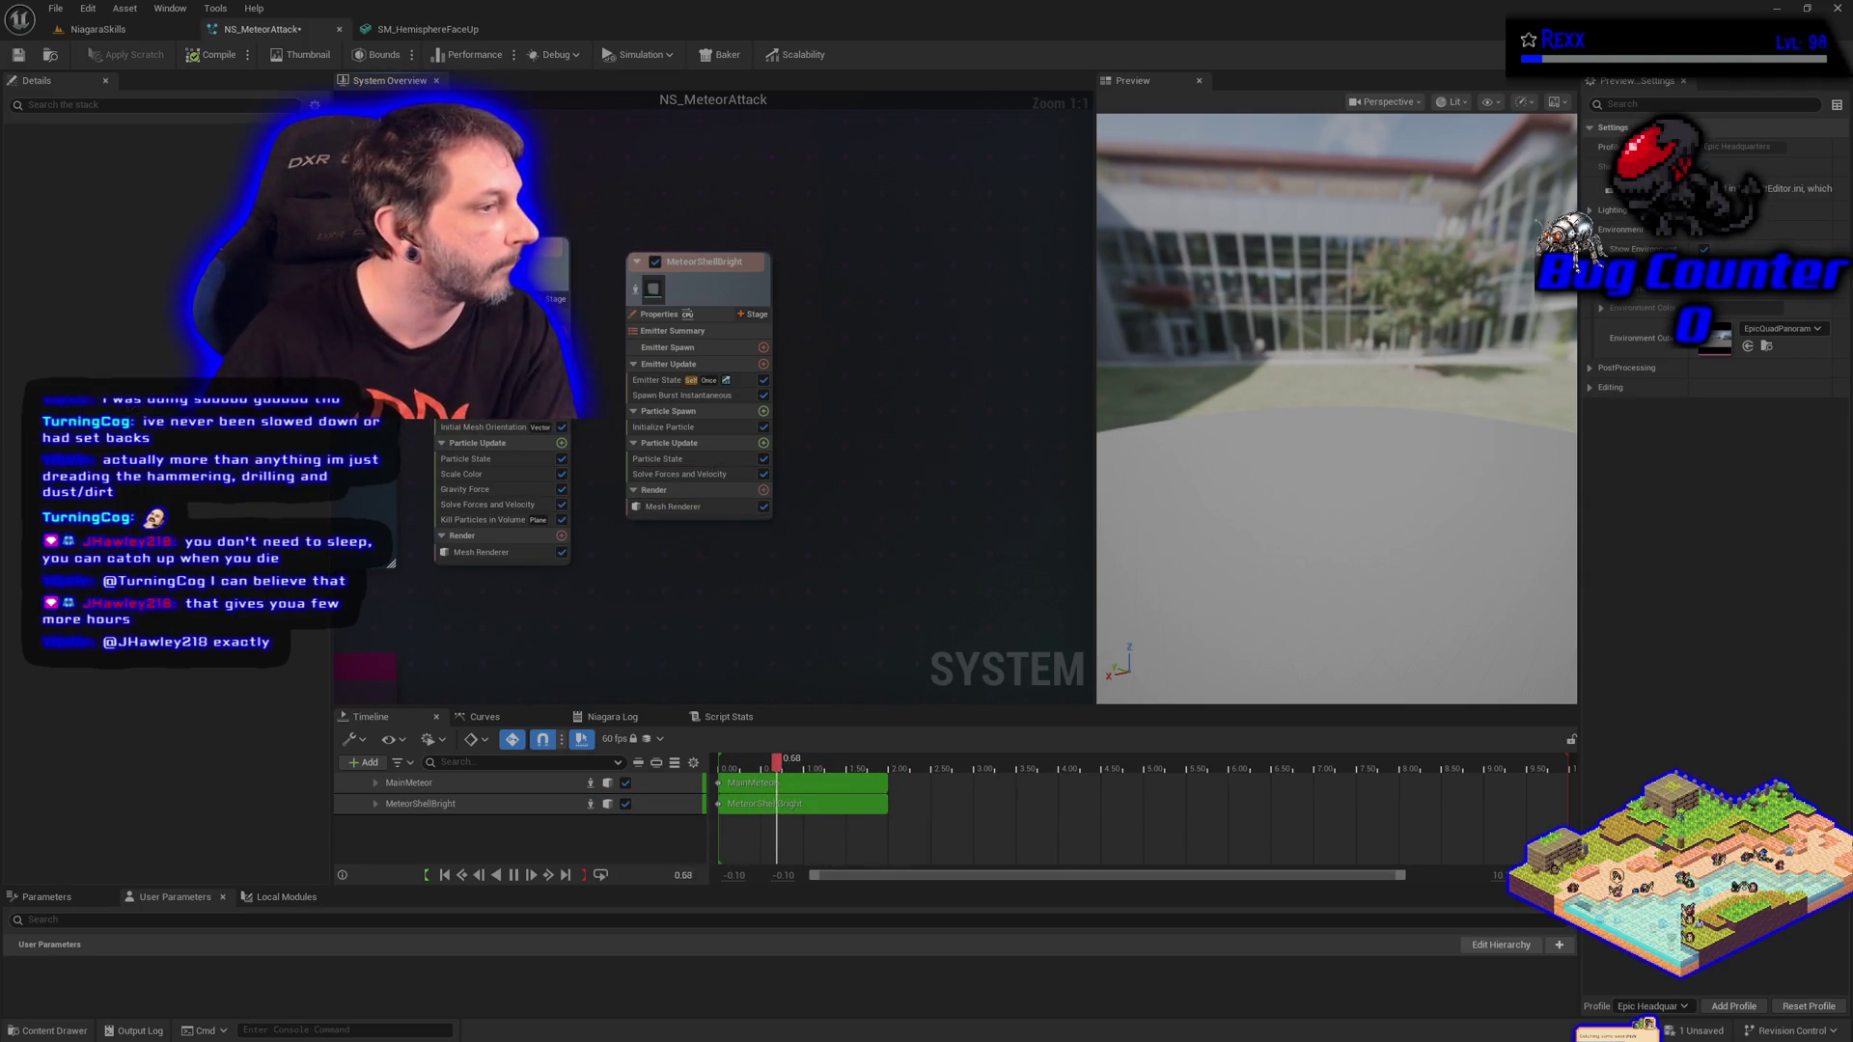
Set MeteorShellBright's mesh renderer to SM_HemisphereFaceUp and save all assets.
{"action": "left_click", "coordinate": [672, 507]}
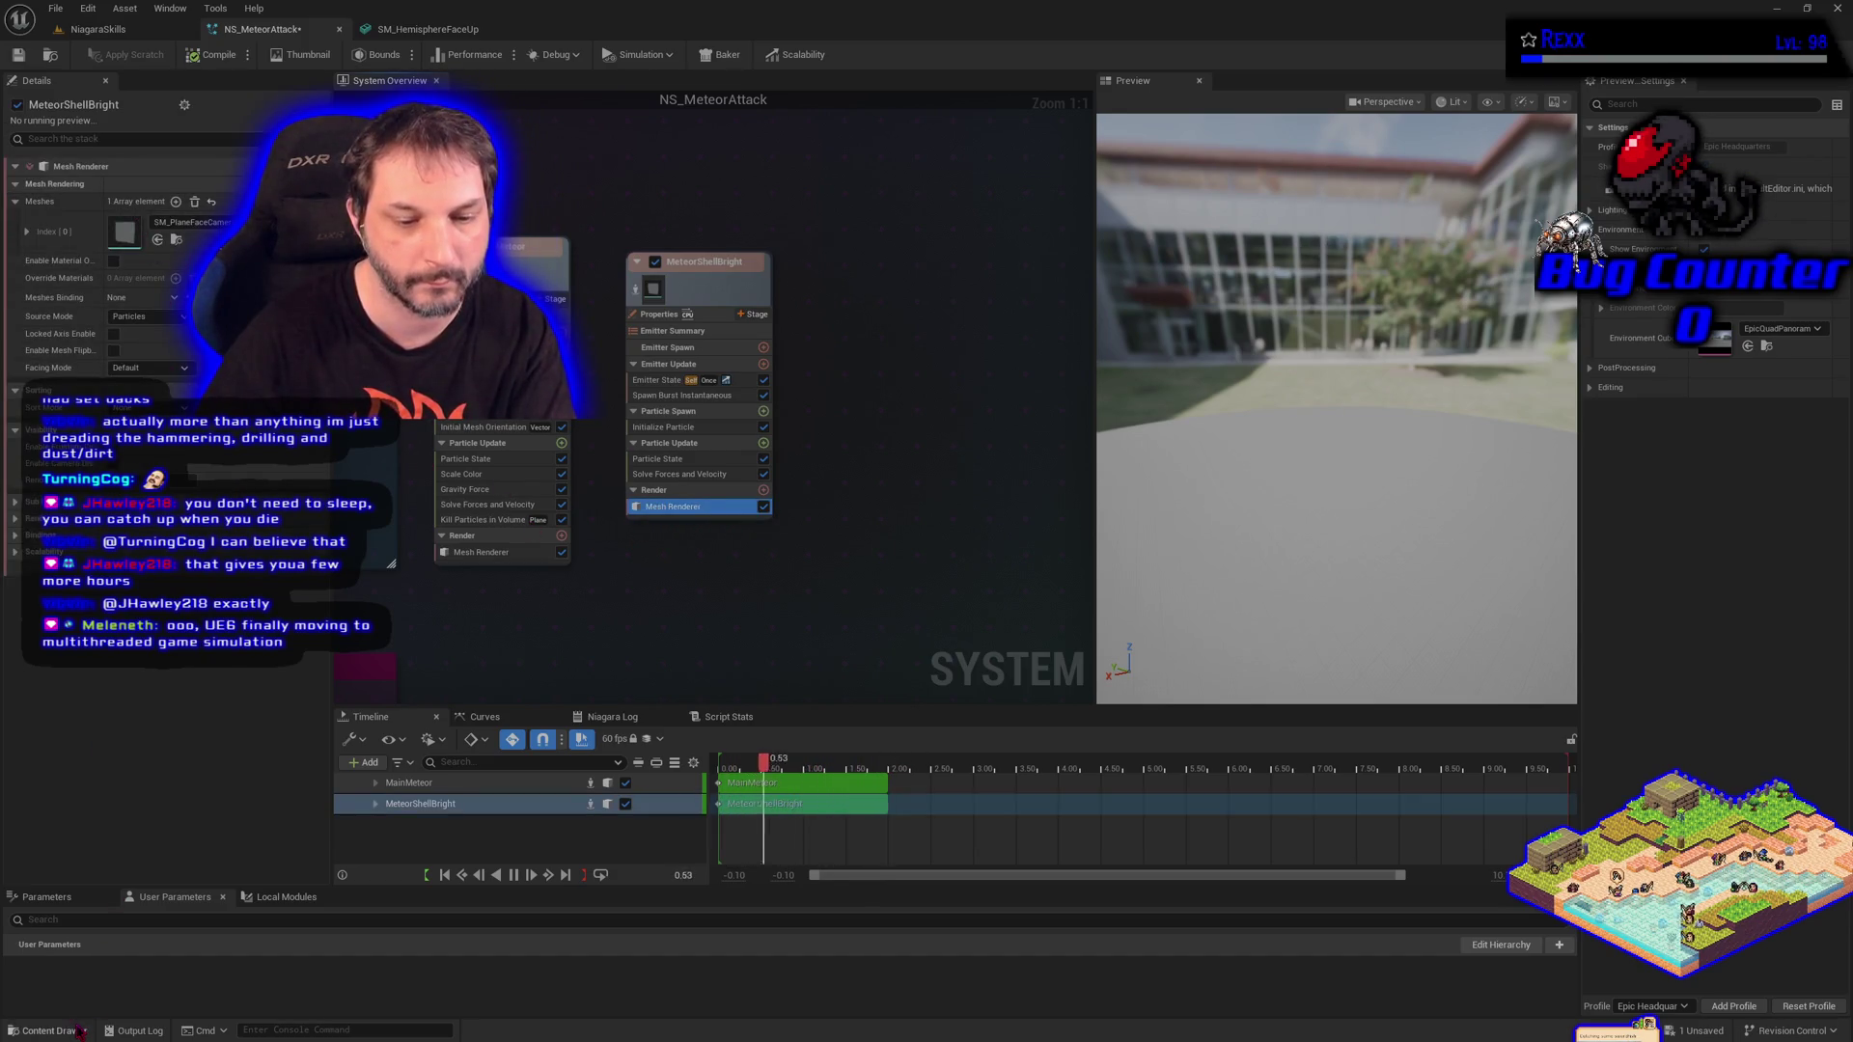
{"action": "key", "text": "ctrl+space"}
{"action": "left_click", "coordinate": [177, 240]}
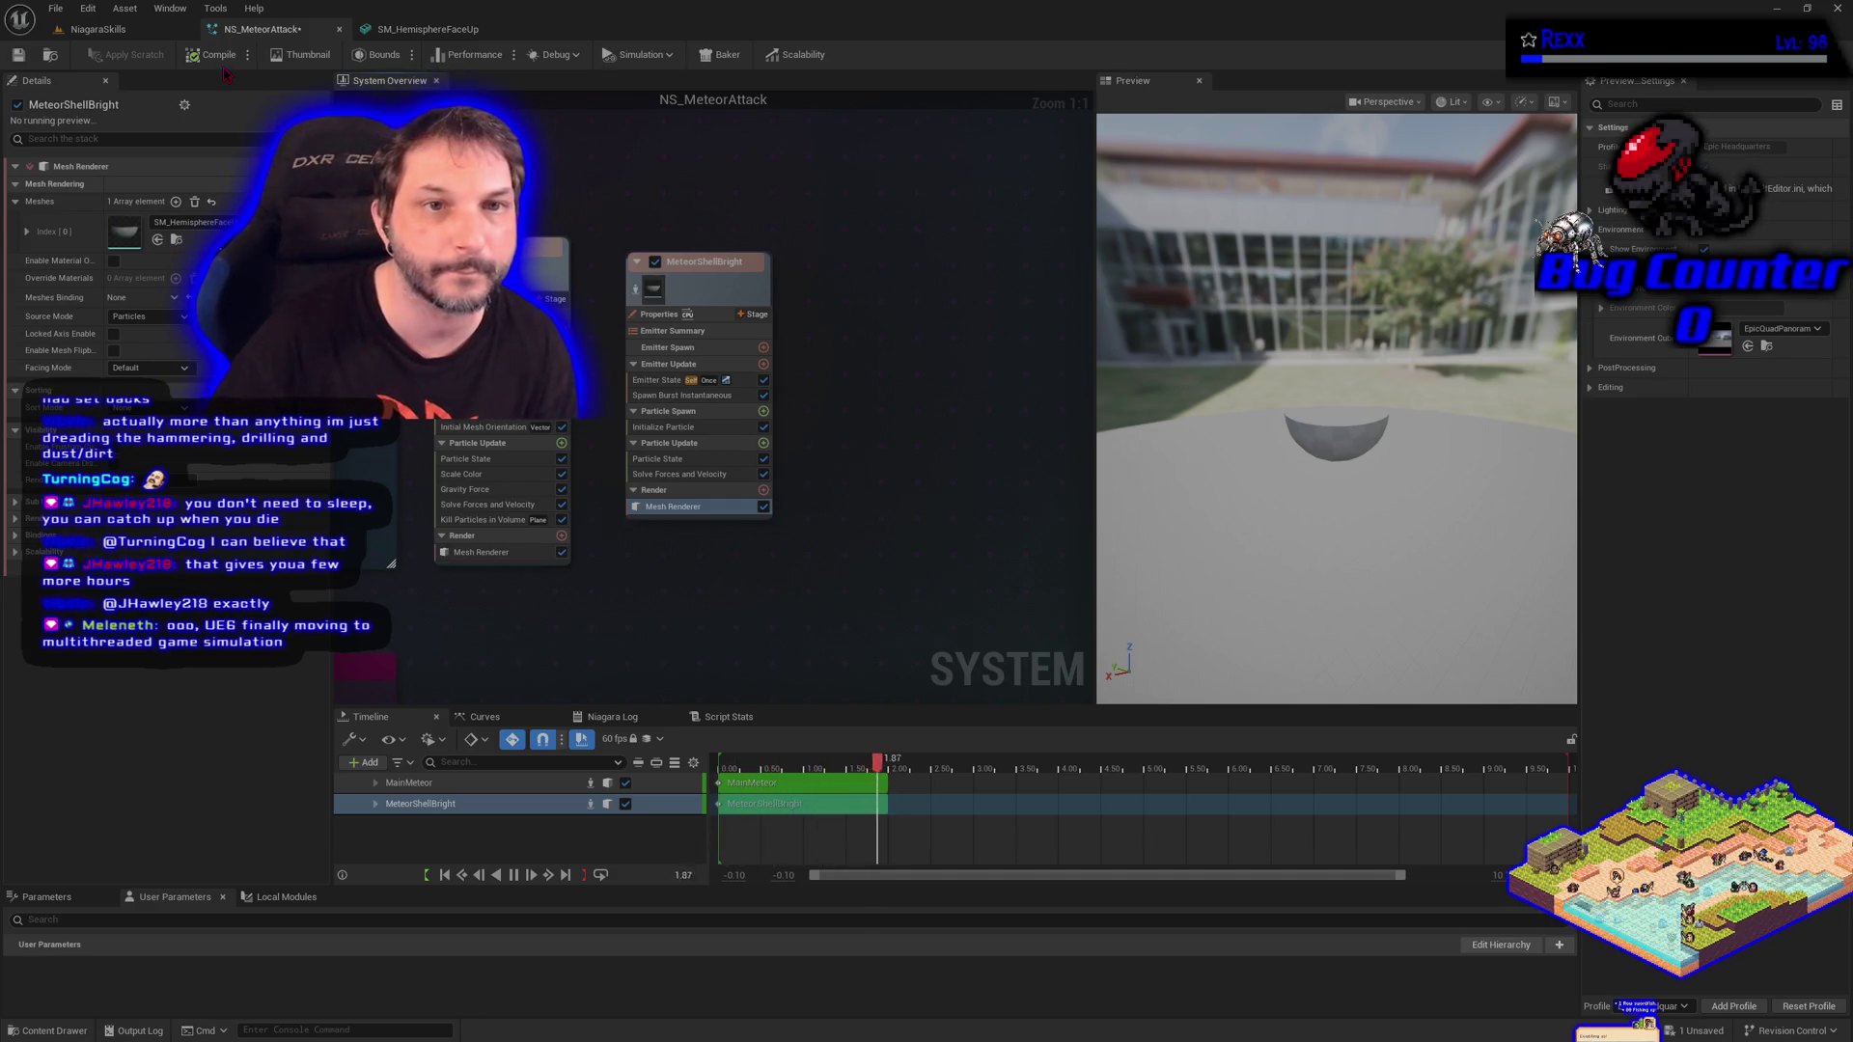
{"action": "left_click", "coordinate": [55, 8]}
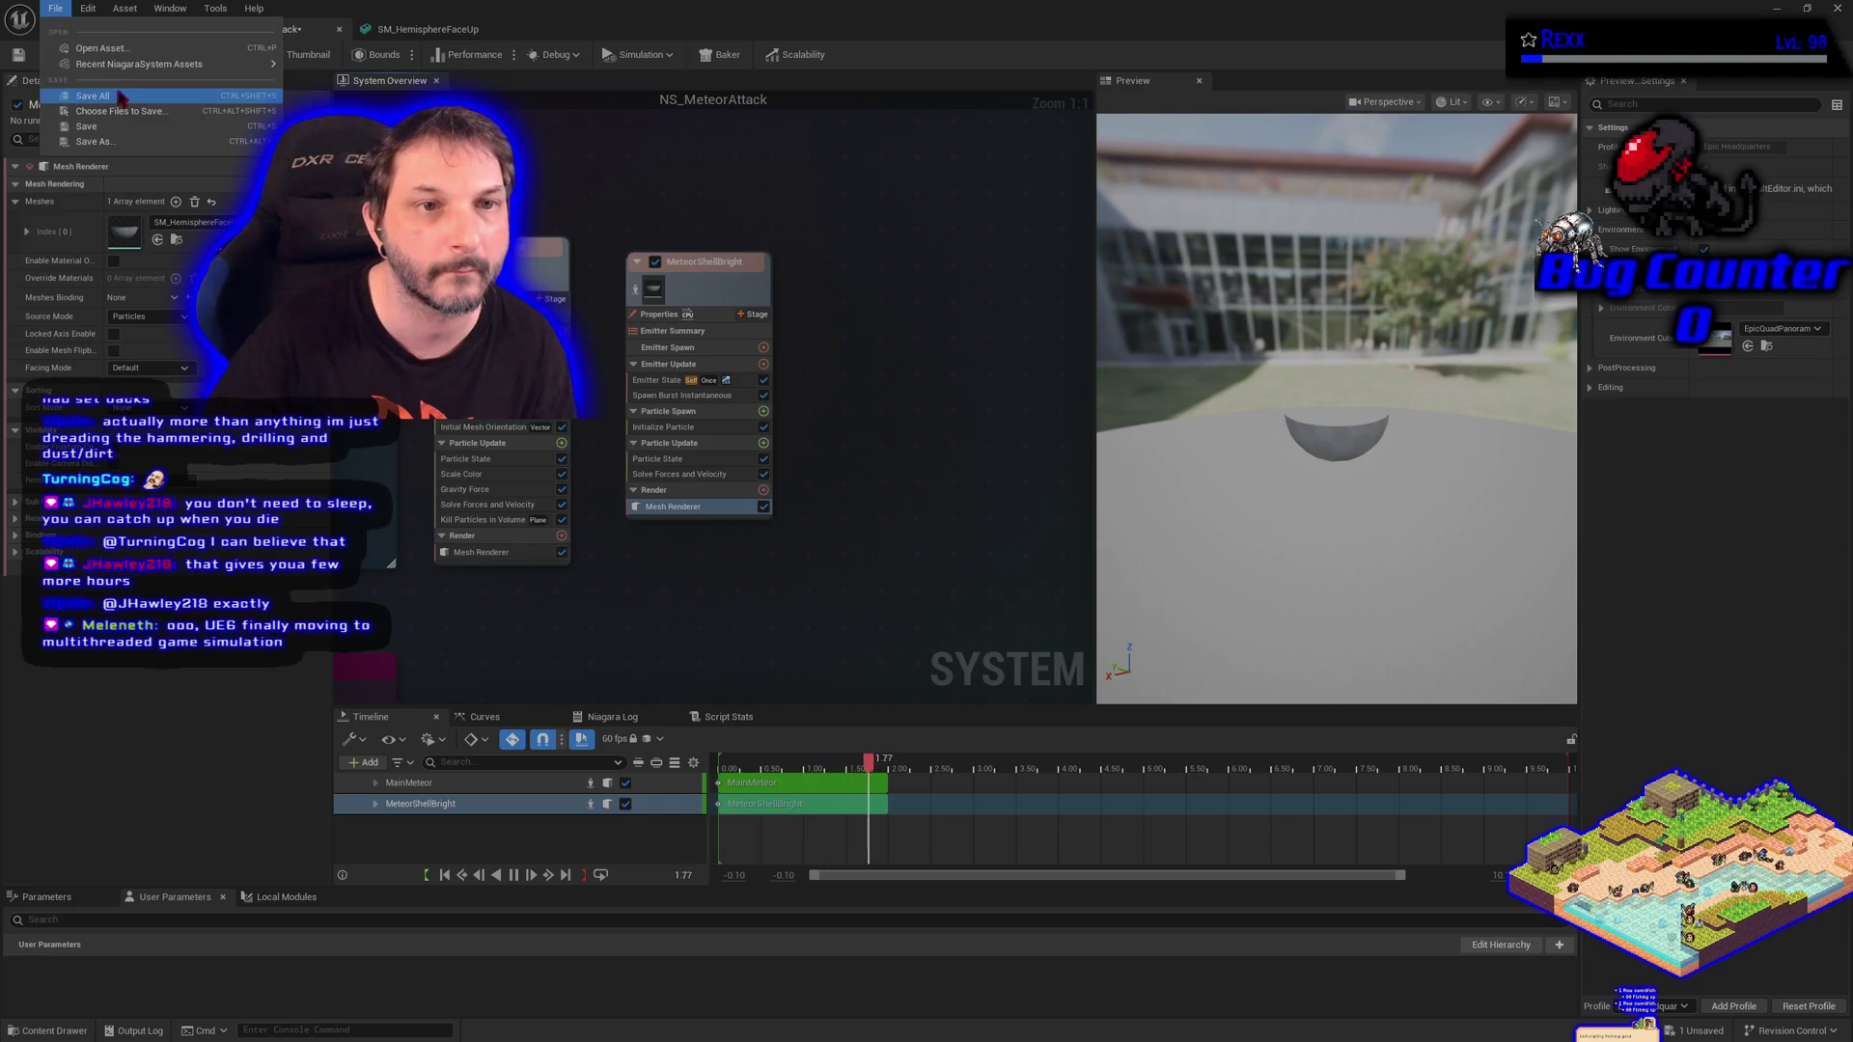
{"action": "left_click", "coordinate": [121, 96]}
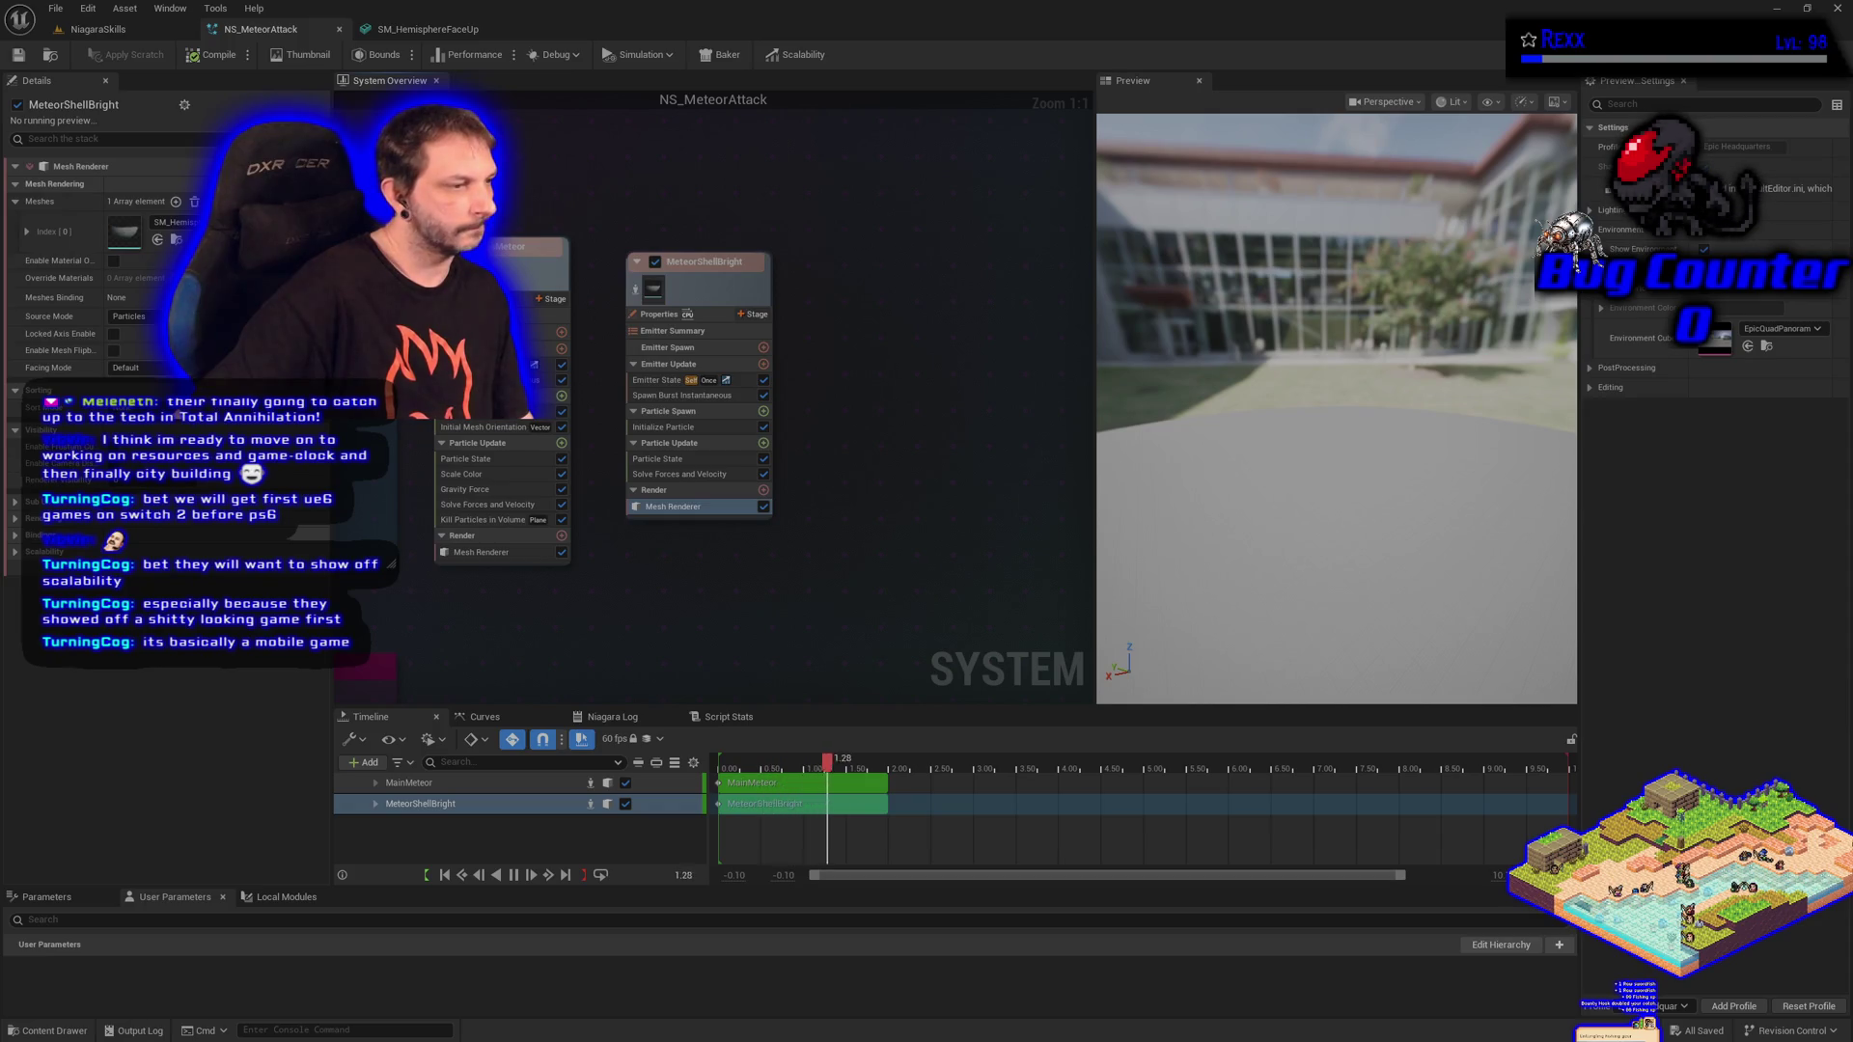
{"action": "left_click", "coordinate": [48, 1030]}
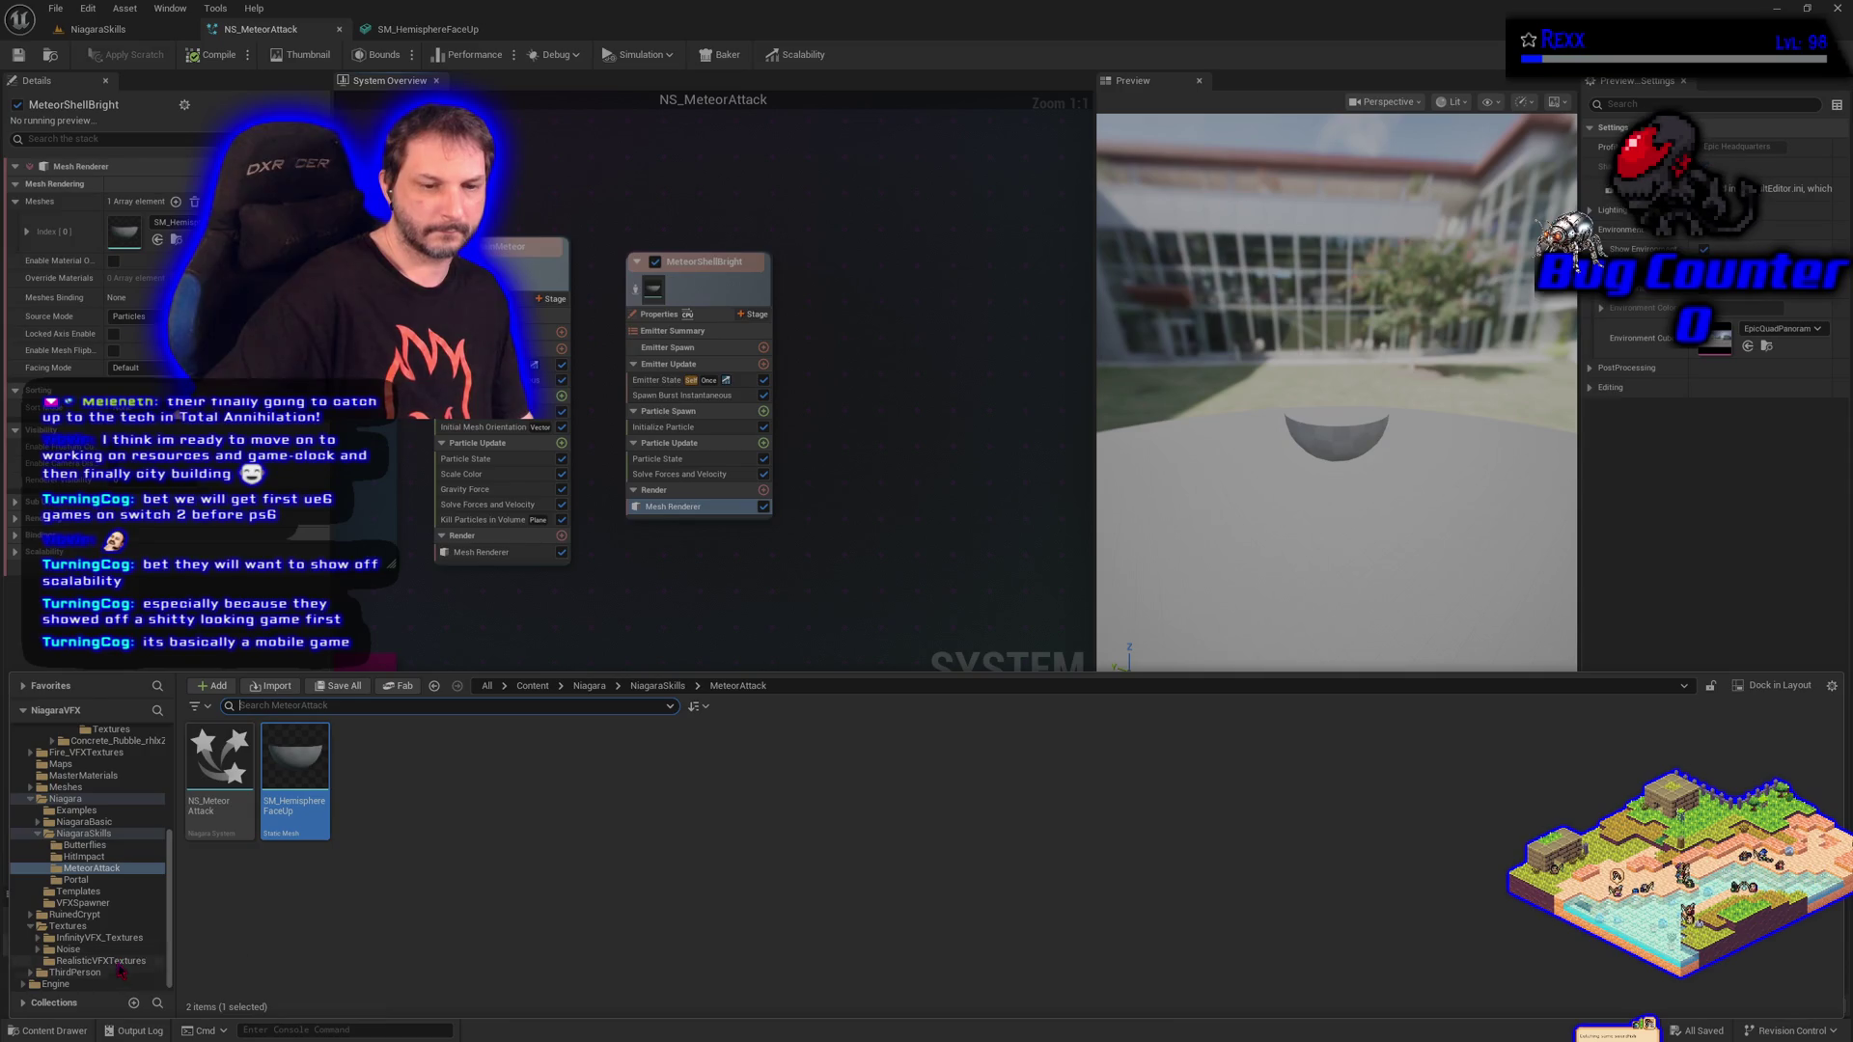
Copy the T_Fire_B texture from RealisticVFXTextures into the MeteorAttack folder.
{"action": "left_click", "coordinate": [114, 961]}
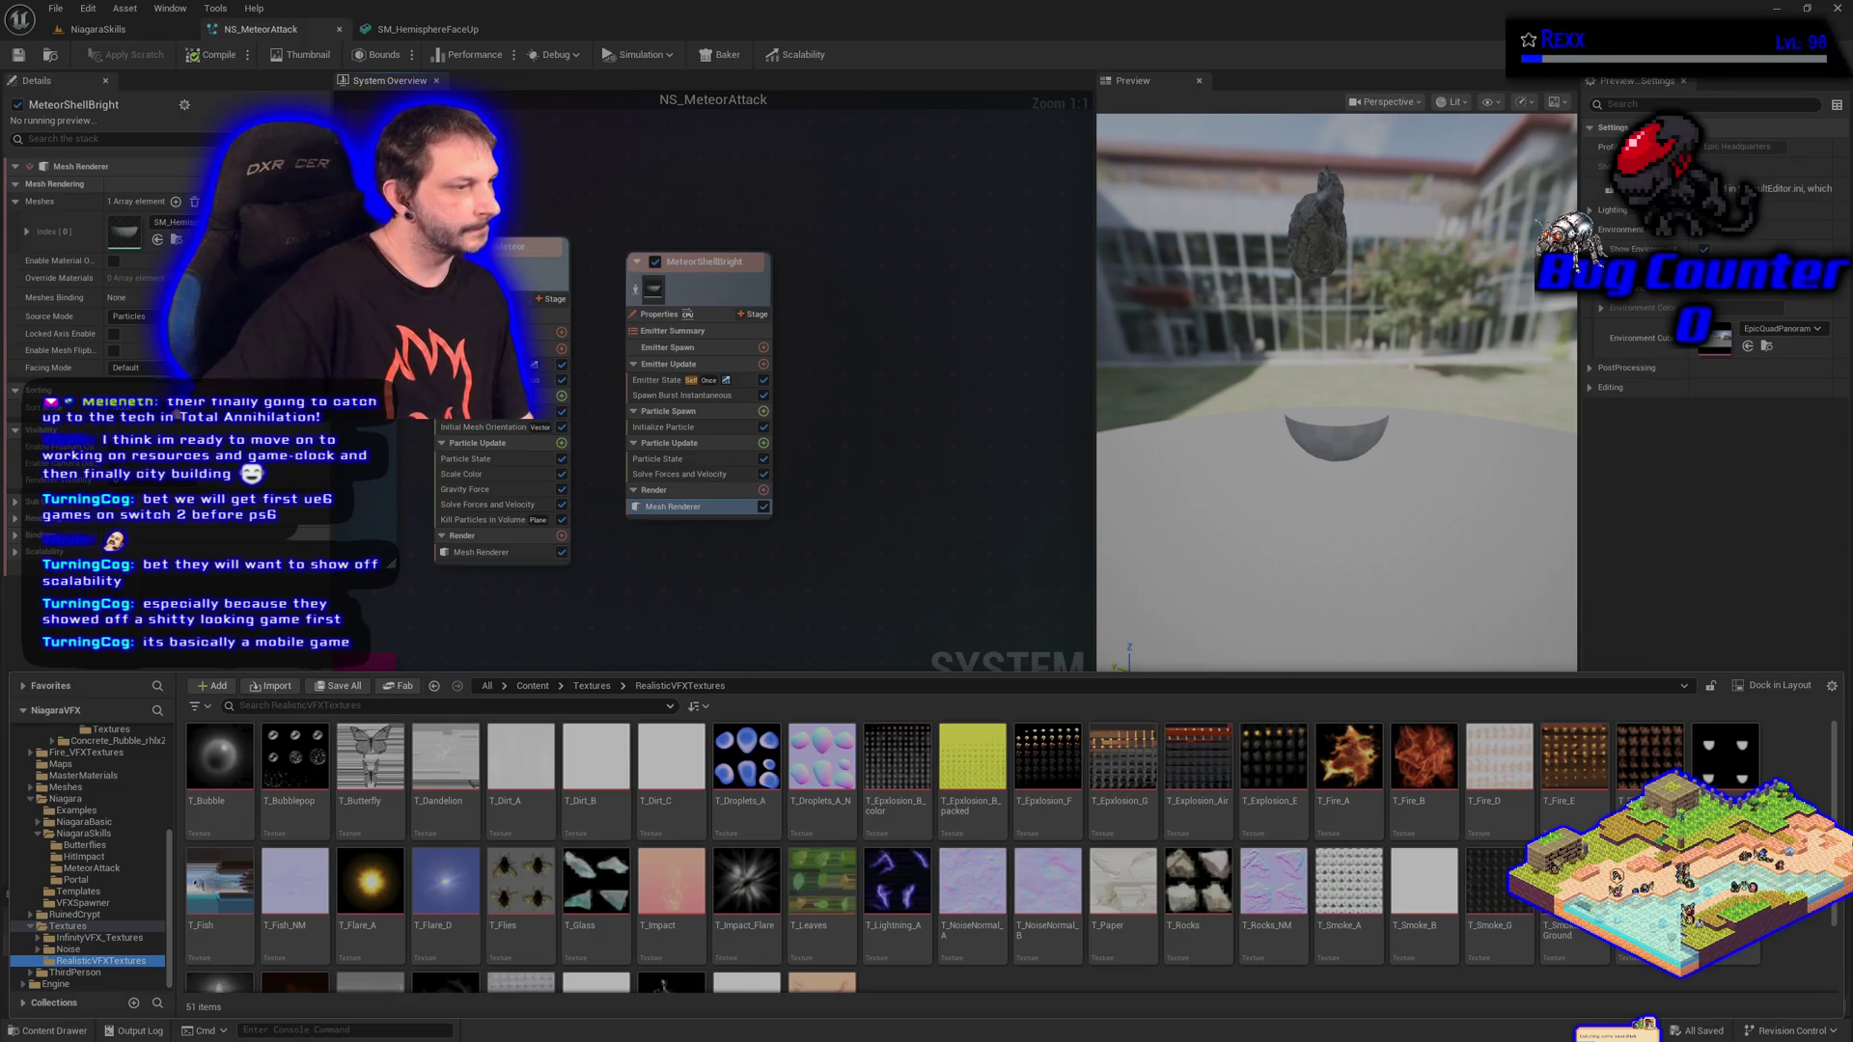
{"action": "left_click", "coordinate": [1424, 762]}
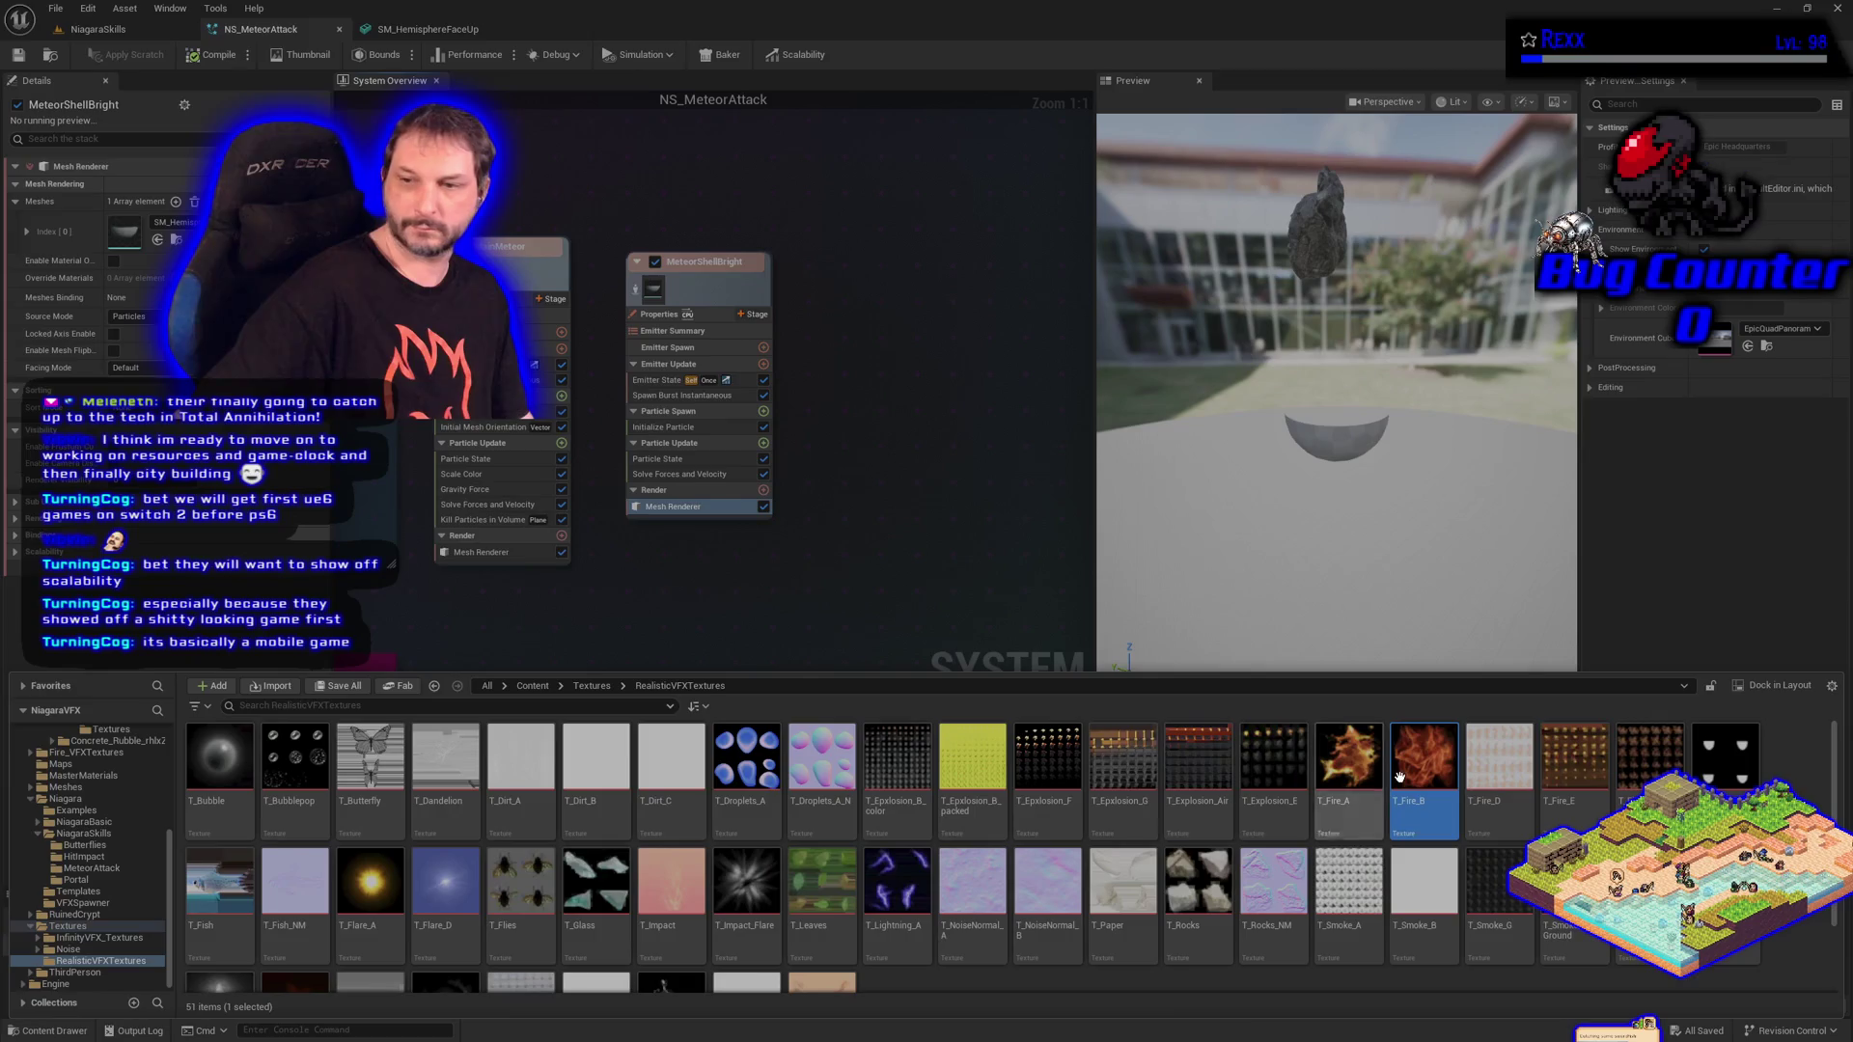
{"action": "mouse_move", "coordinate": [1424, 769]}
{"action": "left_mouse_down"}
{"action": "mouse_move", "coordinate": [309, 849]}
{"action": "mouse_move", "coordinate": [132, 886]}
{"action": "left_mouse_up"}
{"action": "key", "text": "Escape"}
{"action": "mouse_move", "coordinate": [1423, 769]}
{"action": "left_mouse_down"}
{"action": "mouse_move", "coordinate": [144, 813]}
{"action": "mouse_move", "coordinate": [110, 872]}
{"action": "left_mouse_up"}
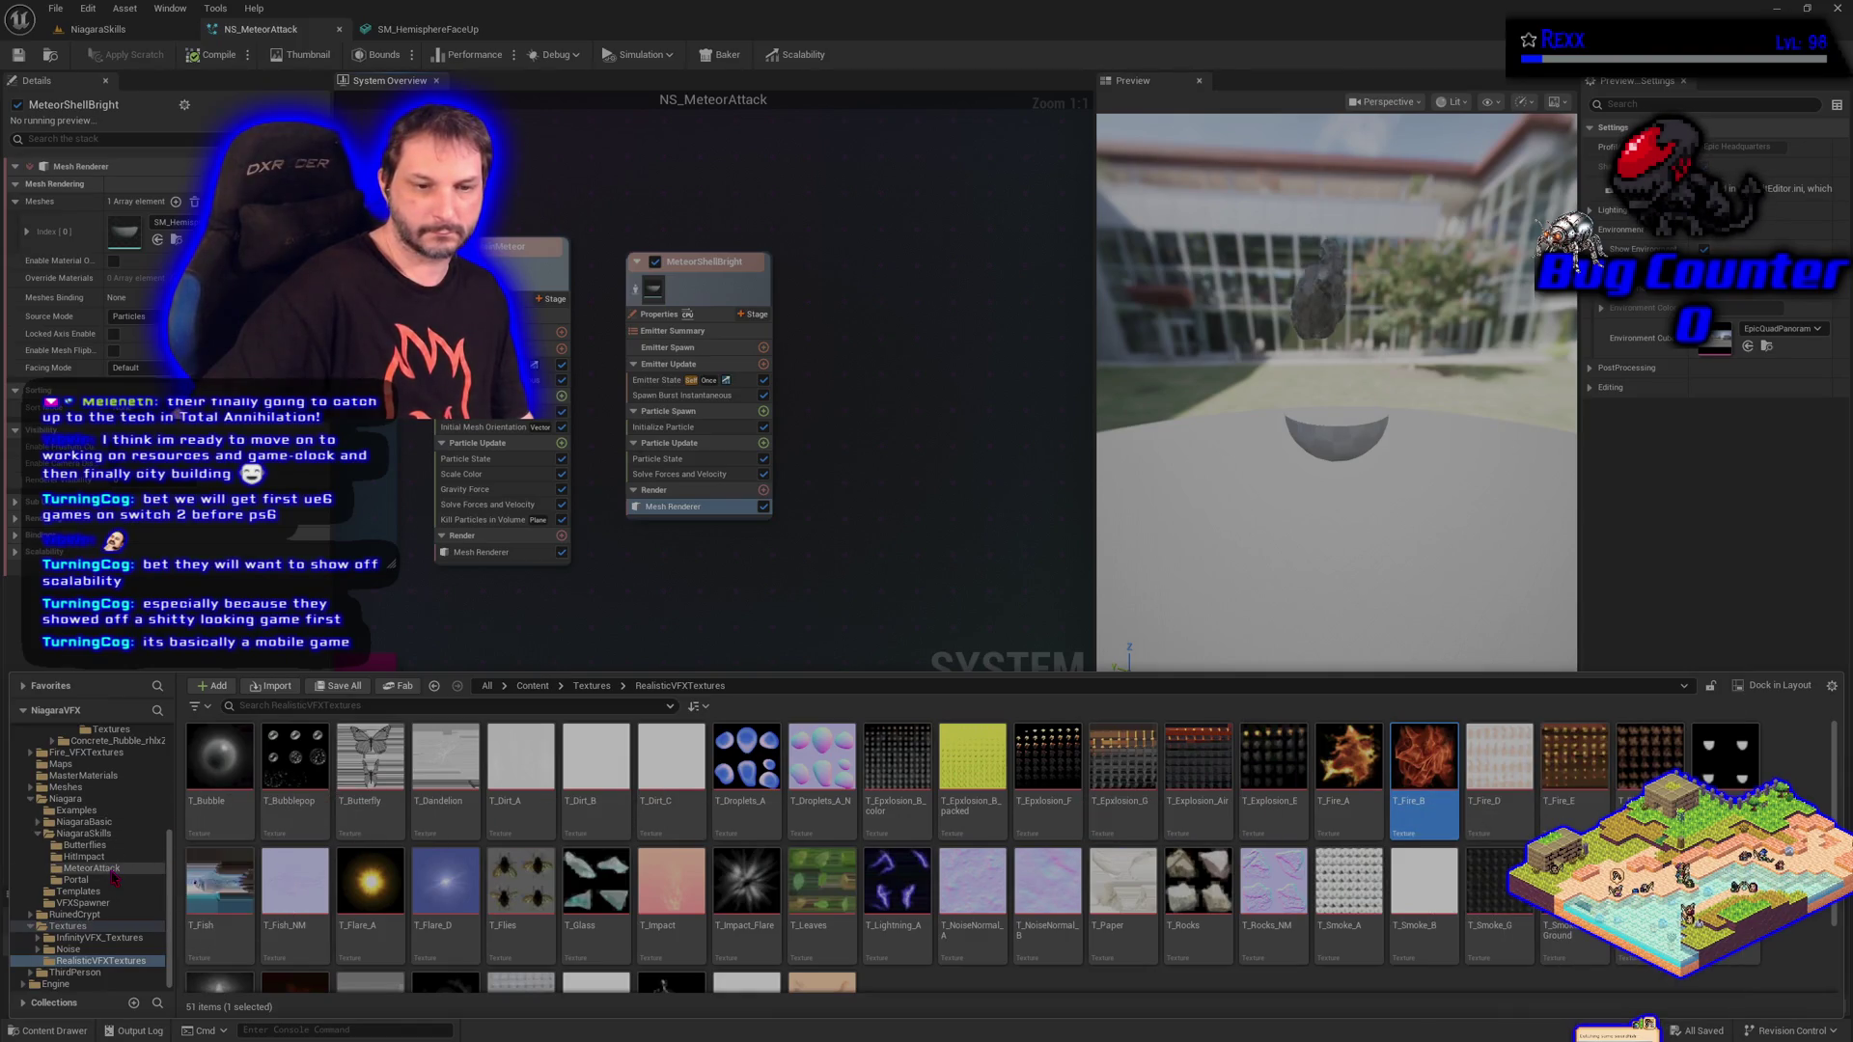
{"action": "left_click", "coordinate": [143, 917]}
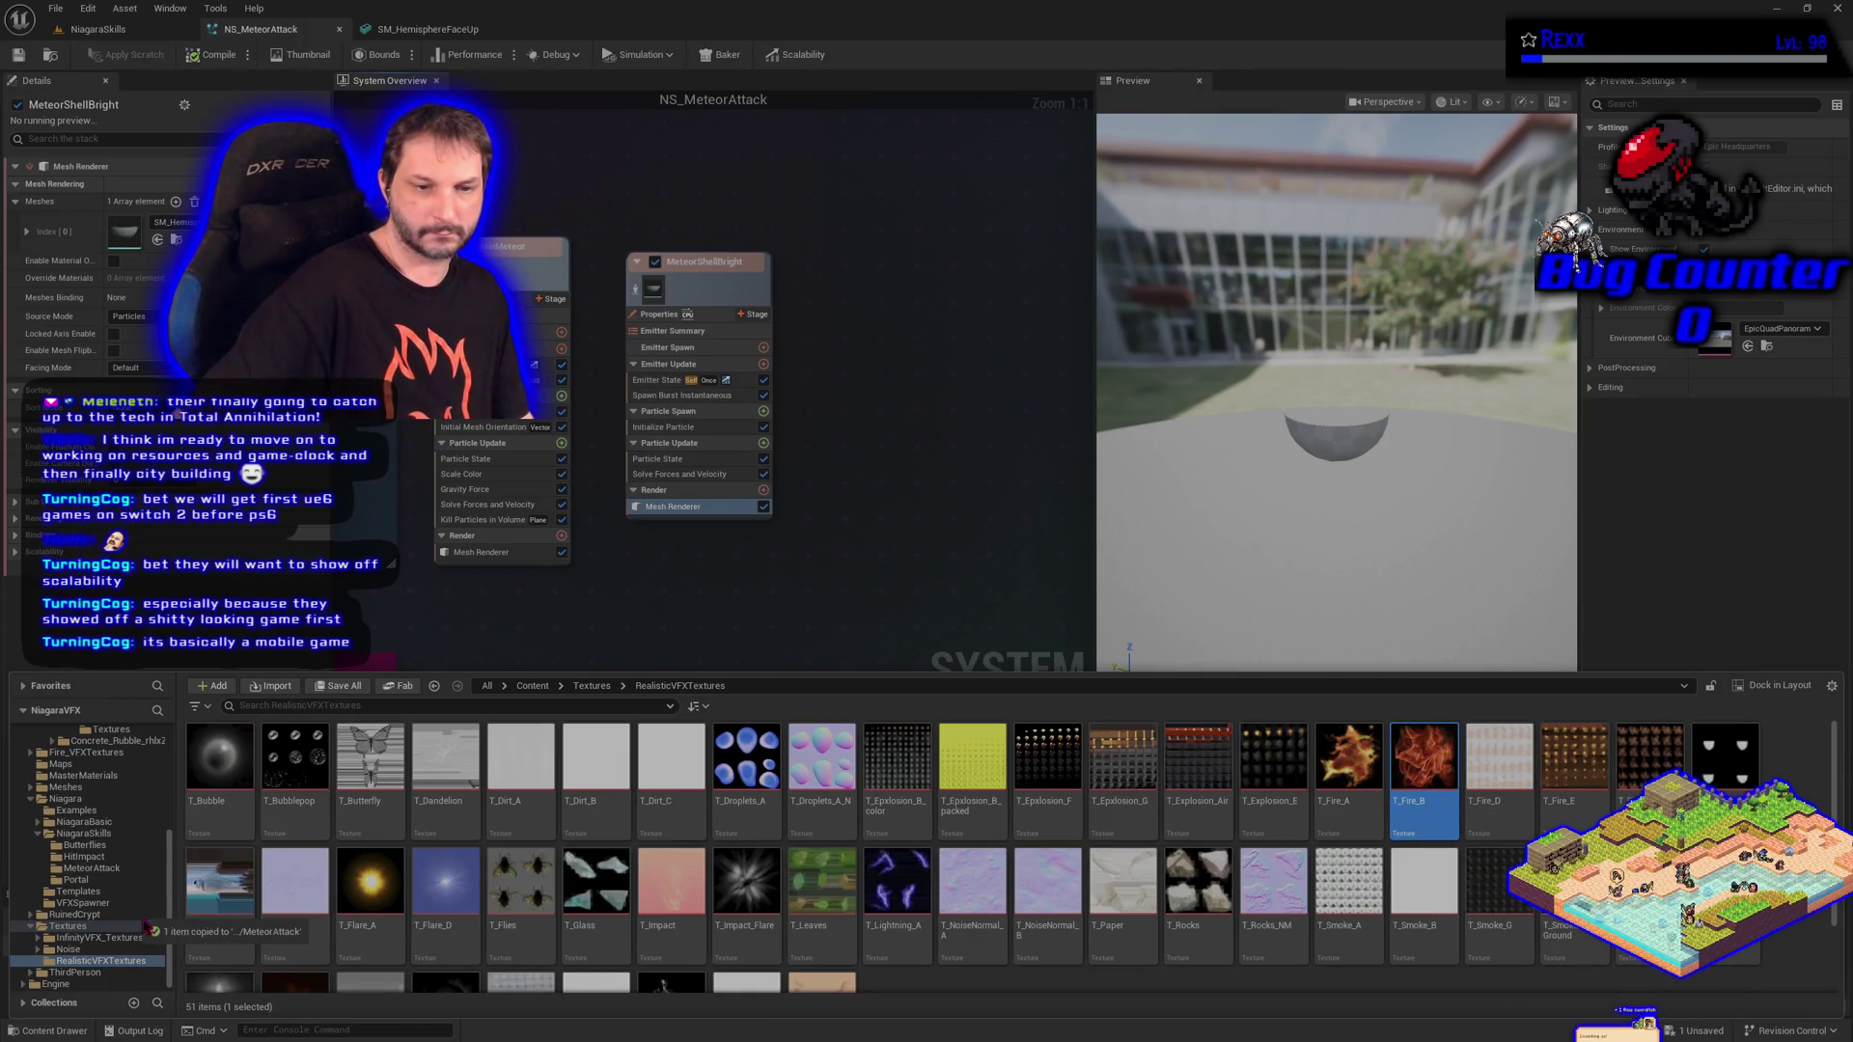
Save the copied T_Fire_B in MeteorAttack, then browse to the MasterMaterials folder.
{"action": "left_click", "coordinate": [101, 868]}
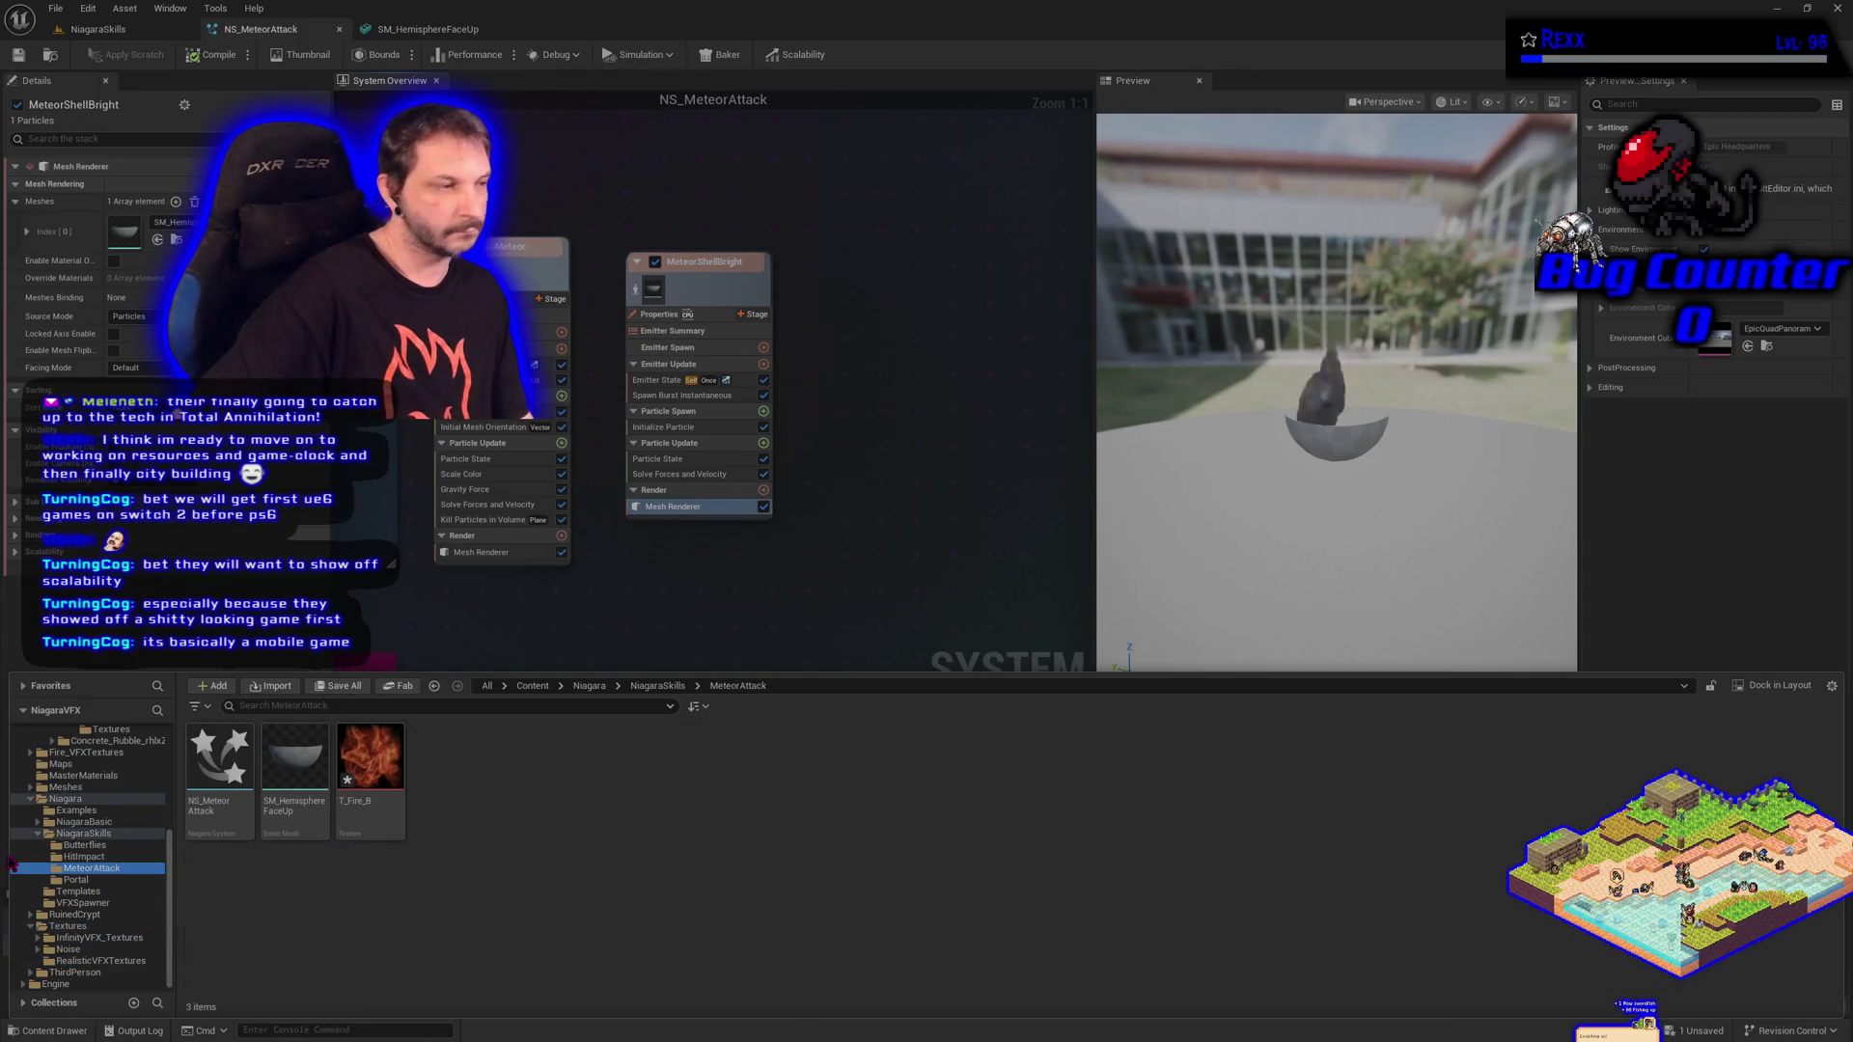
{"action": "left_click", "coordinate": [338, 686]}
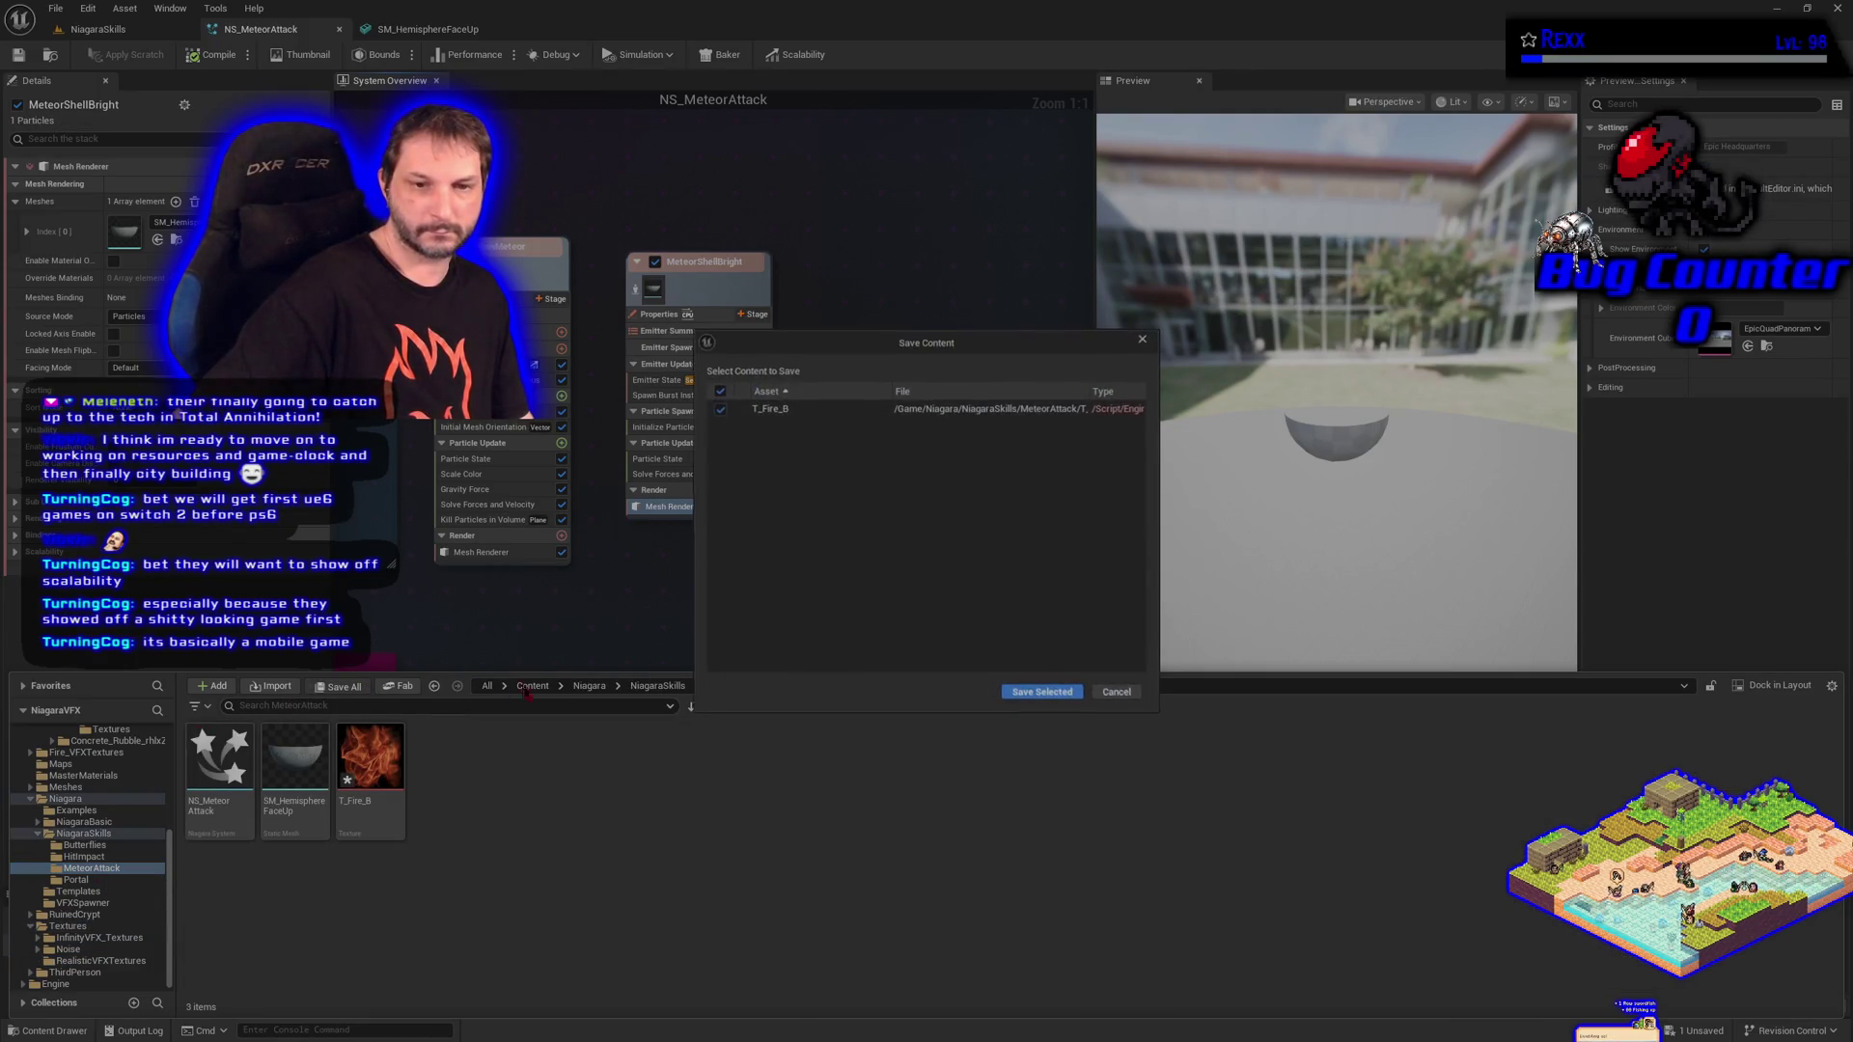
{"action": "left_click", "coordinate": [1026, 692]}
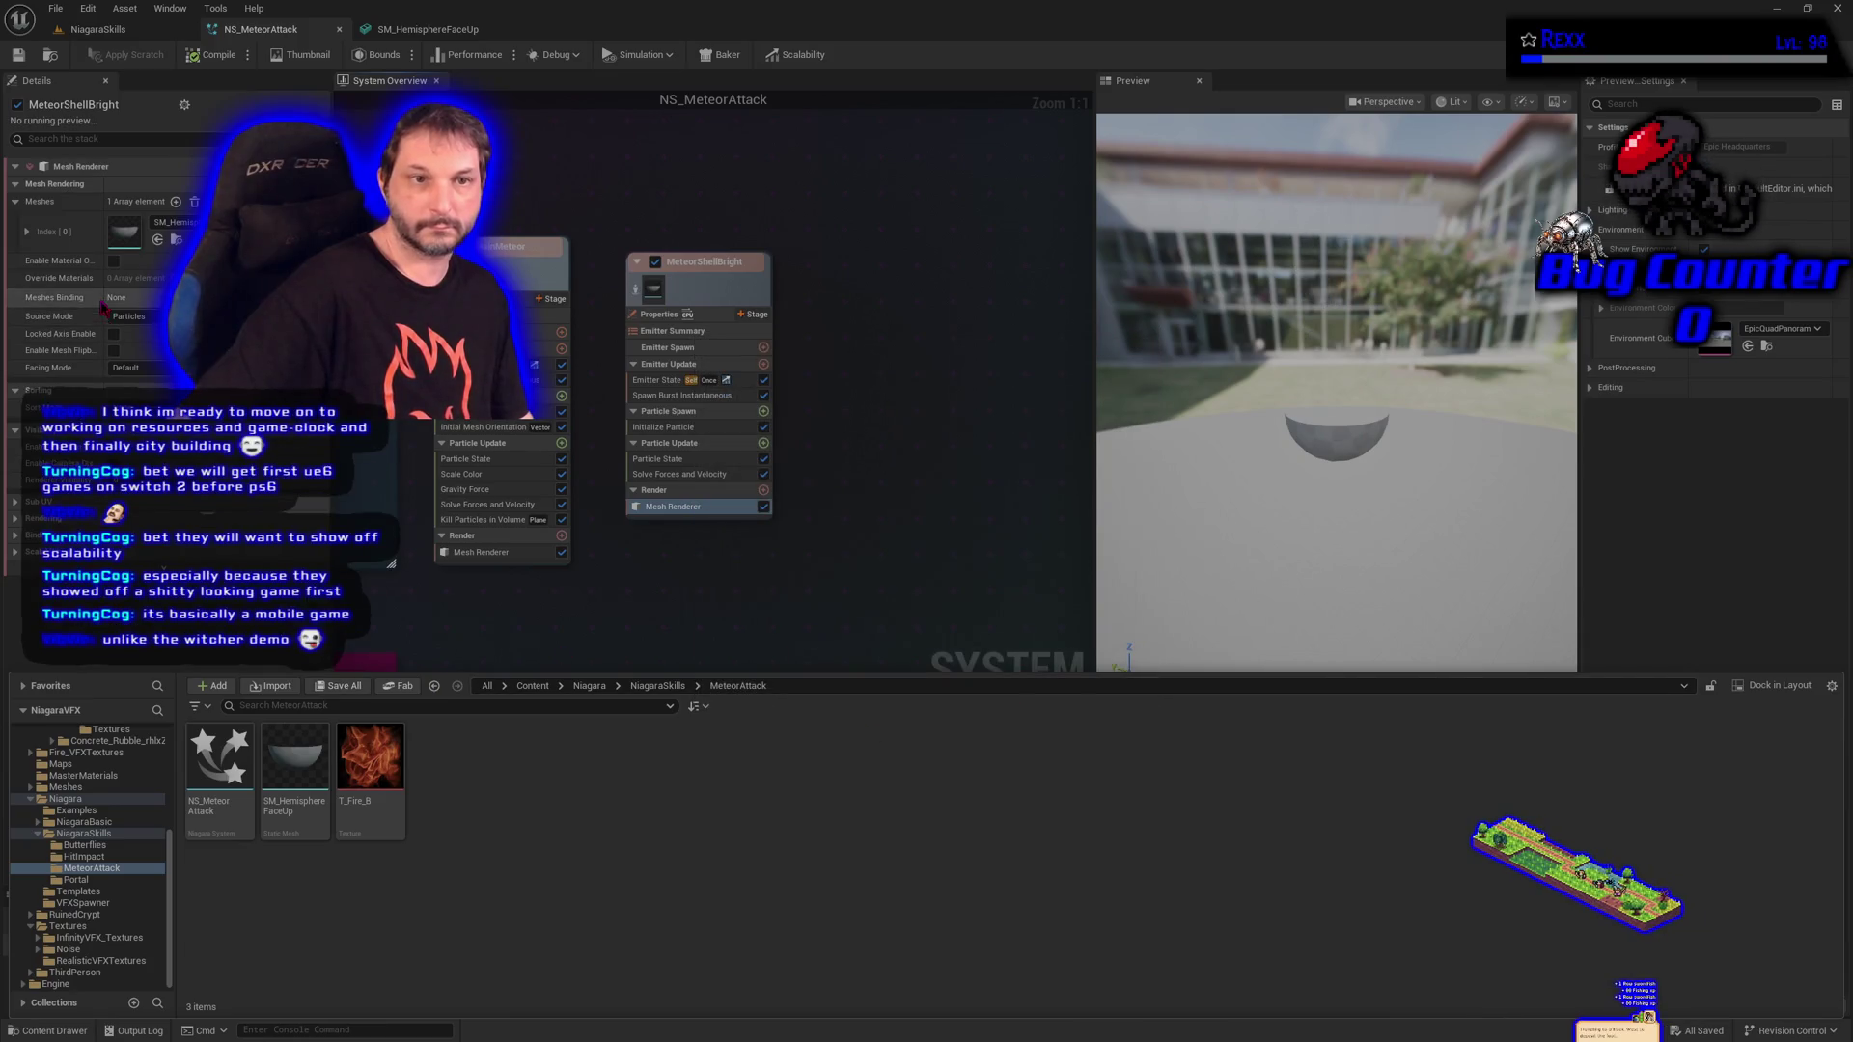
{"action": "left_click", "coordinate": [50, 1030]}
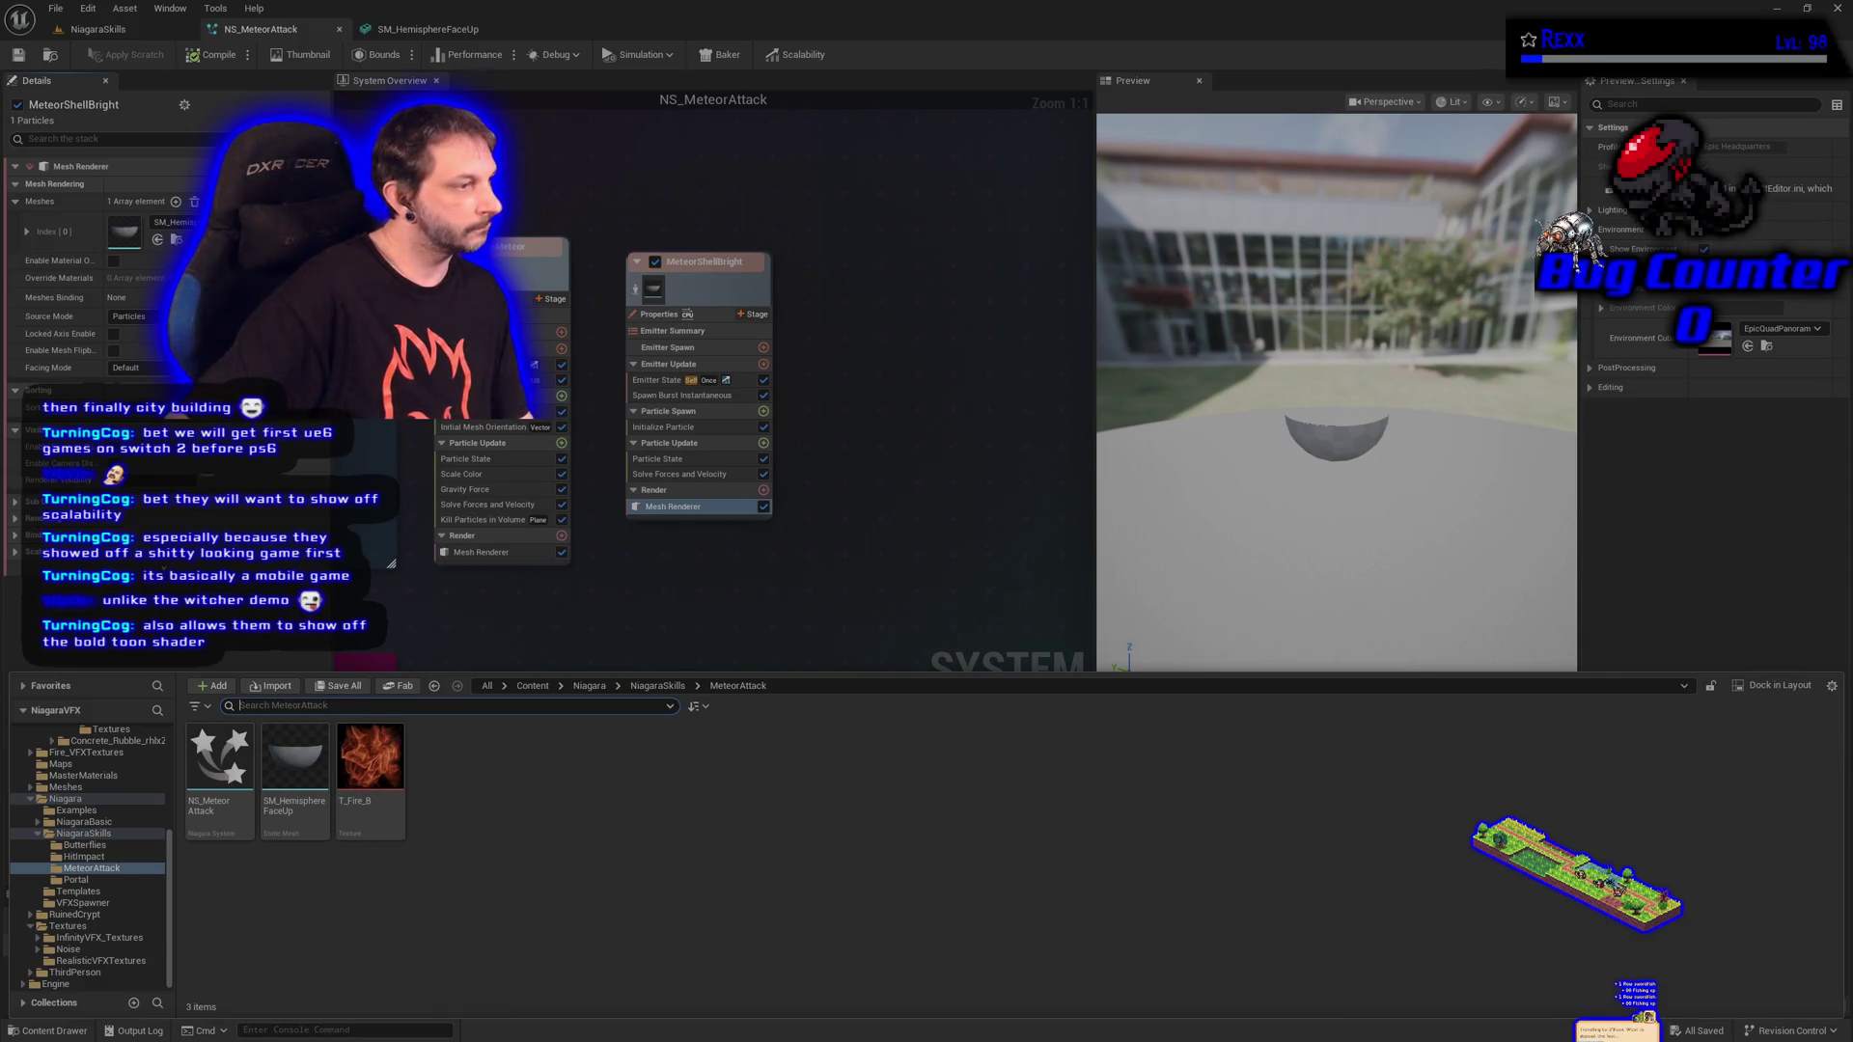
{"action": "left_click", "coordinate": [83, 775]}
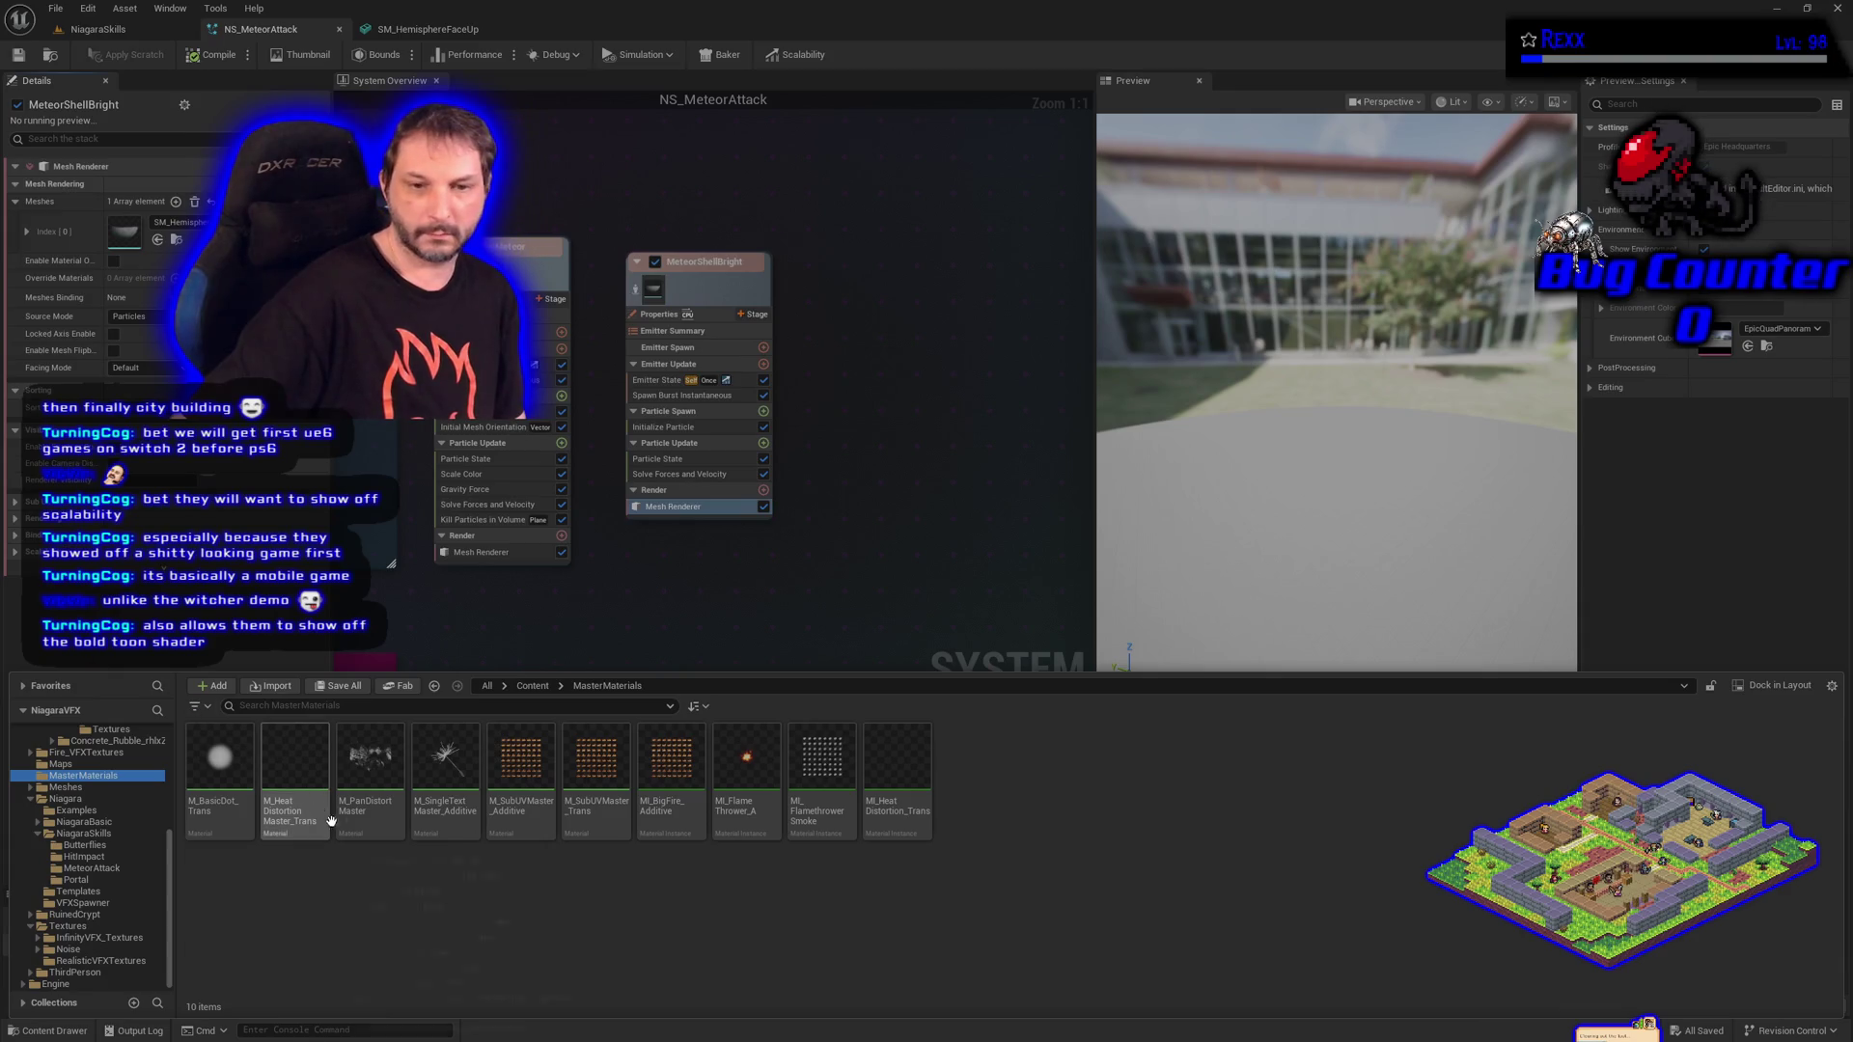
Create a material instance of M_PanDistort Master named MI_MeteorShell.
{"action": "right_click", "coordinate": [367, 789]}
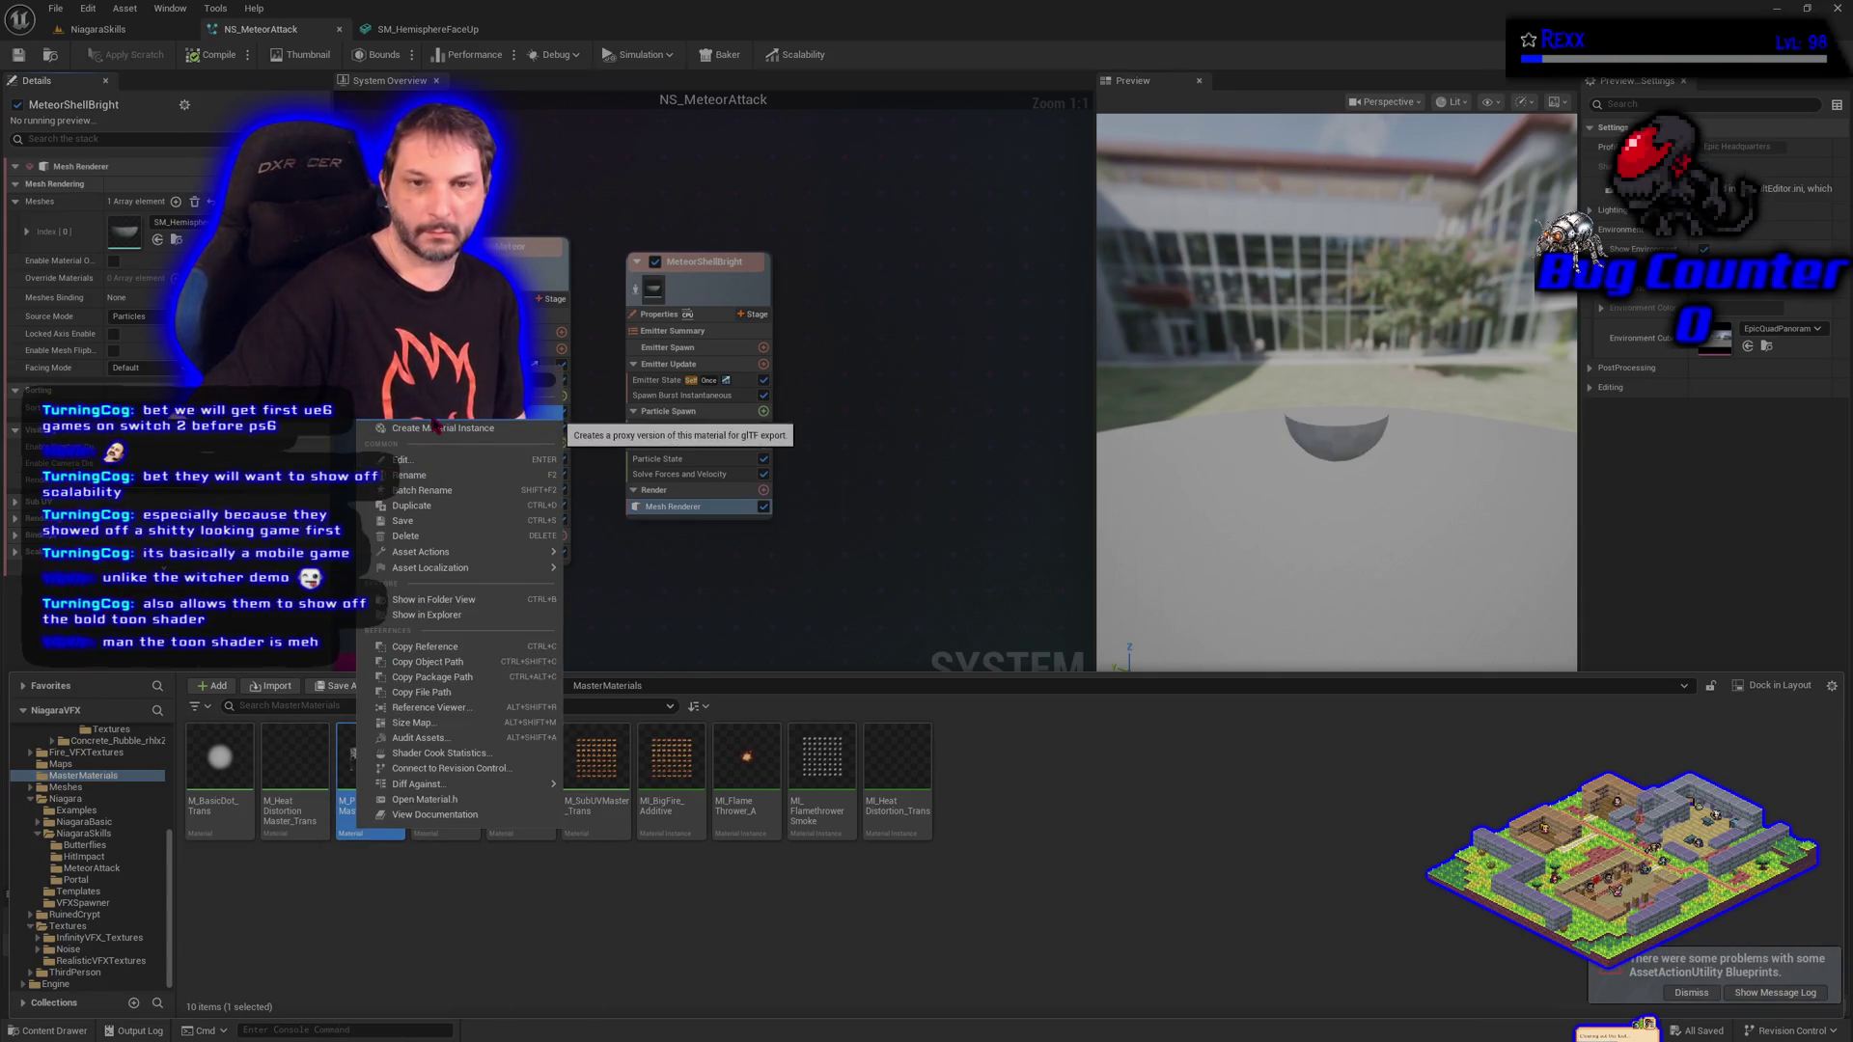
{"action": "left_click", "coordinate": [437, 430]}
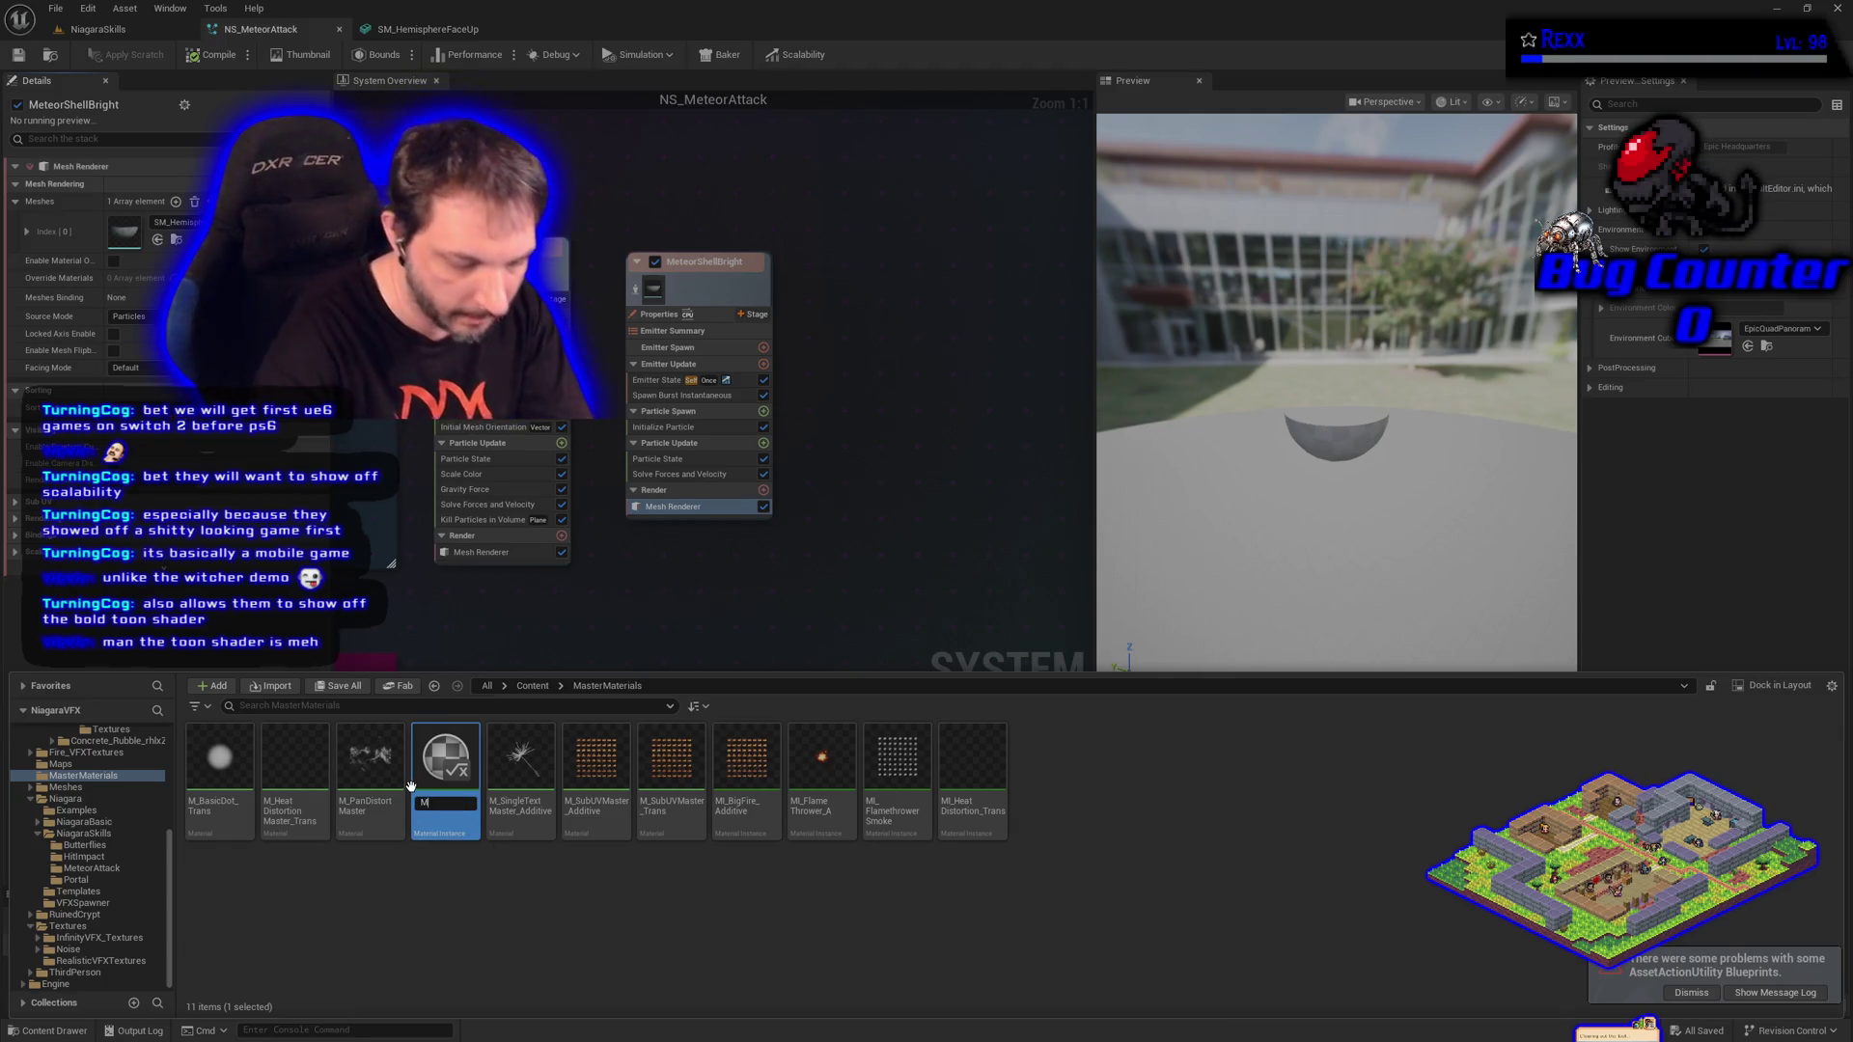
{"action": "type", "text": "MI_Meteor"}
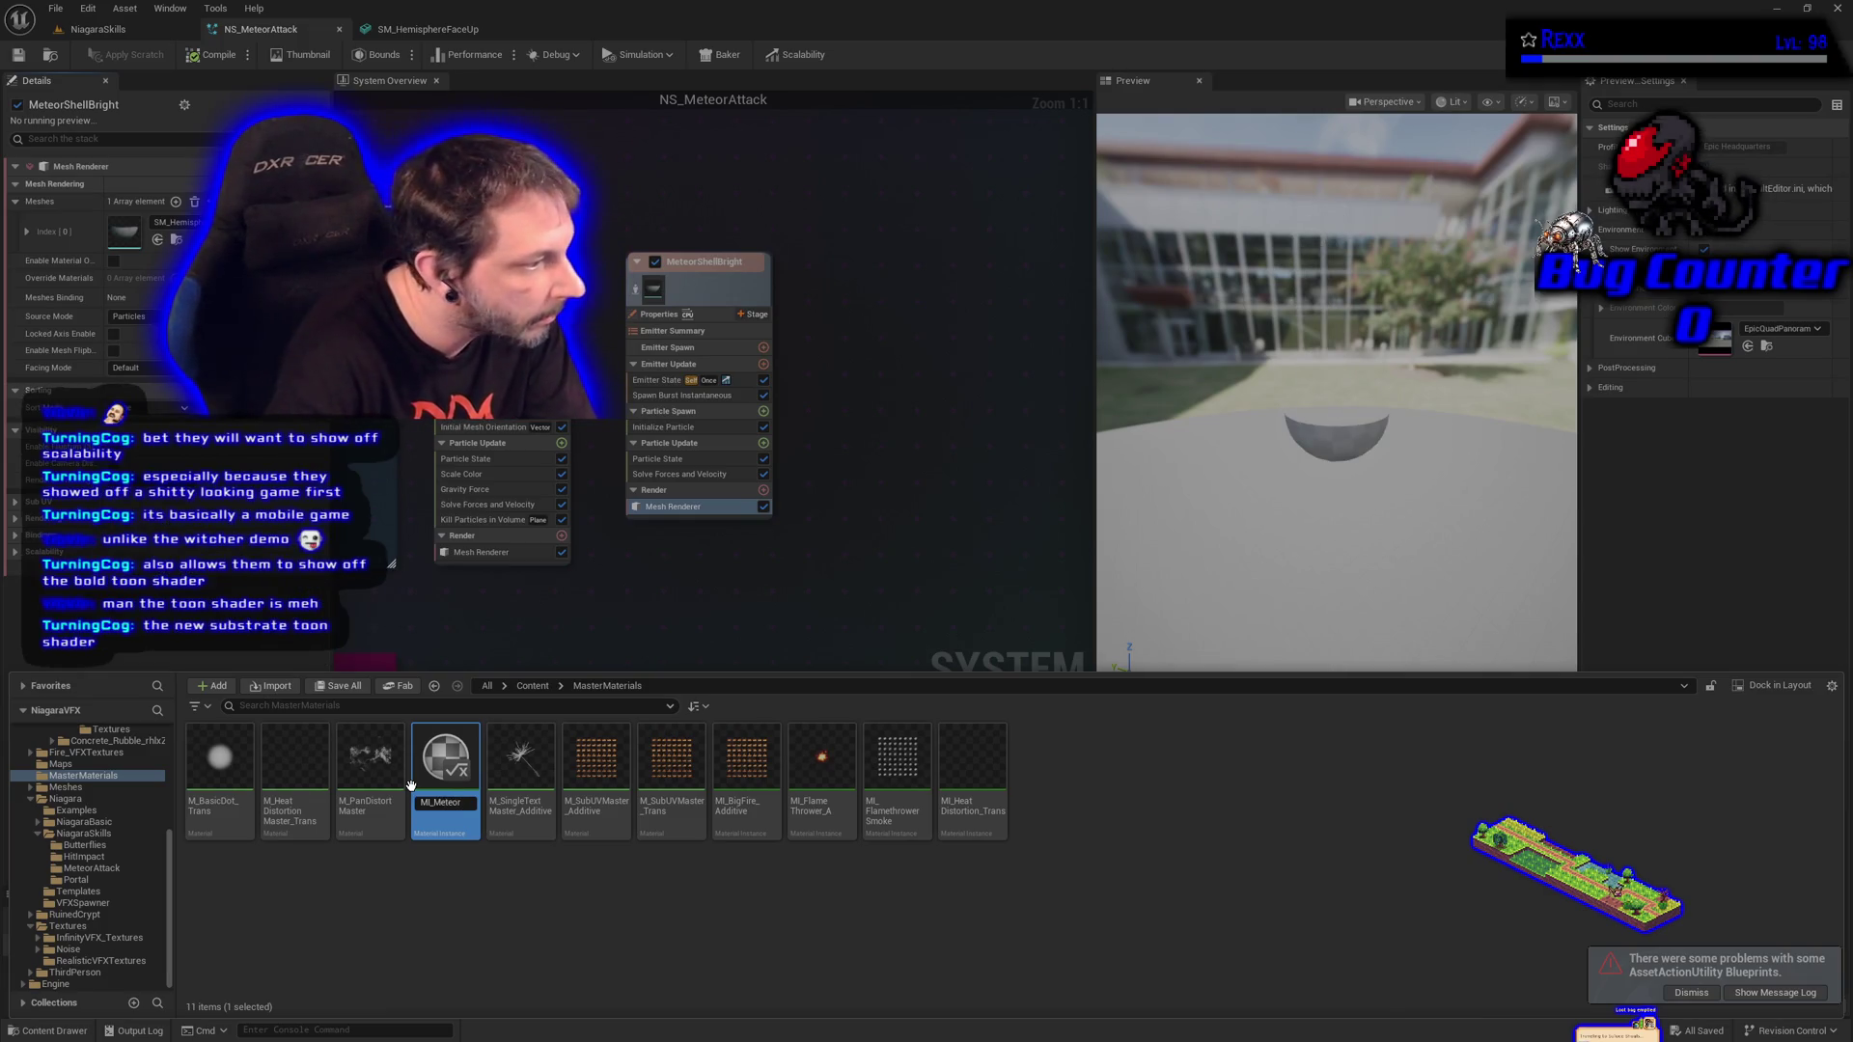
{"action": "key", "text": "Return"}
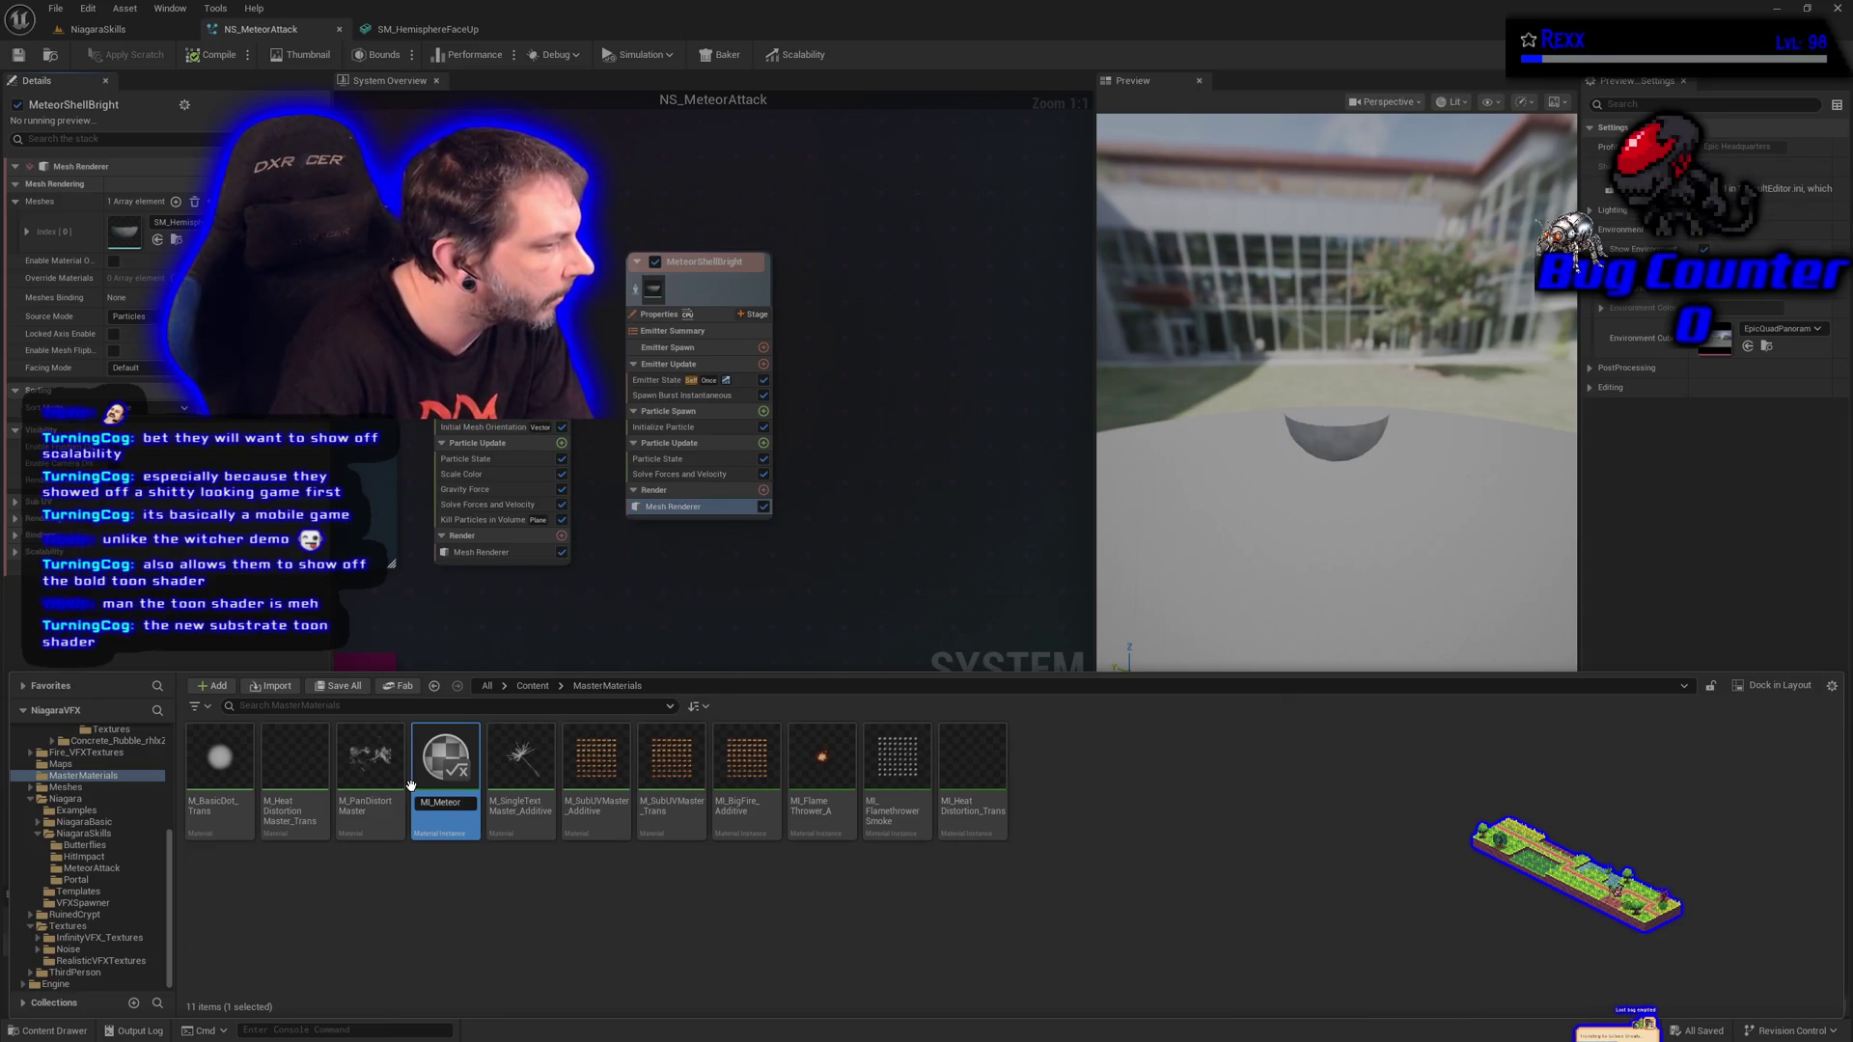
{"action": "type", "text": "Shell"}
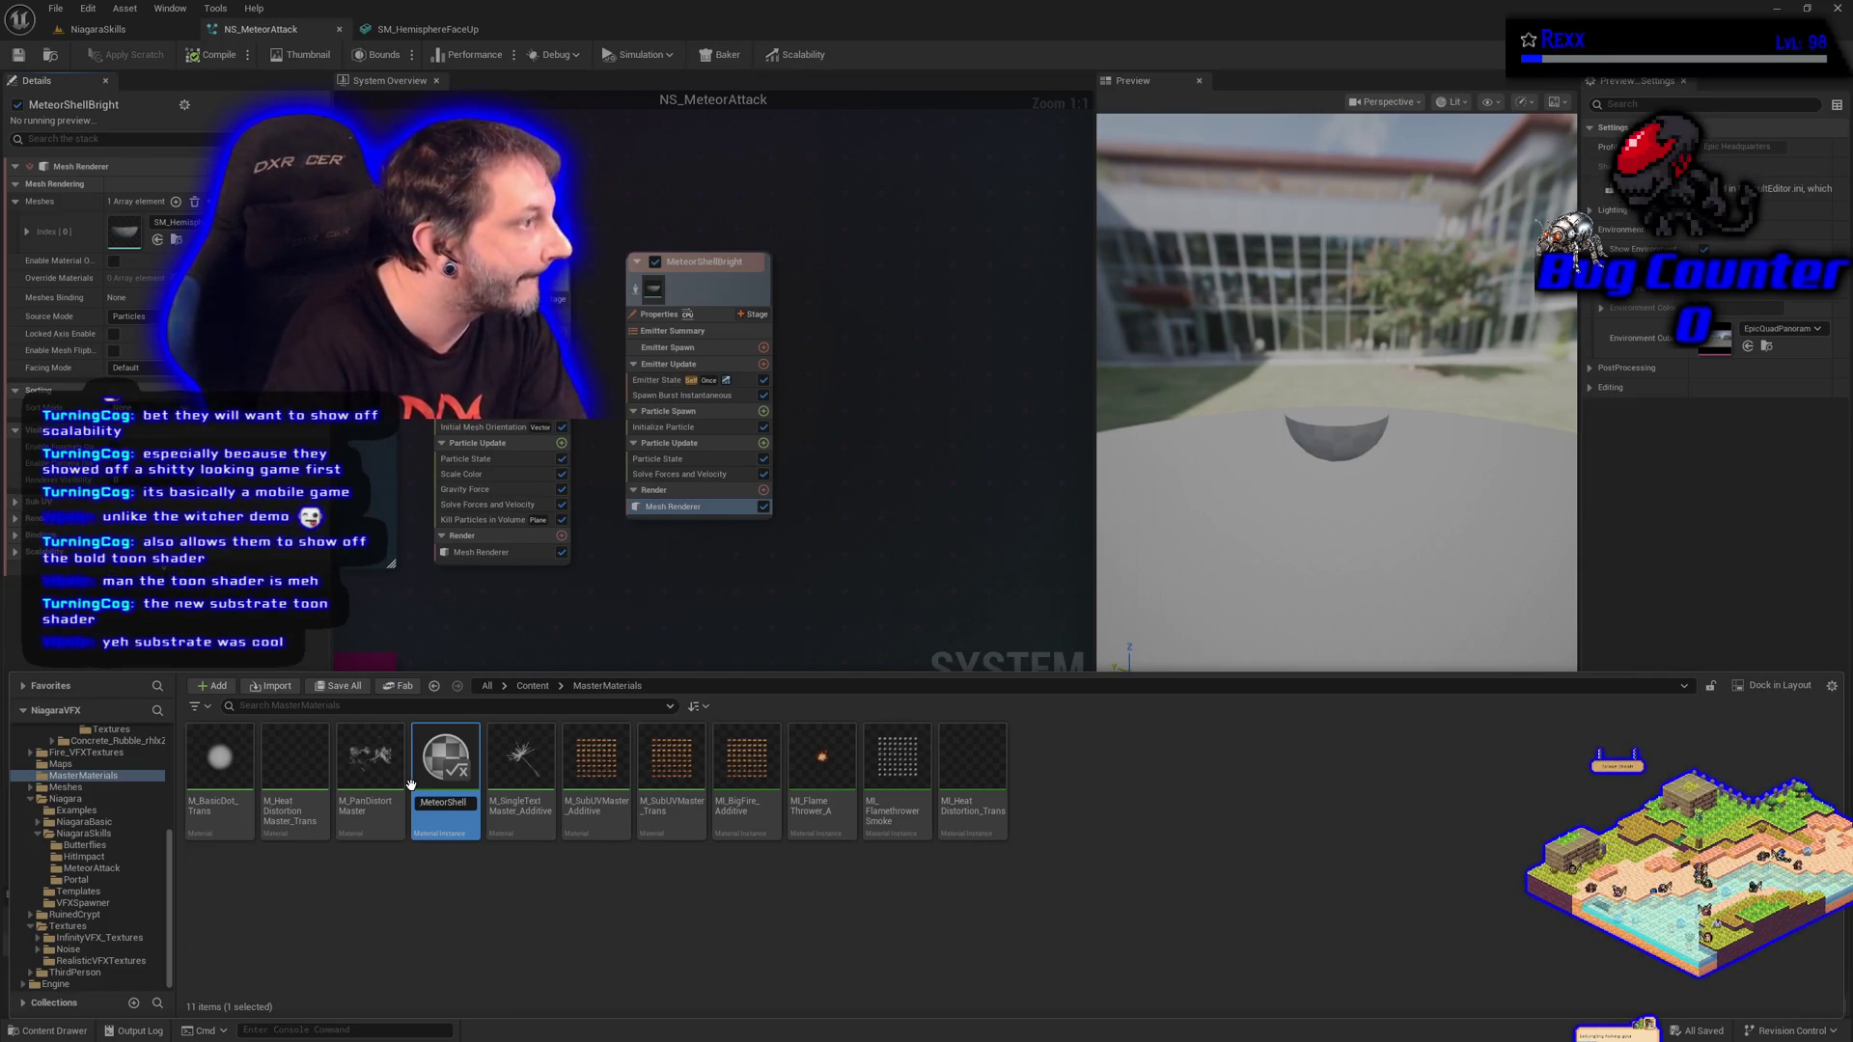
{"action": "key", "text": "Return"}
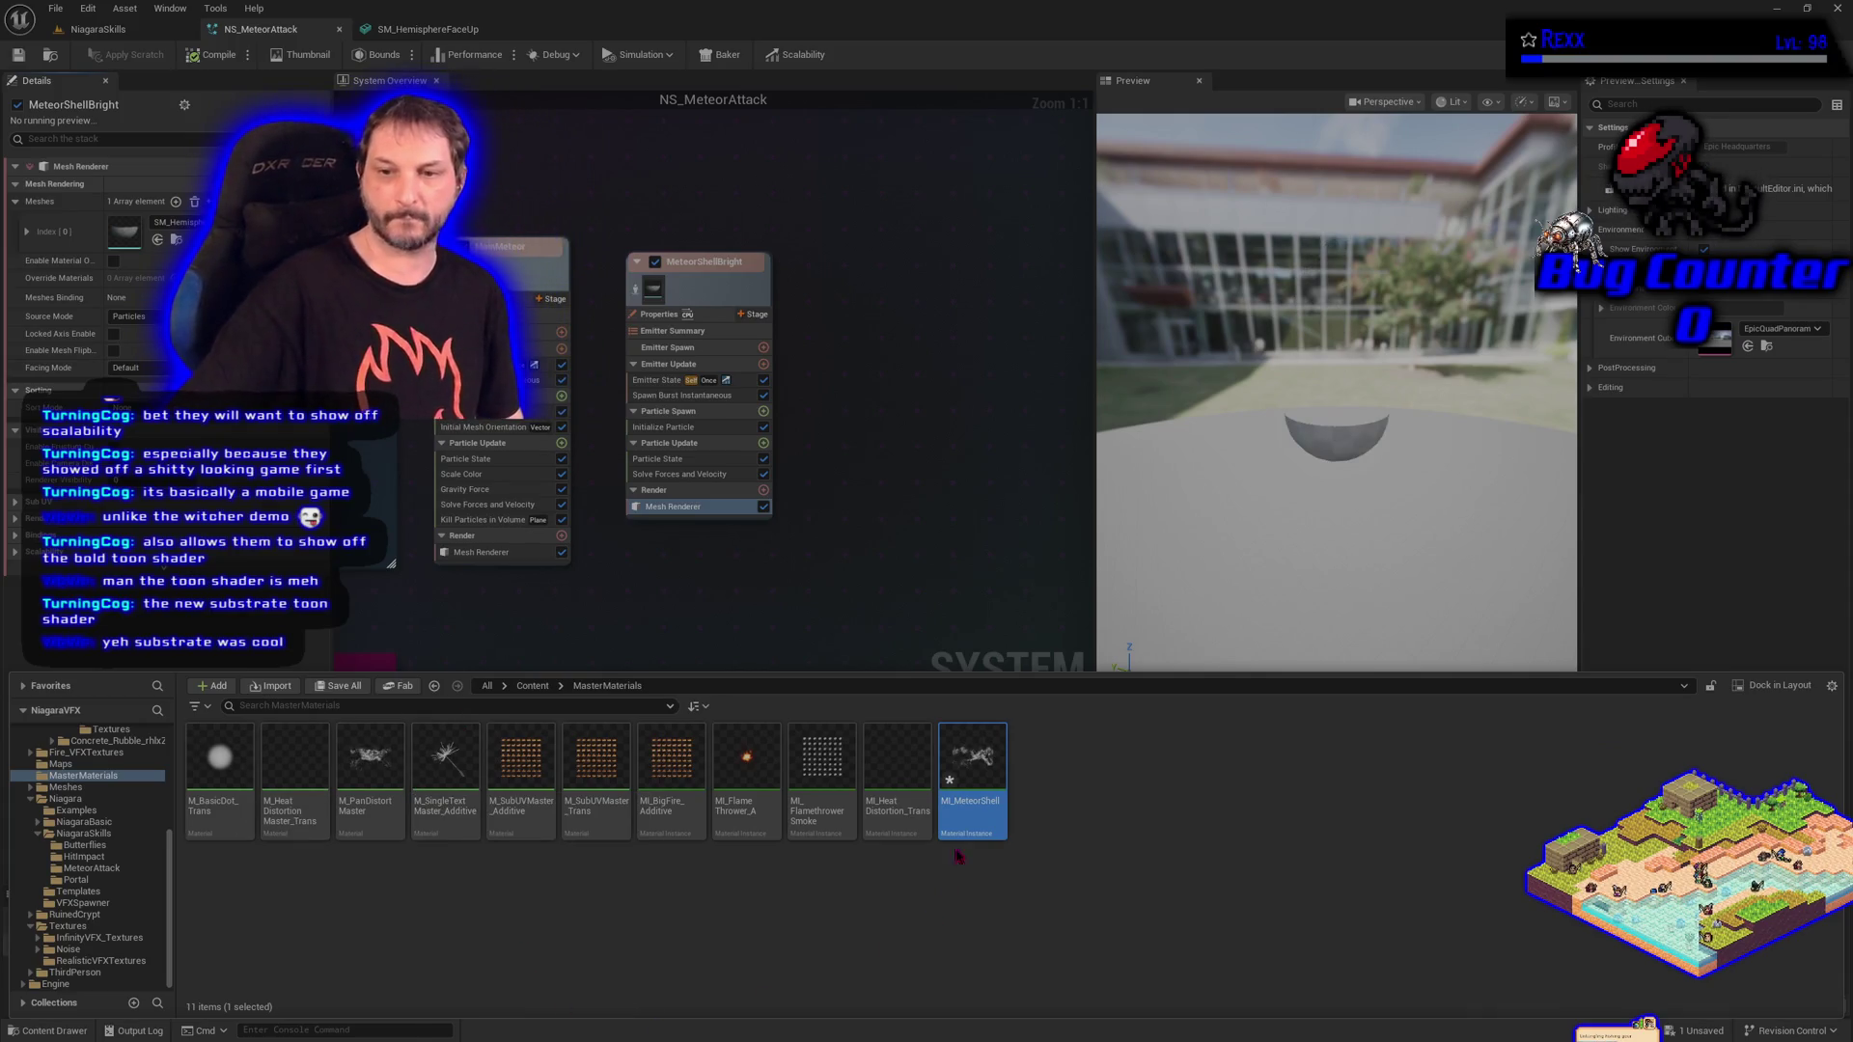
Move MI_MeteorShell into MeteorAttack and rename it MI_MeteorShell_Additive.
{"action": "mouse_move", "coordinate": [993, 765]}
{"action": "left_mouse_down"}
{"action": "mouse_move", "coordinate": [927, 801]}
{"action": "mouse_move", "coordinate": [123, 874]}
{"action": "left_mouse_up"}
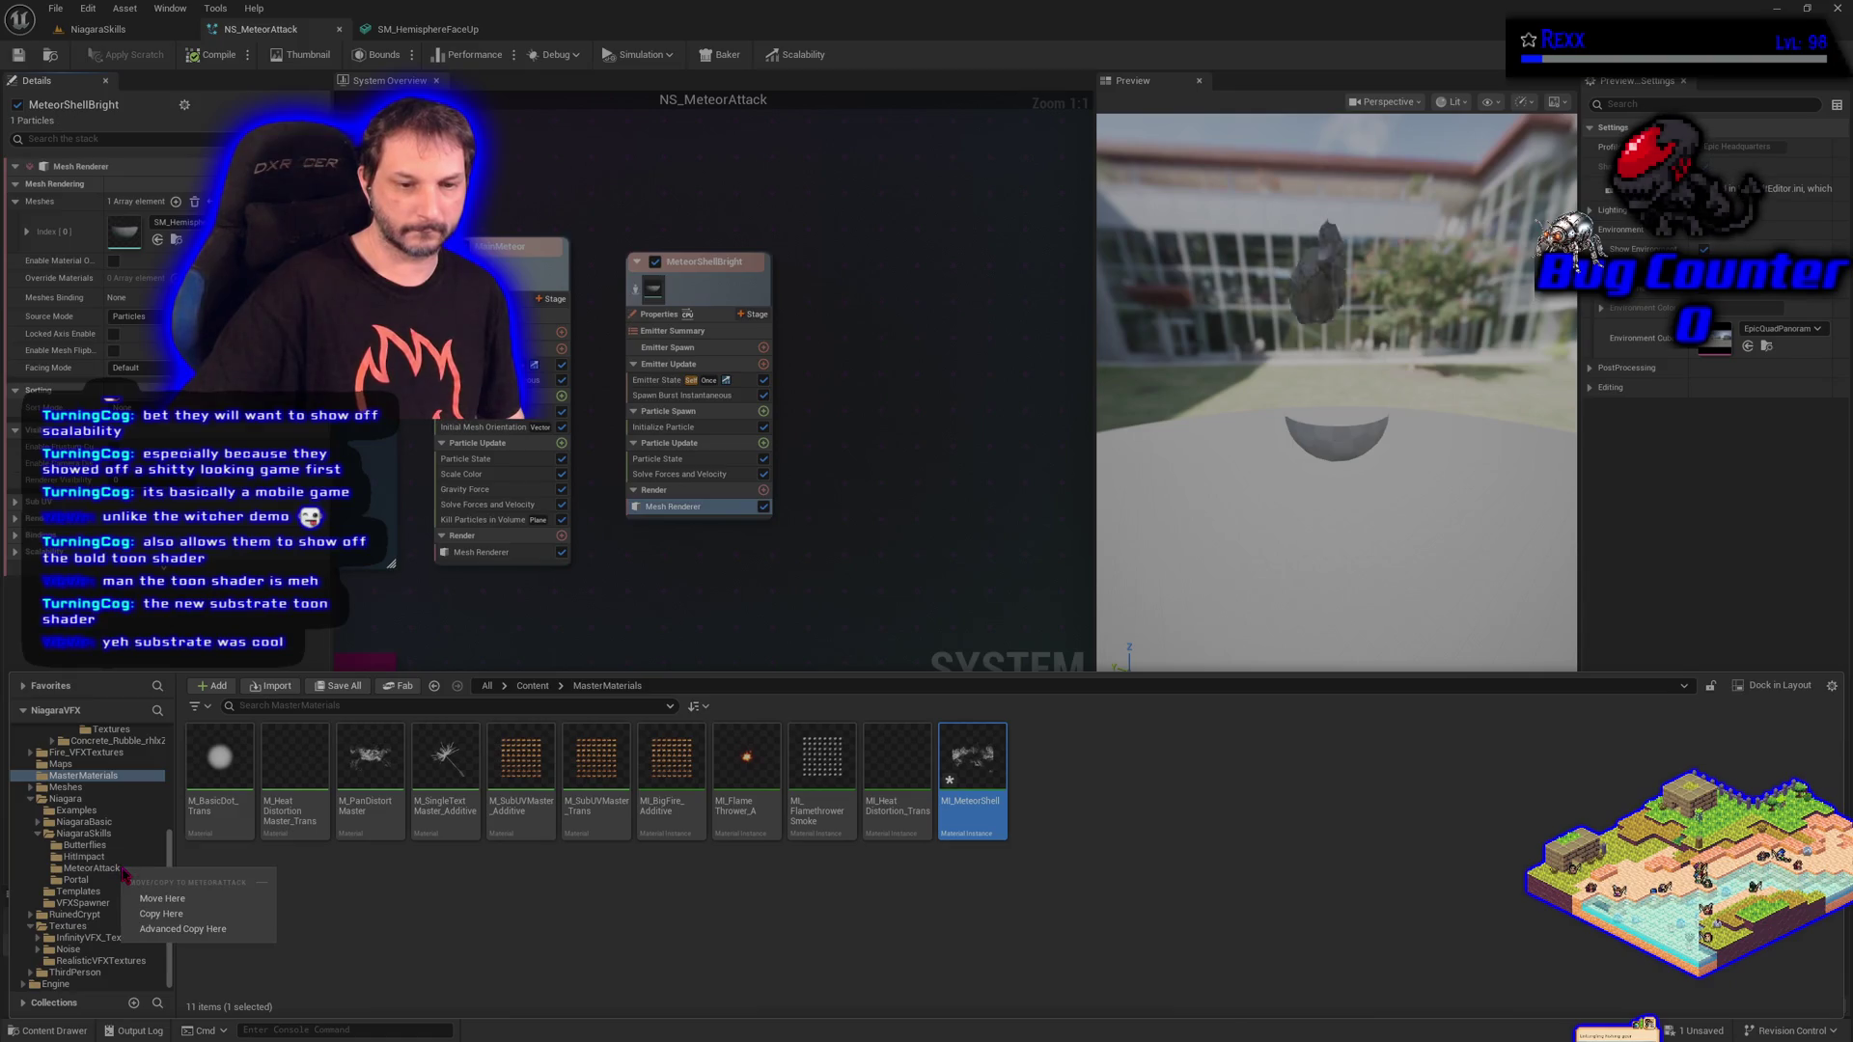
{"action": "left_click", "coordinate": [162, 898]}
{"action": "left_click", "coordinate": [115, 870]}
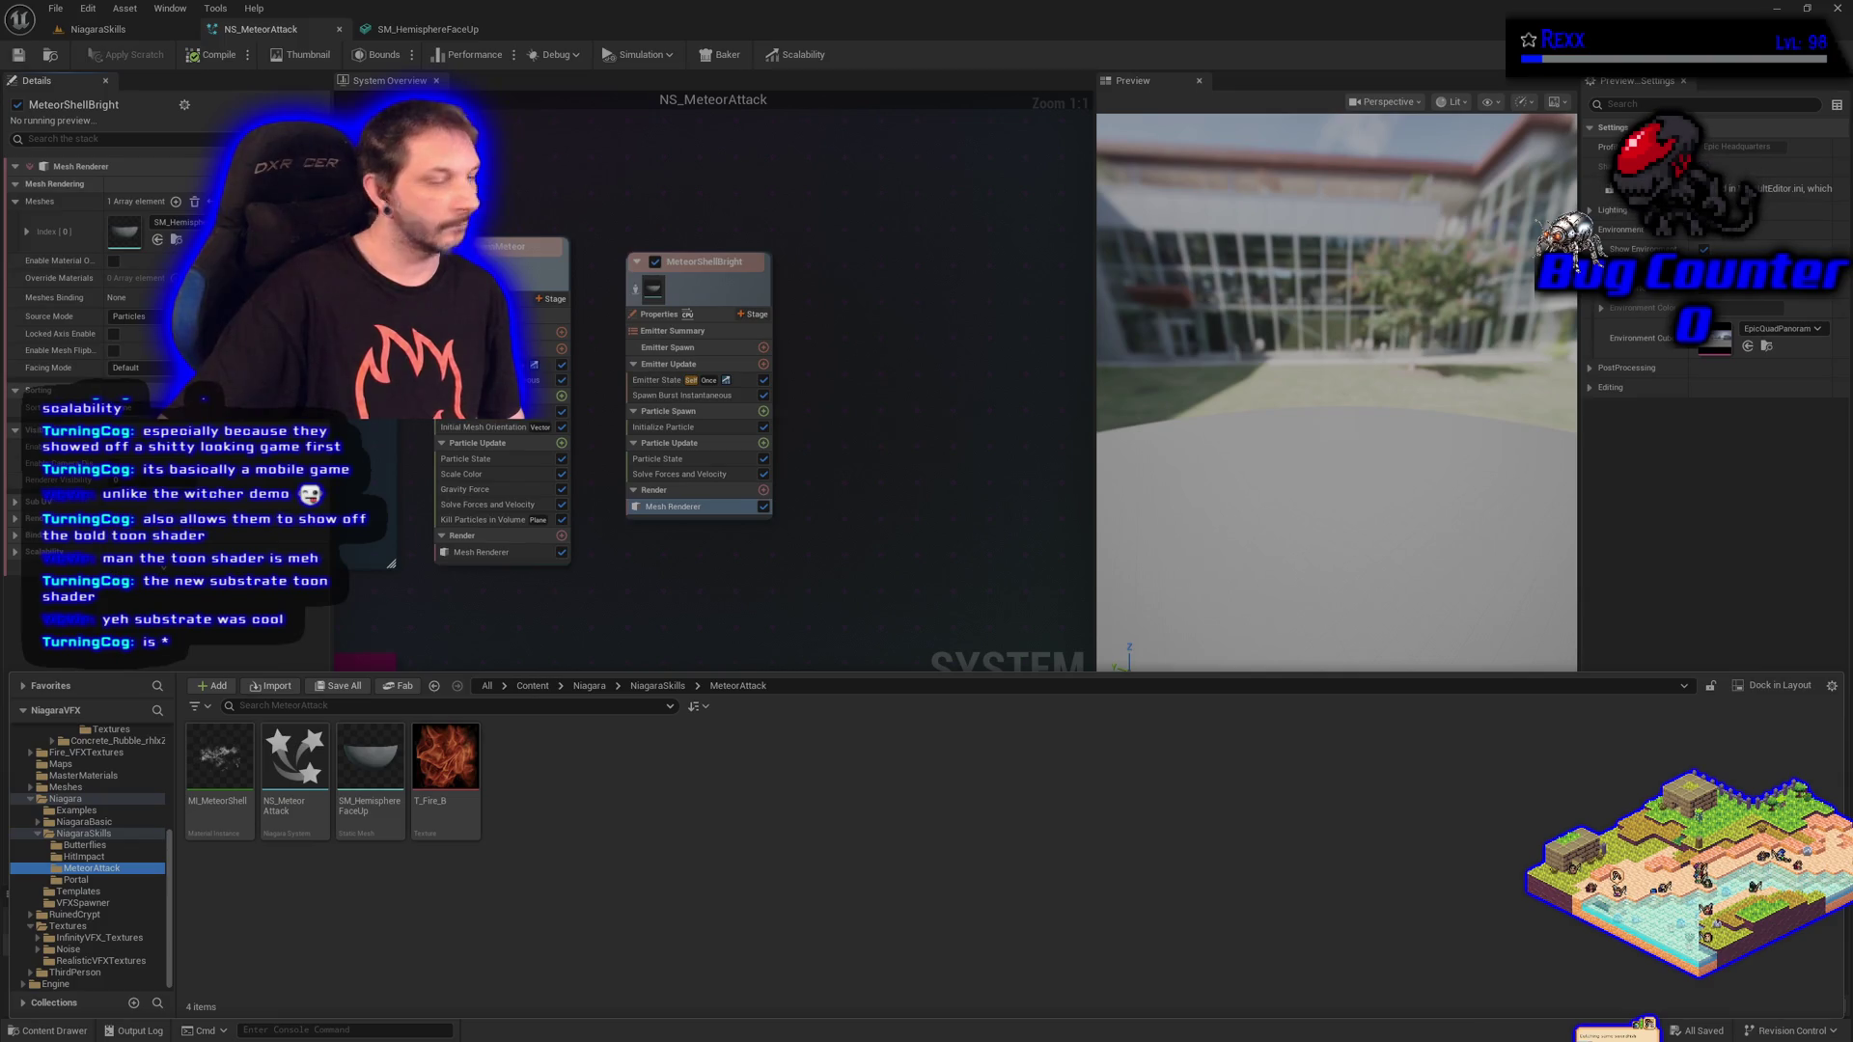
{"action": "left_click", "coordinate": [219, 772]}
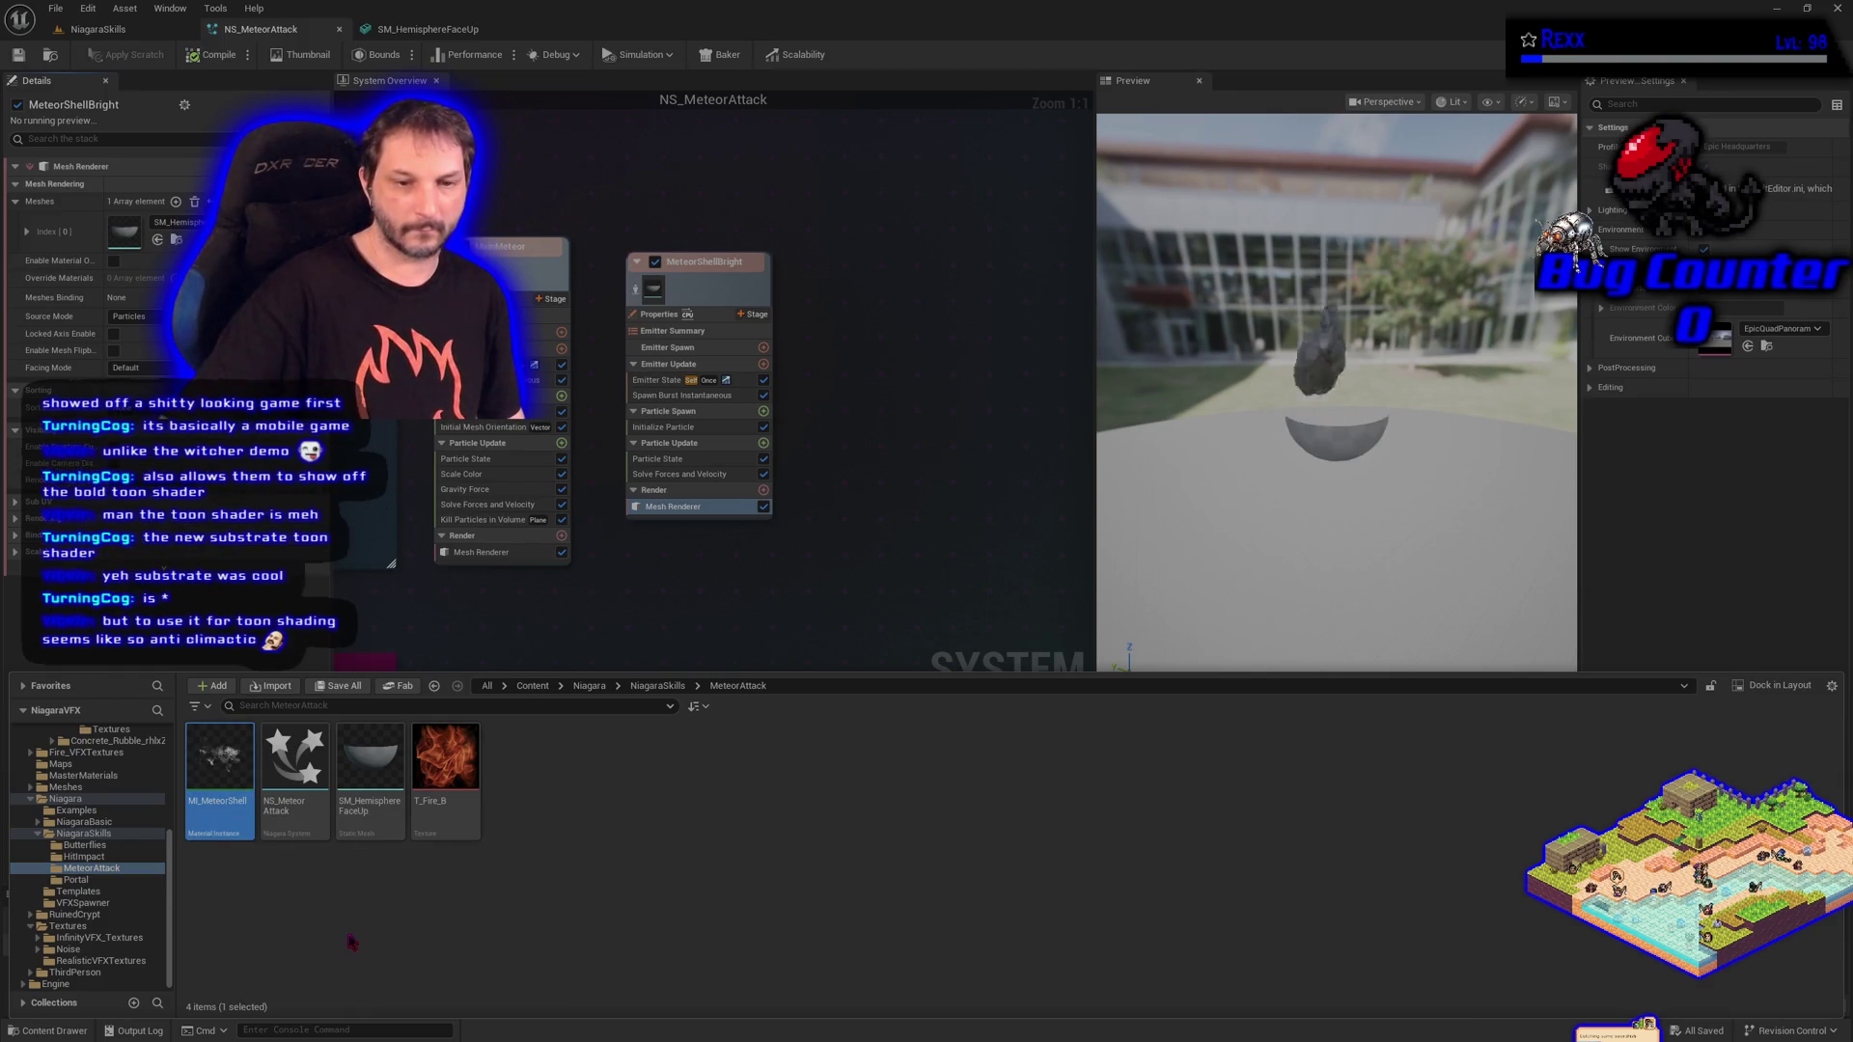
{"action": "key", "text": "F2"}
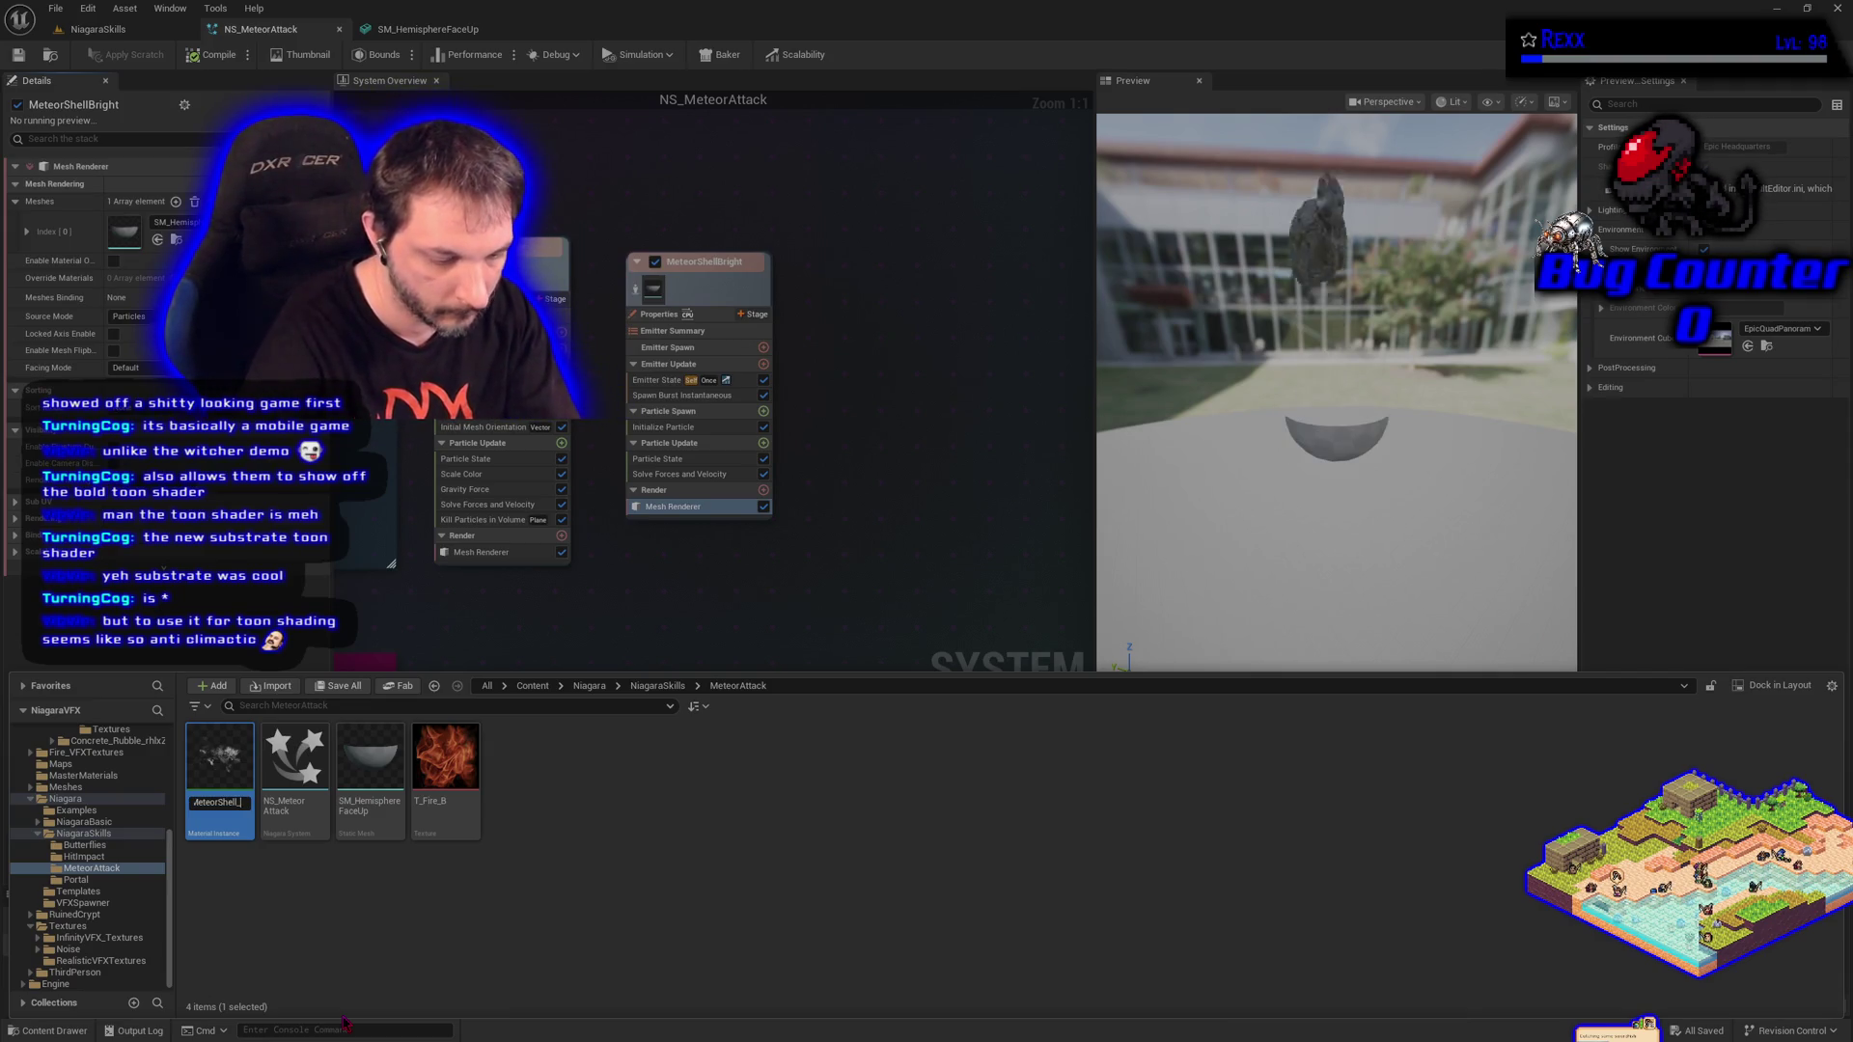
{"action": "type", "text": "Additive"}
{"action": "key", "text": "Return"}
{"action": "key", "text": "Return"}
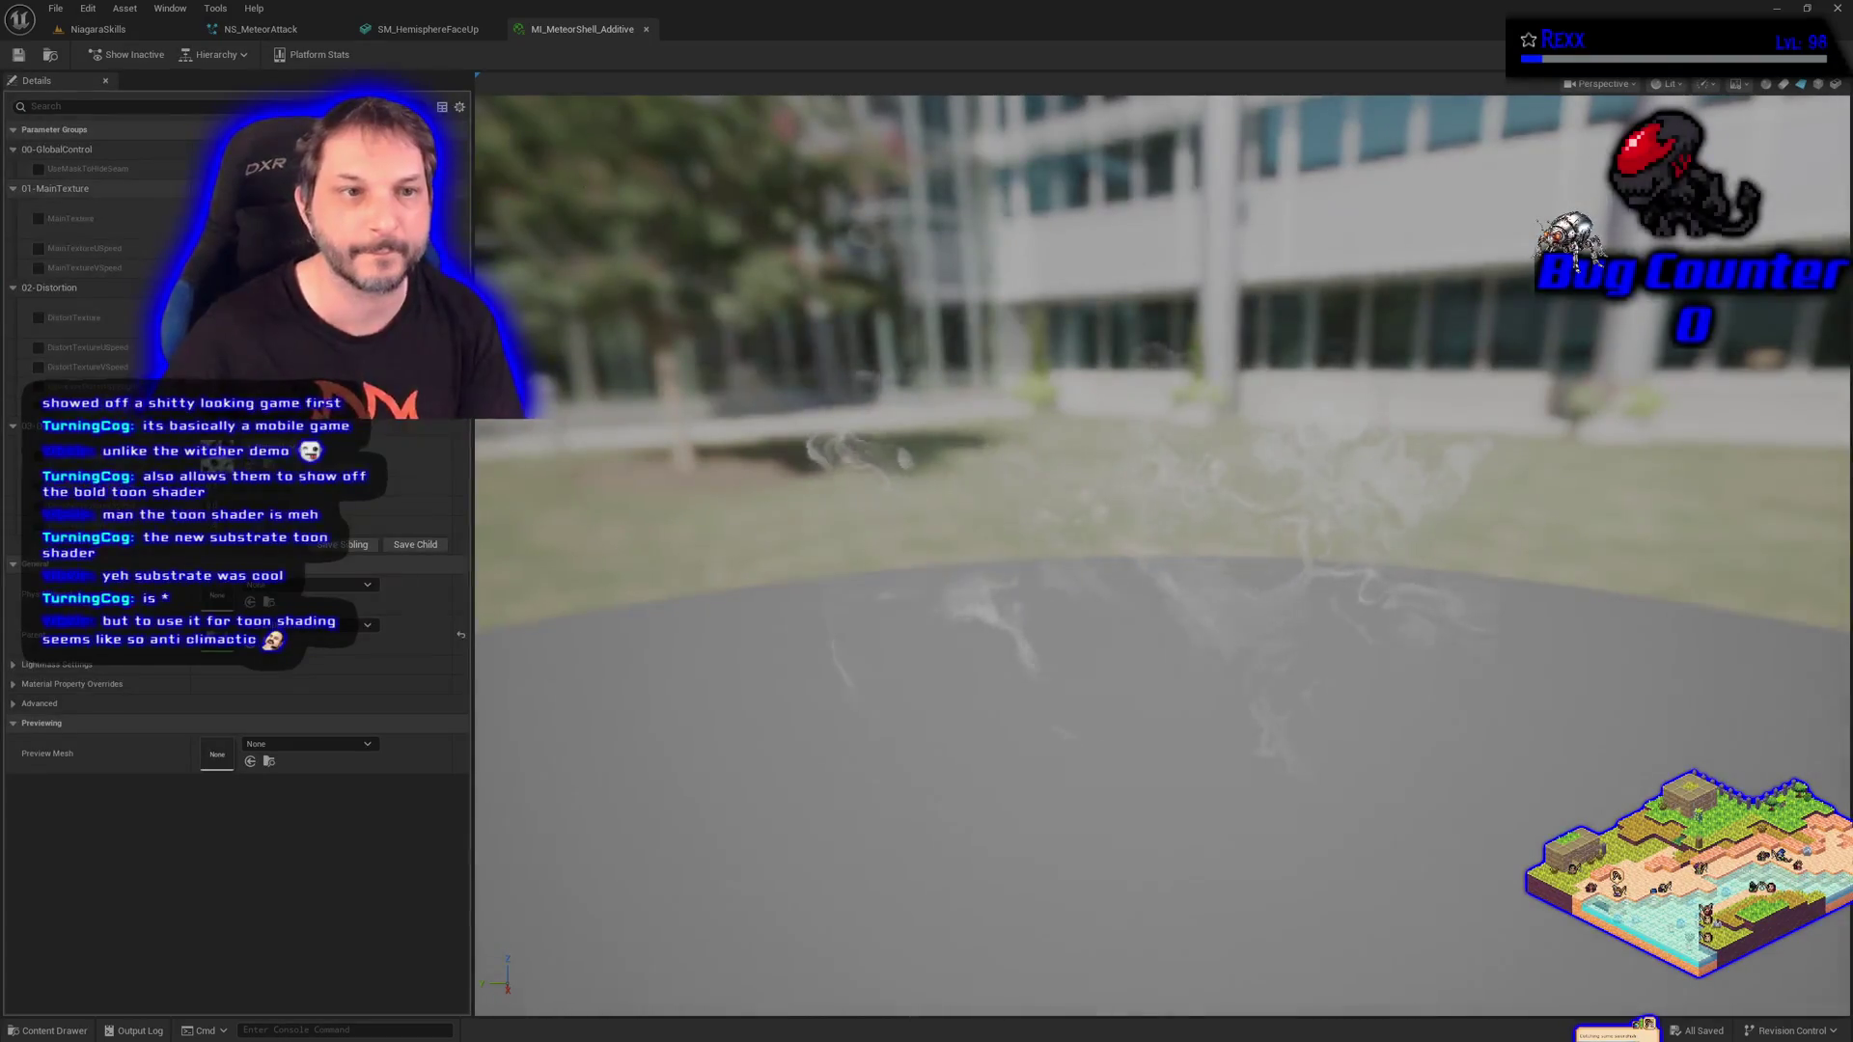
Enable the MainTexture, MainTextureUSpeed and DistortTexture overrides on MI_MeteorShell_Additive.
{"action": "left_click", "coordinate": [39, 218]}
{"action": "key", "text": "ctrl+space"}
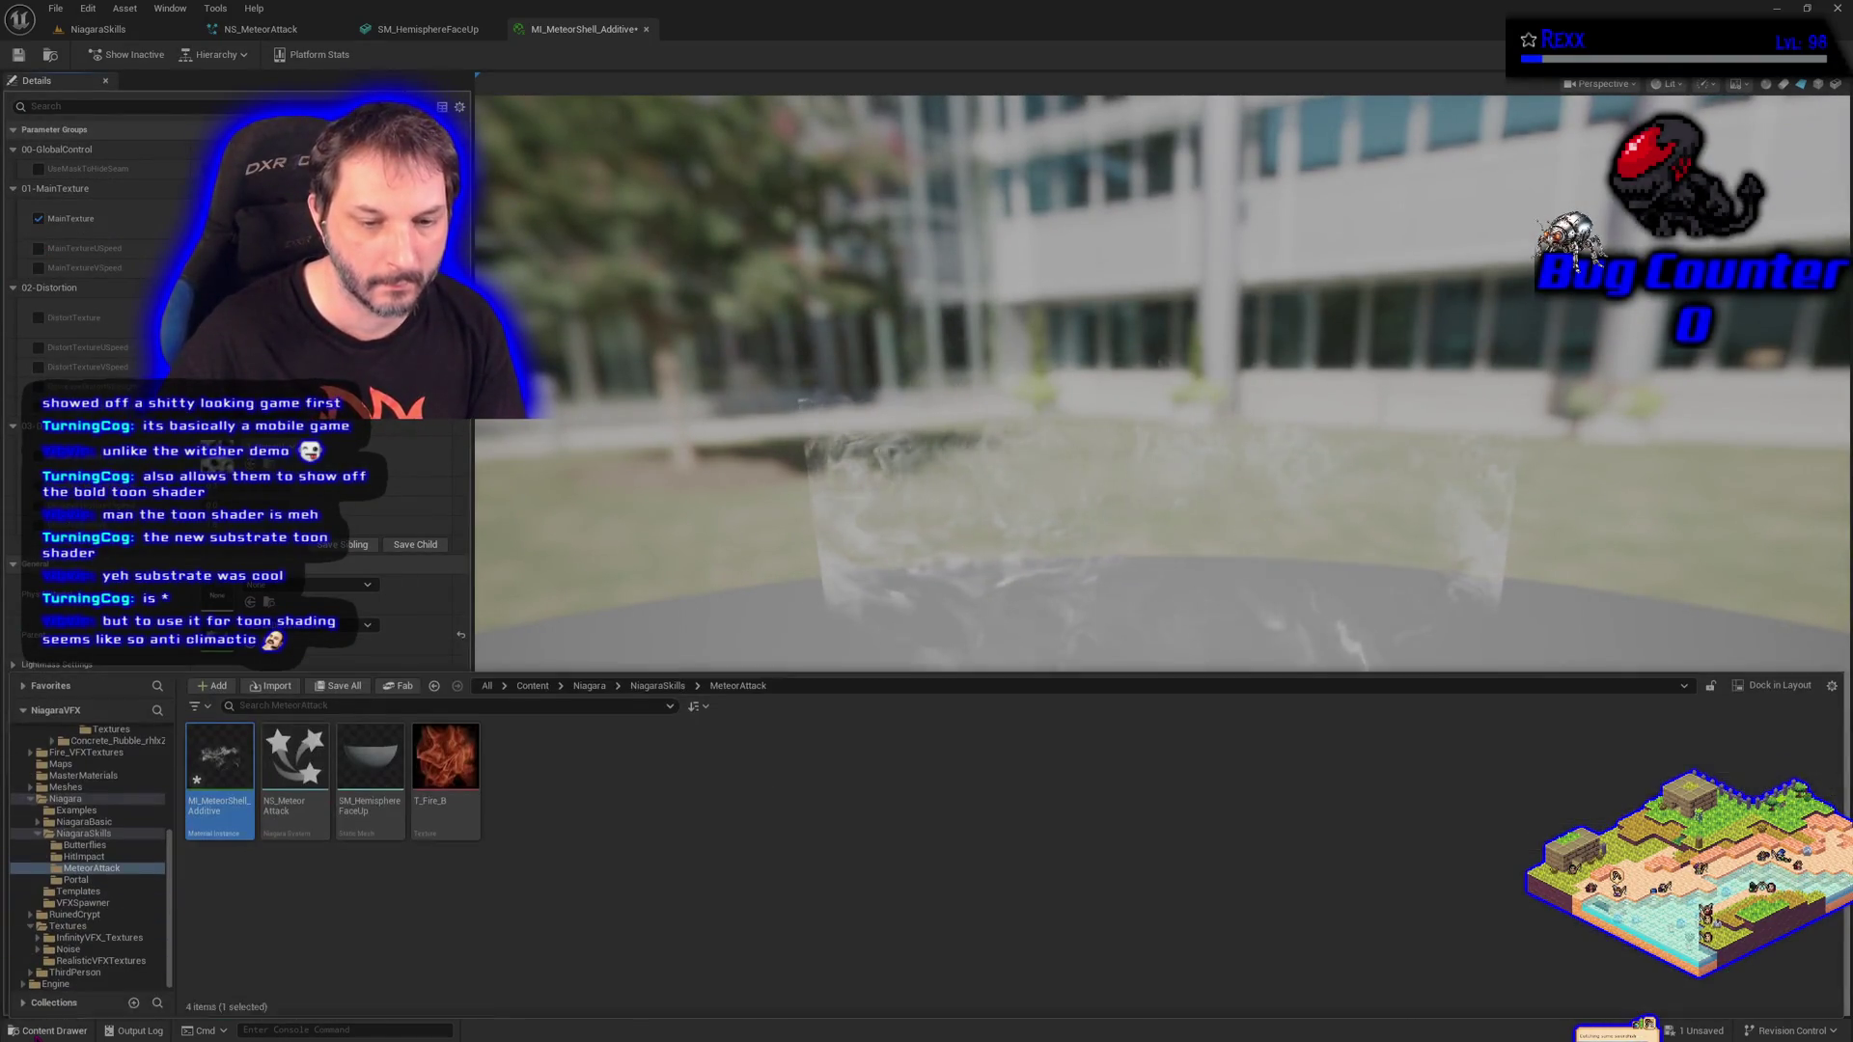
{"action": "key", "text": "ctrl+space"}
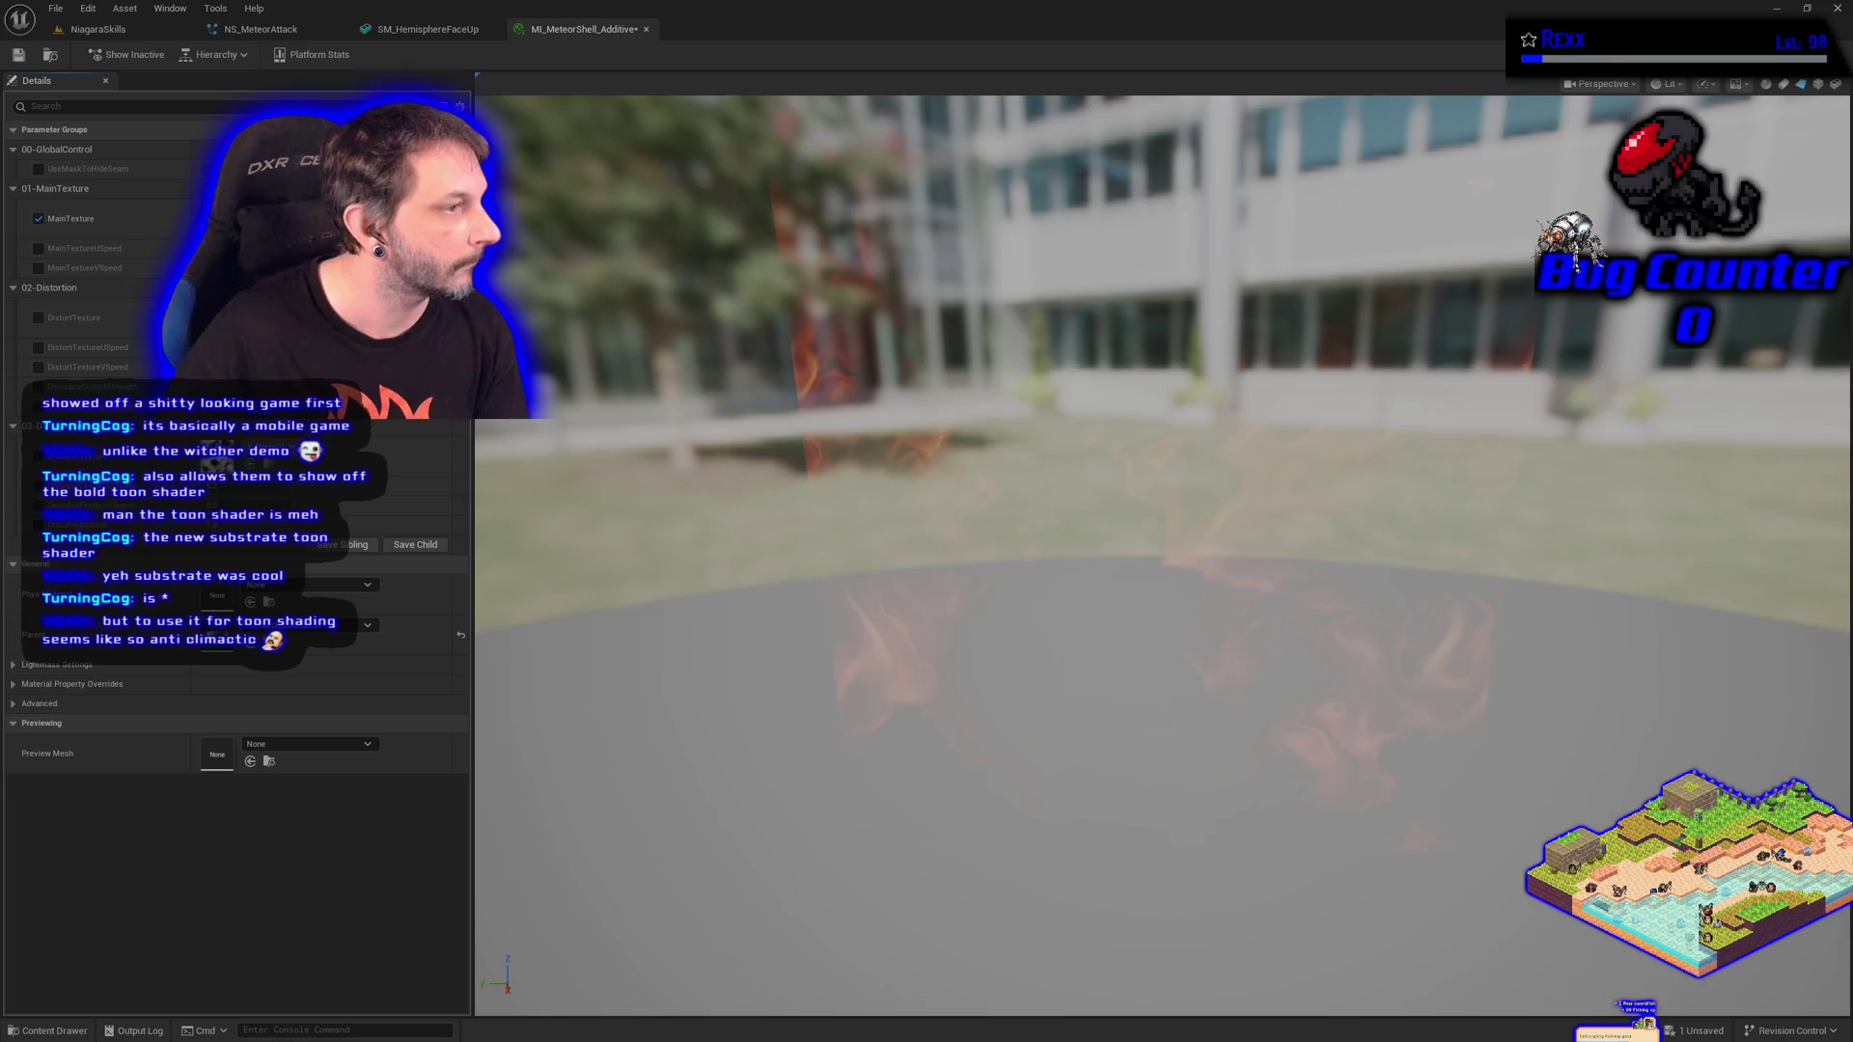
{"action": "left_click", "coordinate": [38, 248]}
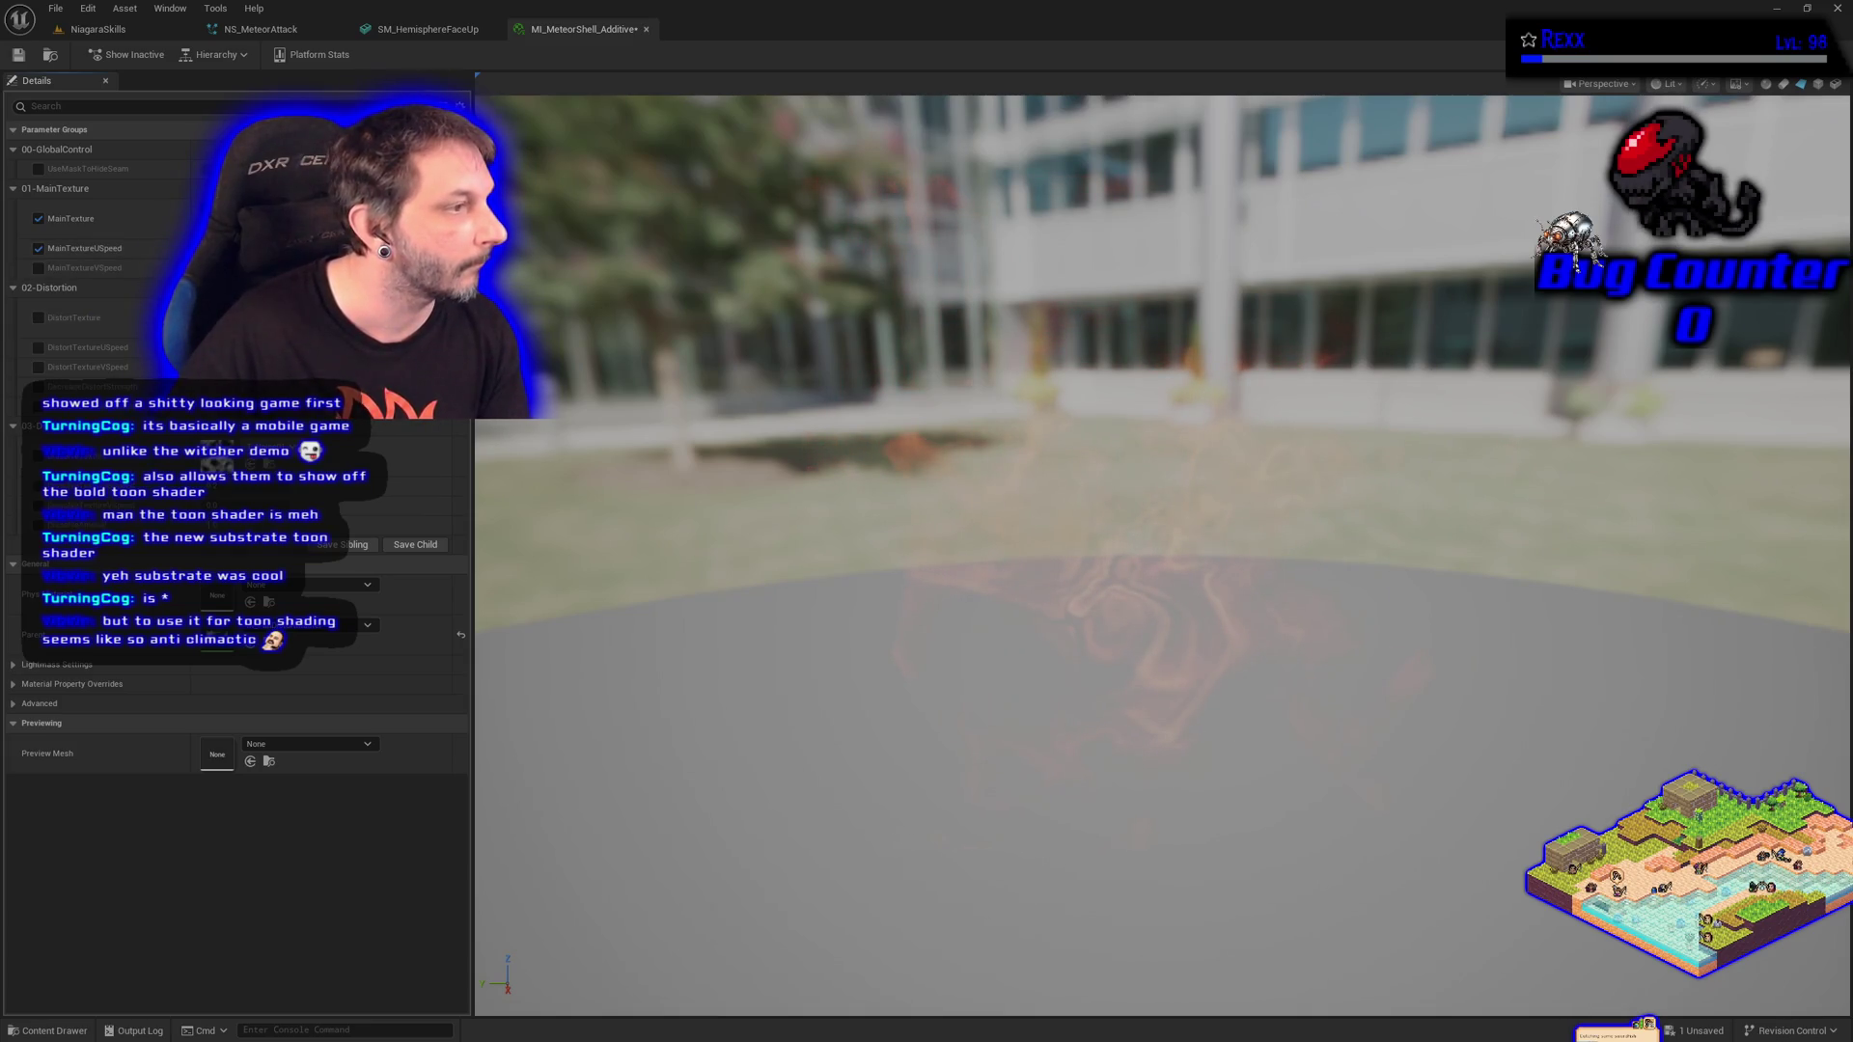
{"action": "left_click", "coordinate": [38, 318]}
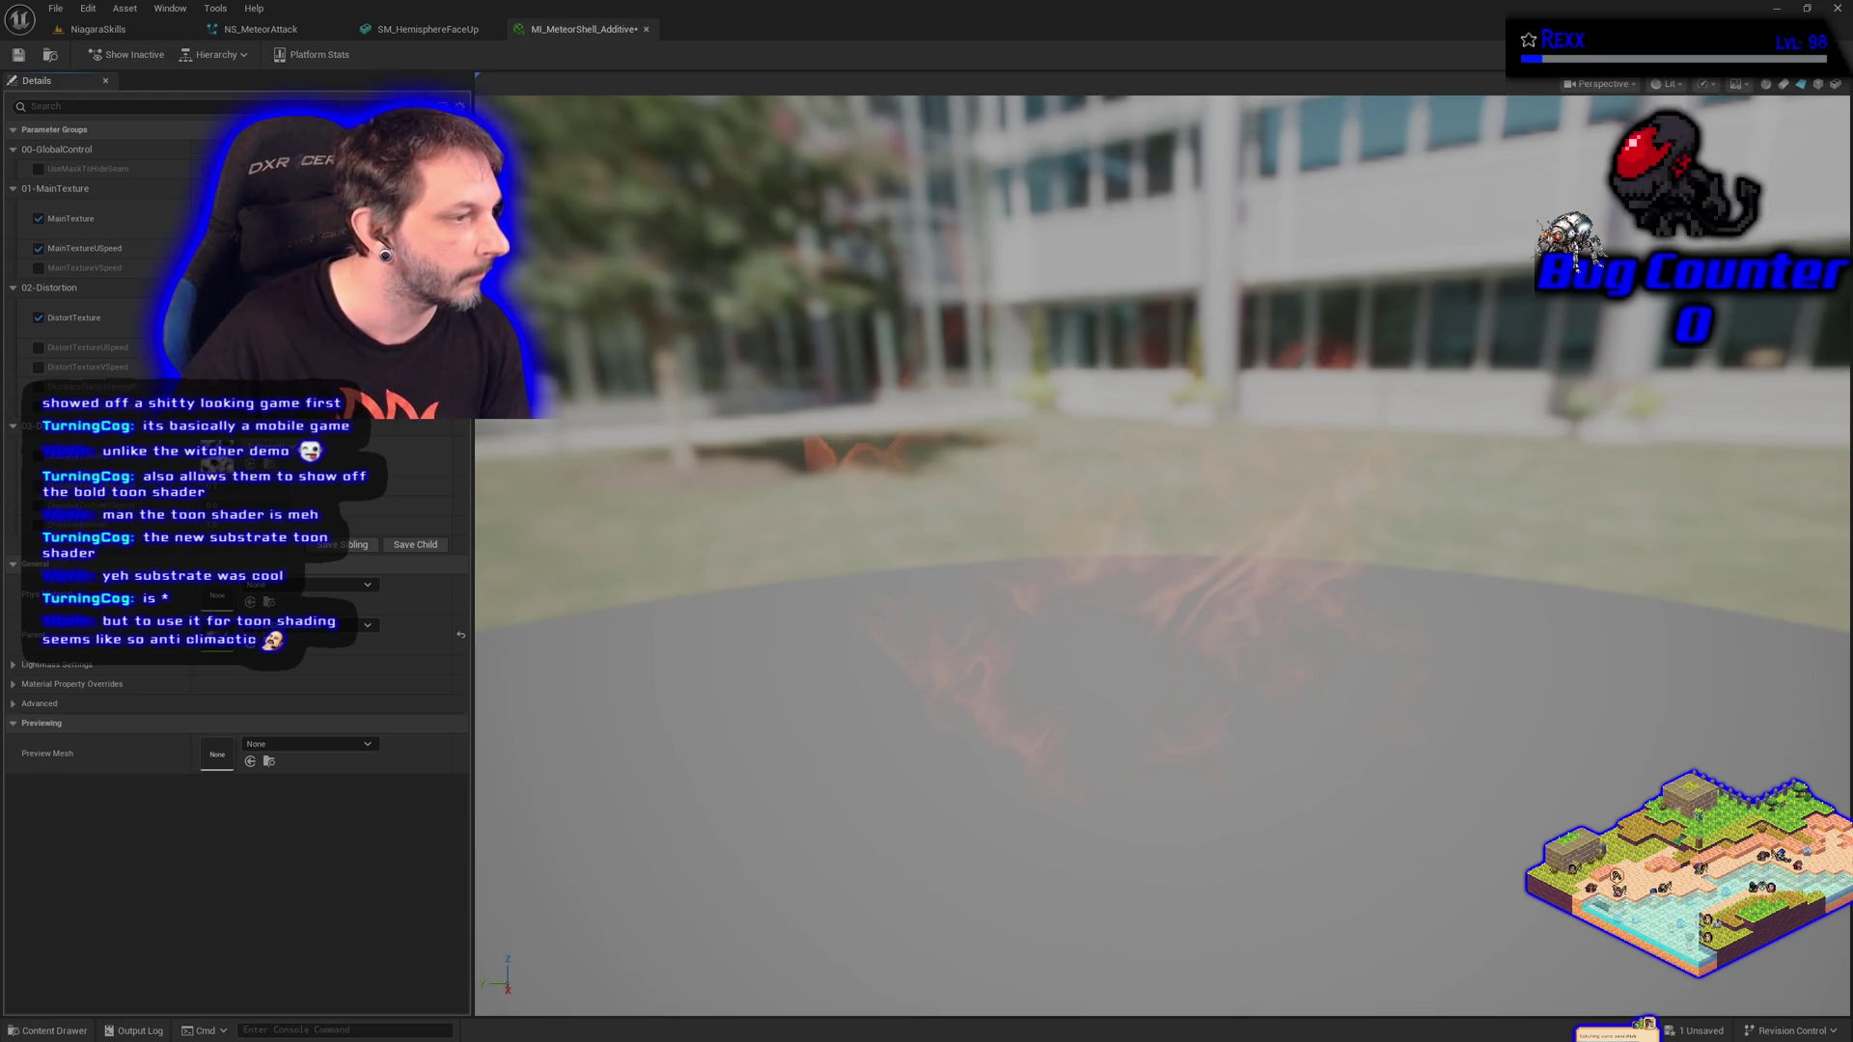
{"action": "left_click", "coordinate": [309, 309]}
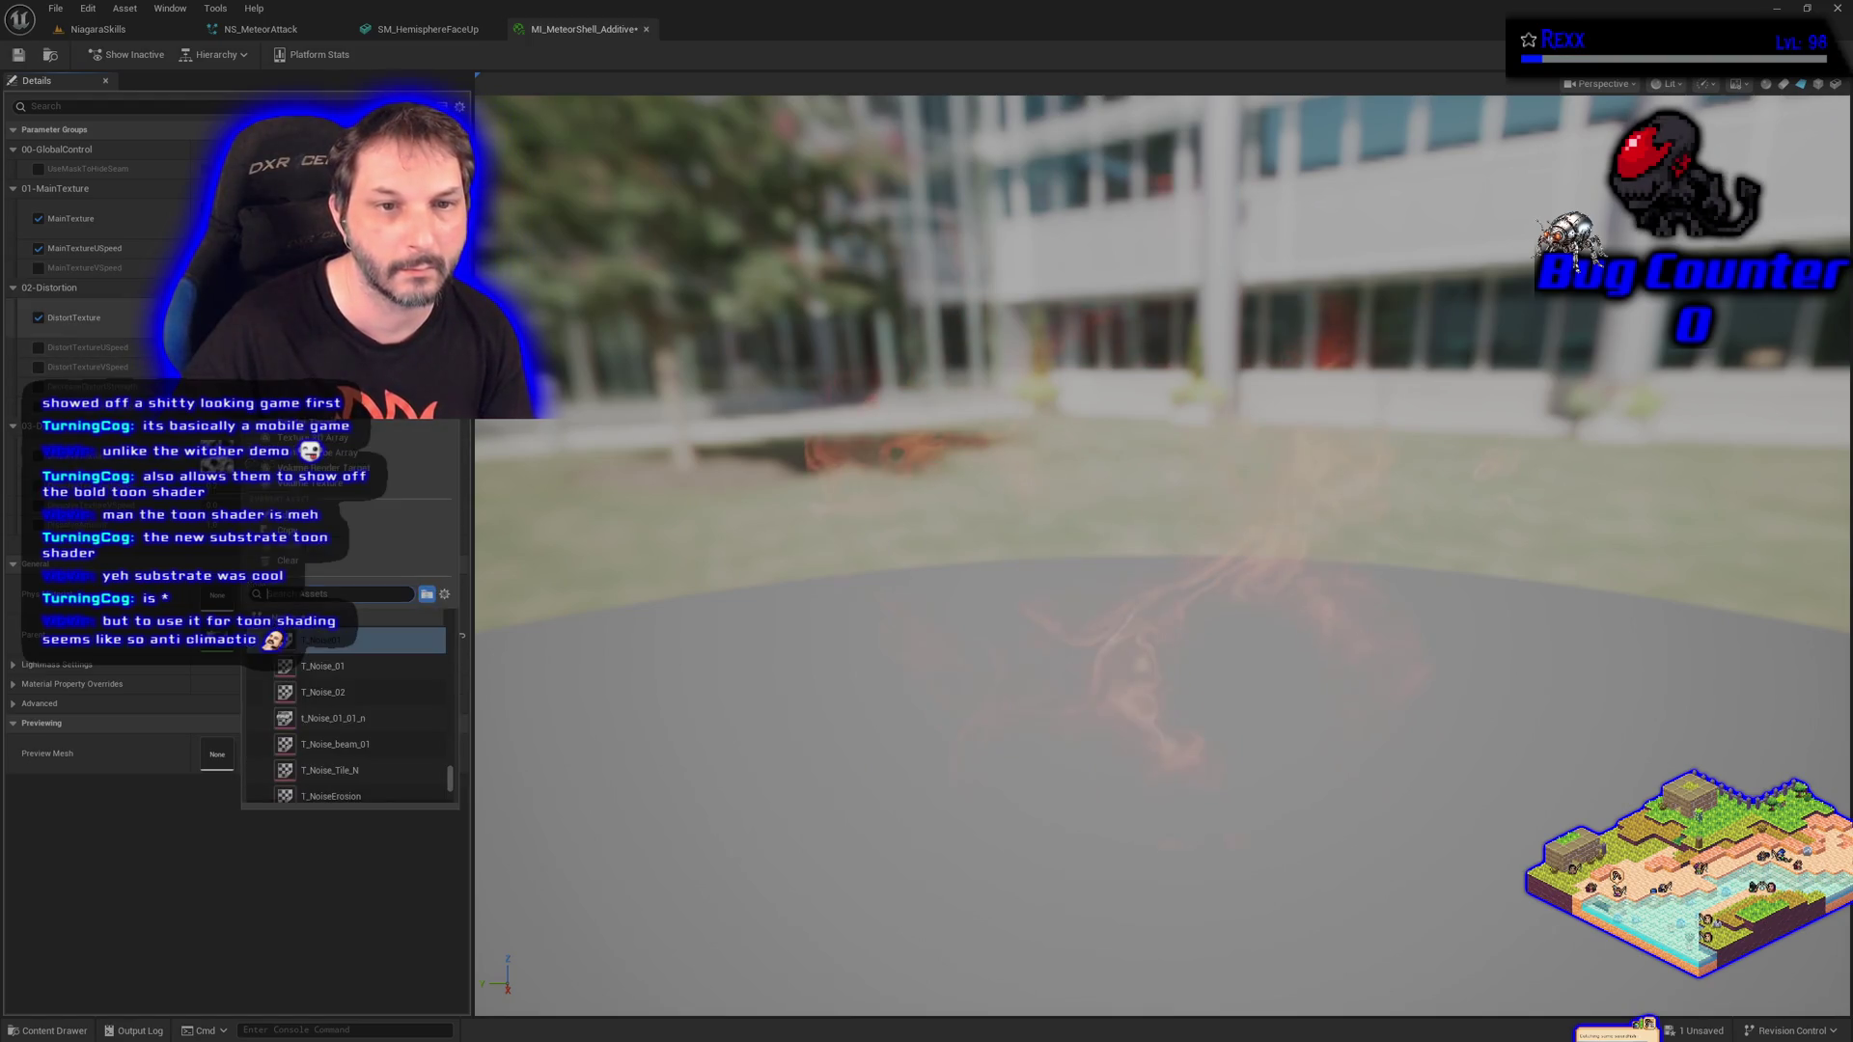
Assign T_CloudNoise as the distortion texture and enable the DistortTextureVSpeed override.
{"action": "type", "text": "t"}
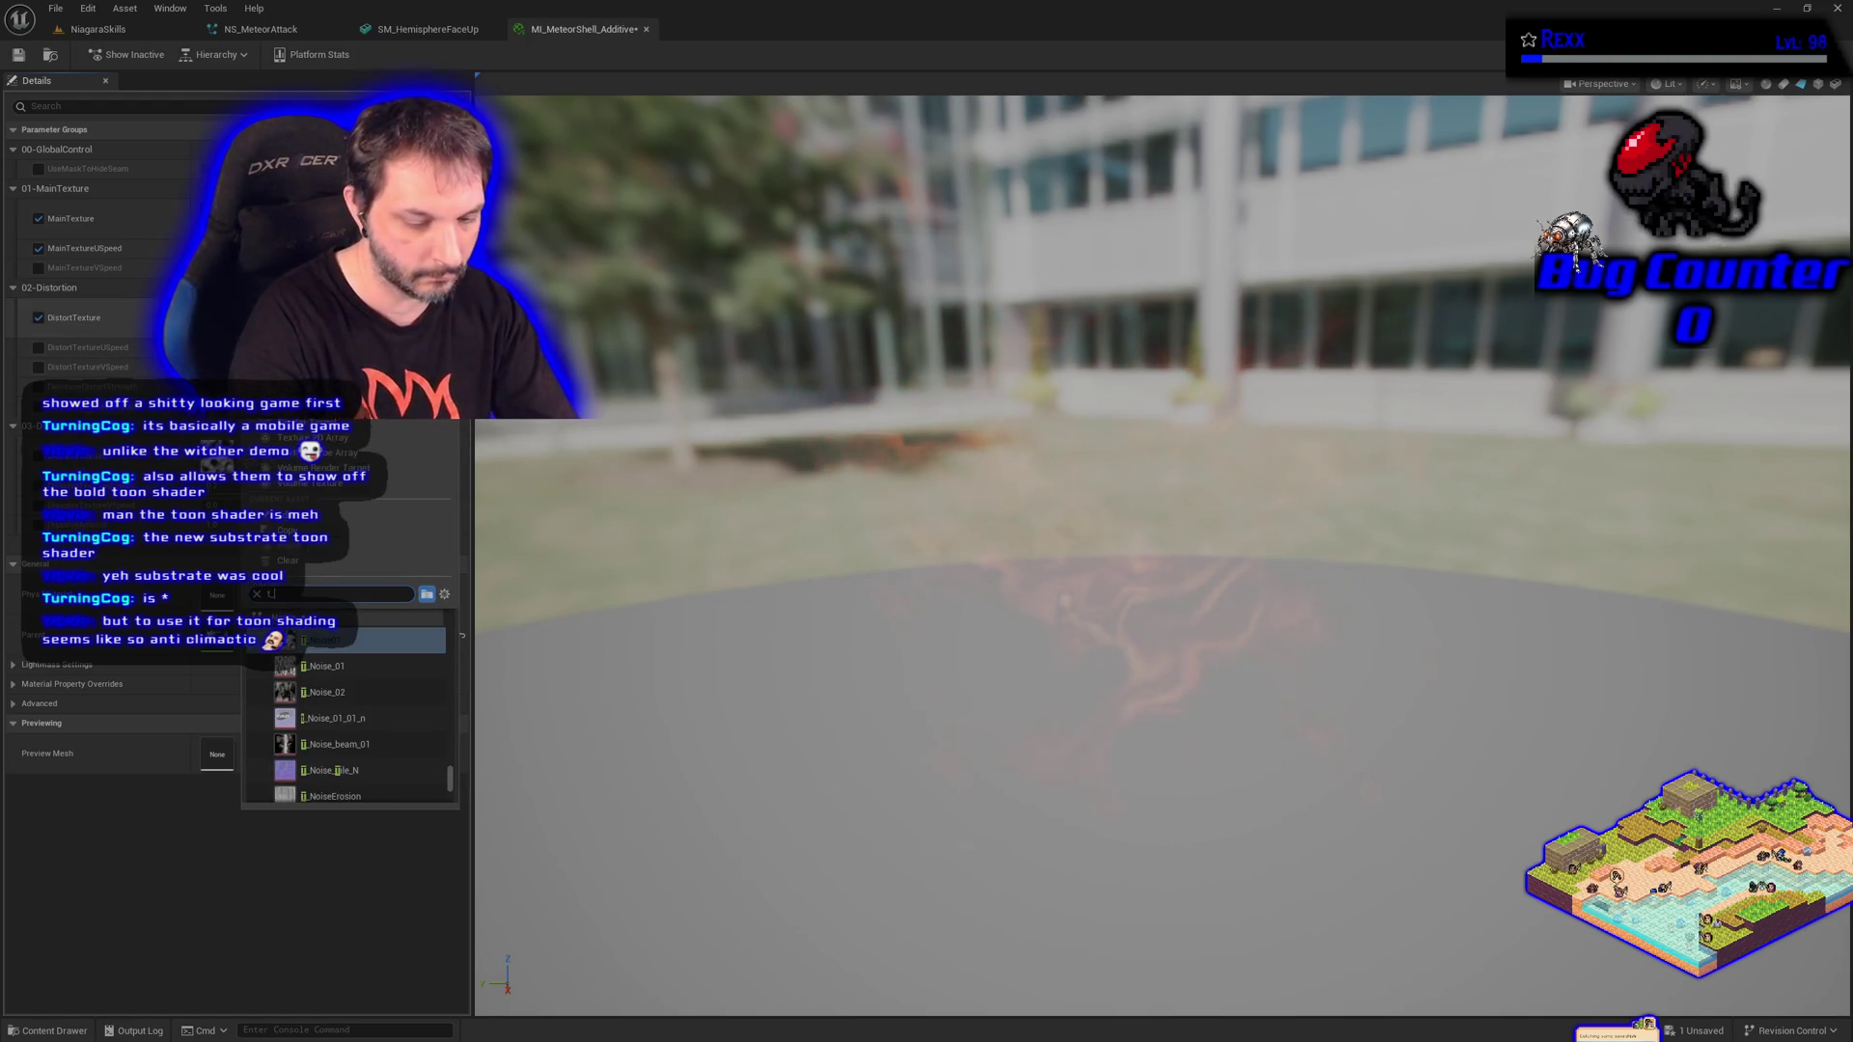
{"action": "type", "text": "_cloudnoise"}
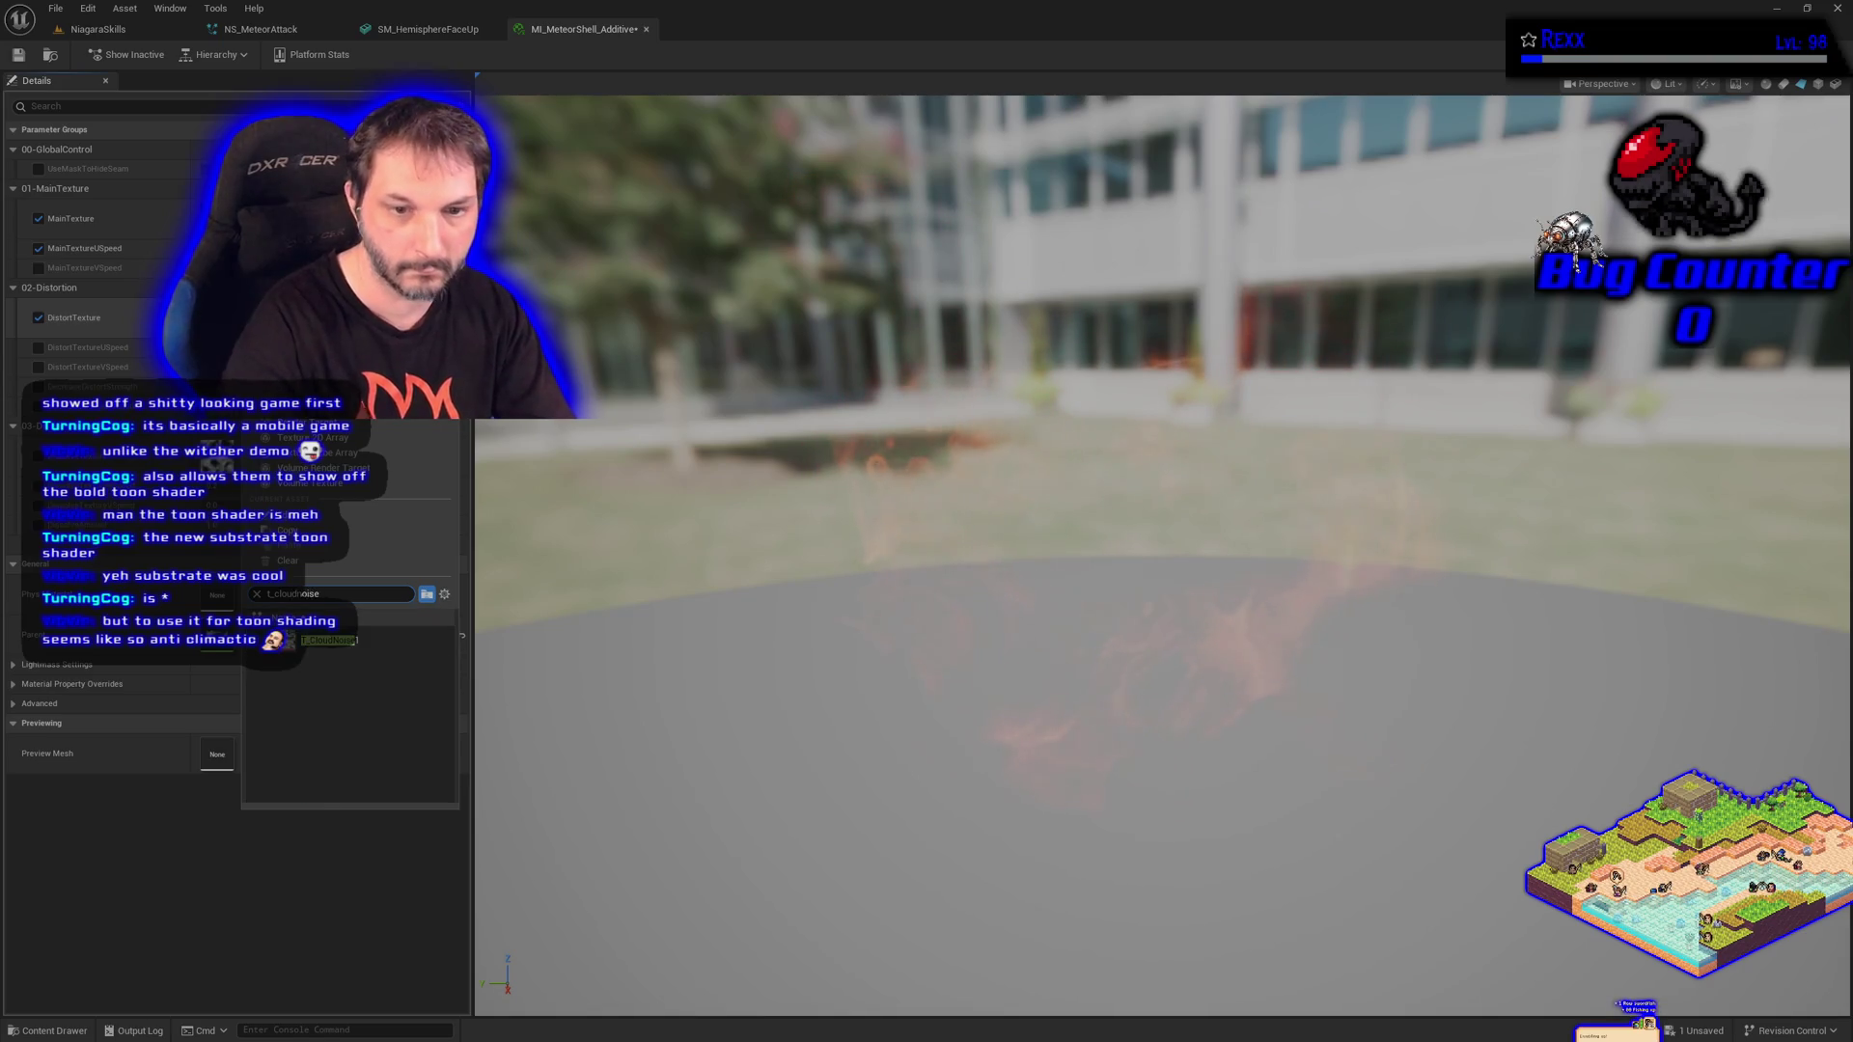
{"action": "key", "text": "Return"}
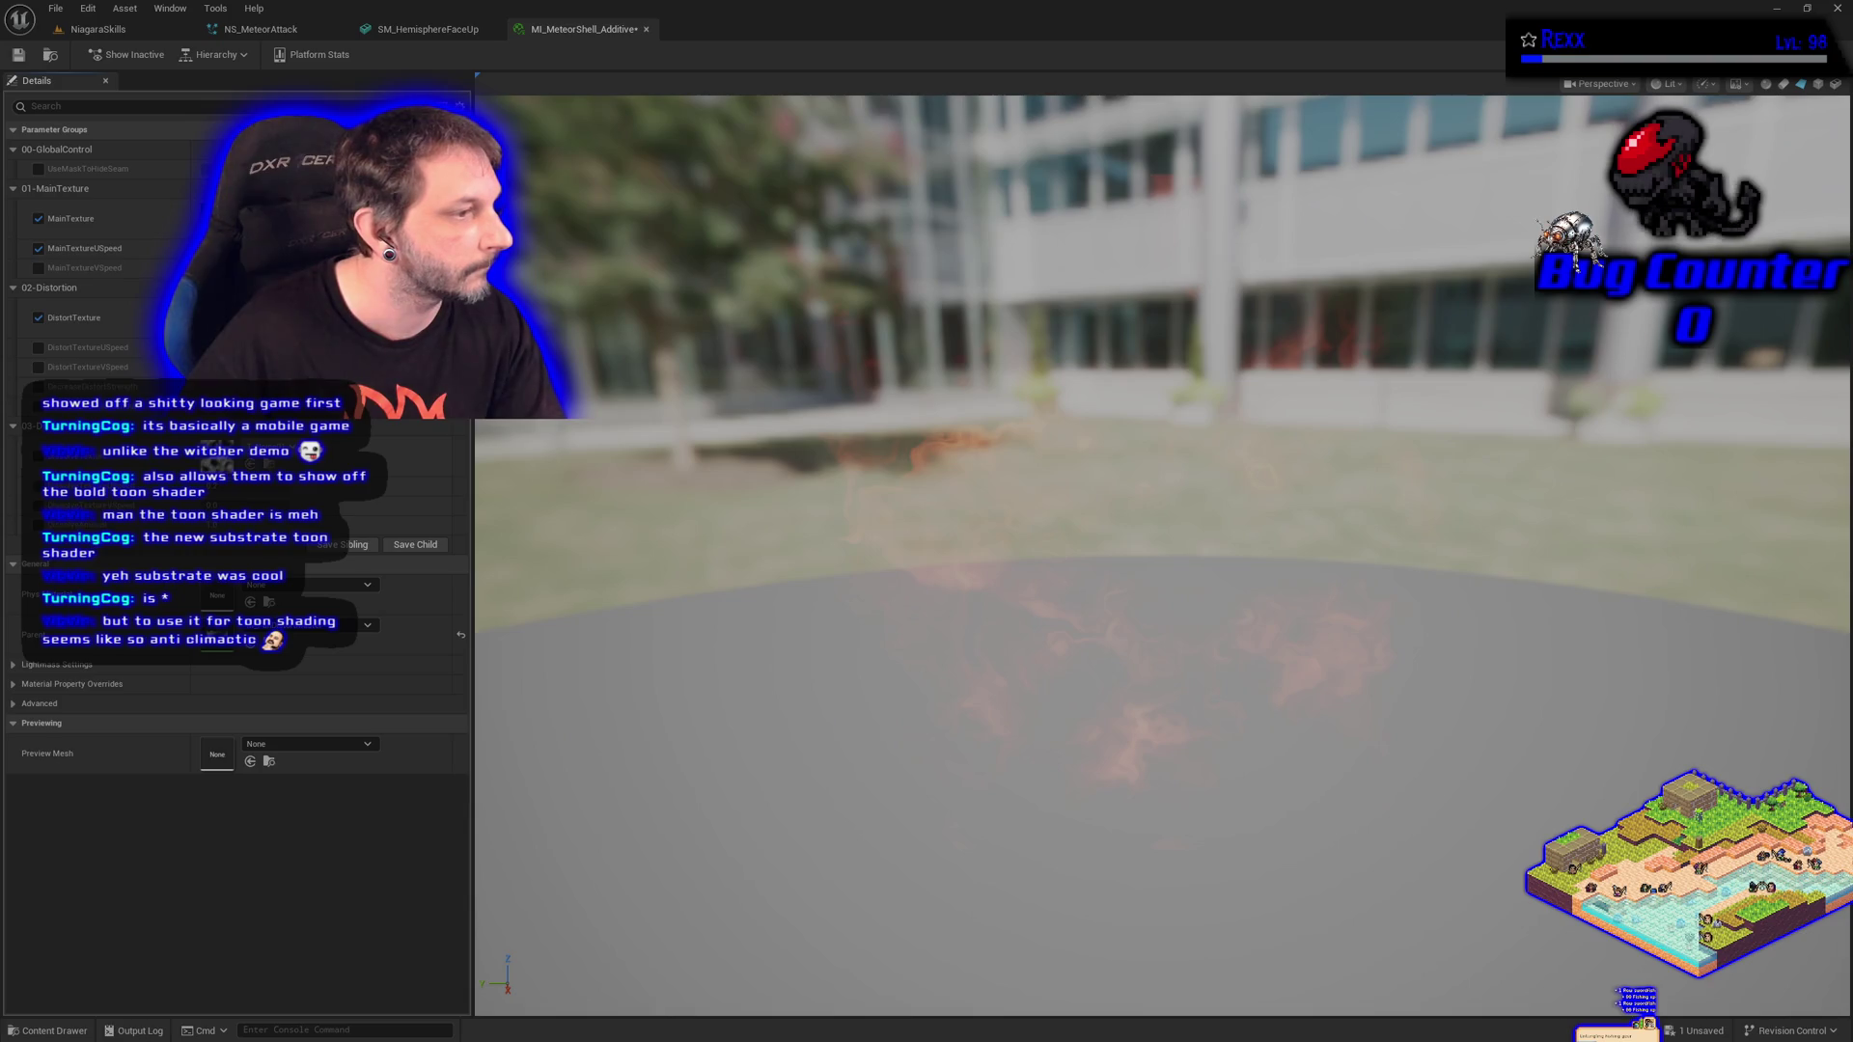
{"action": "left_click", "coordinate": [39, 366]}
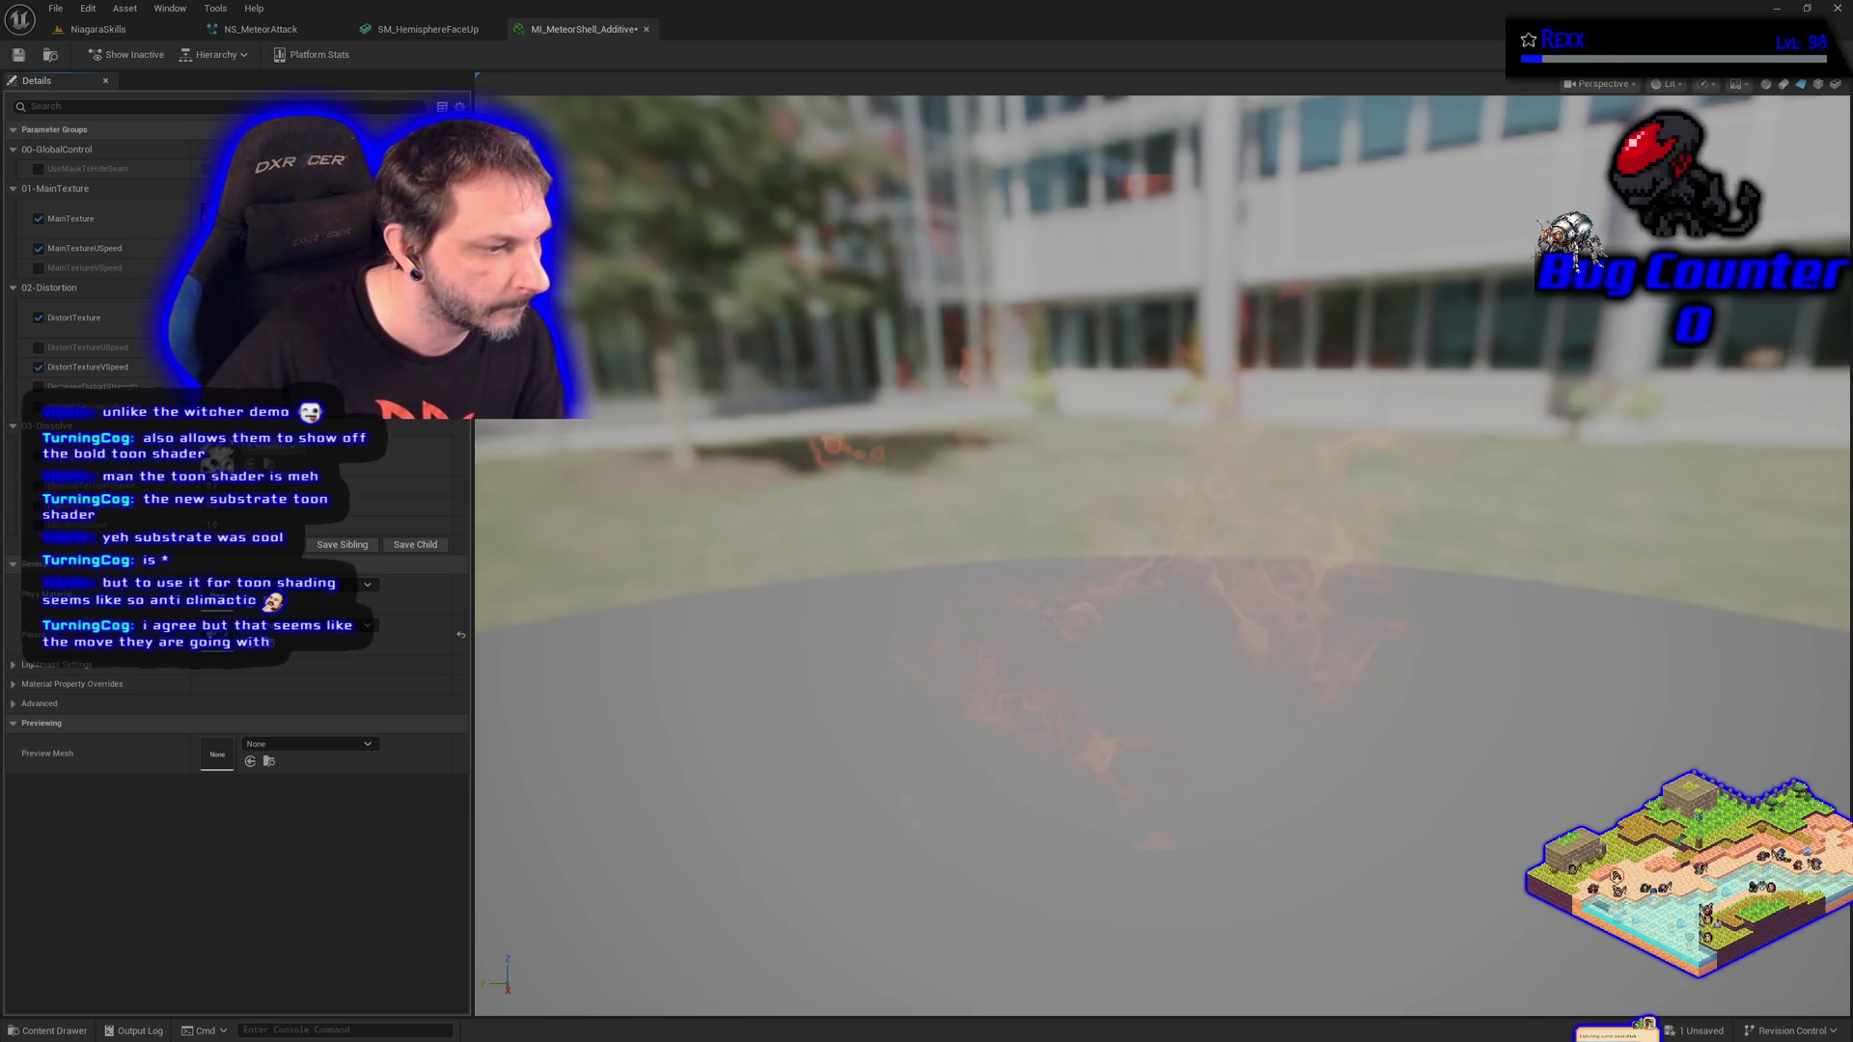
{"action": "key", "text": "Escape"}
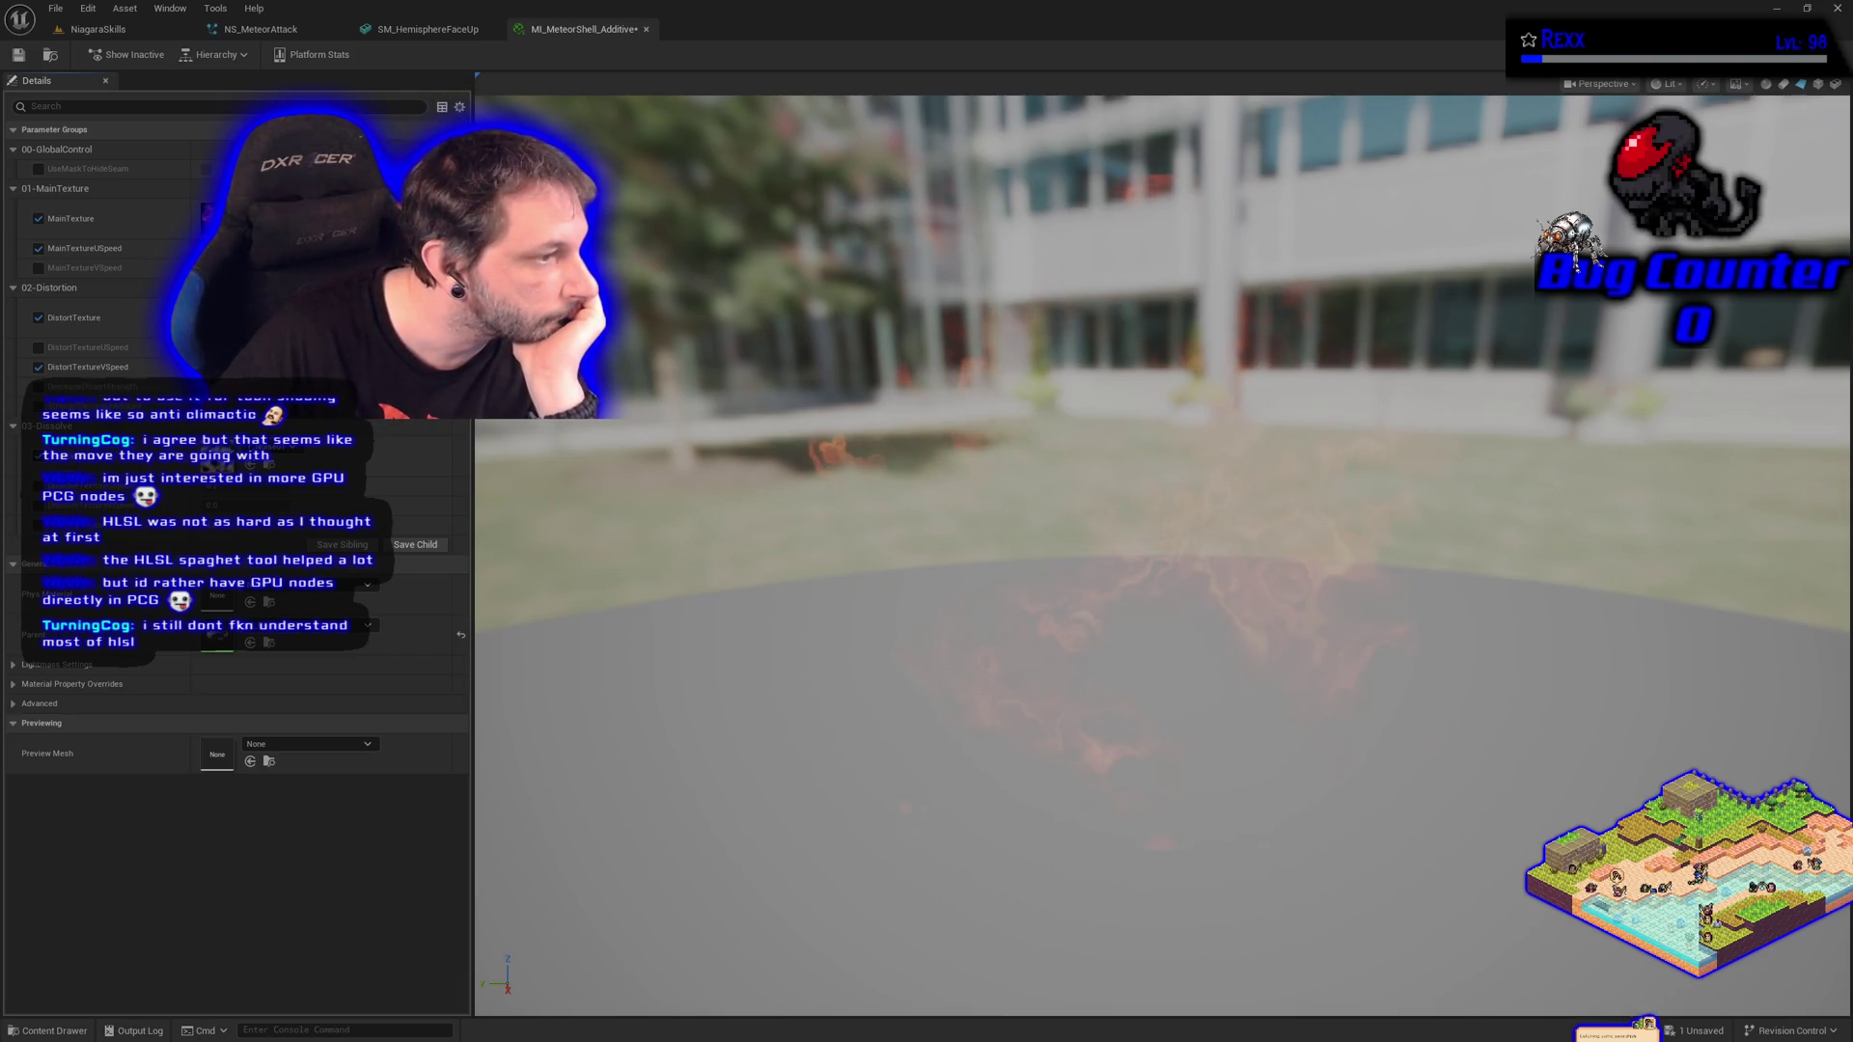
Set T_PerlinNoise3 as the dissolve texture and save the material instance.
{"action": "left_click", "coordinate": [289, 450]}
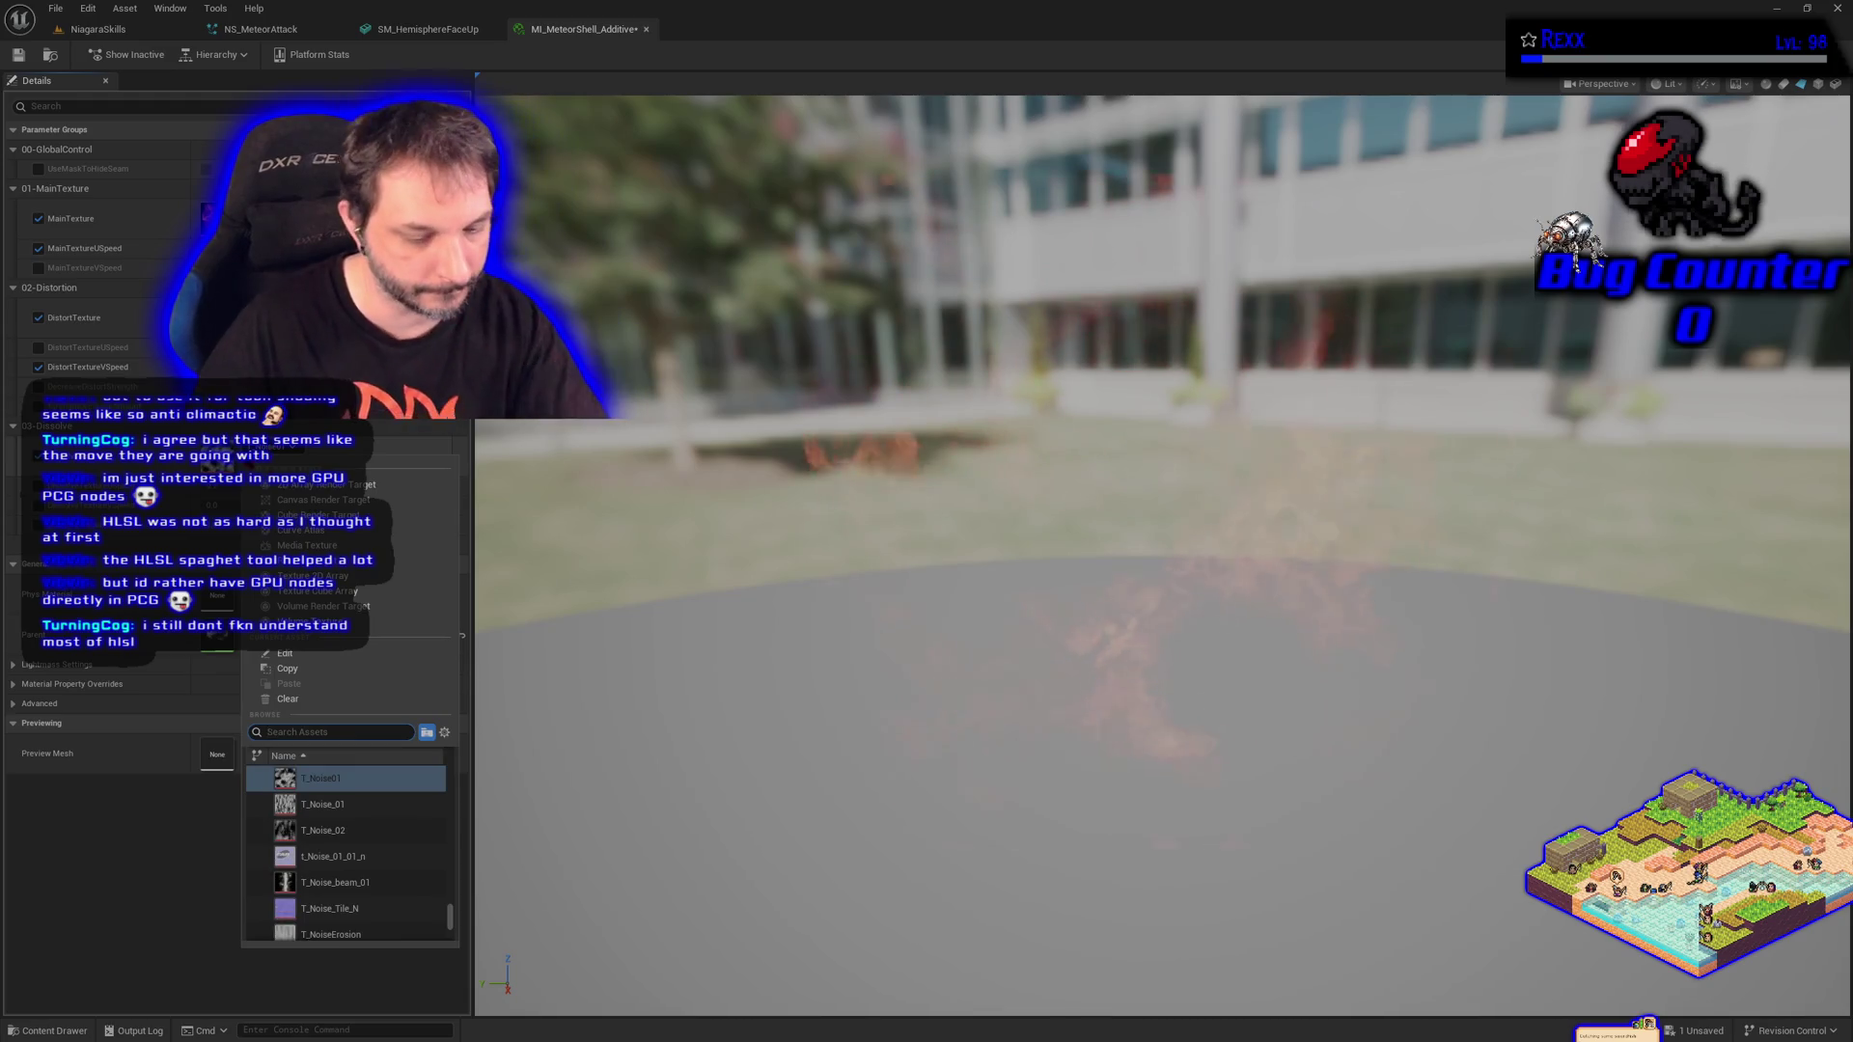
{"action": "type", "text": "t_perli"}
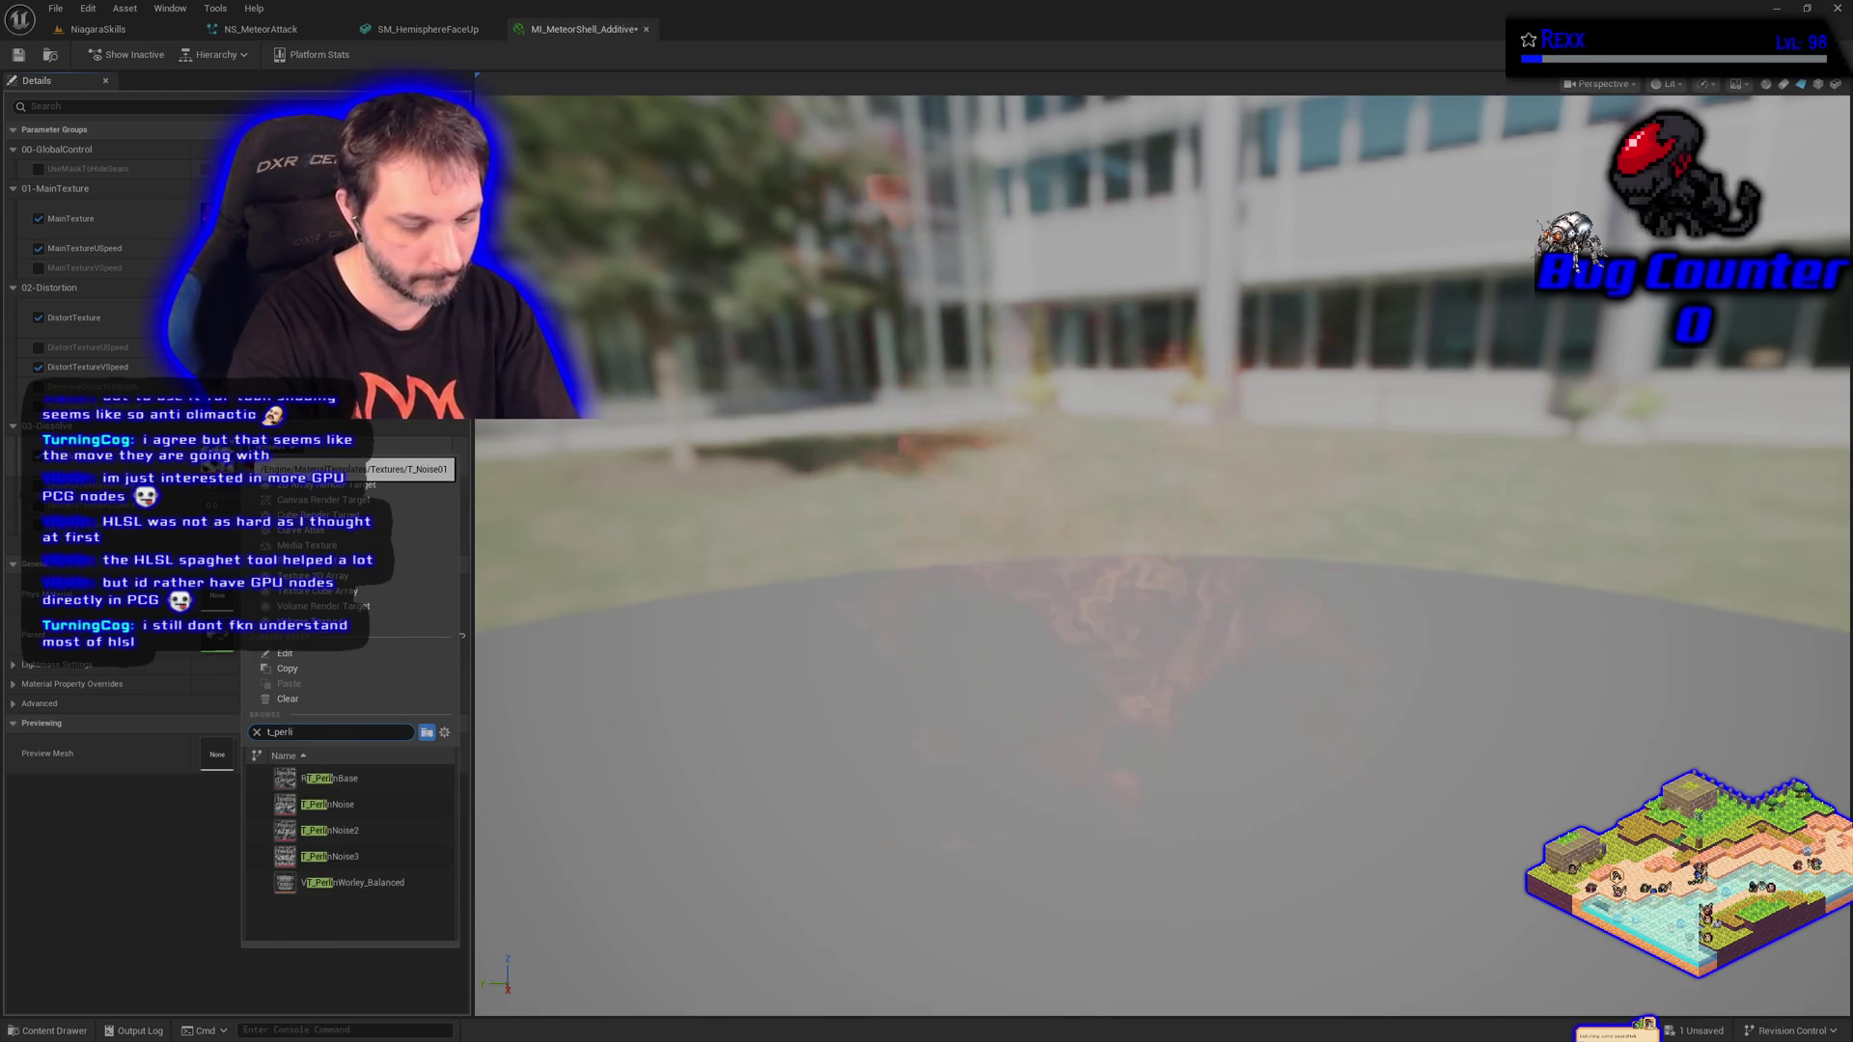
{"action": "type", "text": "n"}
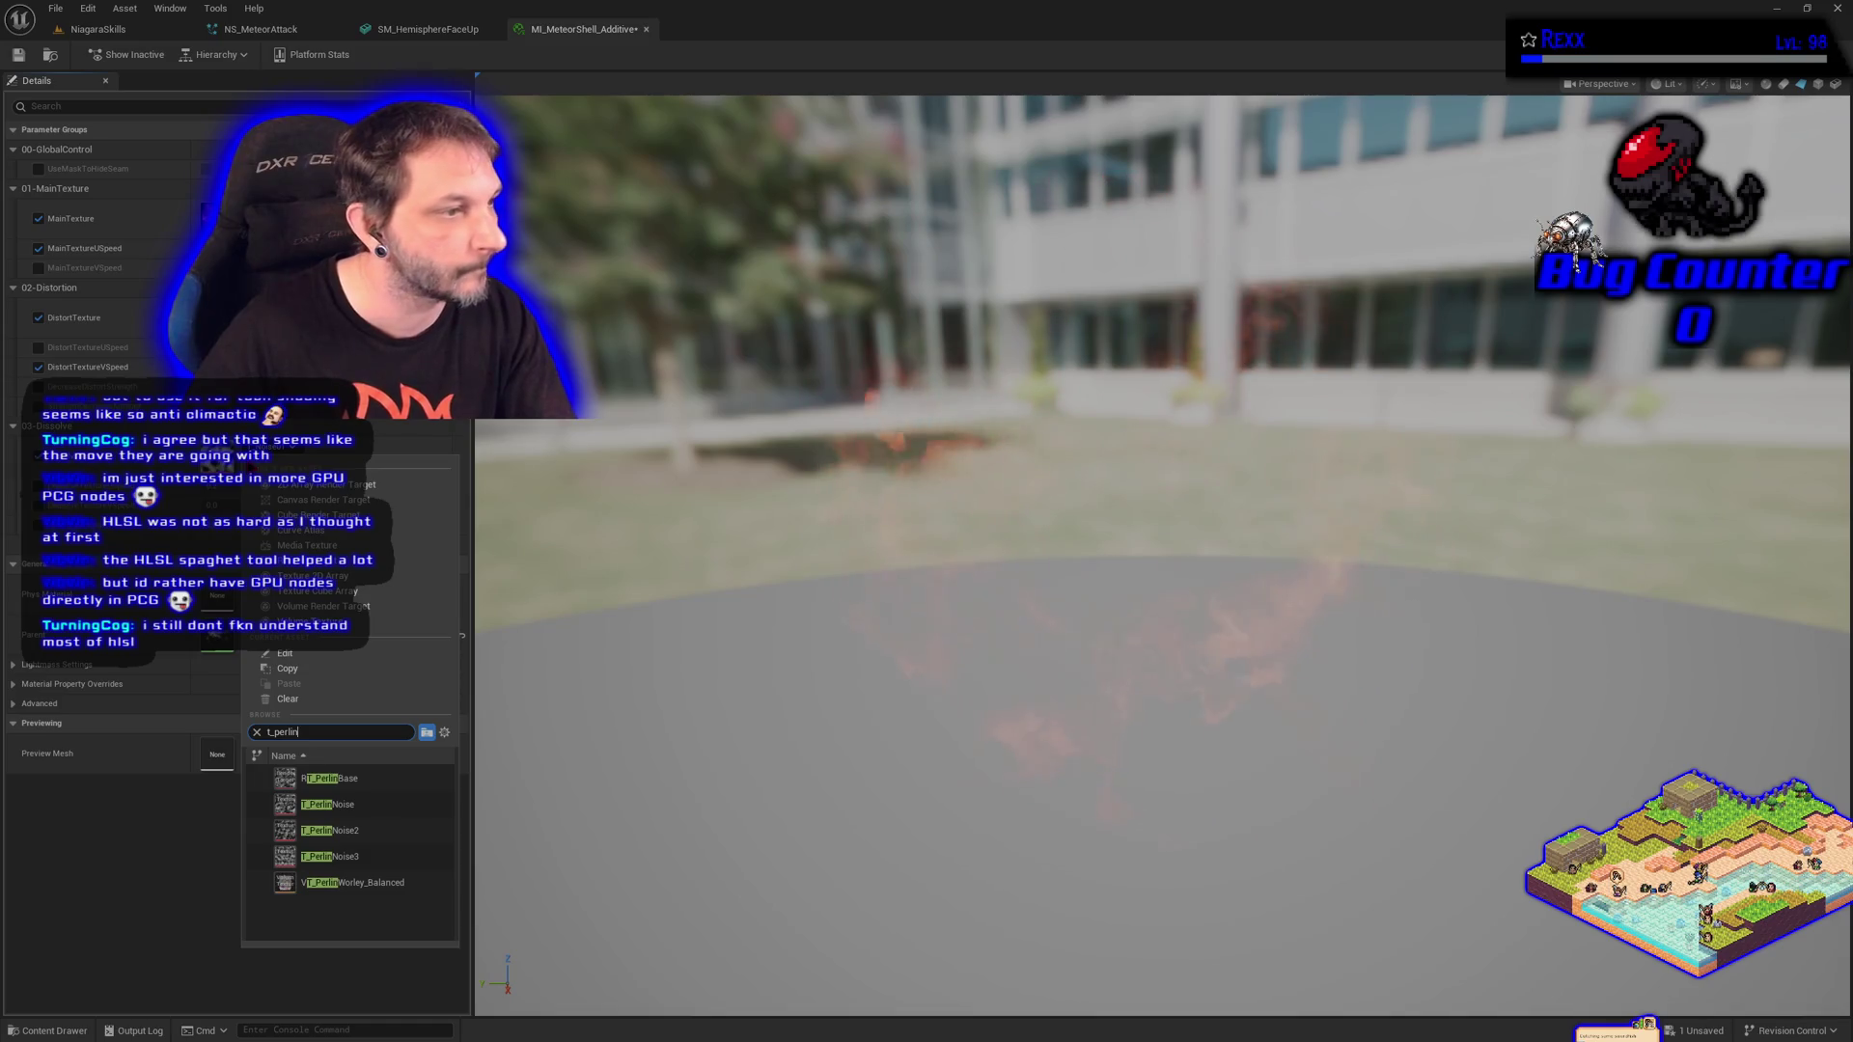
{"action": "left_click", "coordinate": [375, 855]}
{"action": "left_click", "coordinate": [19, 55]}
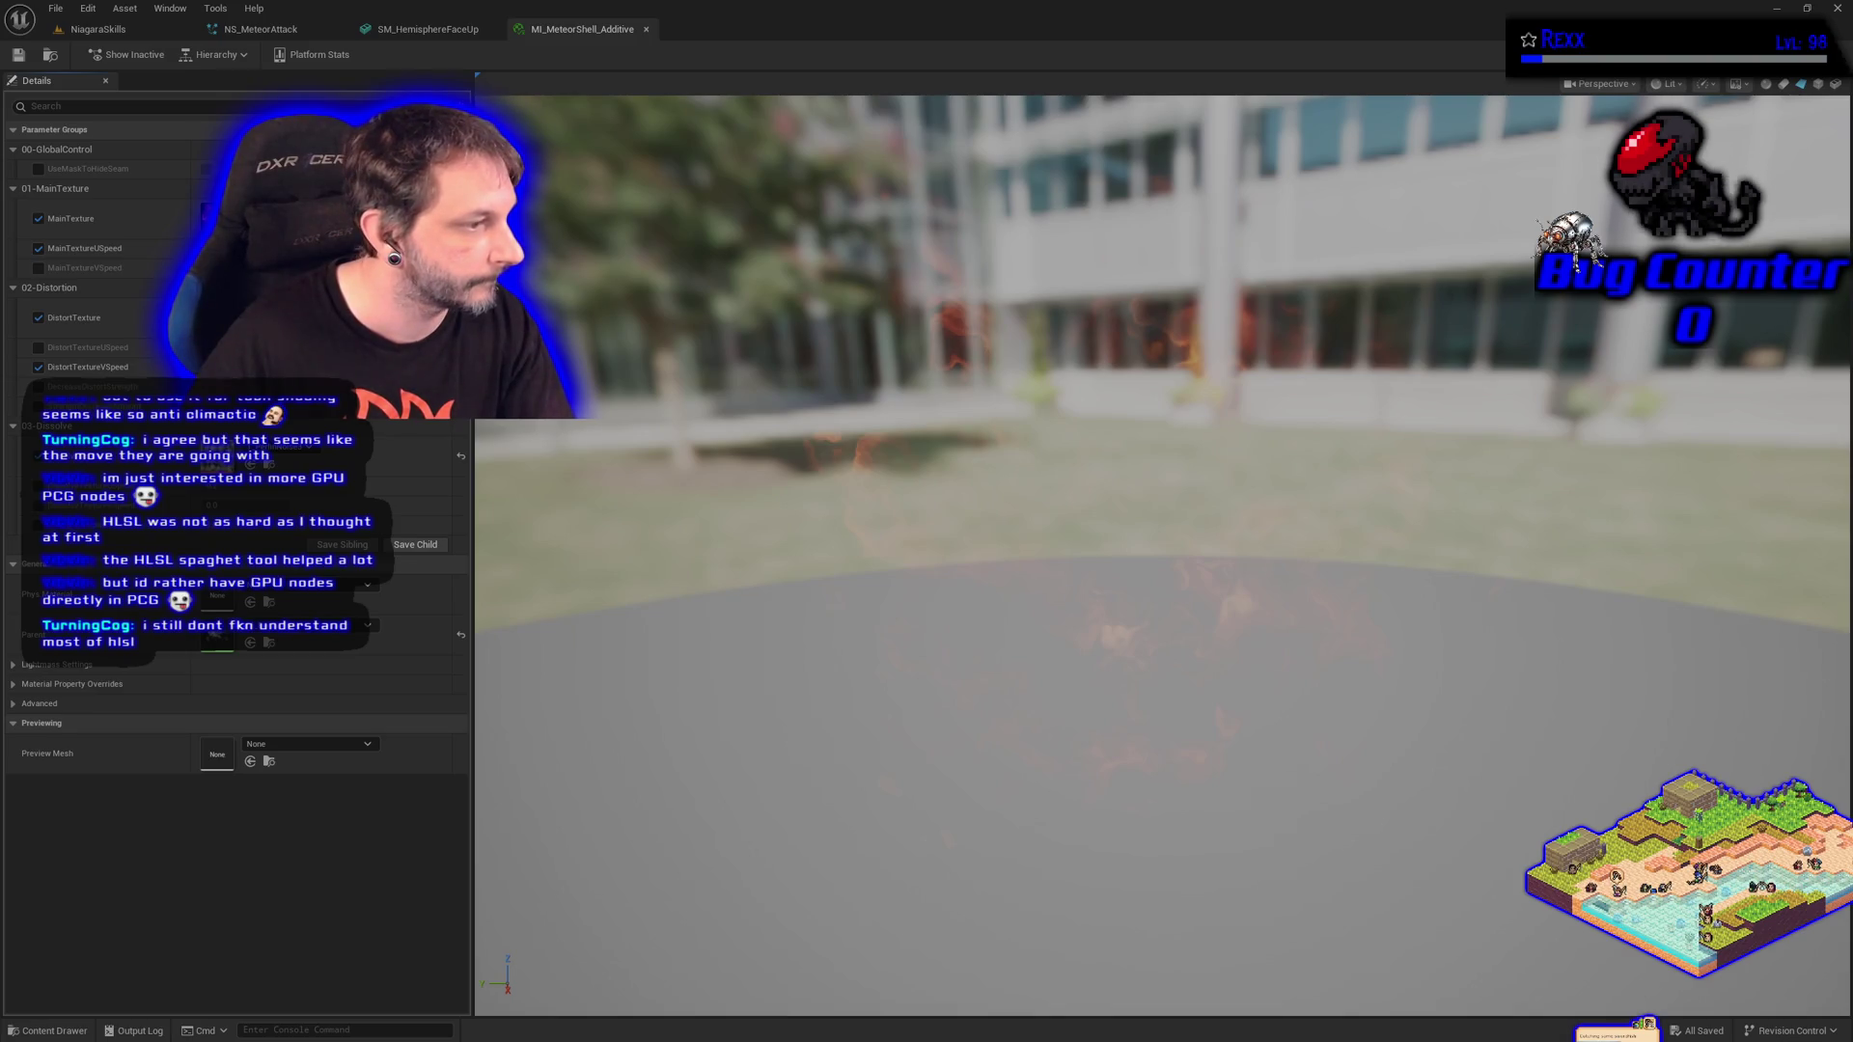
Set DissolveTextureVSpeed to 0 and lower another dissolve parameter to 0.8.
{"action": "left_click", "coordinate": [415, 487]}
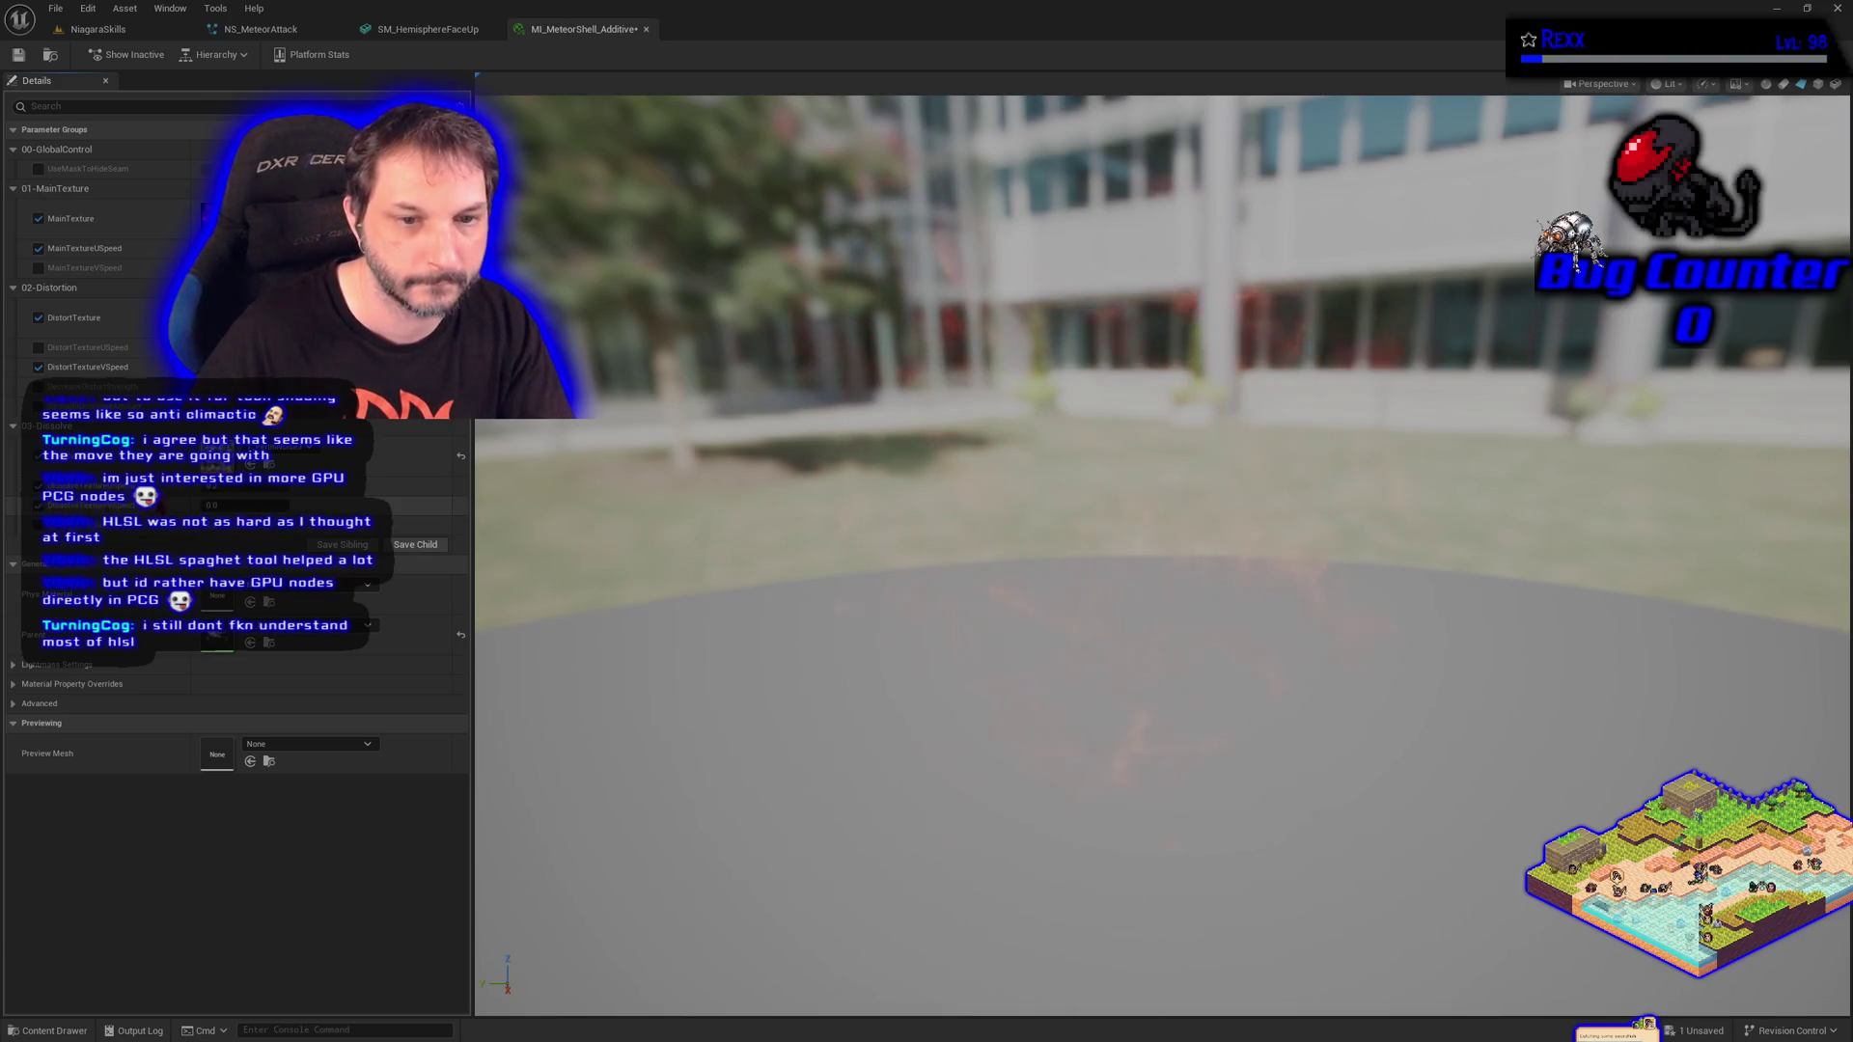
{"action": "left_click", "coordinate": [220, 505]}
{"action": "key", "text": "Return"}
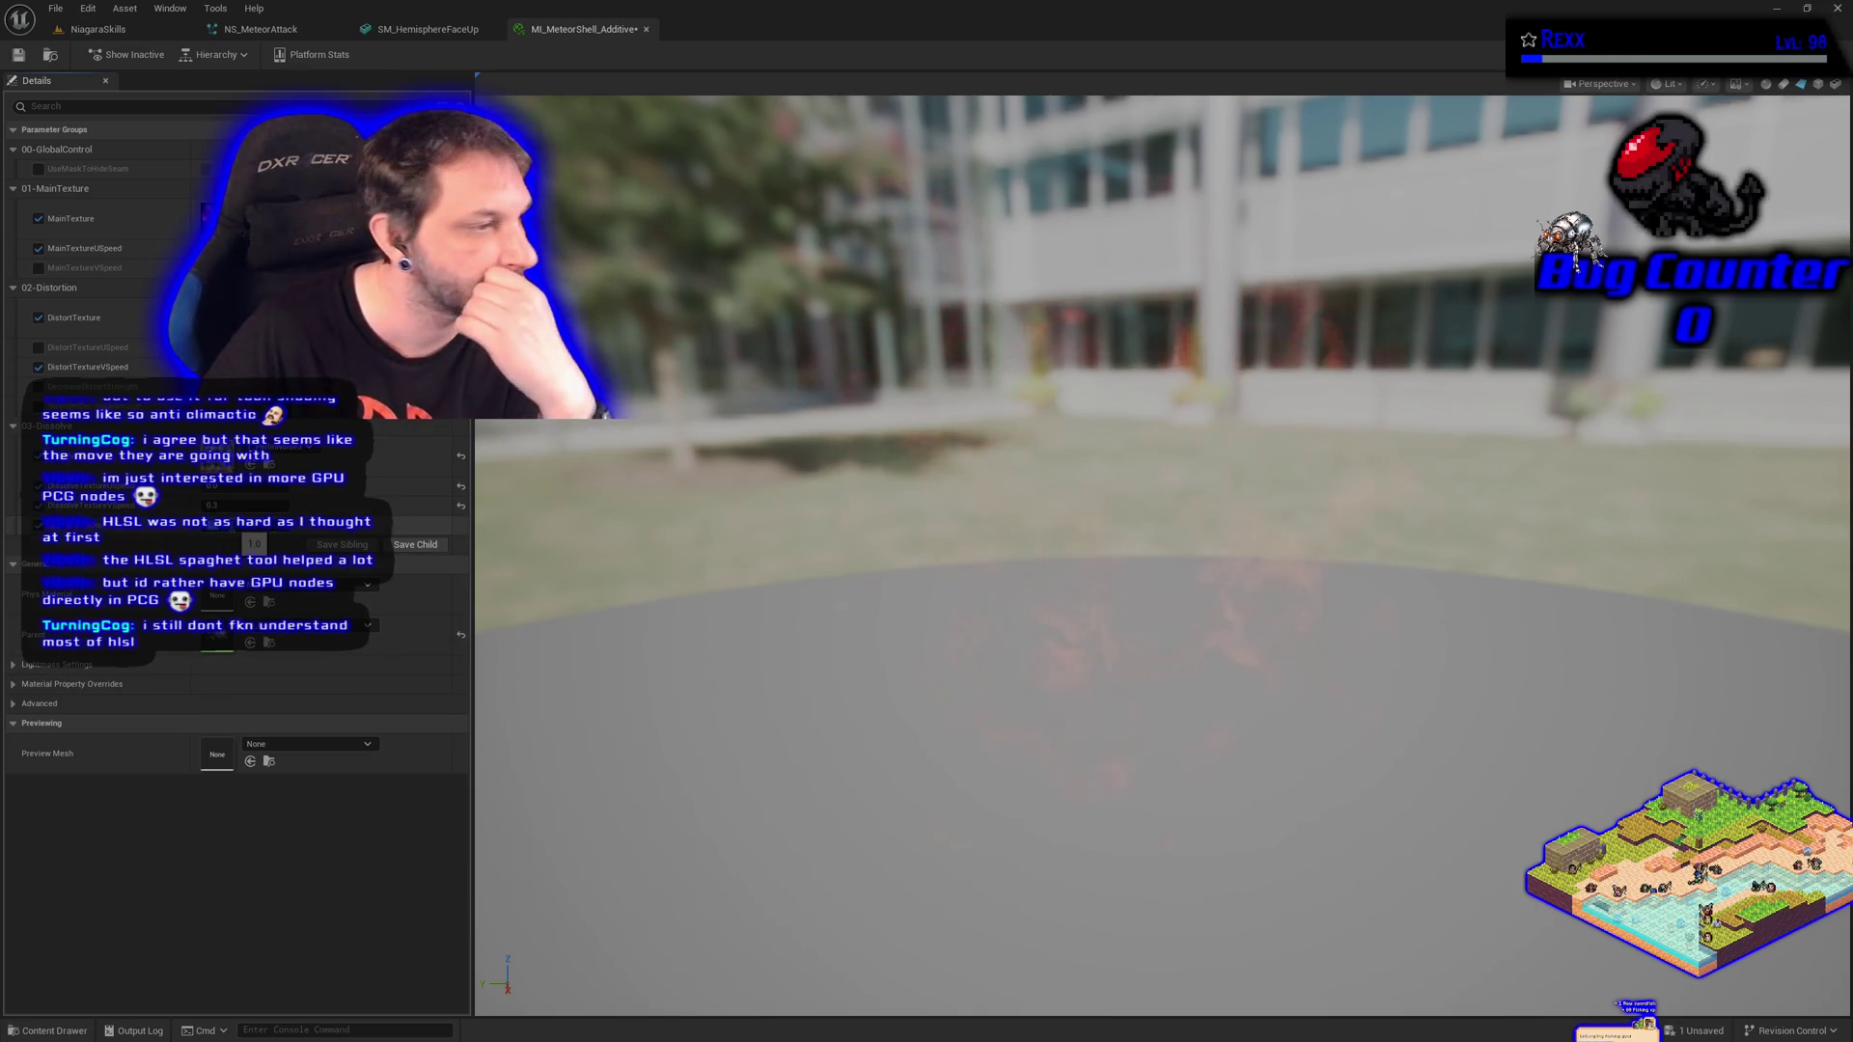
{"action": "type", "text": "0.8"}
{"action": "key", "text": "Return"}
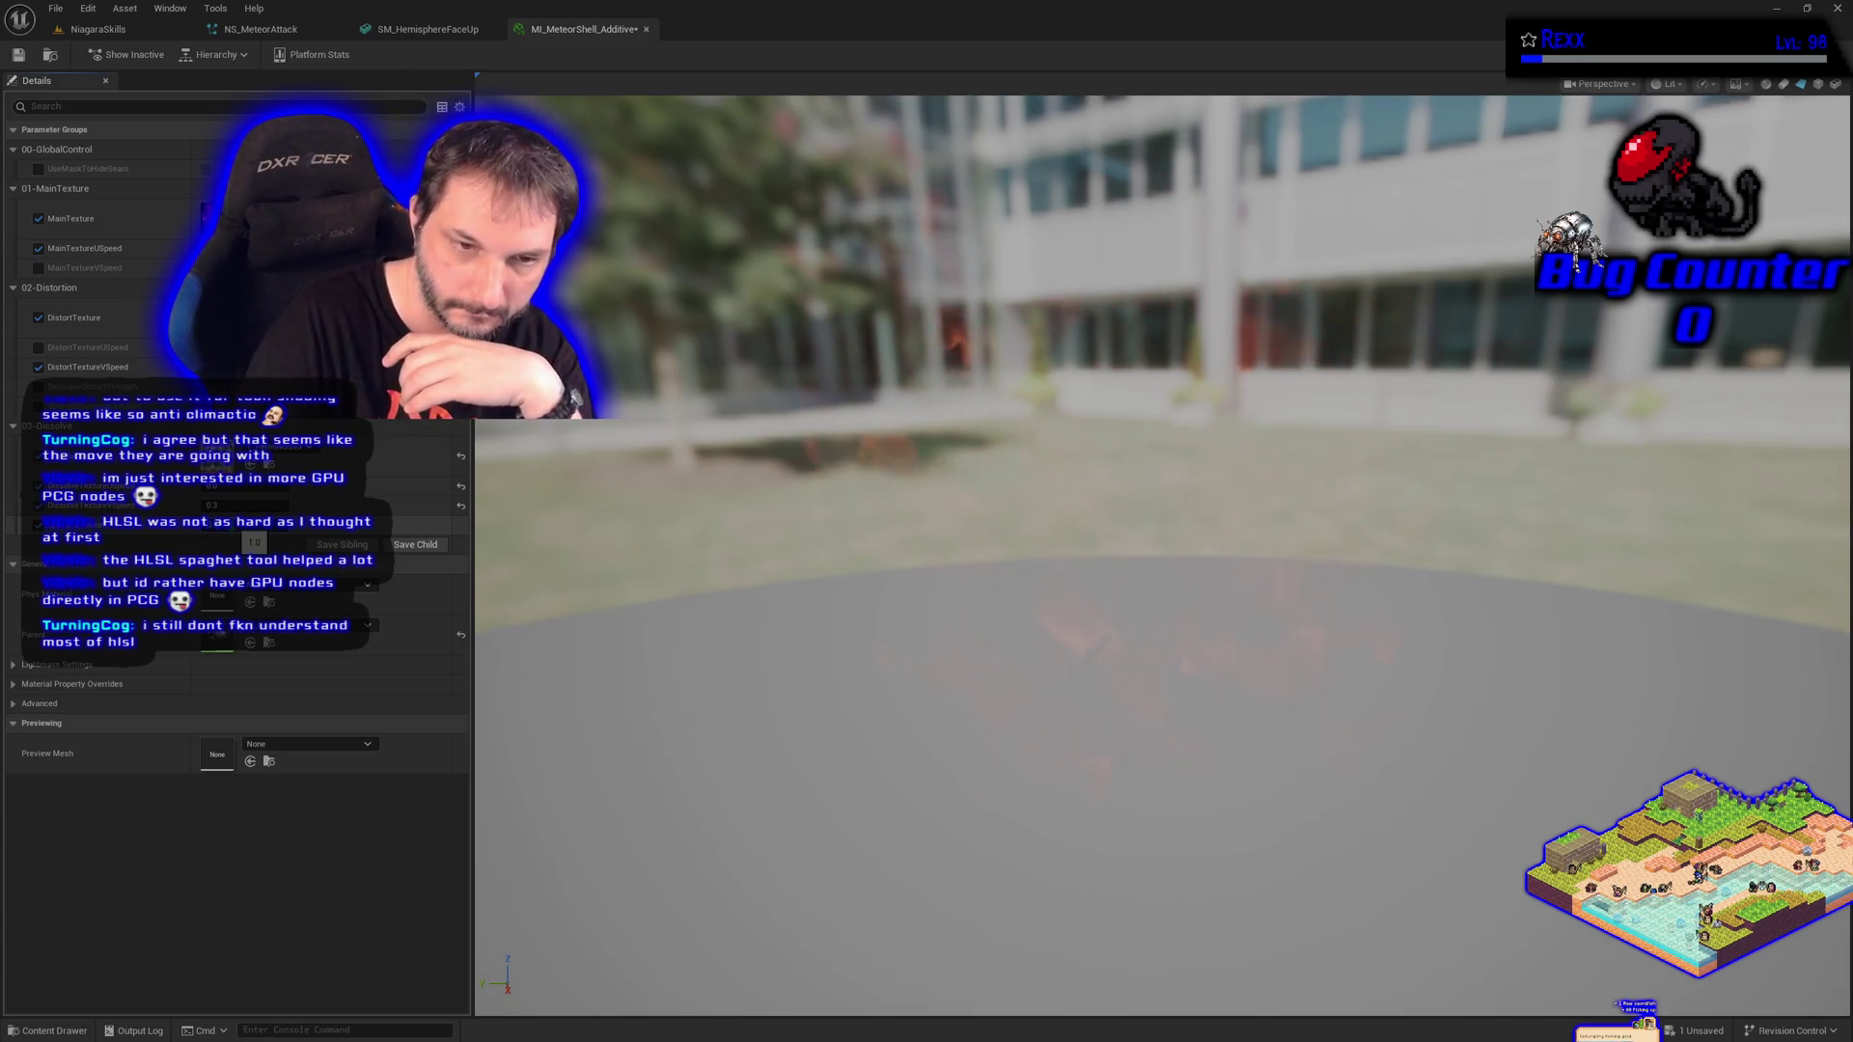
{"action": "left_click", "coordinate": [61, 8]}
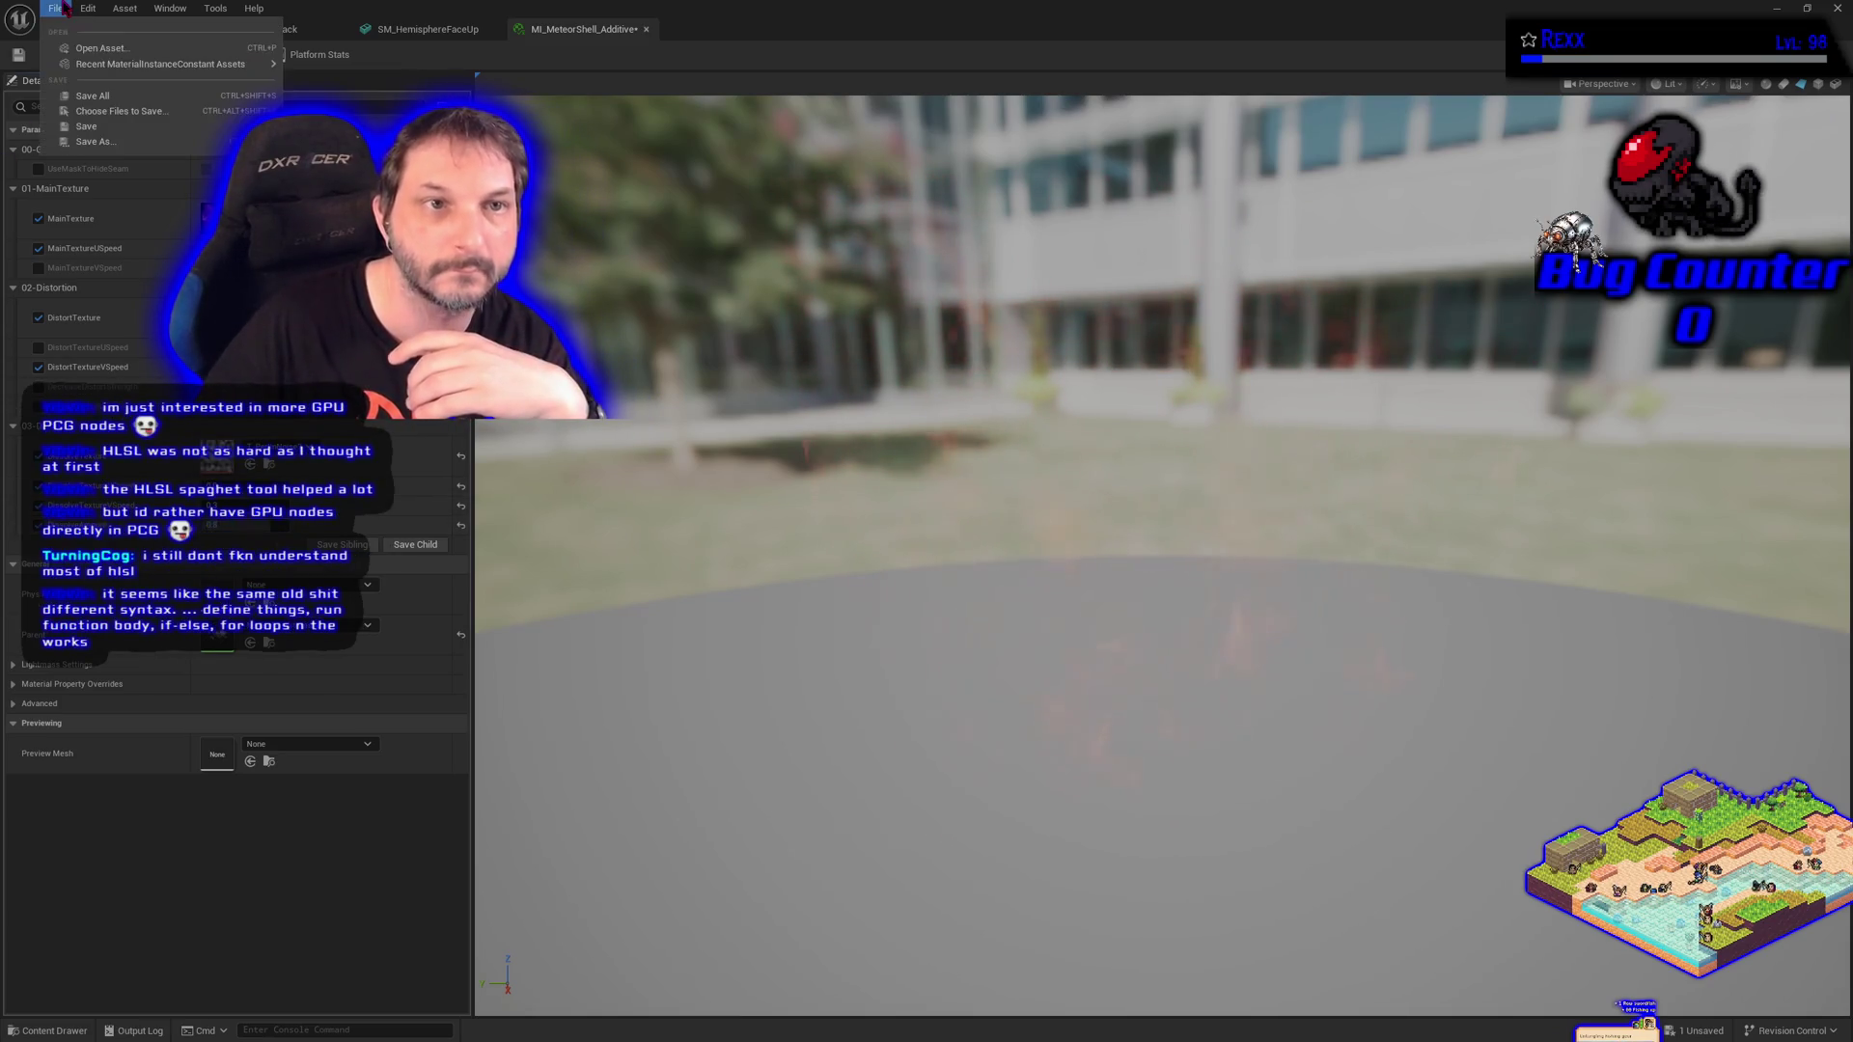
Save all assets and switch on the UseMaskToHideSeam override.
{"action": "left_click", "coordinate": [125, 96]}
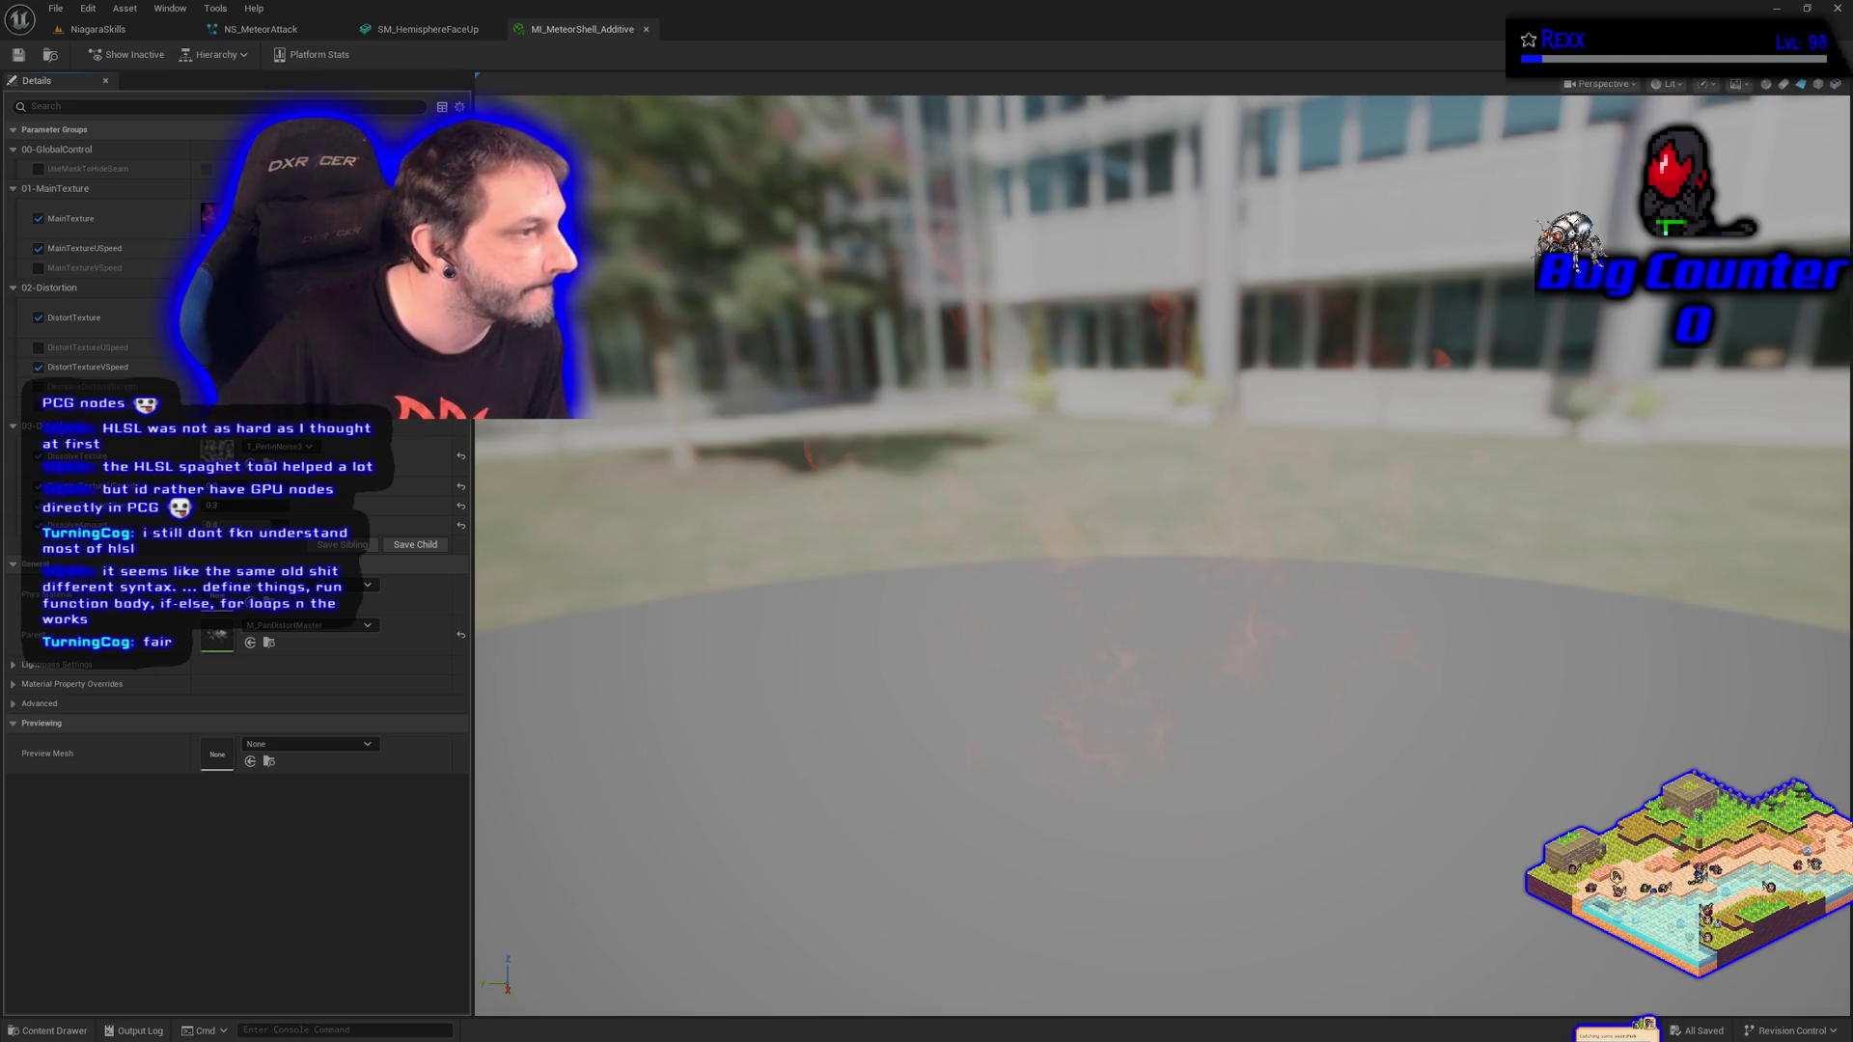
{"action": "left_click", "coordinate": [38, 169]}
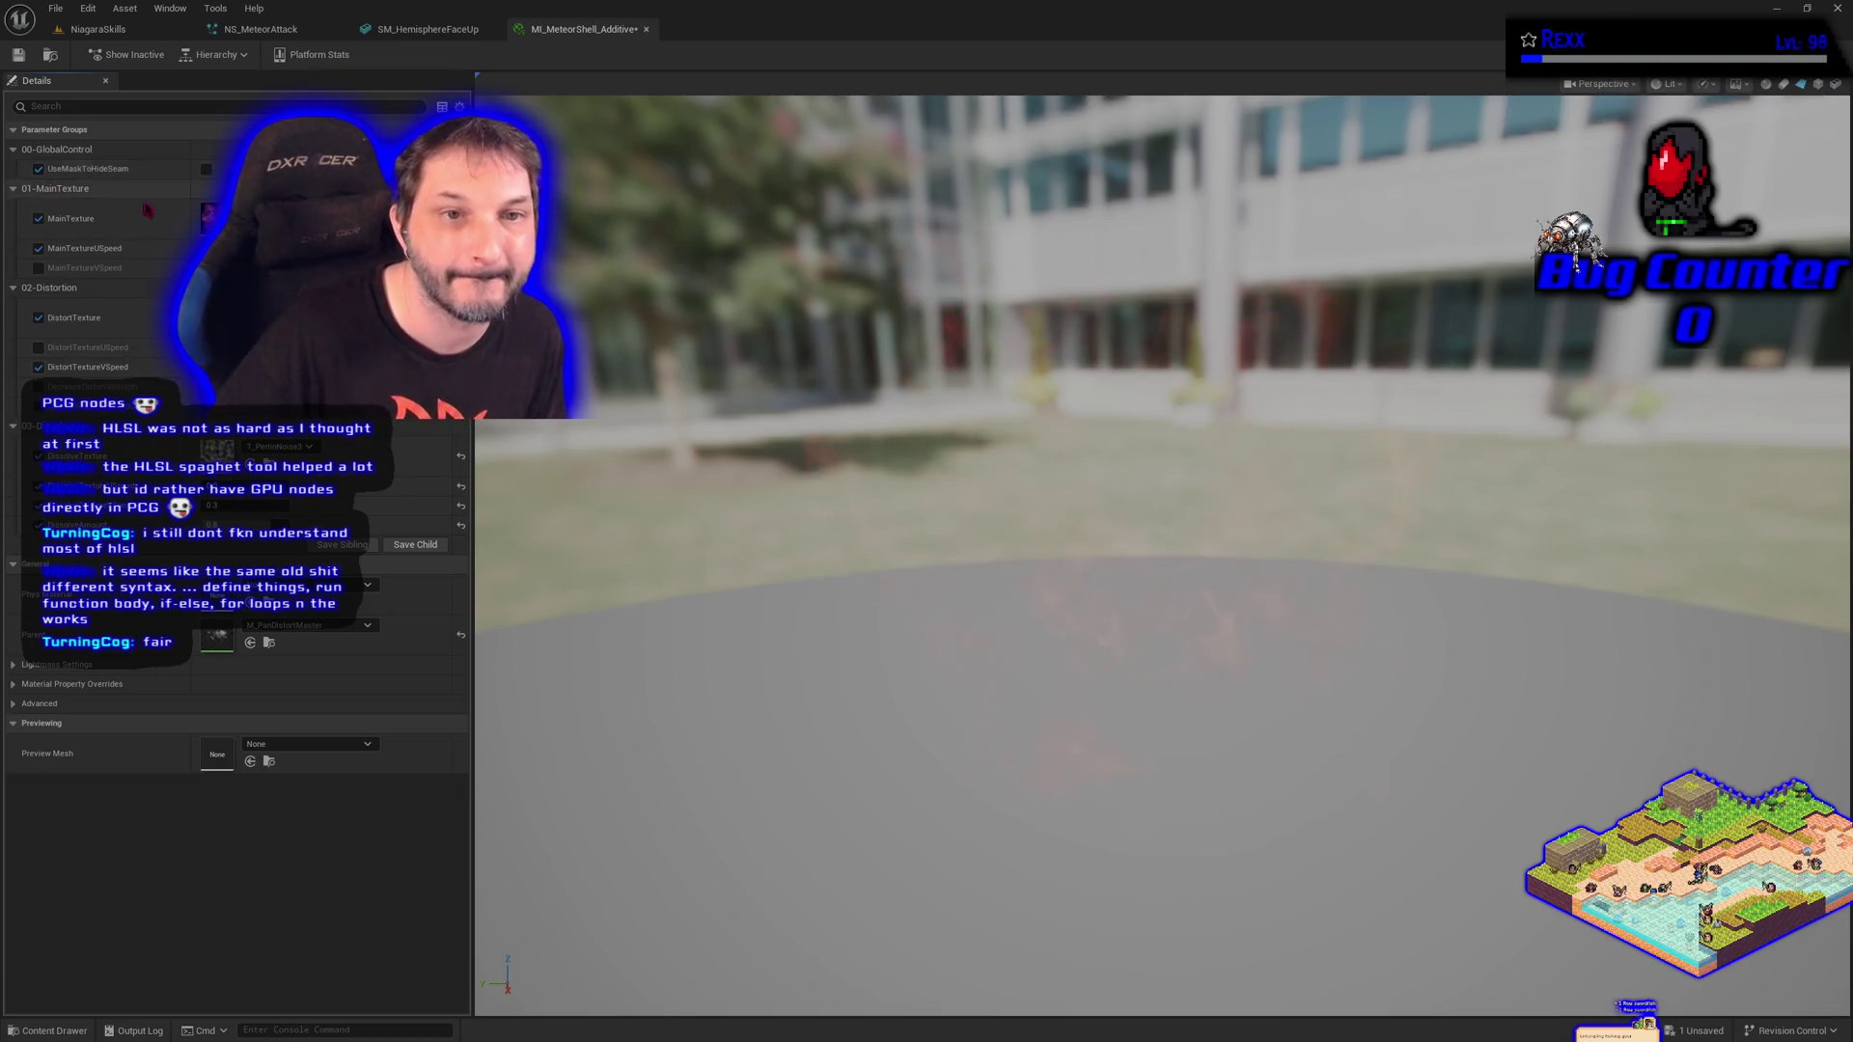
Enable UseMaskToHideSeam, set DiamondMaskFalloff to 0, save the shell material instance, then return to NS_MeteorAttack.
{"action": "left_click", "coordinate": [205, 168]}
{"action": "left_click", "coordinate": [20, 56]}
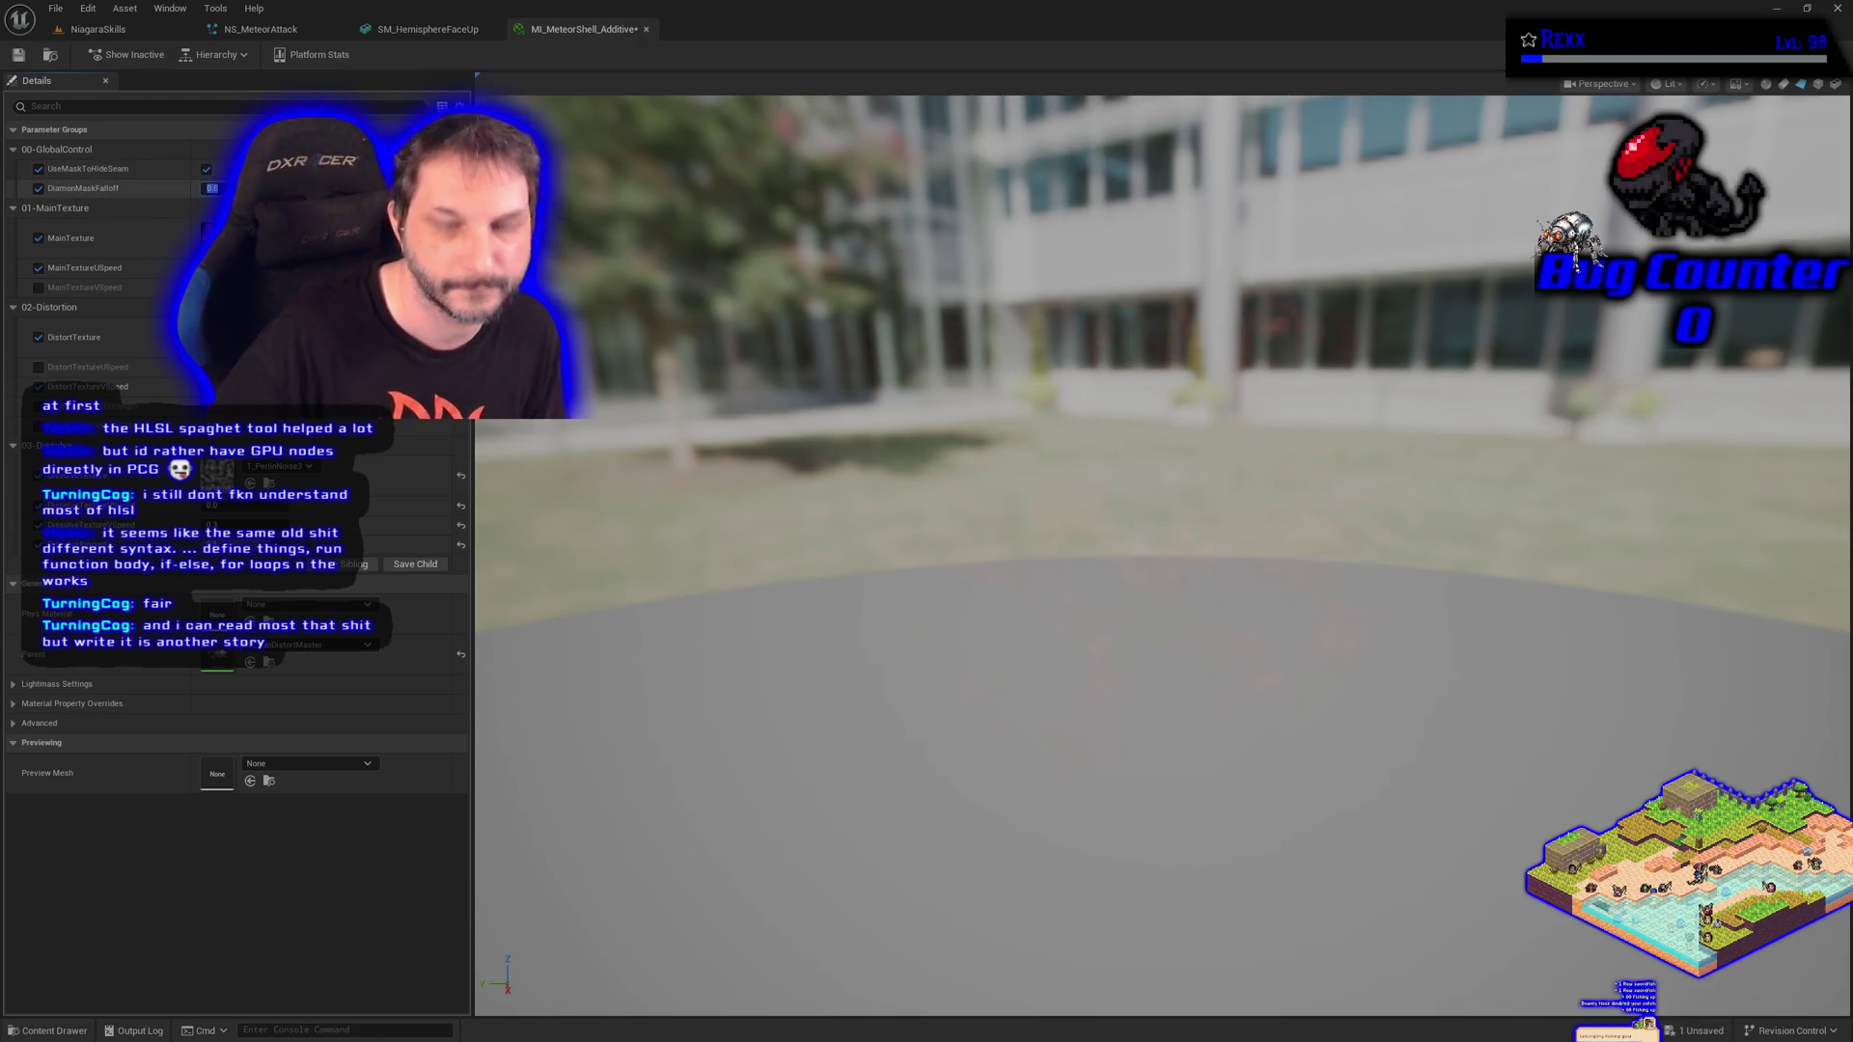
{"action": "type", "text": "0"}
{"action": "key", "text": "Return"}
{"action": "left_click", "coordinate": [19, 55]}
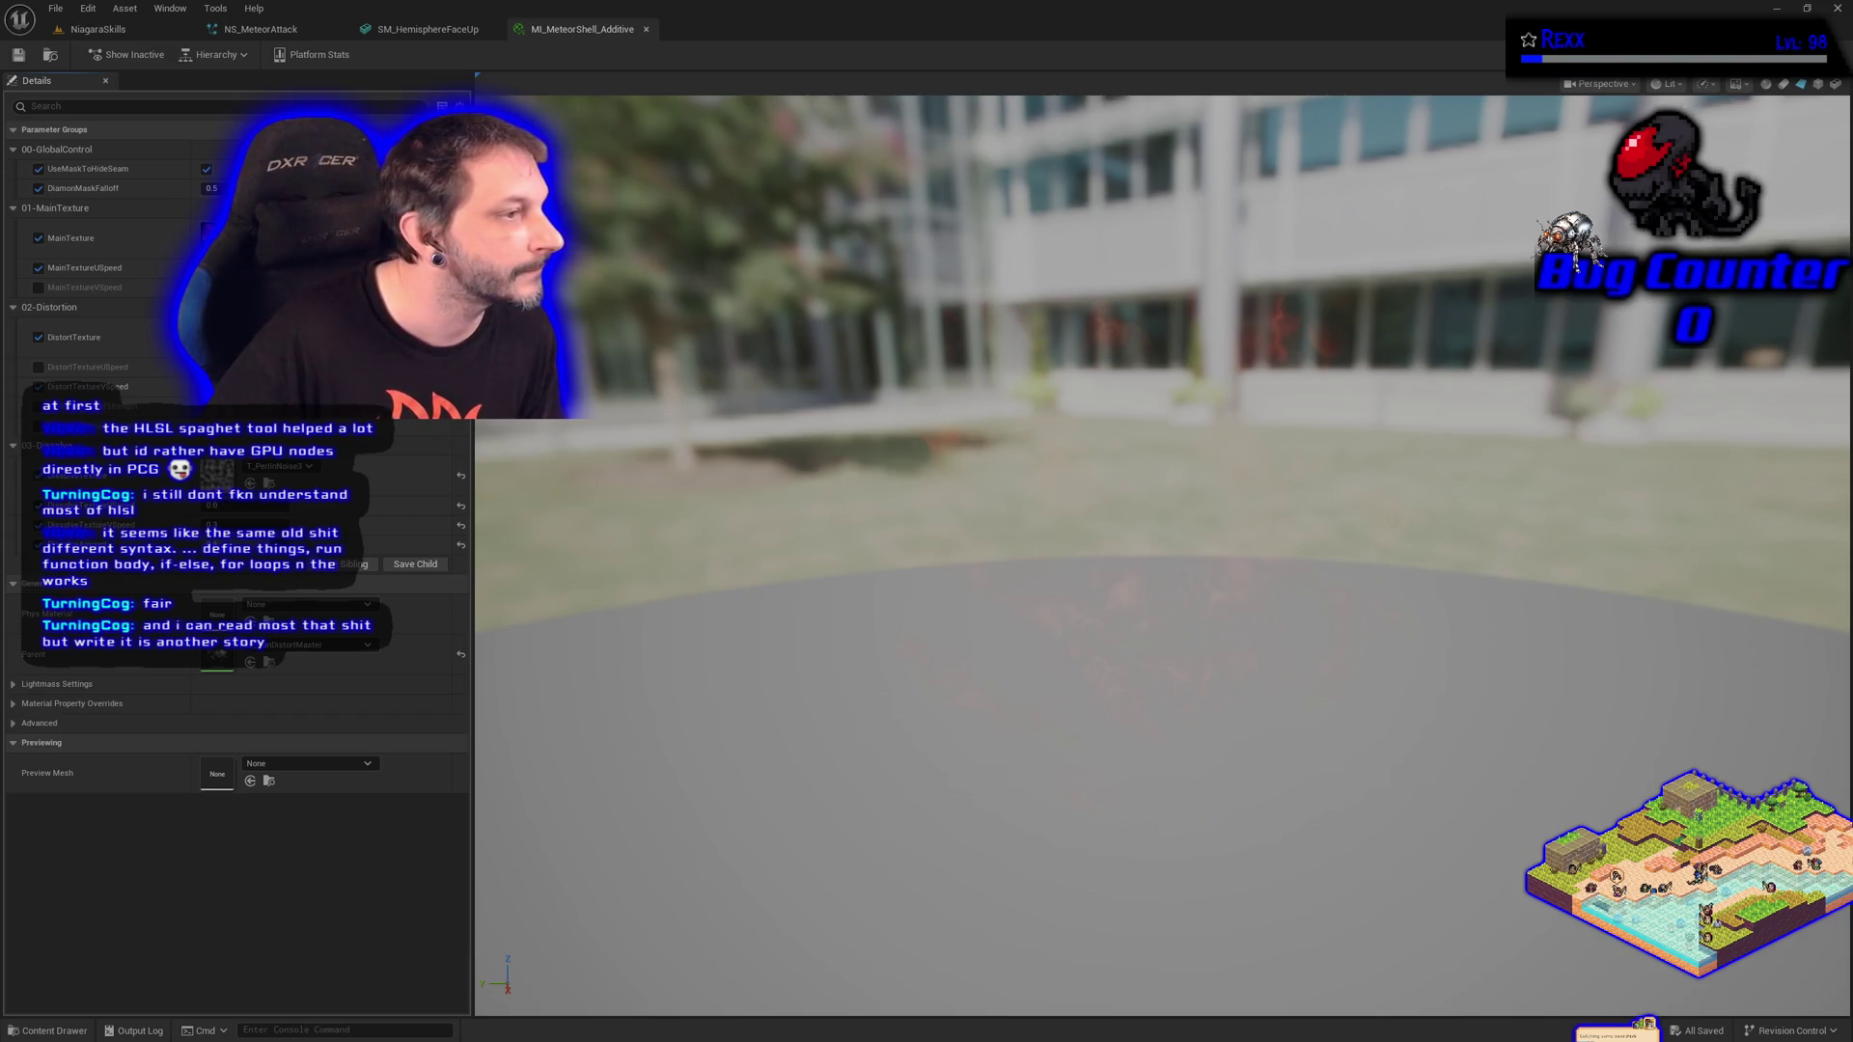
{"action": "left_click", "coordinate": [265, 29]}
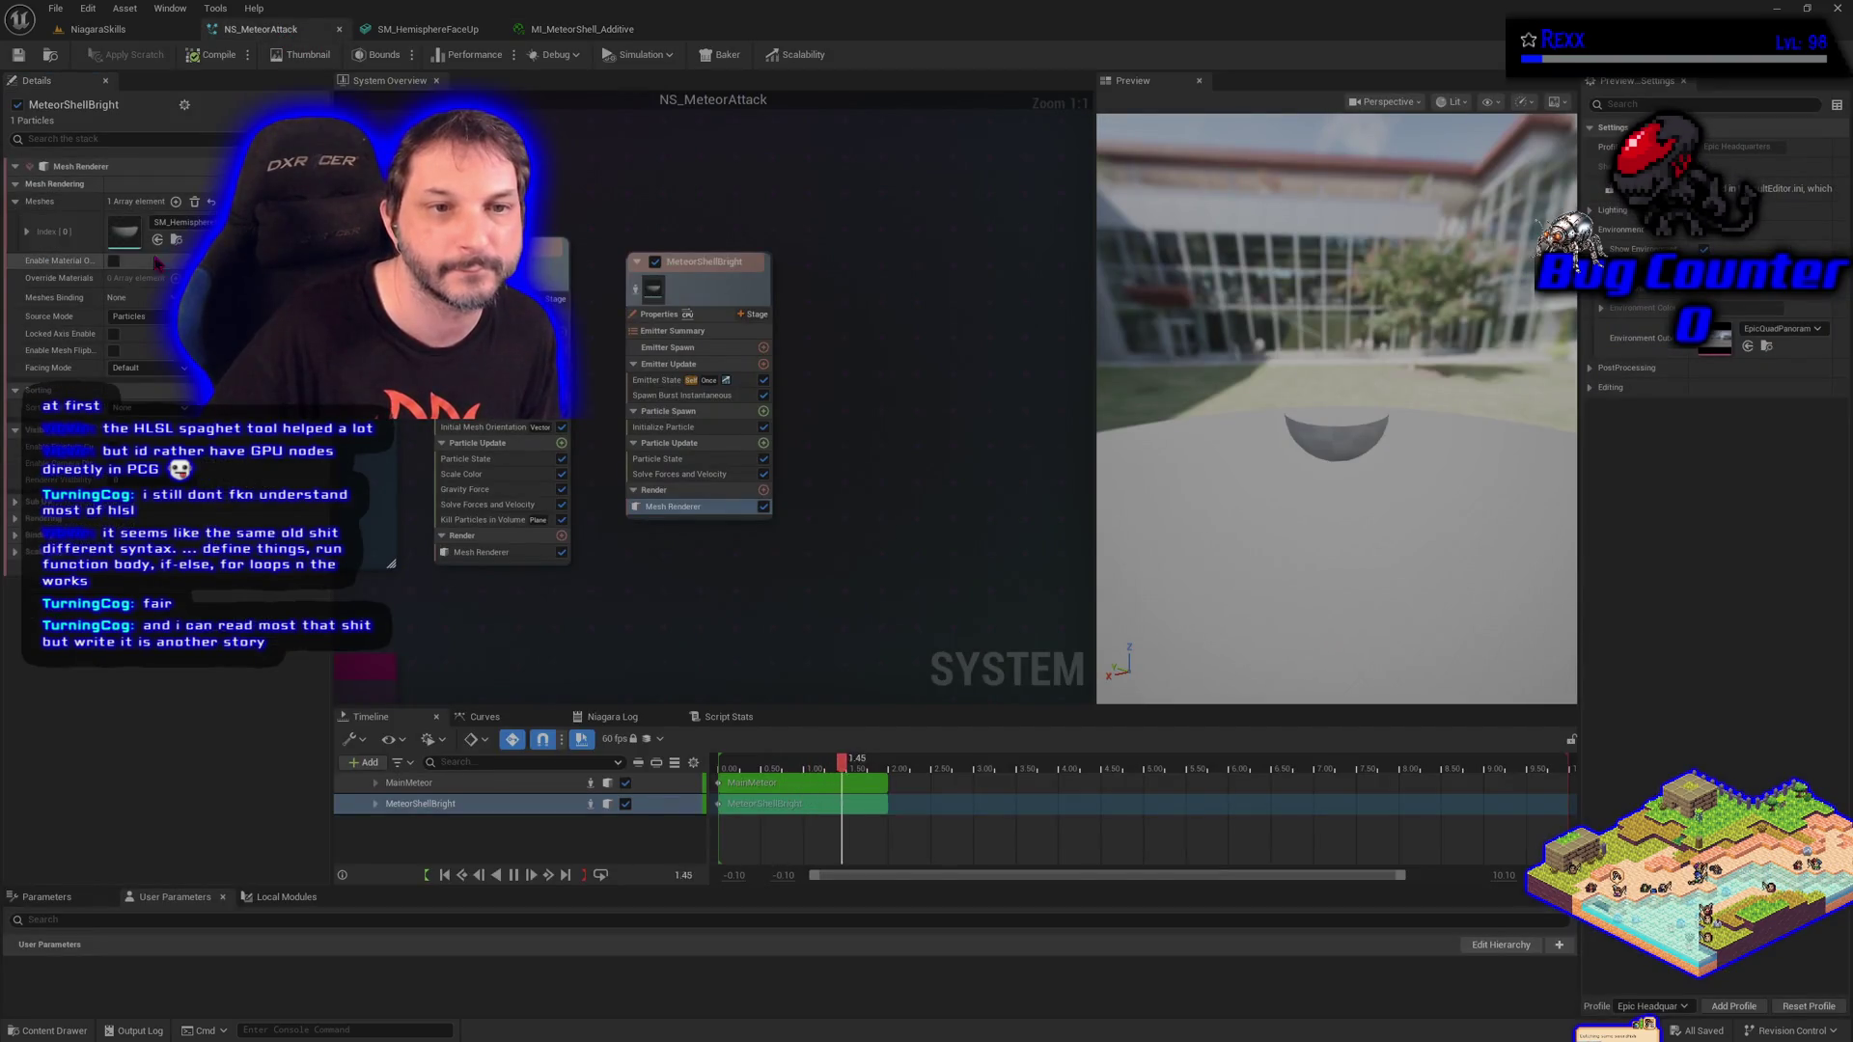
Enable Material Override on the mesh renderer and add one Override Materials element.
{"action": "left_click", "coordinate": [114, 261]}
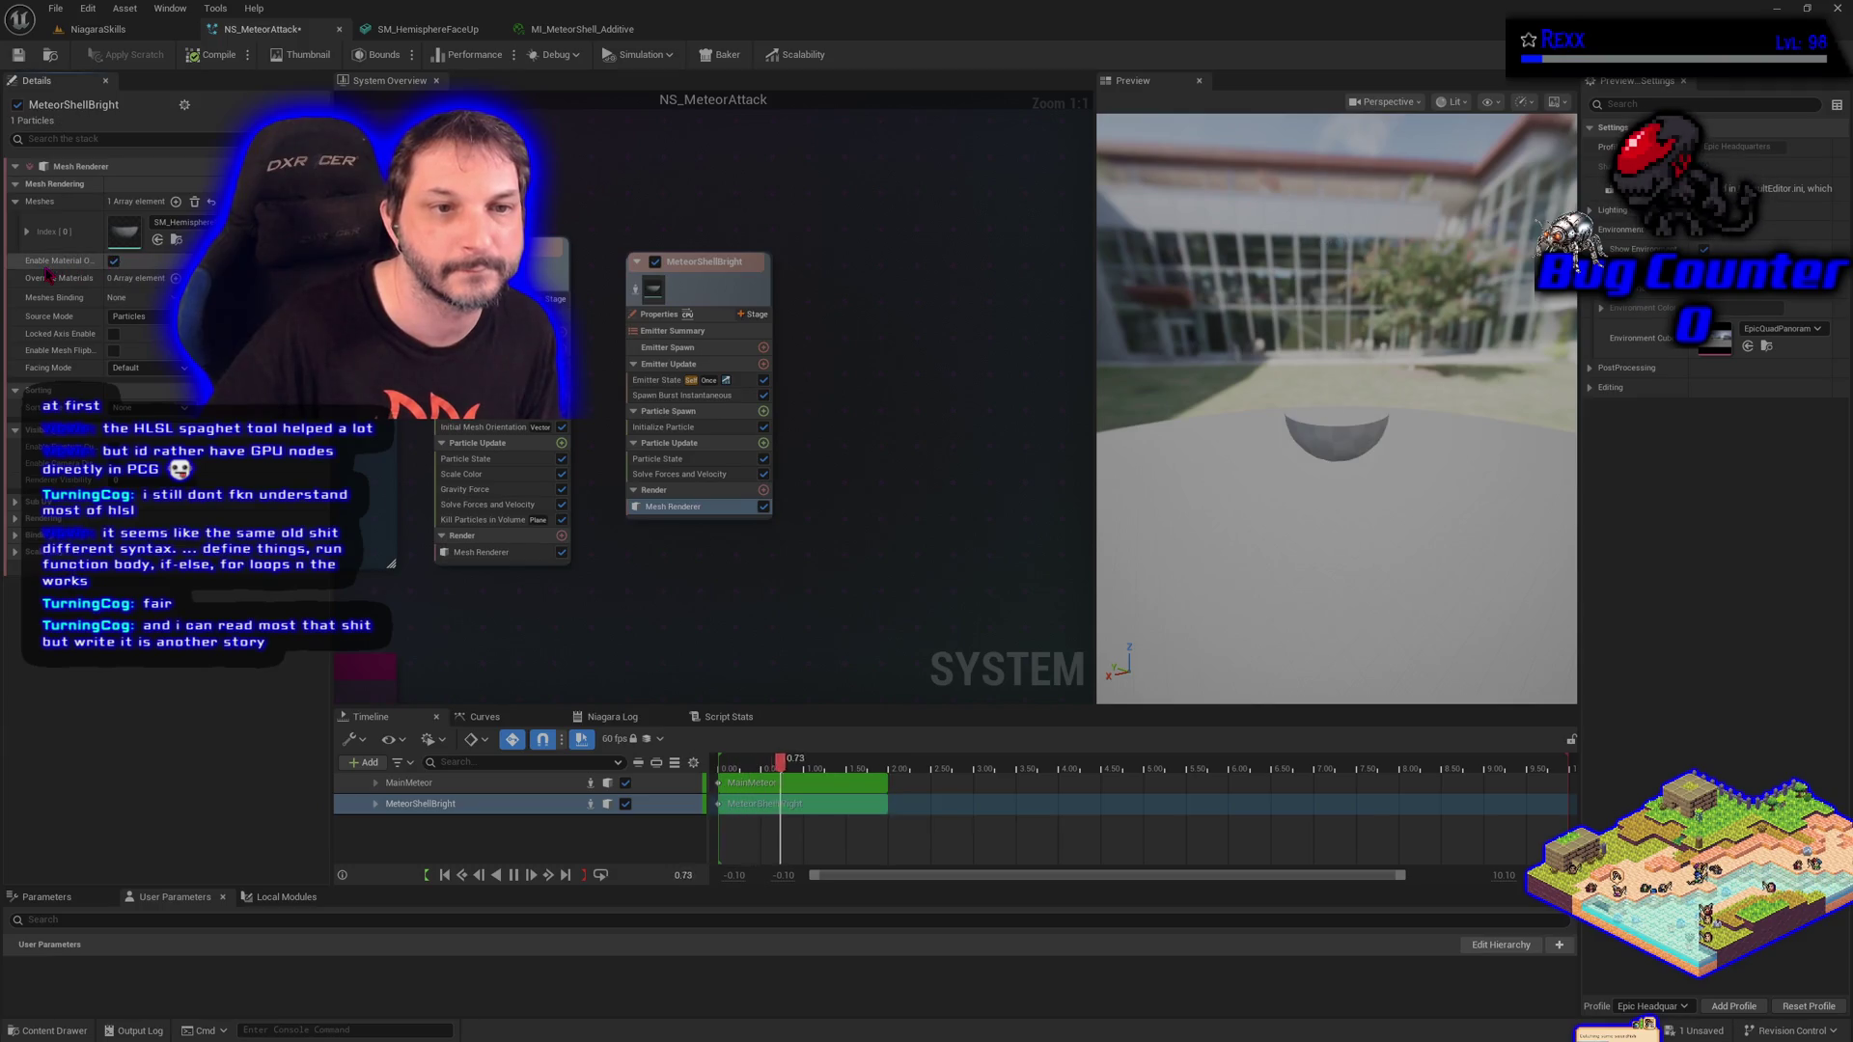
{"action": "left_click", "coordinate": [174, 278]}
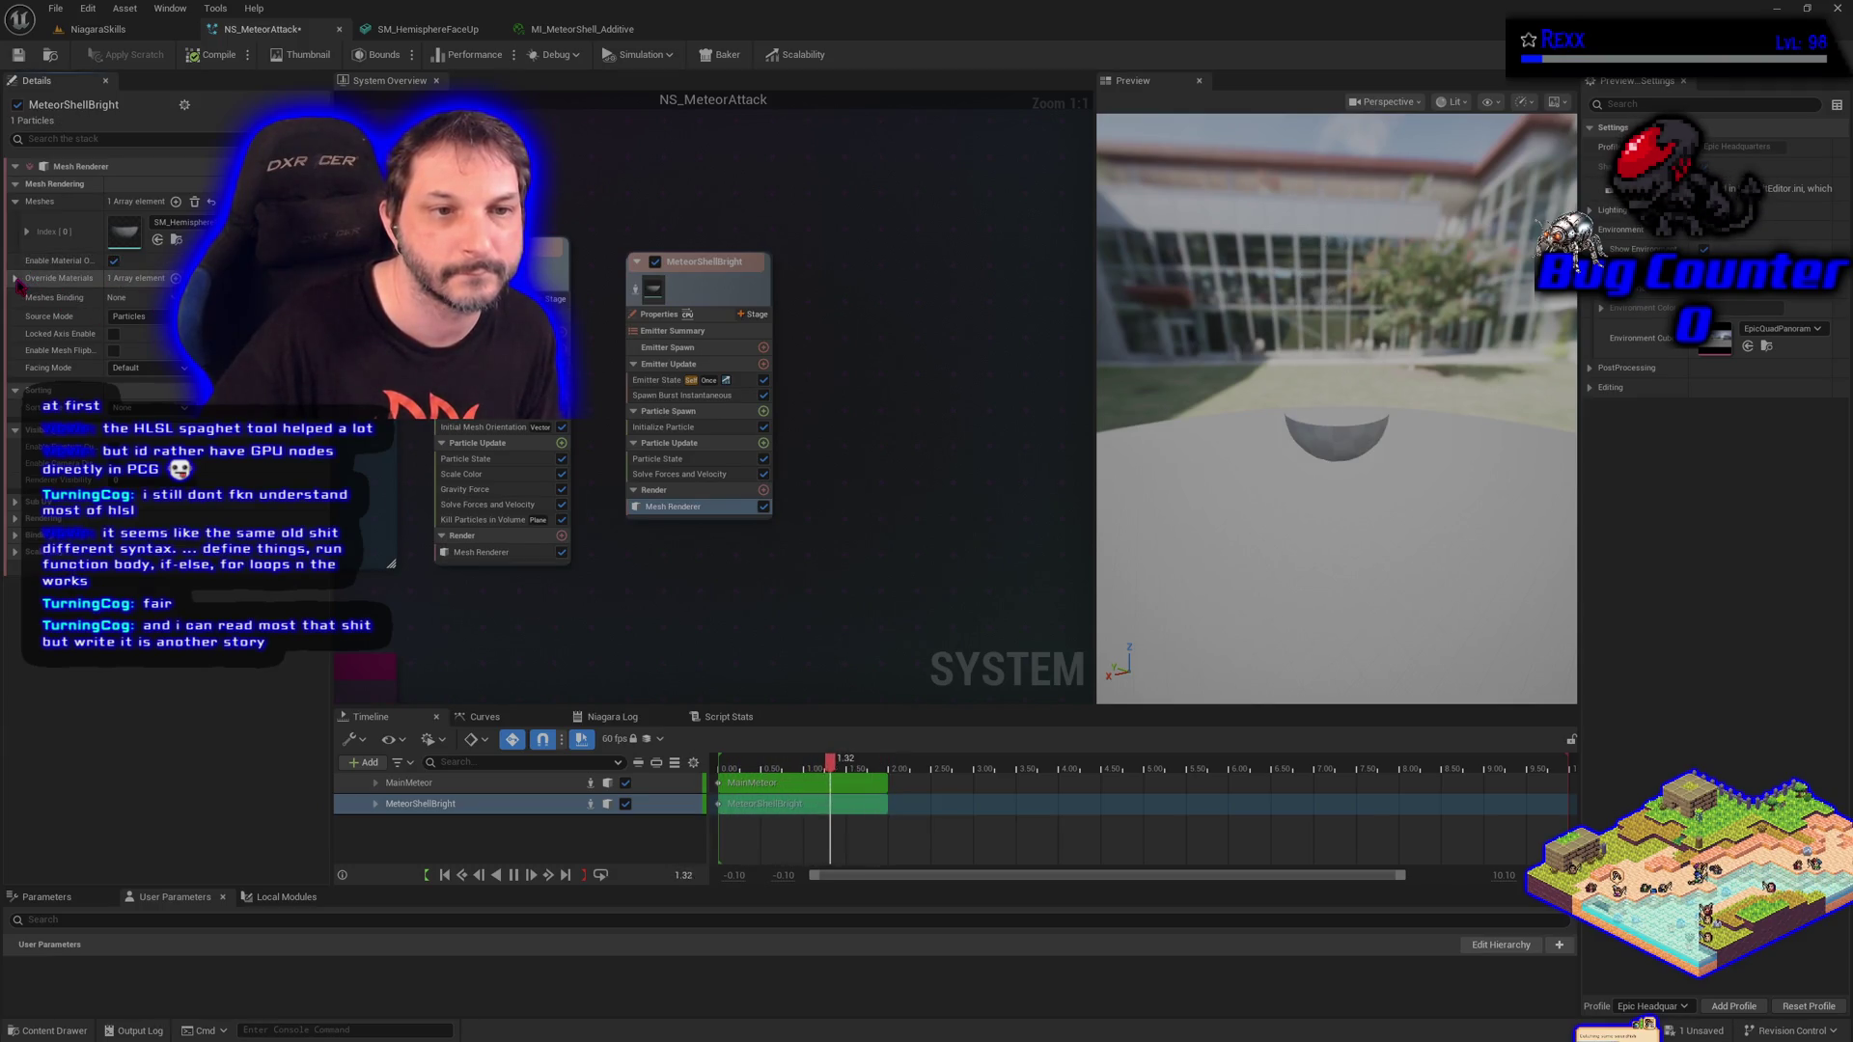
{"action": "left_click", "coordinate": [16, 278]}
{"action": "left_click", "coordinate": [27, 298]}
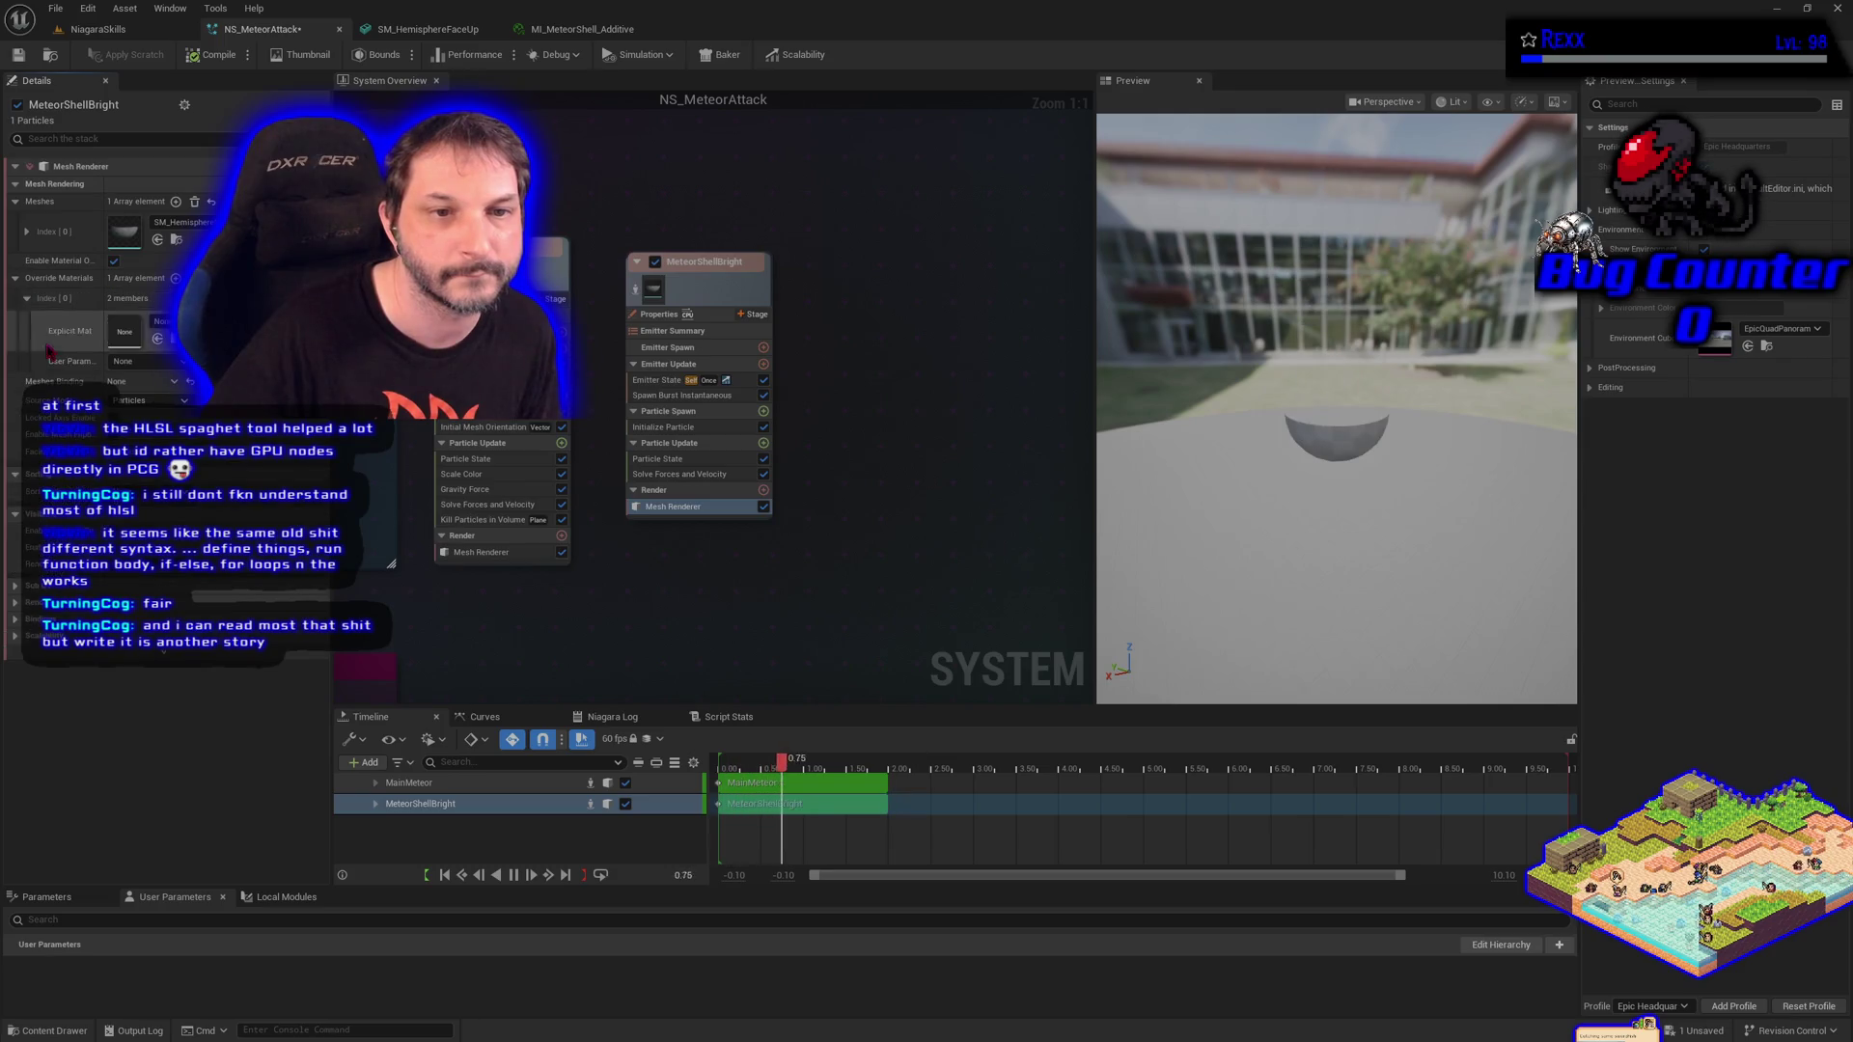
Assign MI_MeteorShell_Additive as the Explicit Mat from the MeteorAttack assets and save NS_MeteorAttack.
{"action": "left_click", "coordinate": [61, 1029]}
{"action": "left_click", "coordinate": [432, 816]}
{"action": "left_click_drag", "start_coordinate": [220, 772], "coordinate": [123, 333]}
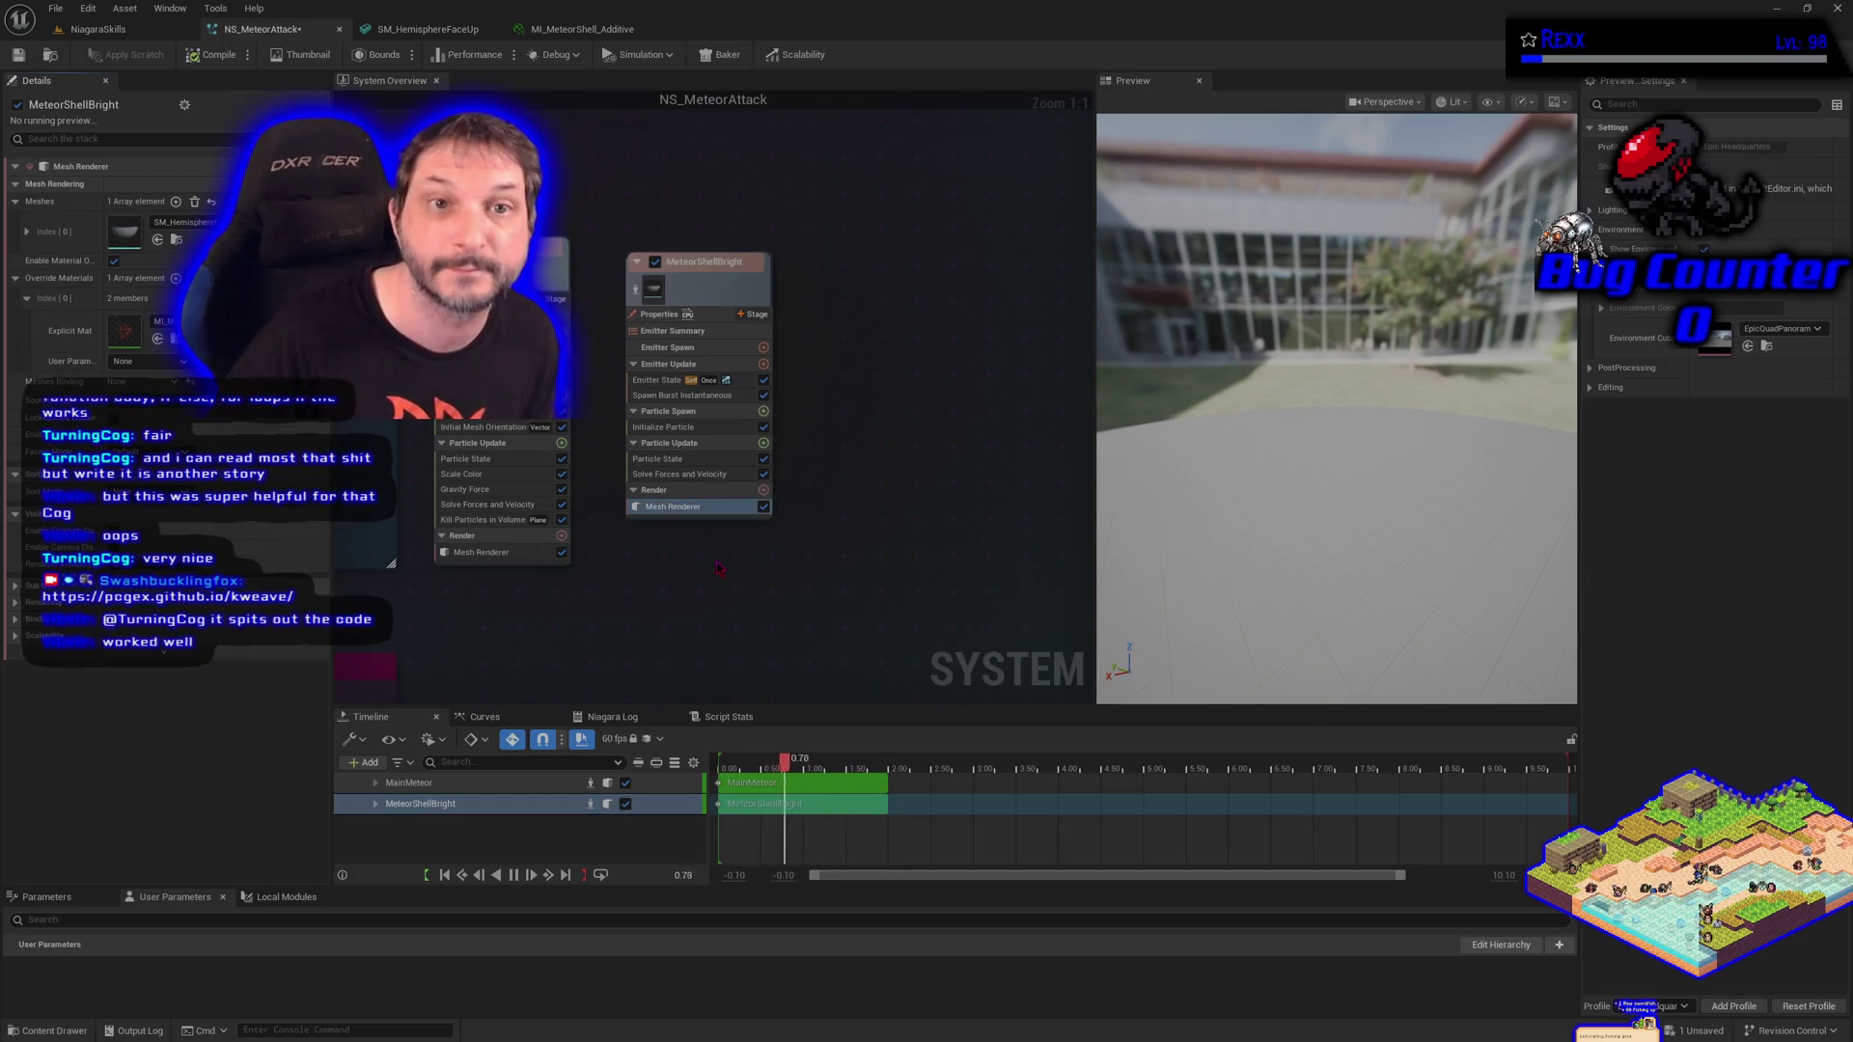
{"action": "left_click", "coordinate": [18, 55]}
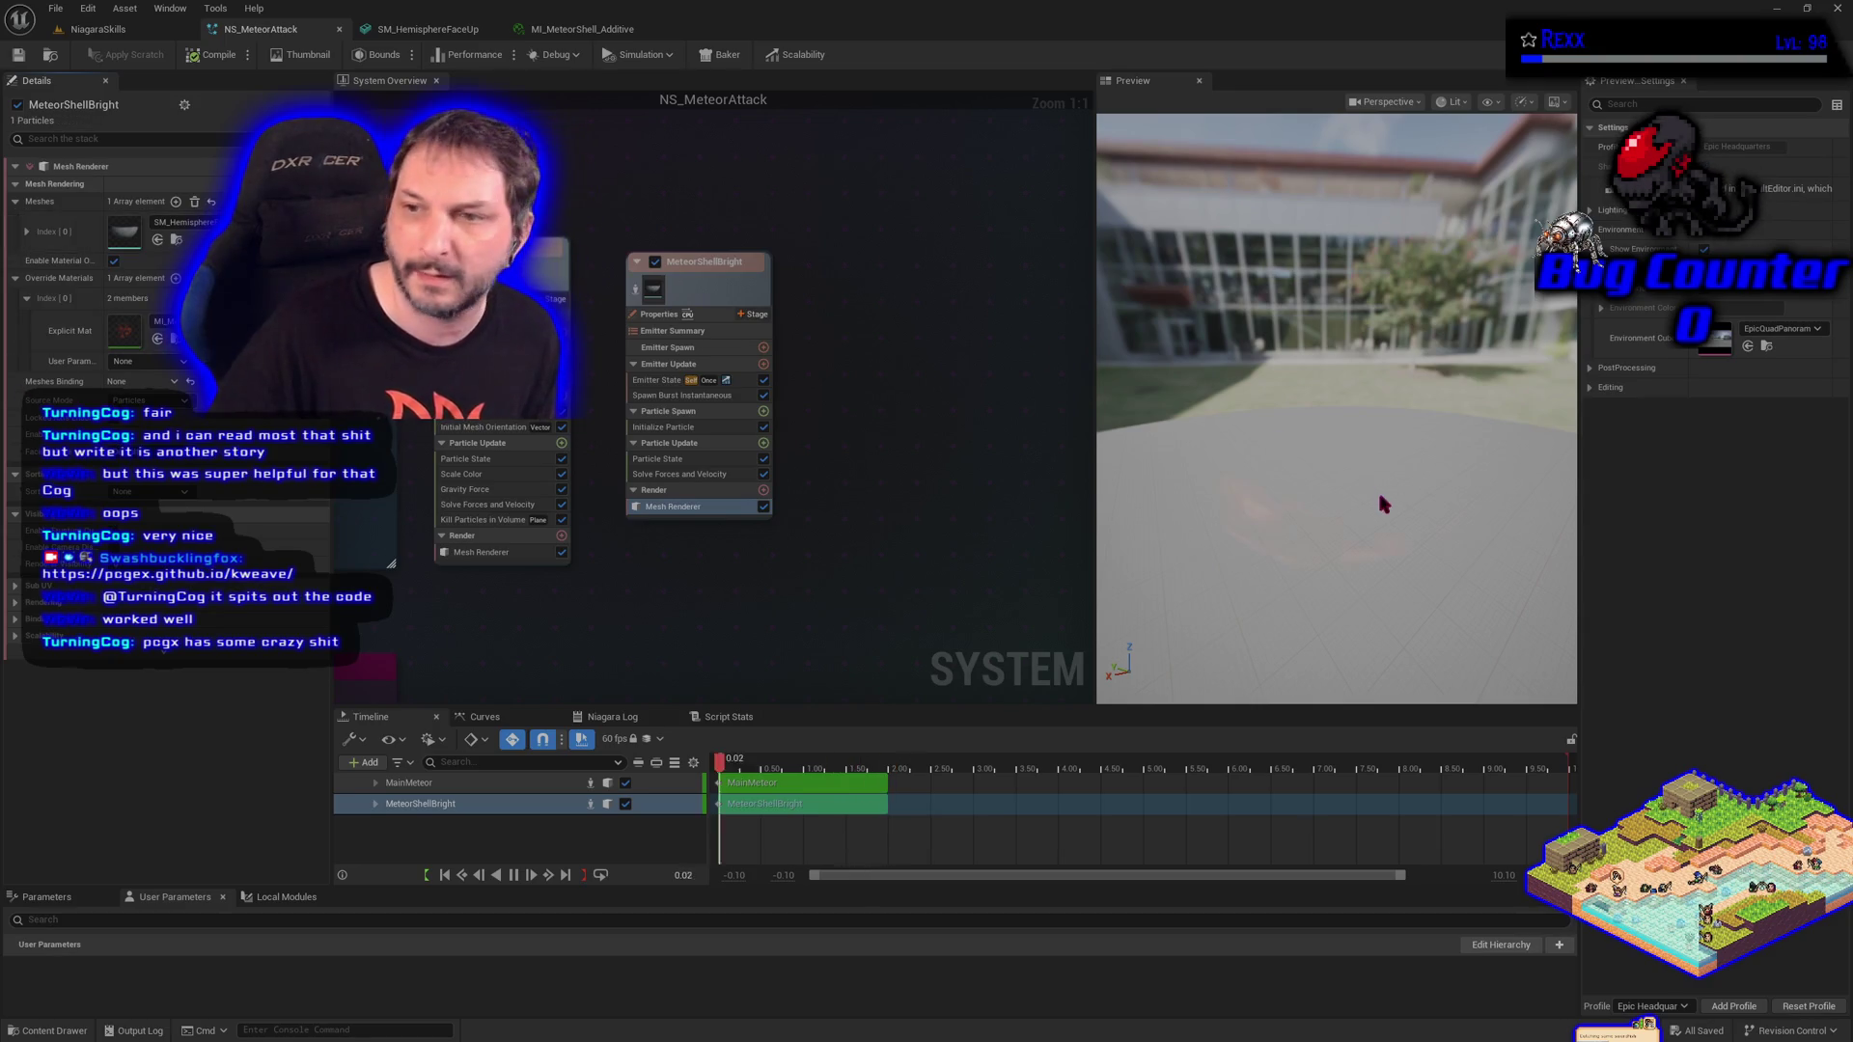
{"action": "left_click", "coordinate": [75, 30]}
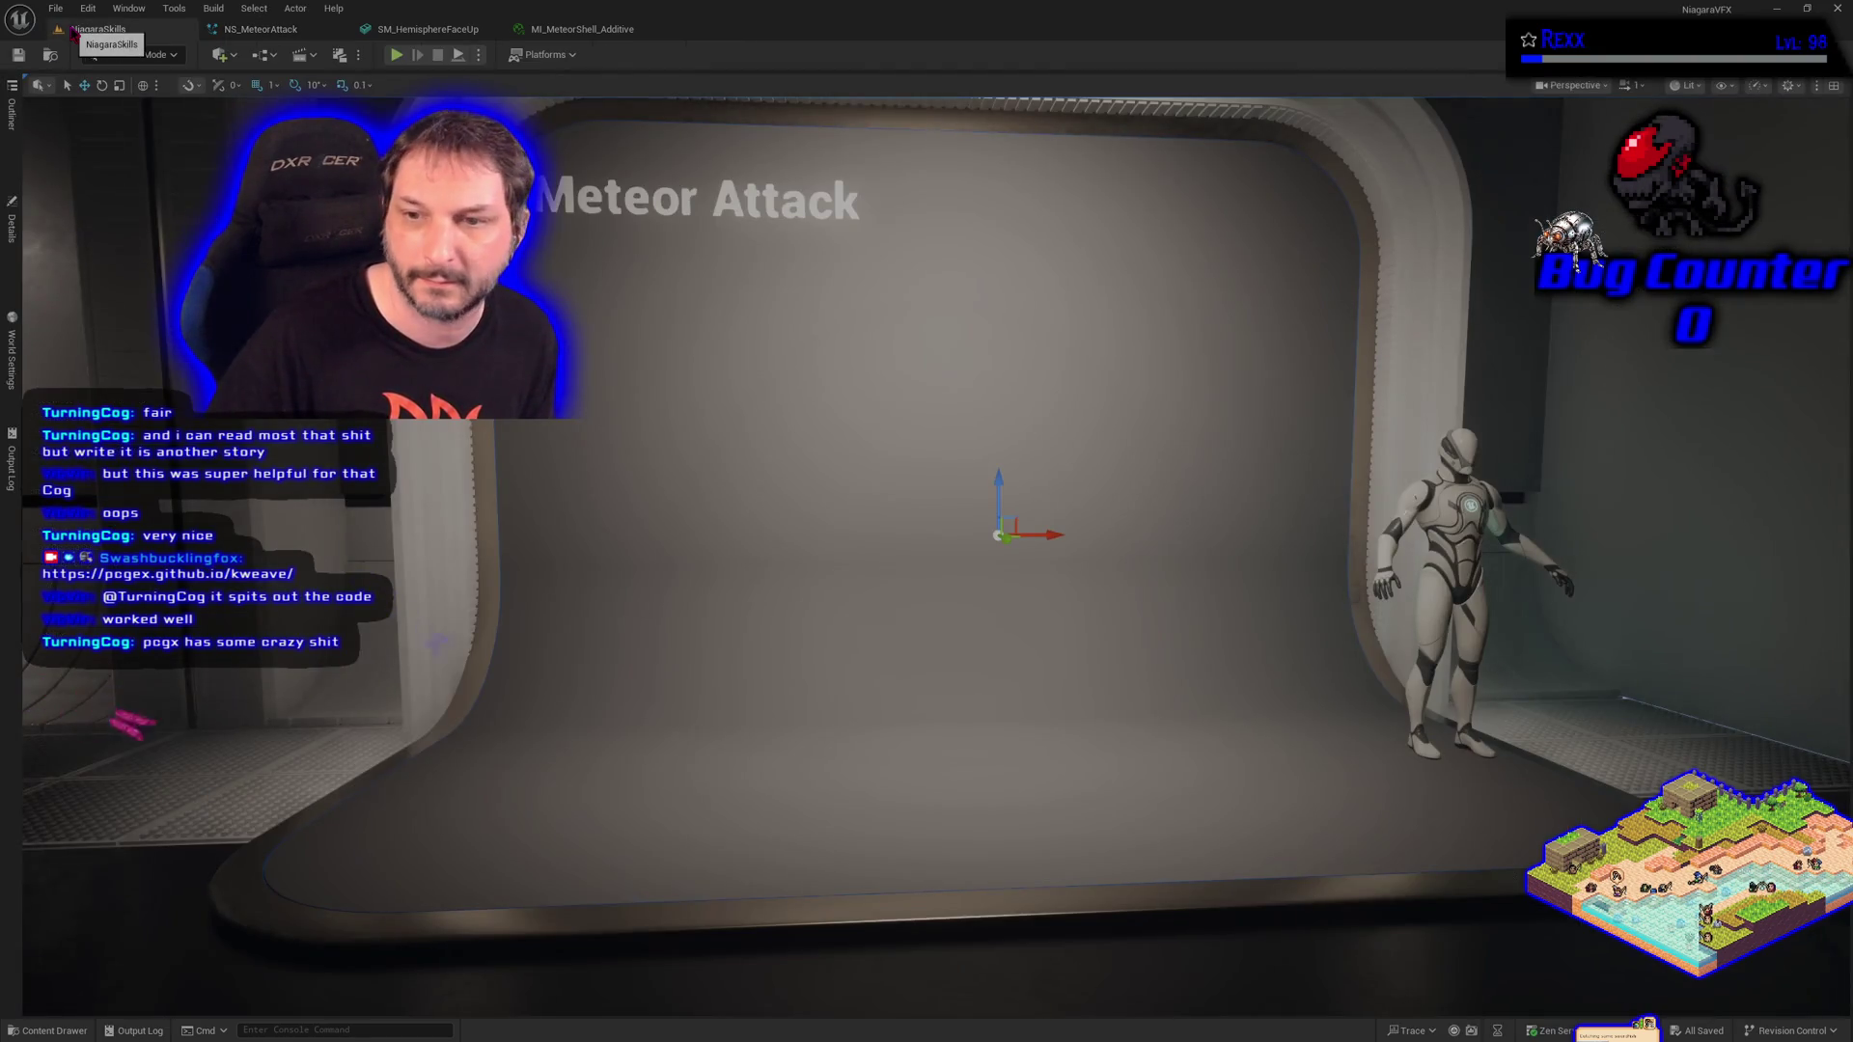
Inspect the VFX spawner actor, then open the shell's material instance from NS_MeteorAttack's material override.
{"action": "left_click", "coordinate": [11, 227]}
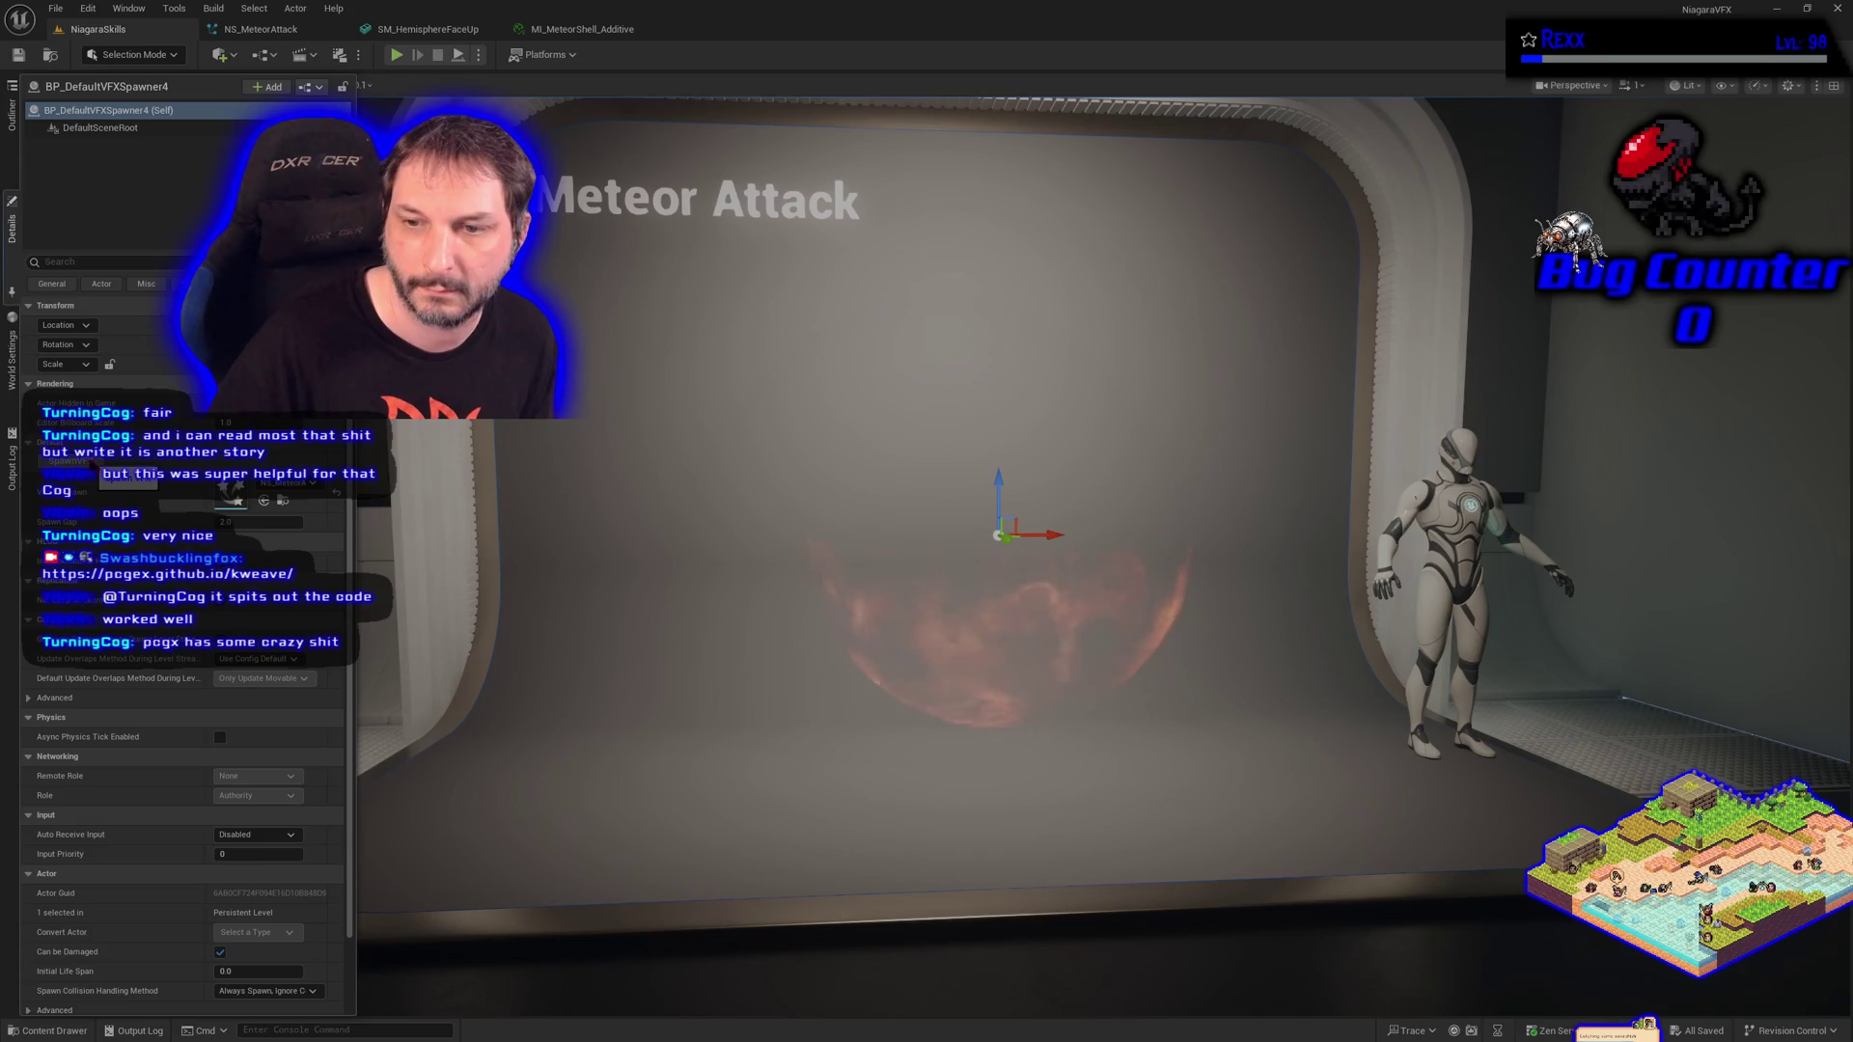
{"action": "left_click", "coordinate": [267, 37]}
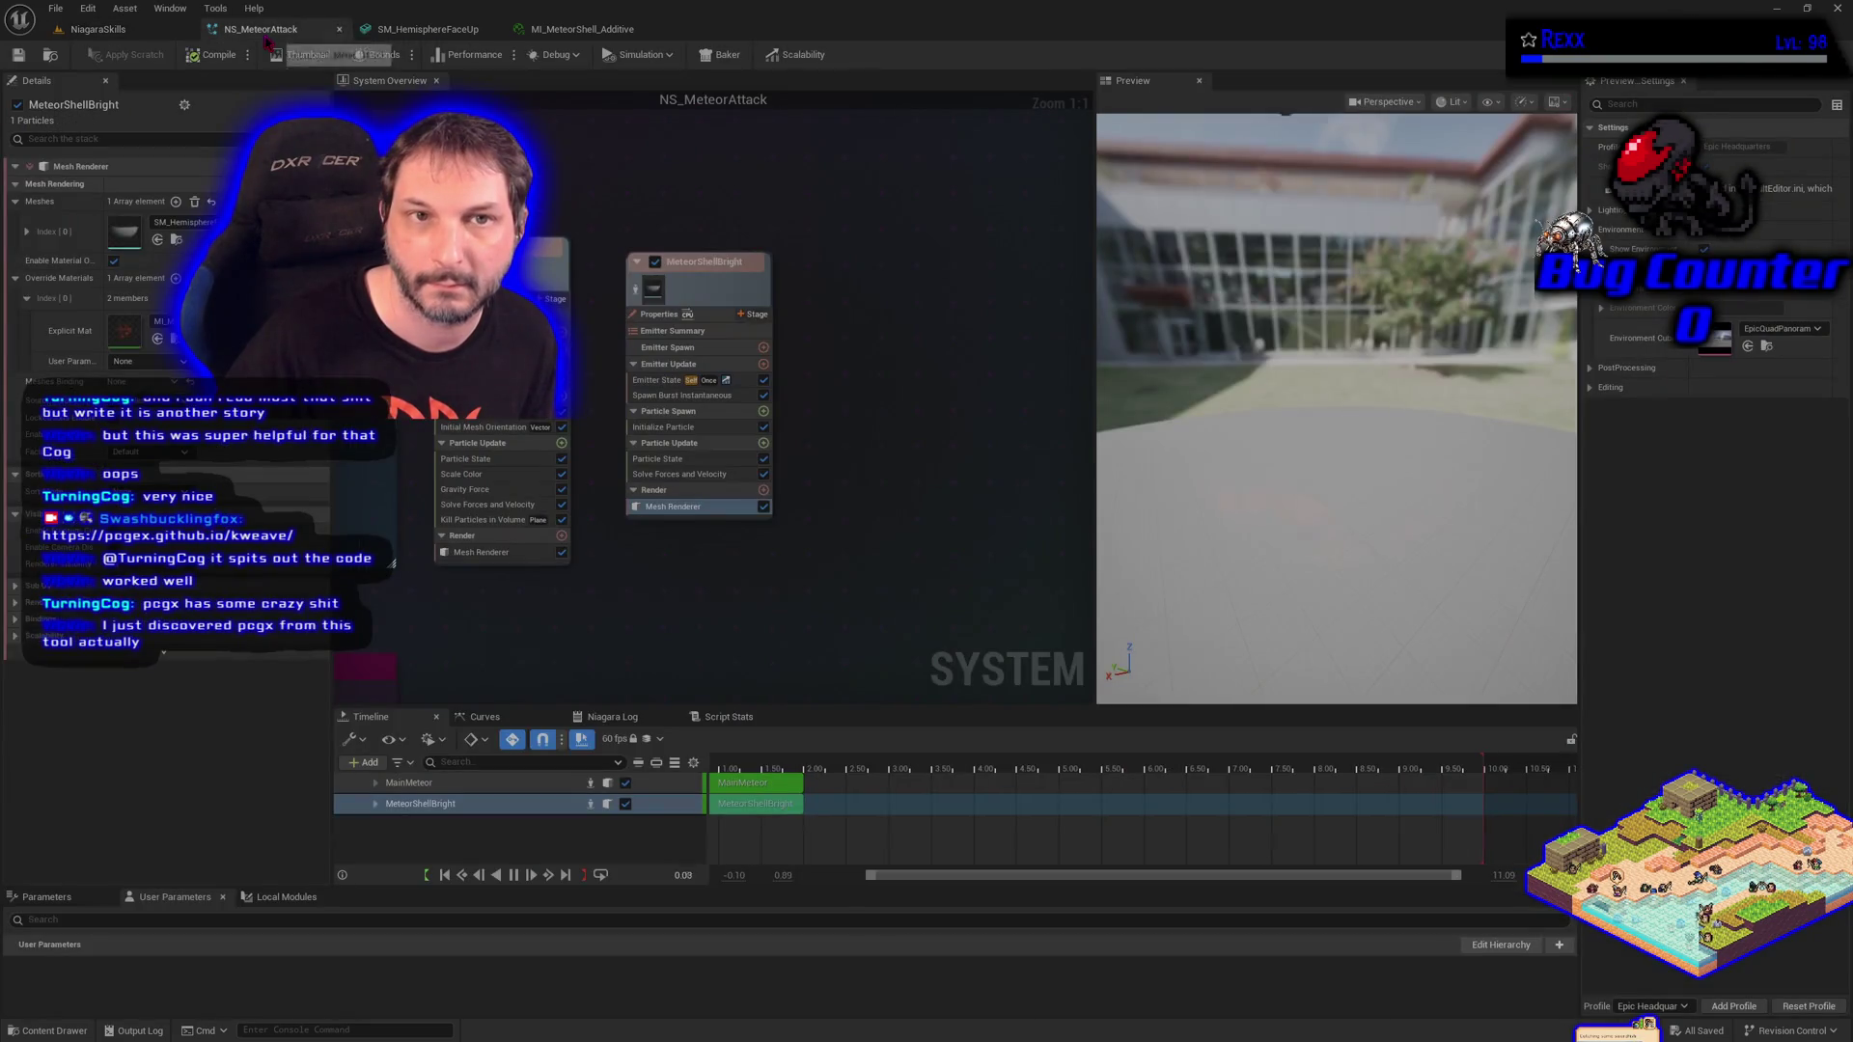
{"action": "double_click", "coordinate": [124, 332]}
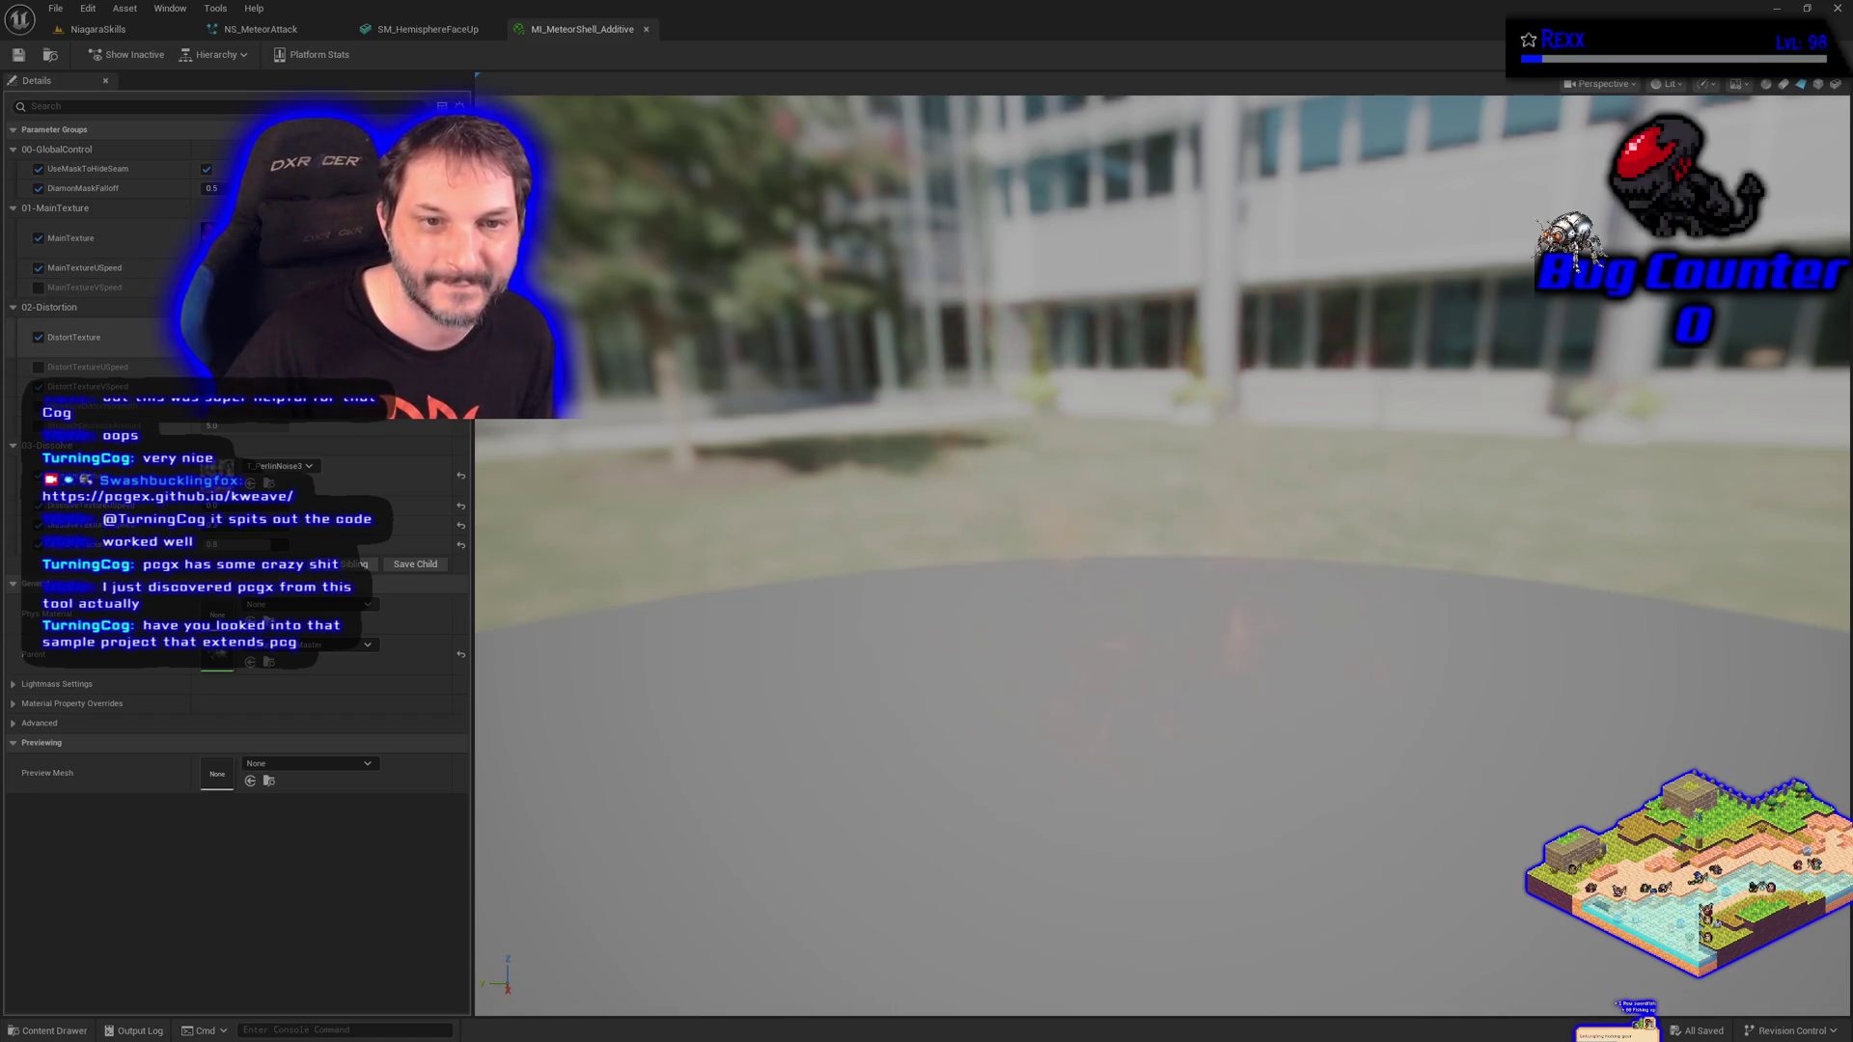
Browse the distortion texture options without changing them, then return to MI_MeteorShell_Additive.
{"action": "left_click", "coordinate": [279, 331]}
{"action": "scroll", "coordinate": [359, 741], "scroll_direction": "up", "scroll_amount": 1}
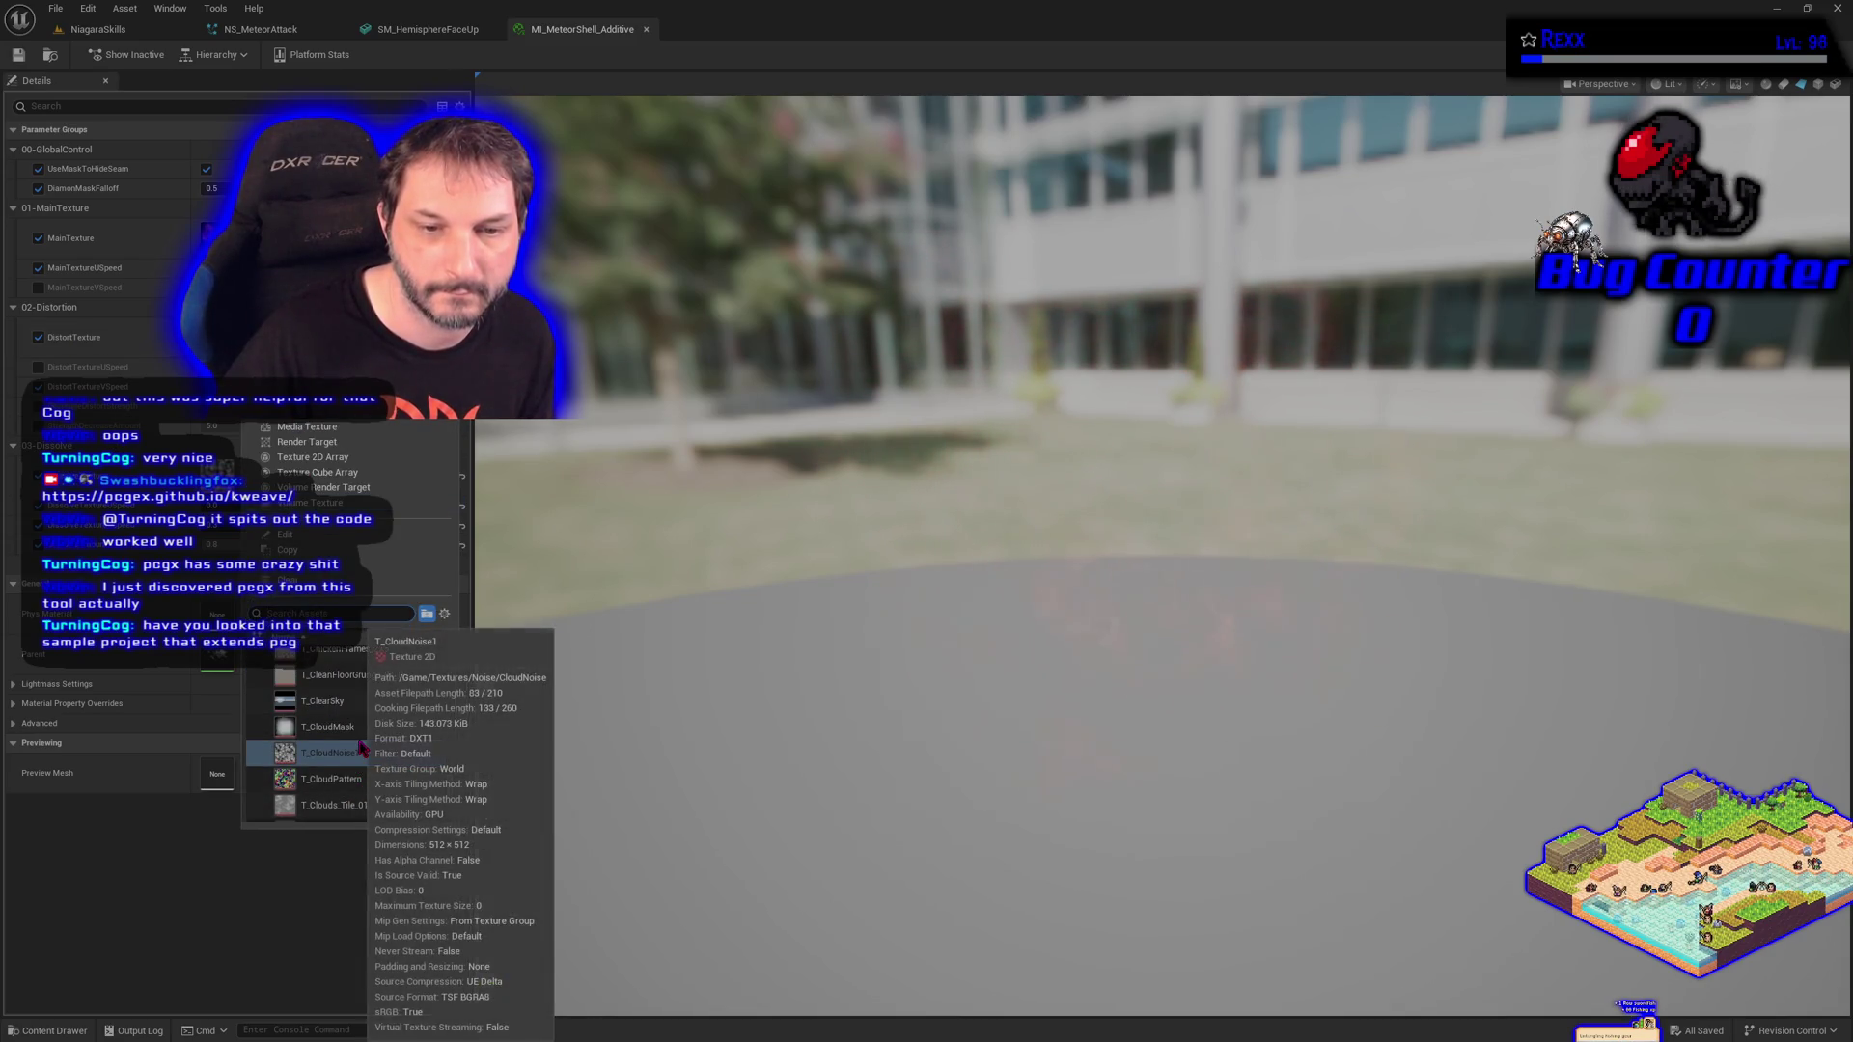
{"action": "left_click", "coordinate": [298, 901]}
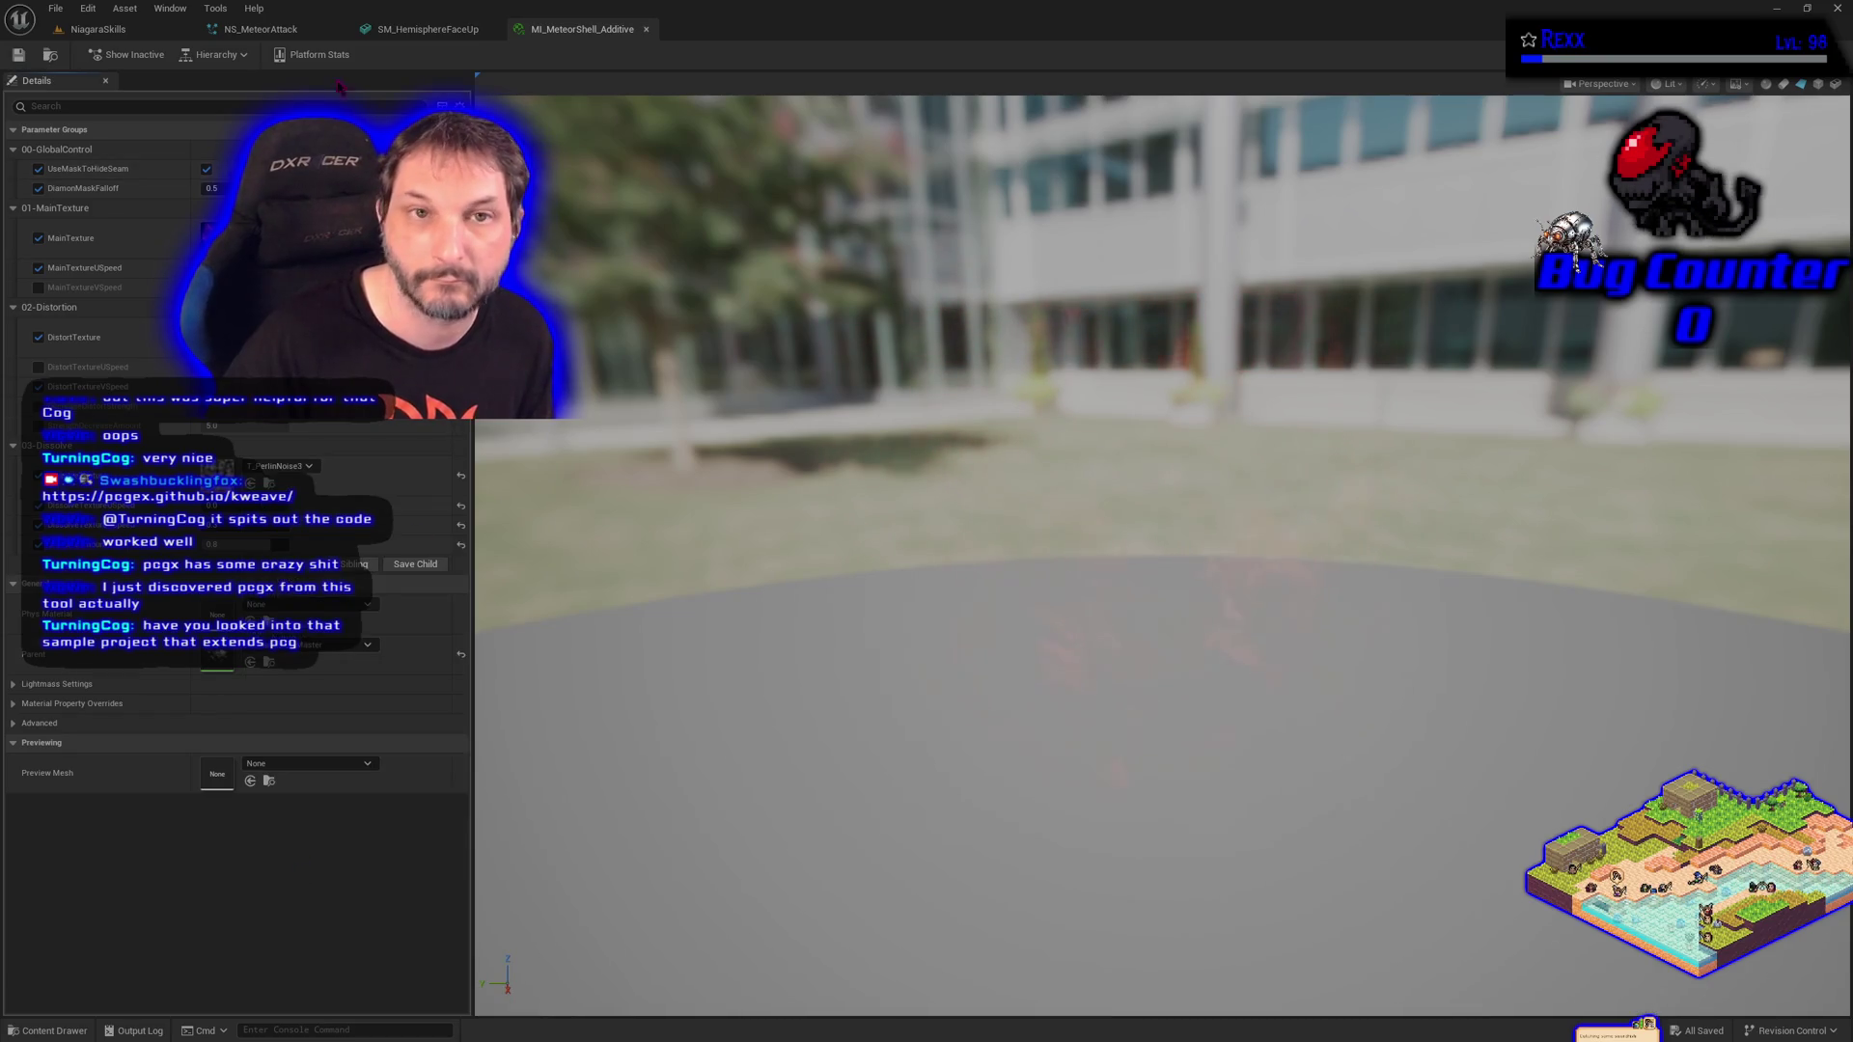
{"action": "left_click", "coordinate": [126, 31]}
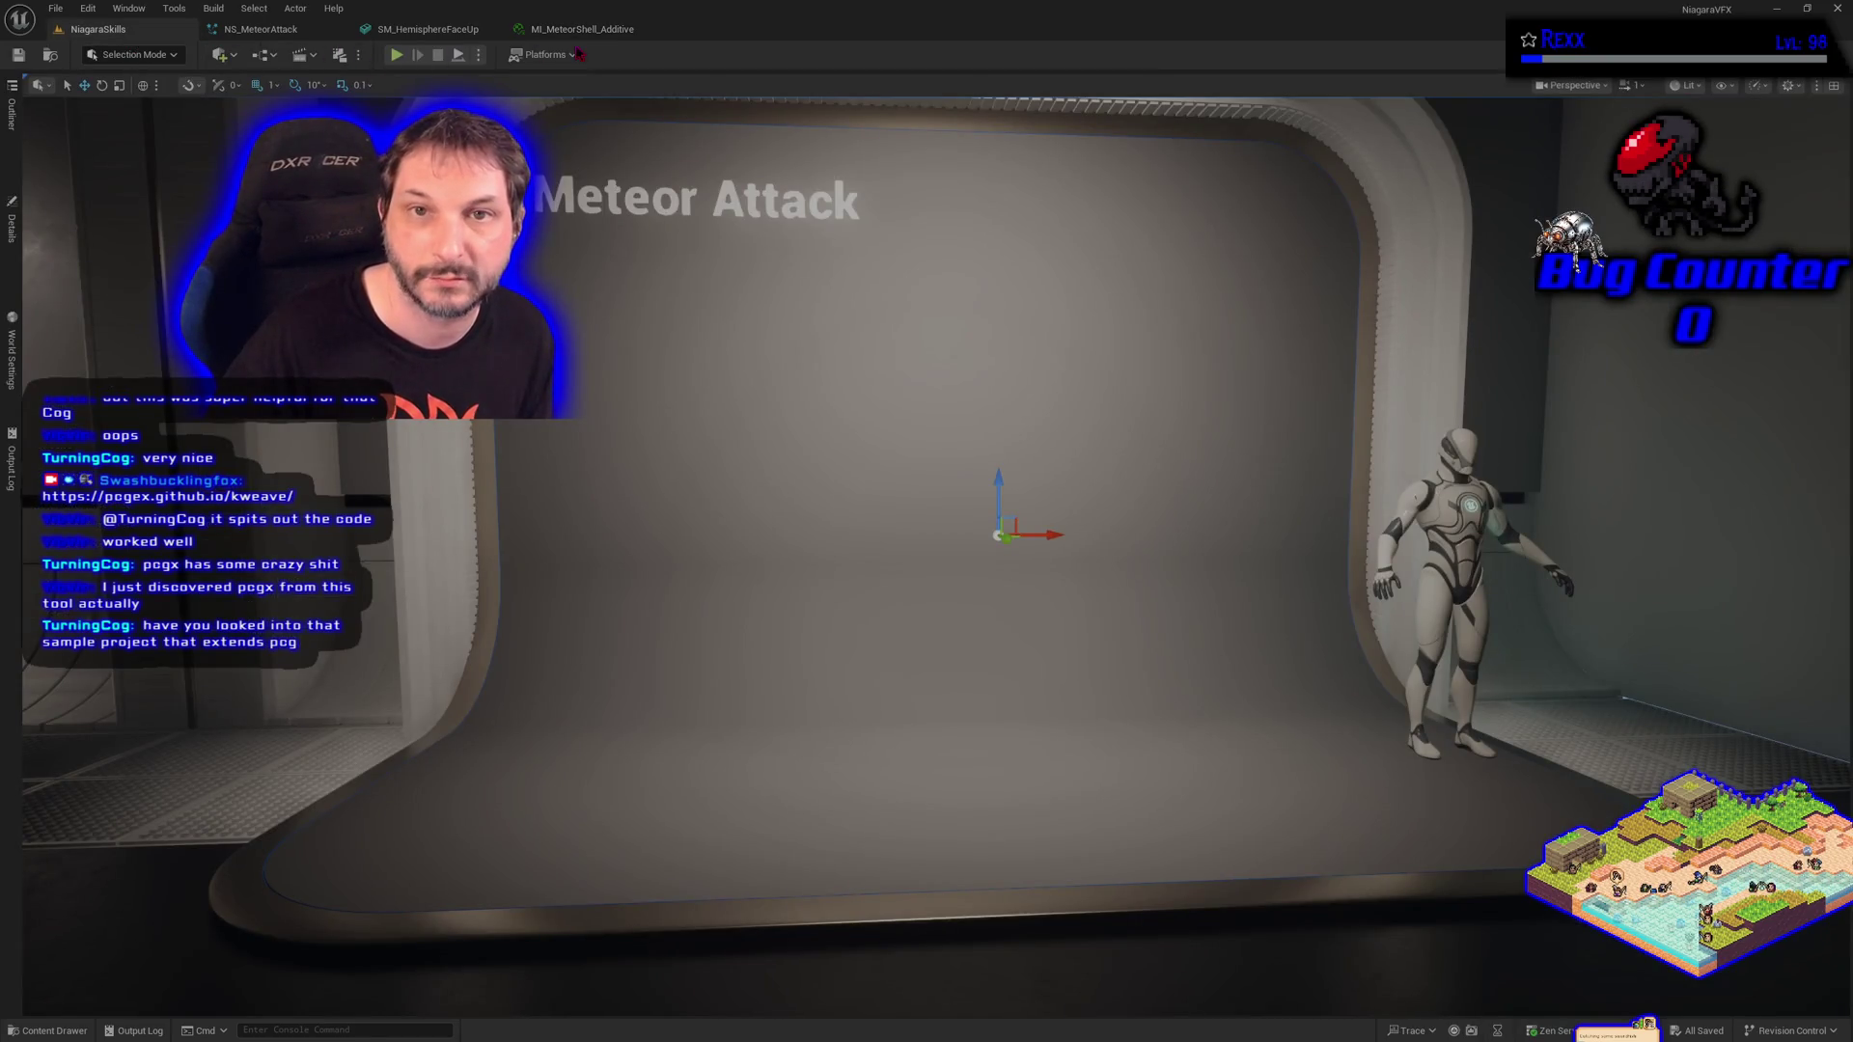
{"action": "left_click", "coordinate": [579, 30]}
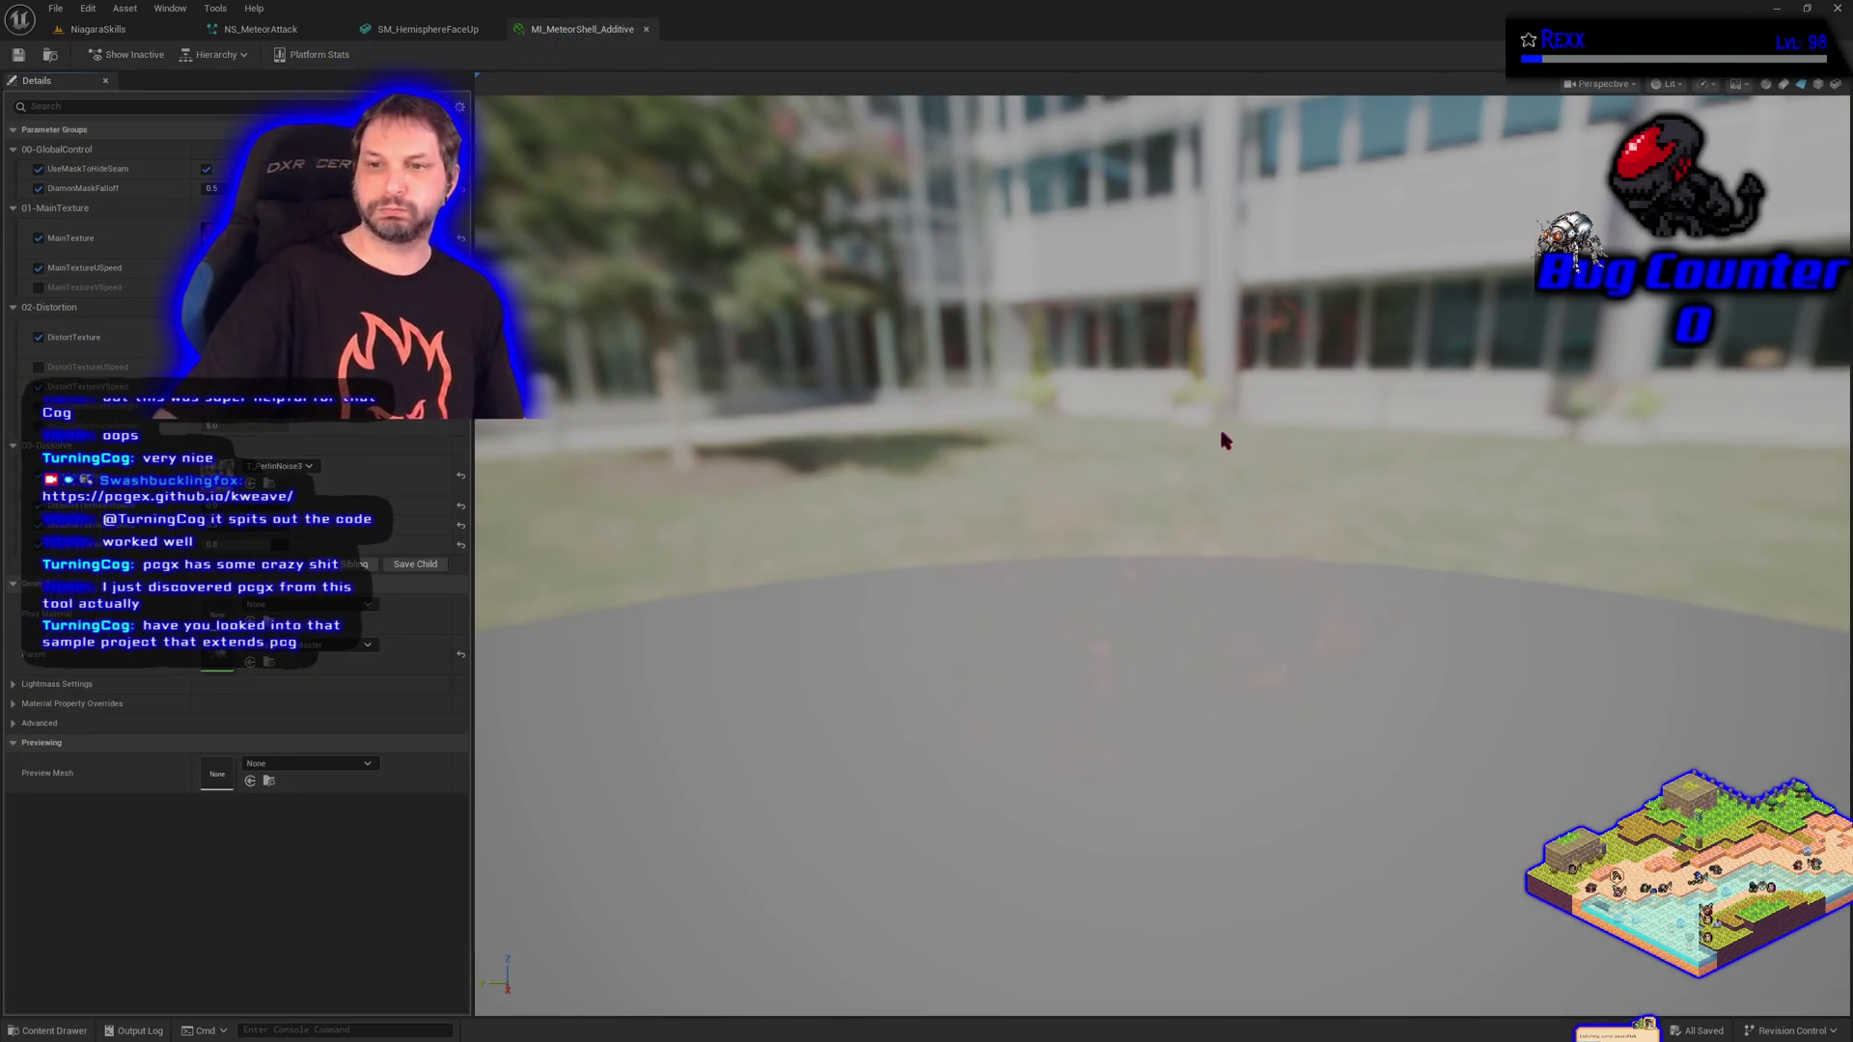
Untick Background in the Preview Scene options so the fire shows against black.
{"action": "left_click", "coordinate": [1734, 85]}
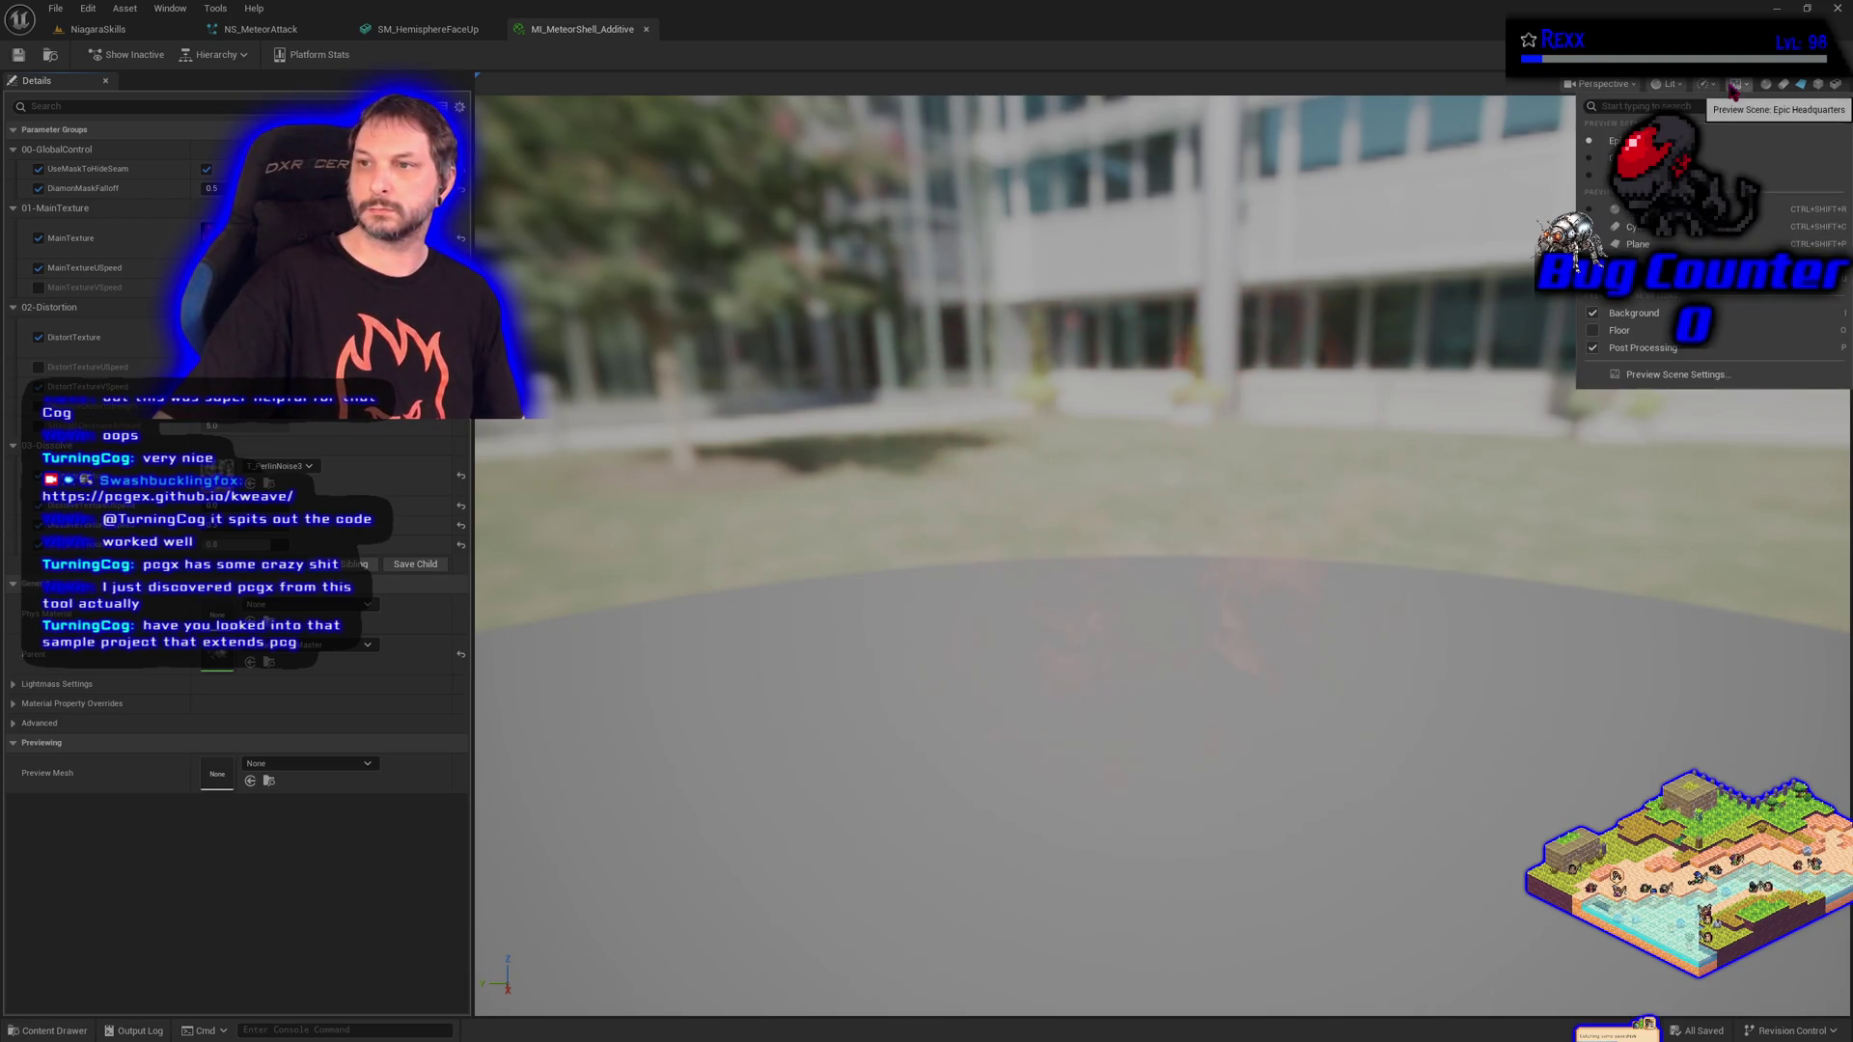
{"action": "left_click", "coordinate": [1592, 313]}
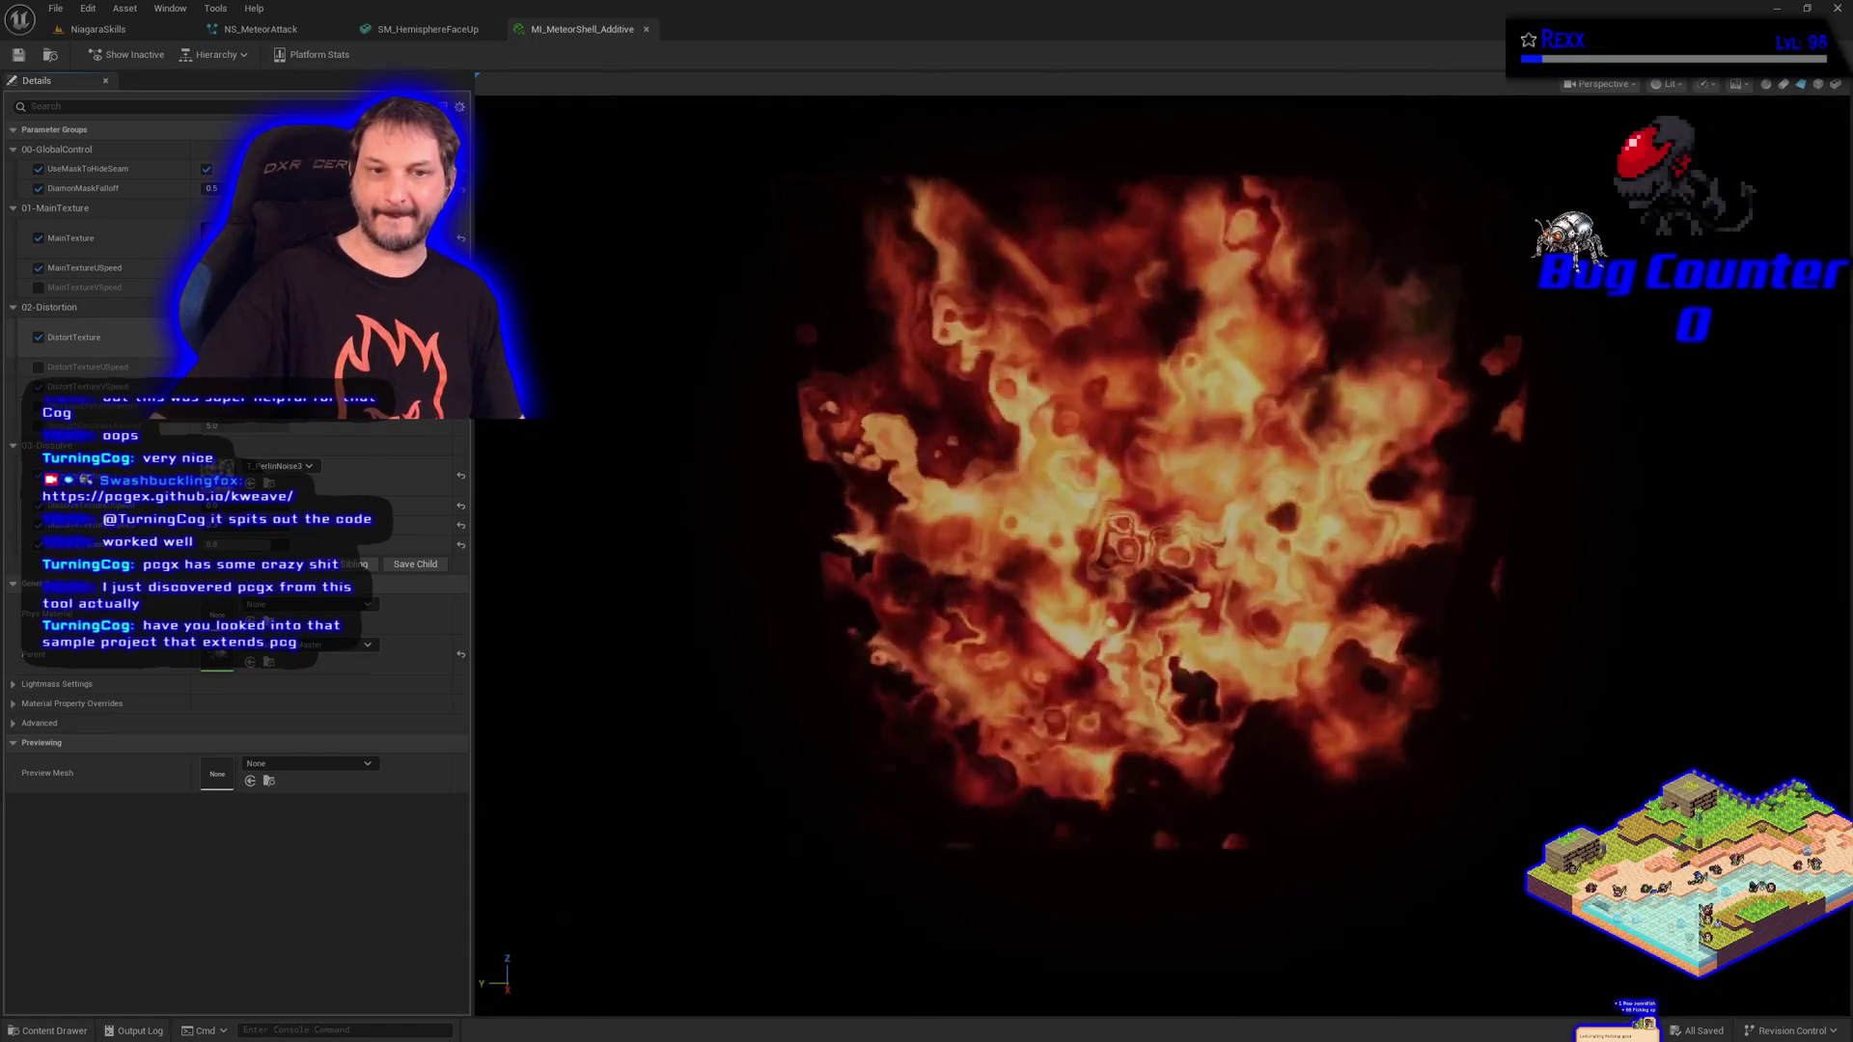
Try the 'noise' textures T_Noise_01, T_Noise_02, then T_Noise01 as the distortion texture.
{"action": "left_click", "coordinate": [280, 466]}
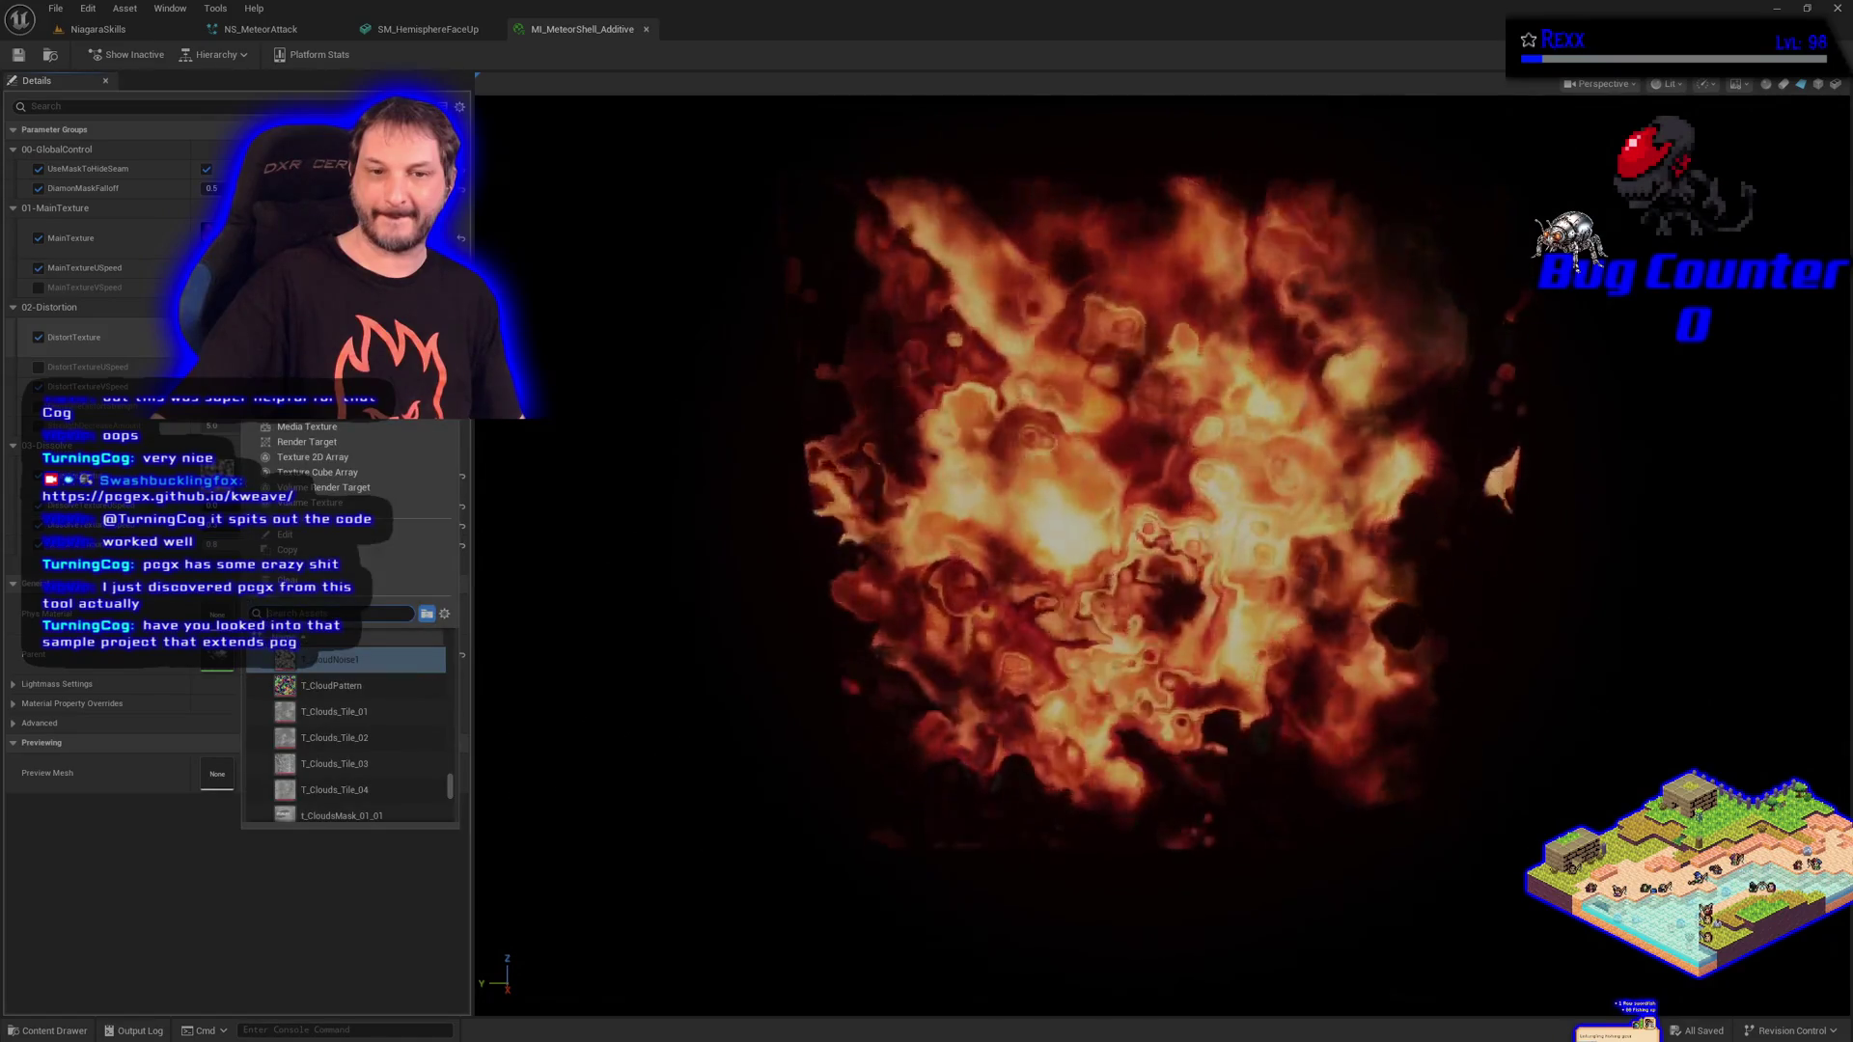
{"action": "scroll", "coordinate": [347, 784], "scroll_direction": "up", "scroll_amount": 3}
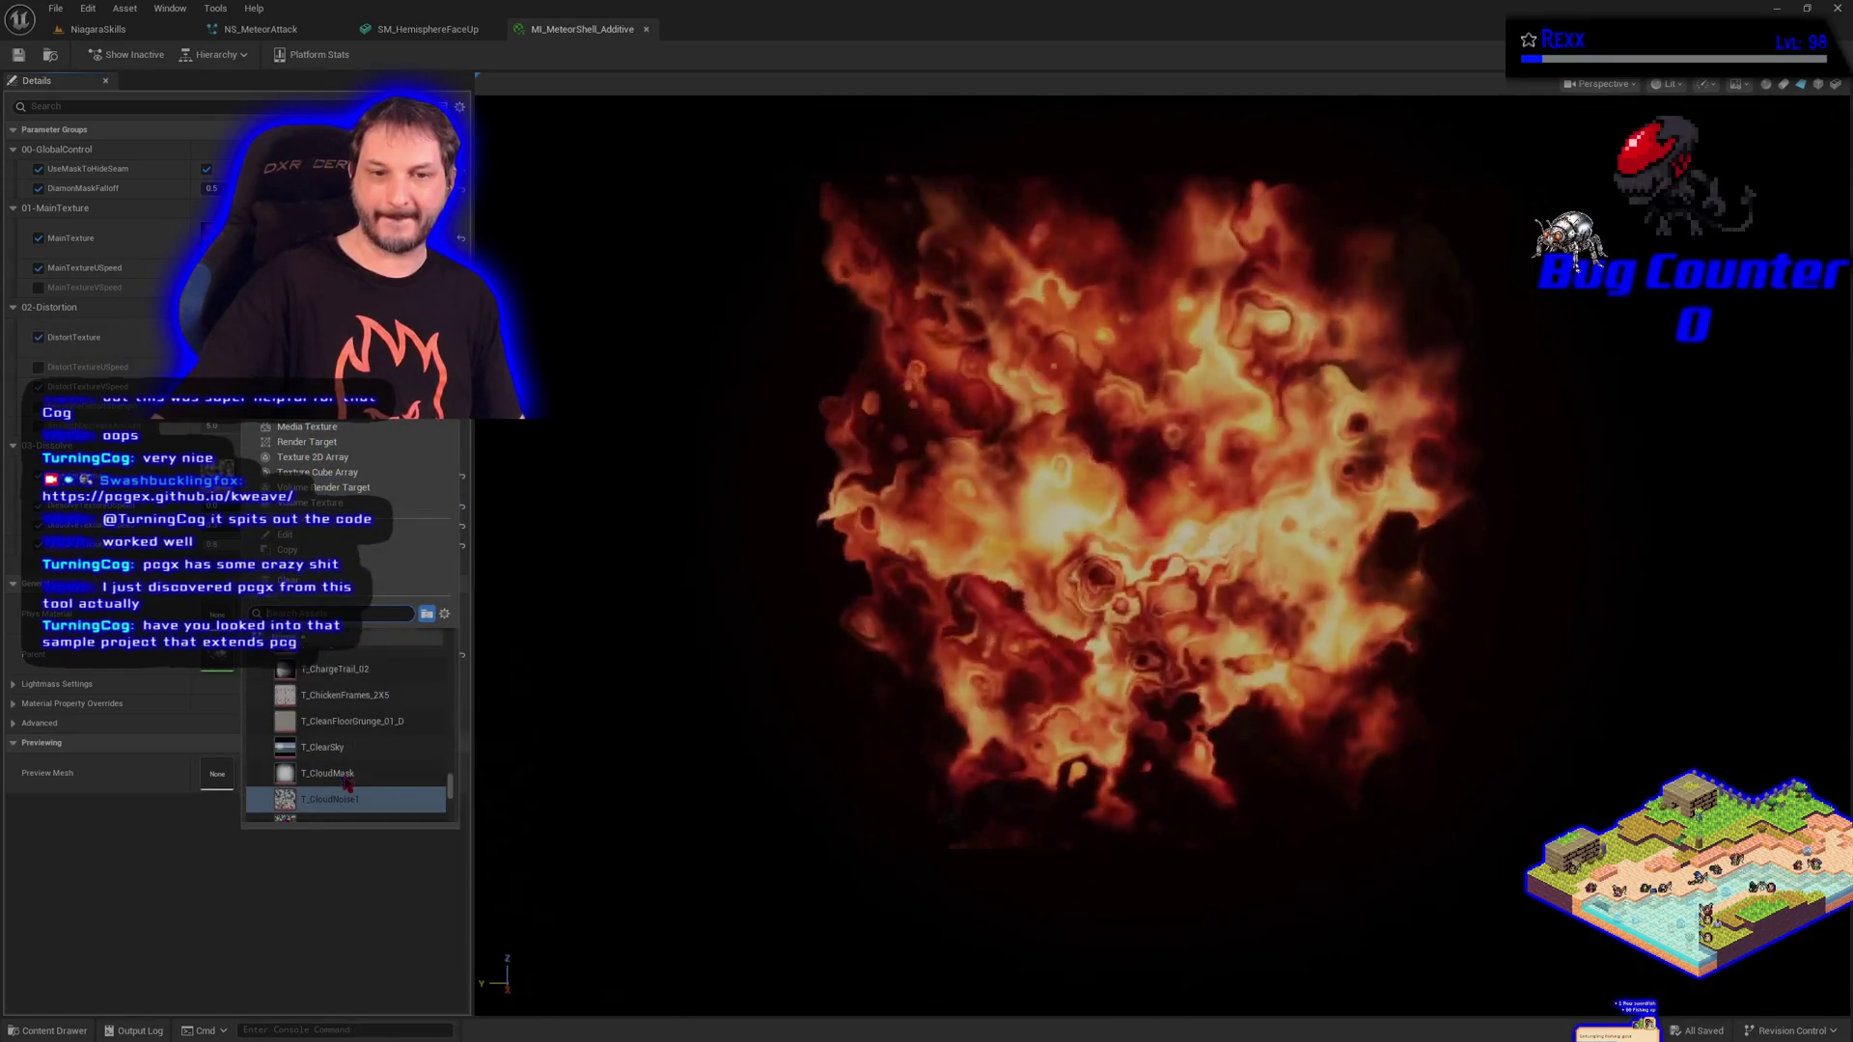
{"action": "scroll", "coordinate": [346, 781], "scroll_direction": "up", "scroll_amount": 1}
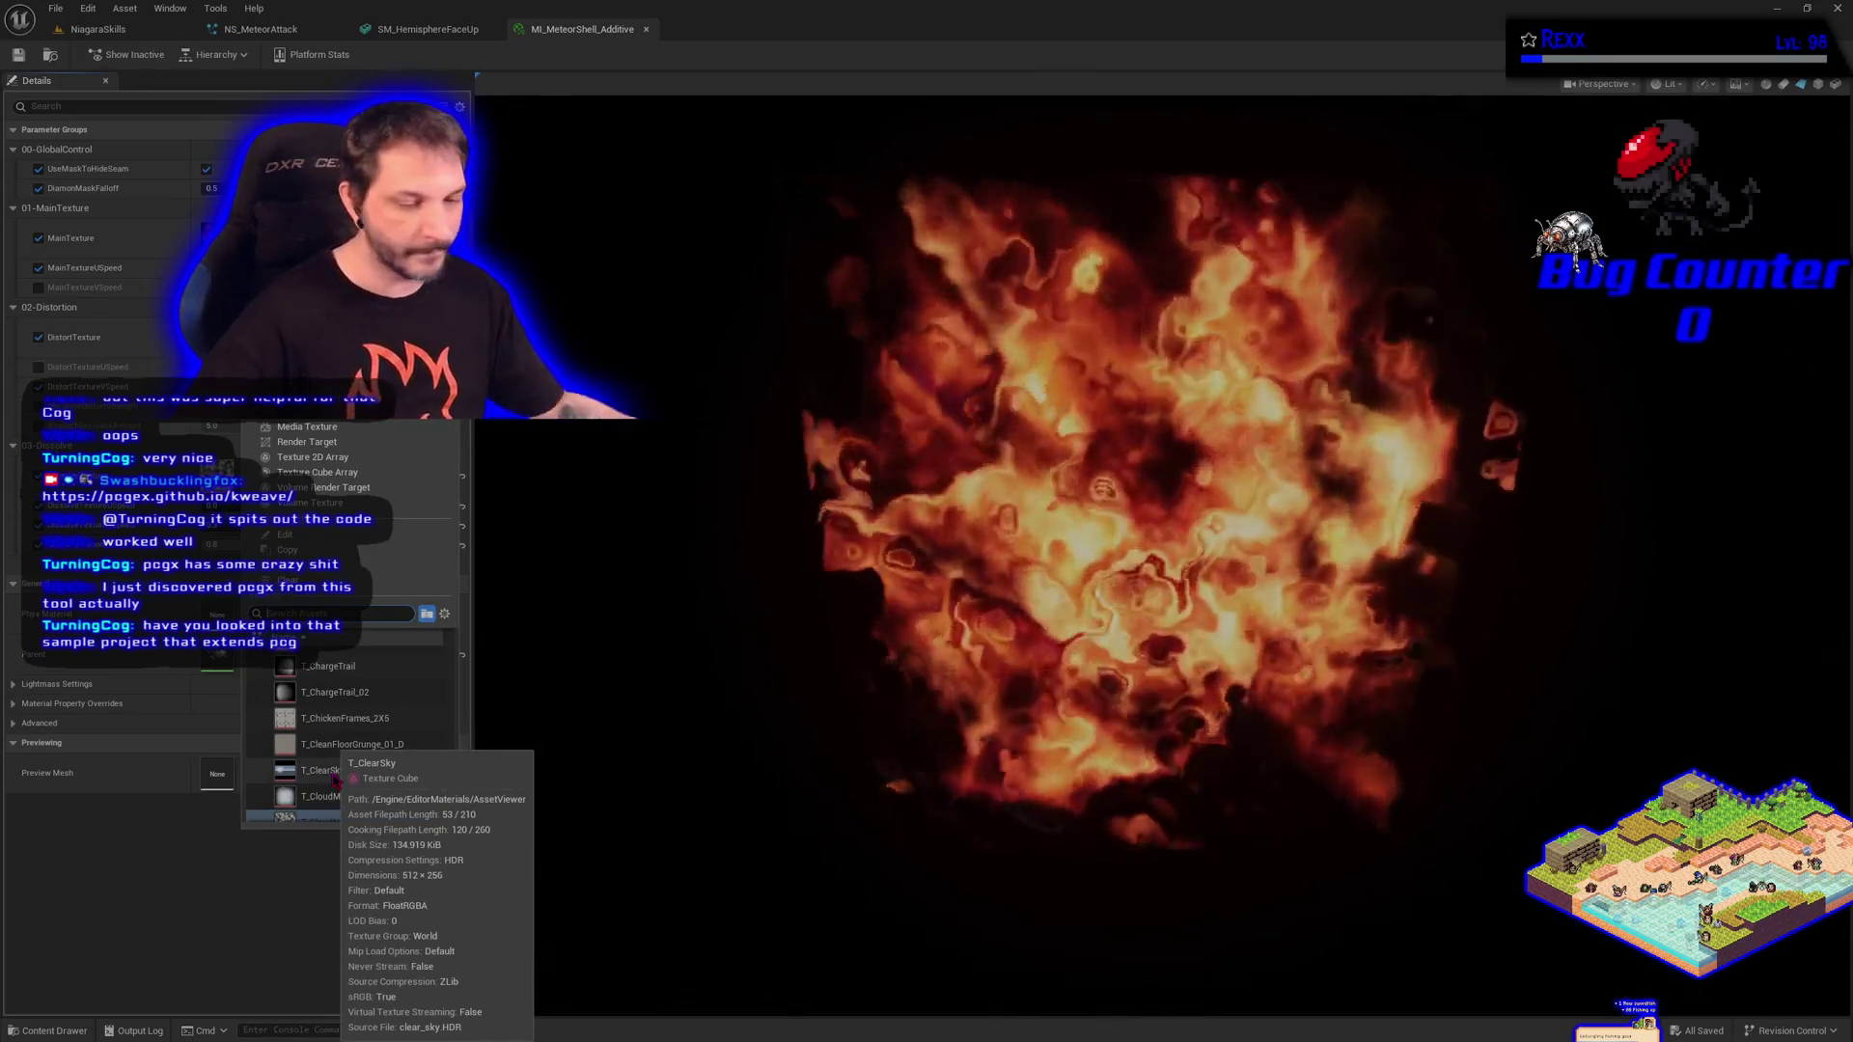
{"action": "type", "text": "noise"}
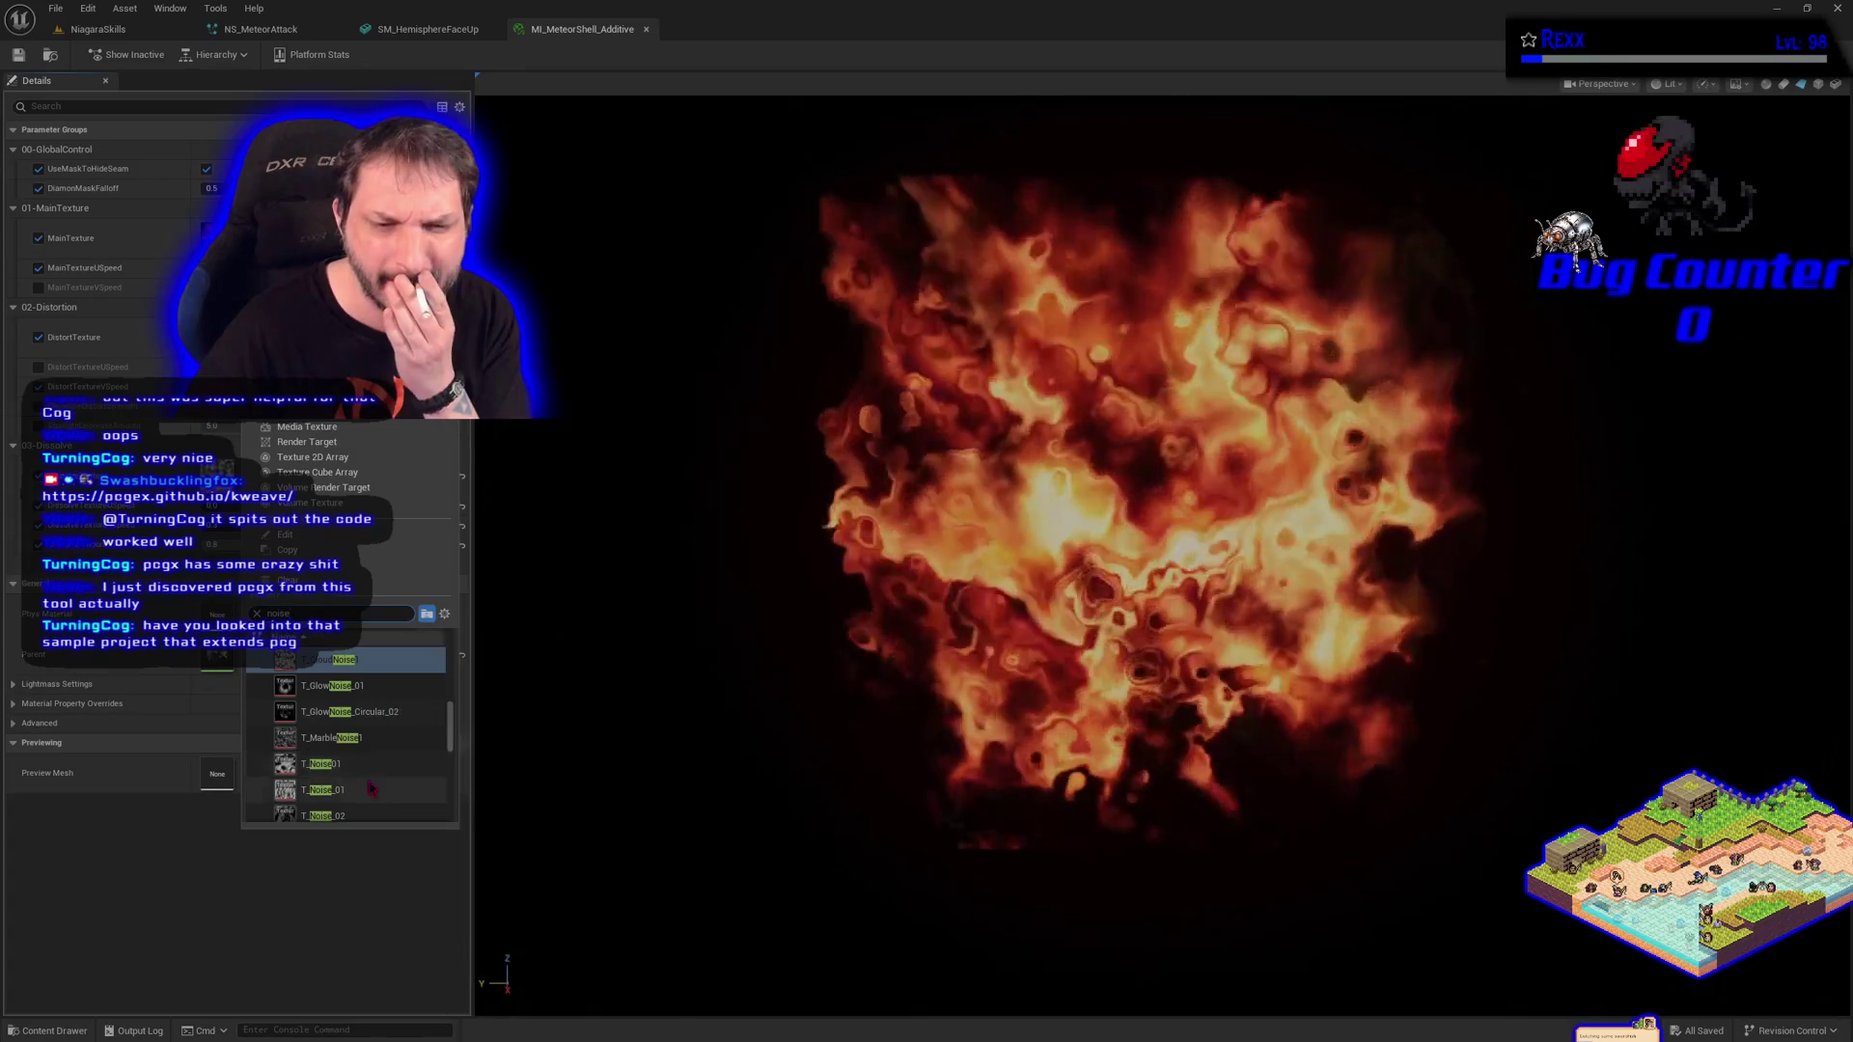
{"action": "left_click", "coordinate": [367, 793]}
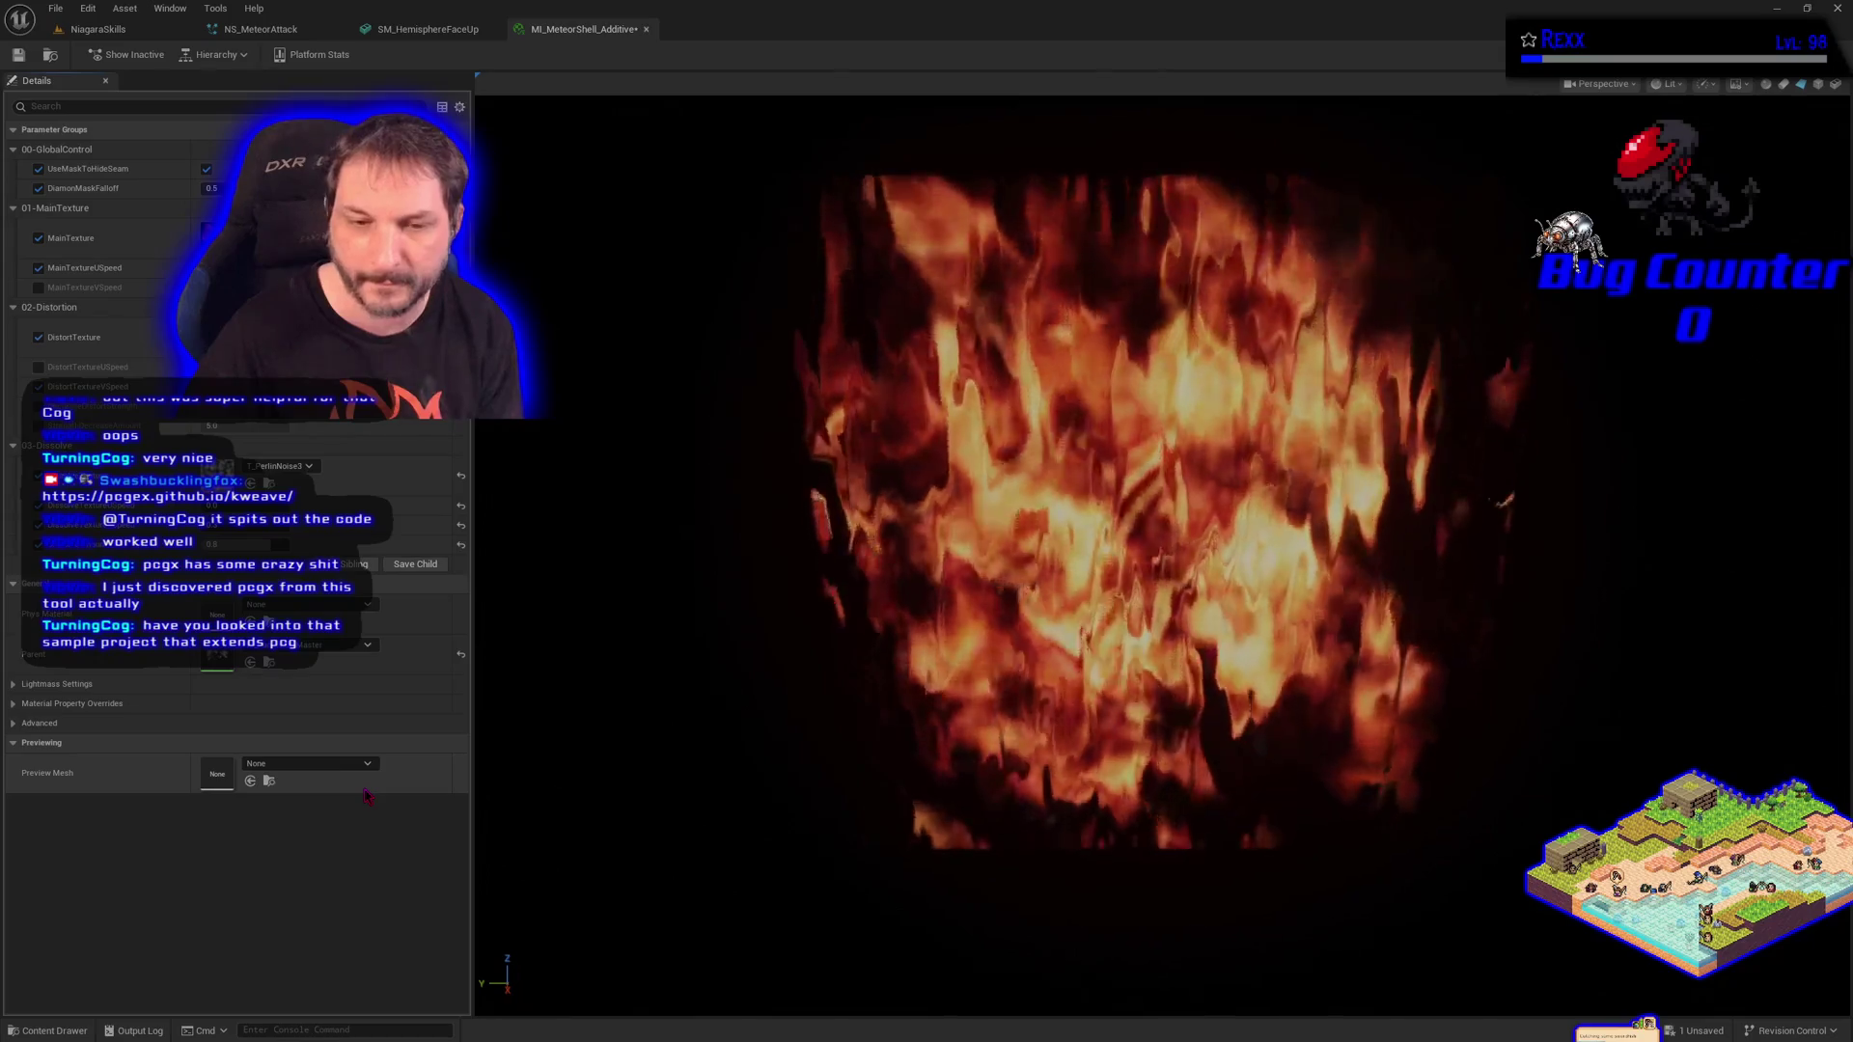
{"action": "left_click", "coordinate": [279, 333]}
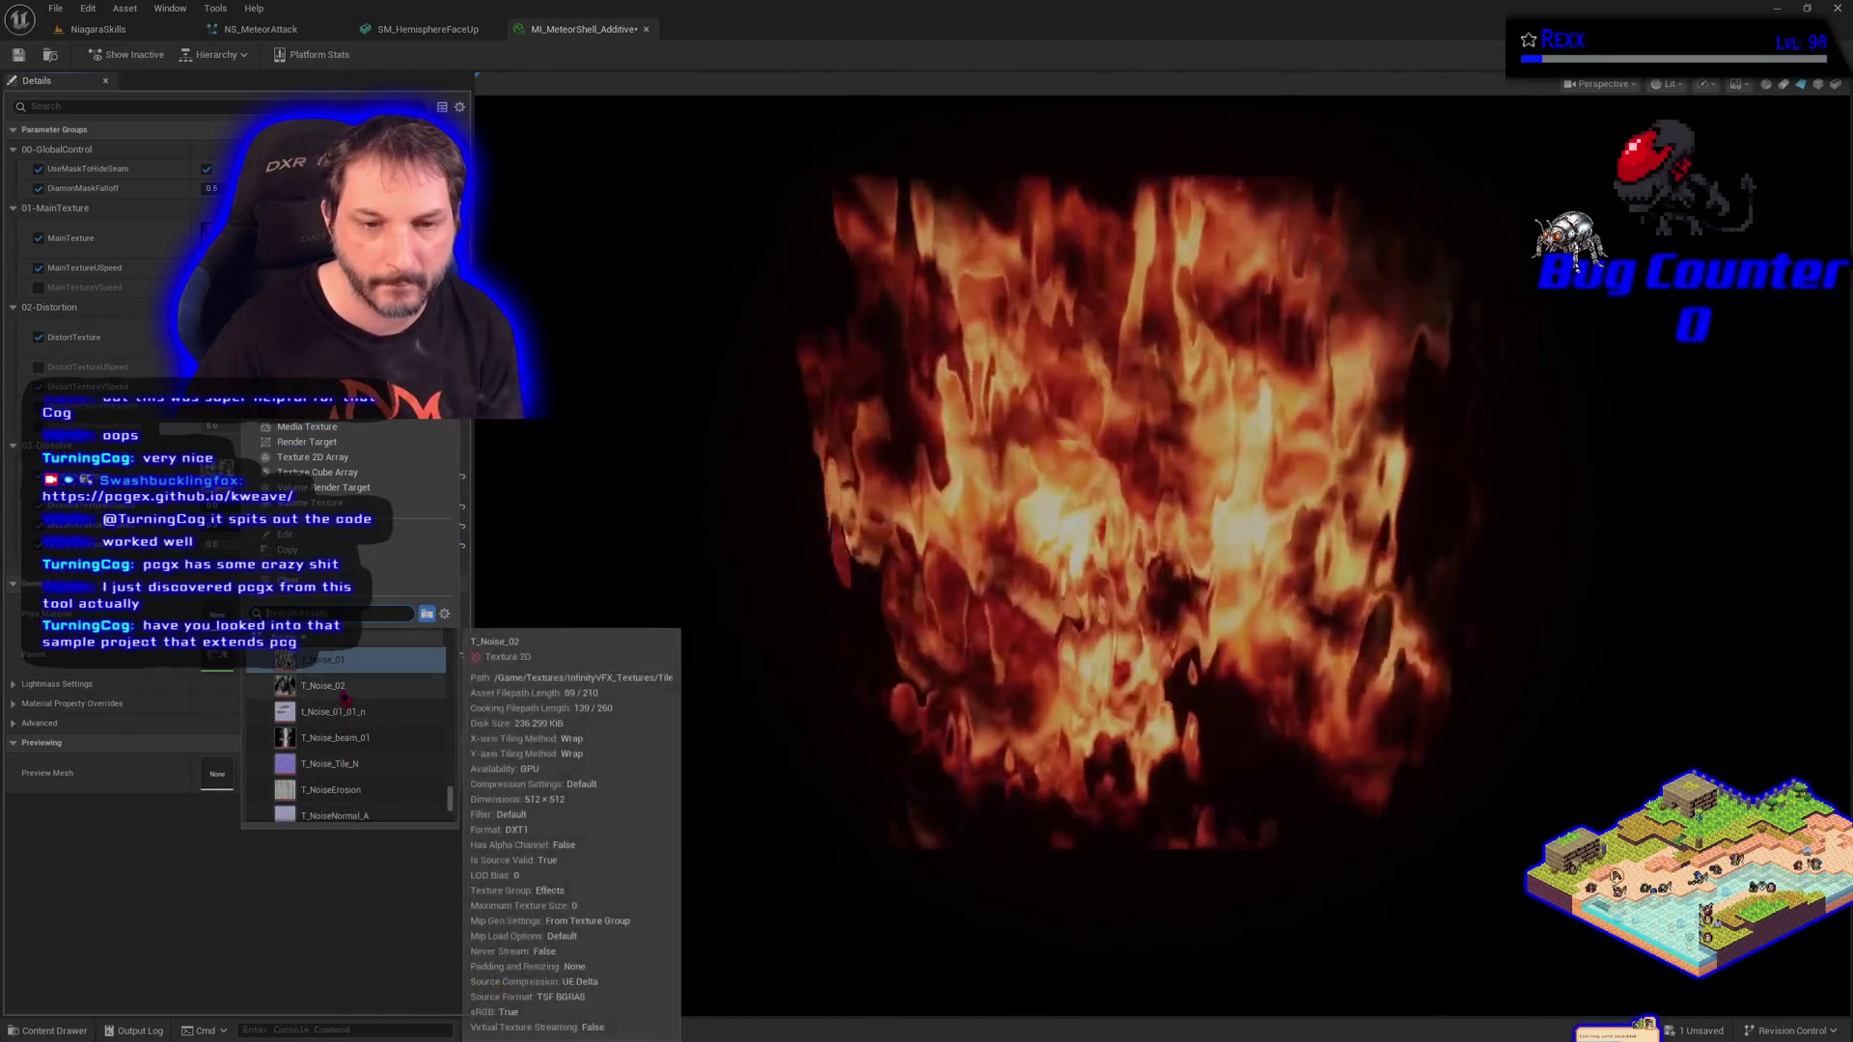
{"action": "left_click", "coordinate": [343, 695]}
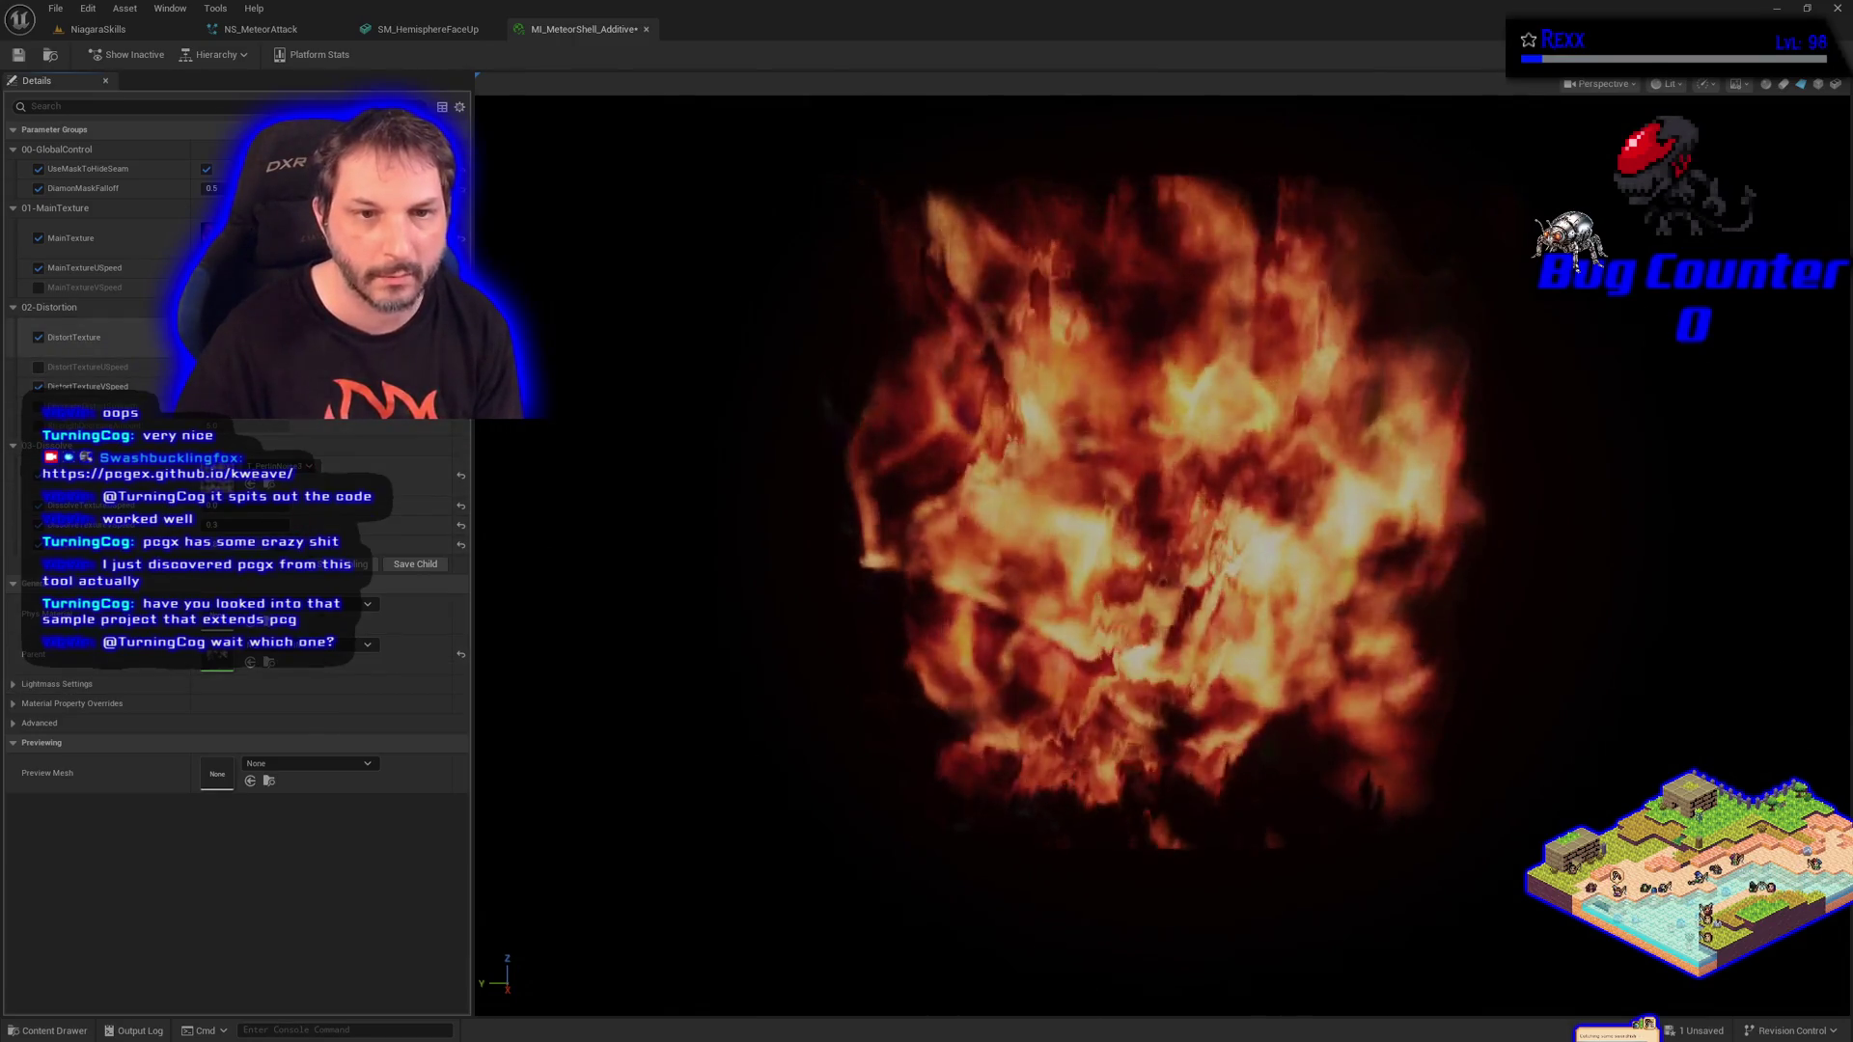
{"action": "left_click", "coordinate": [289, 339]}
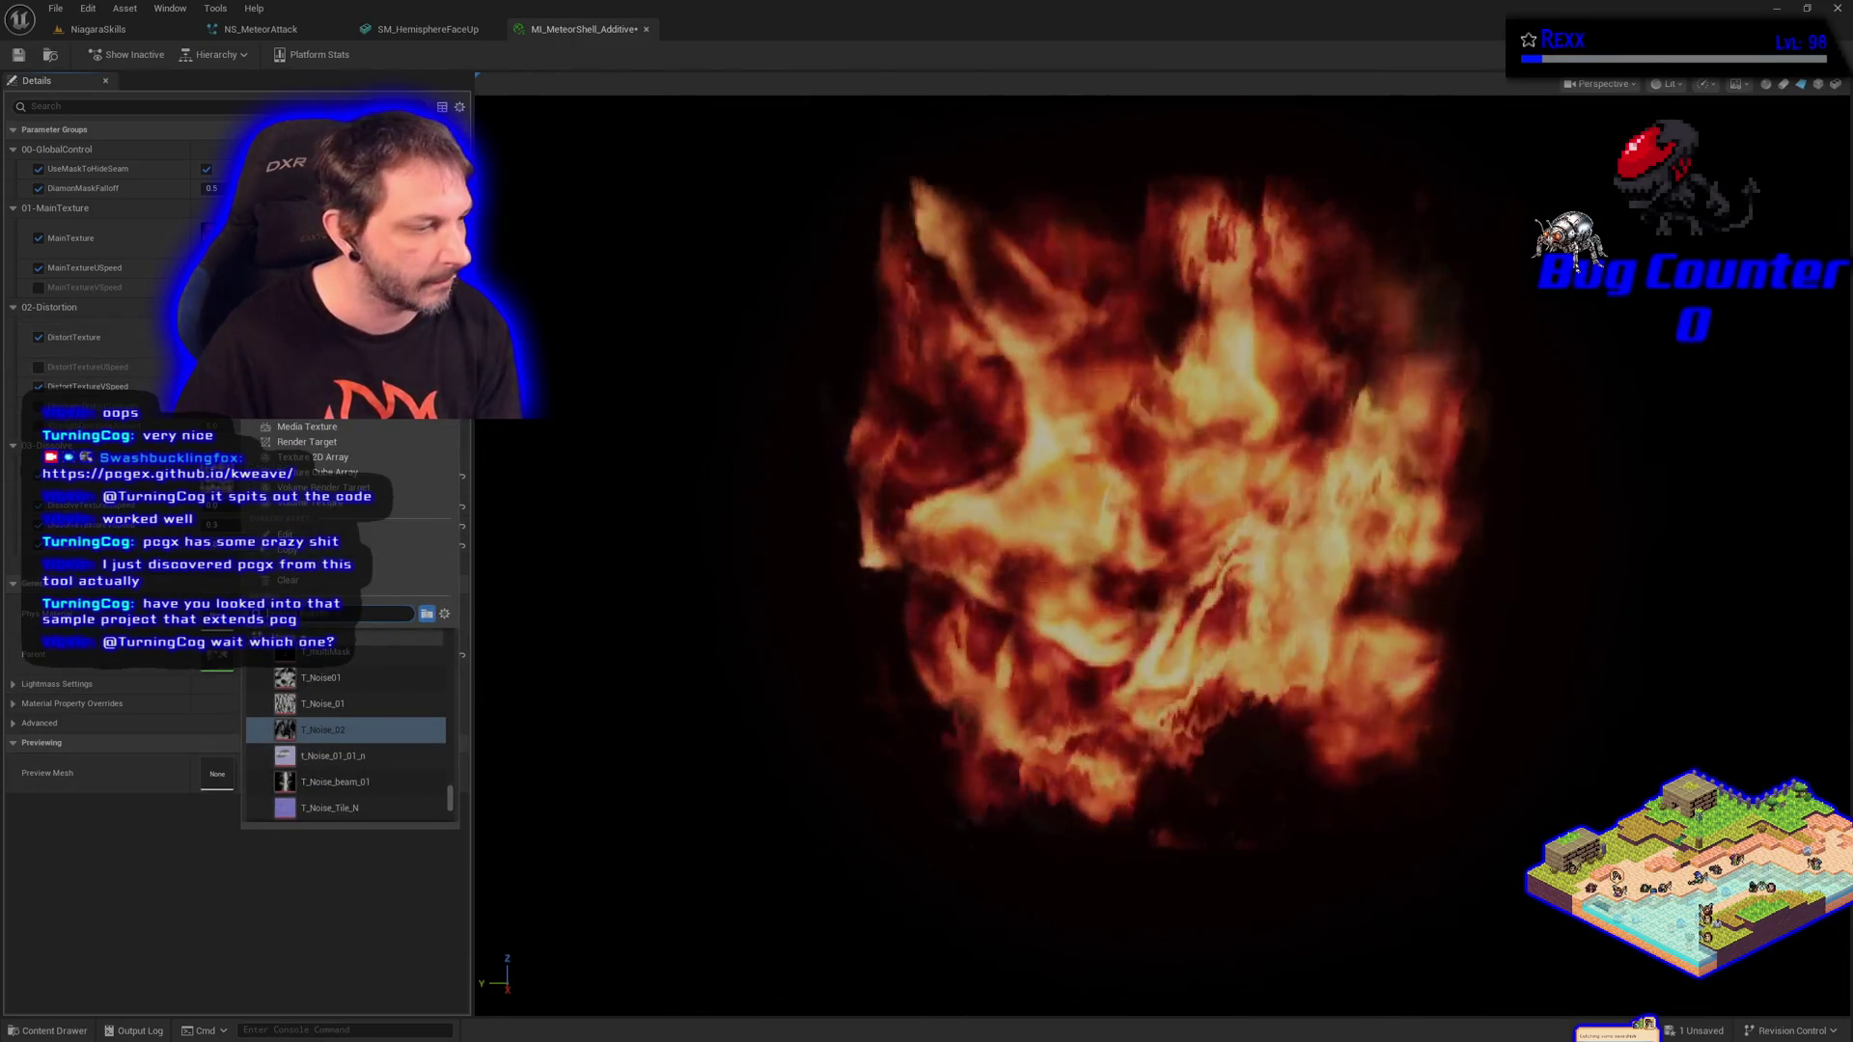
{"action": "scroll", "coordinate": [340, 739], "scroll_direction": "up", "scroll_amount": 3}
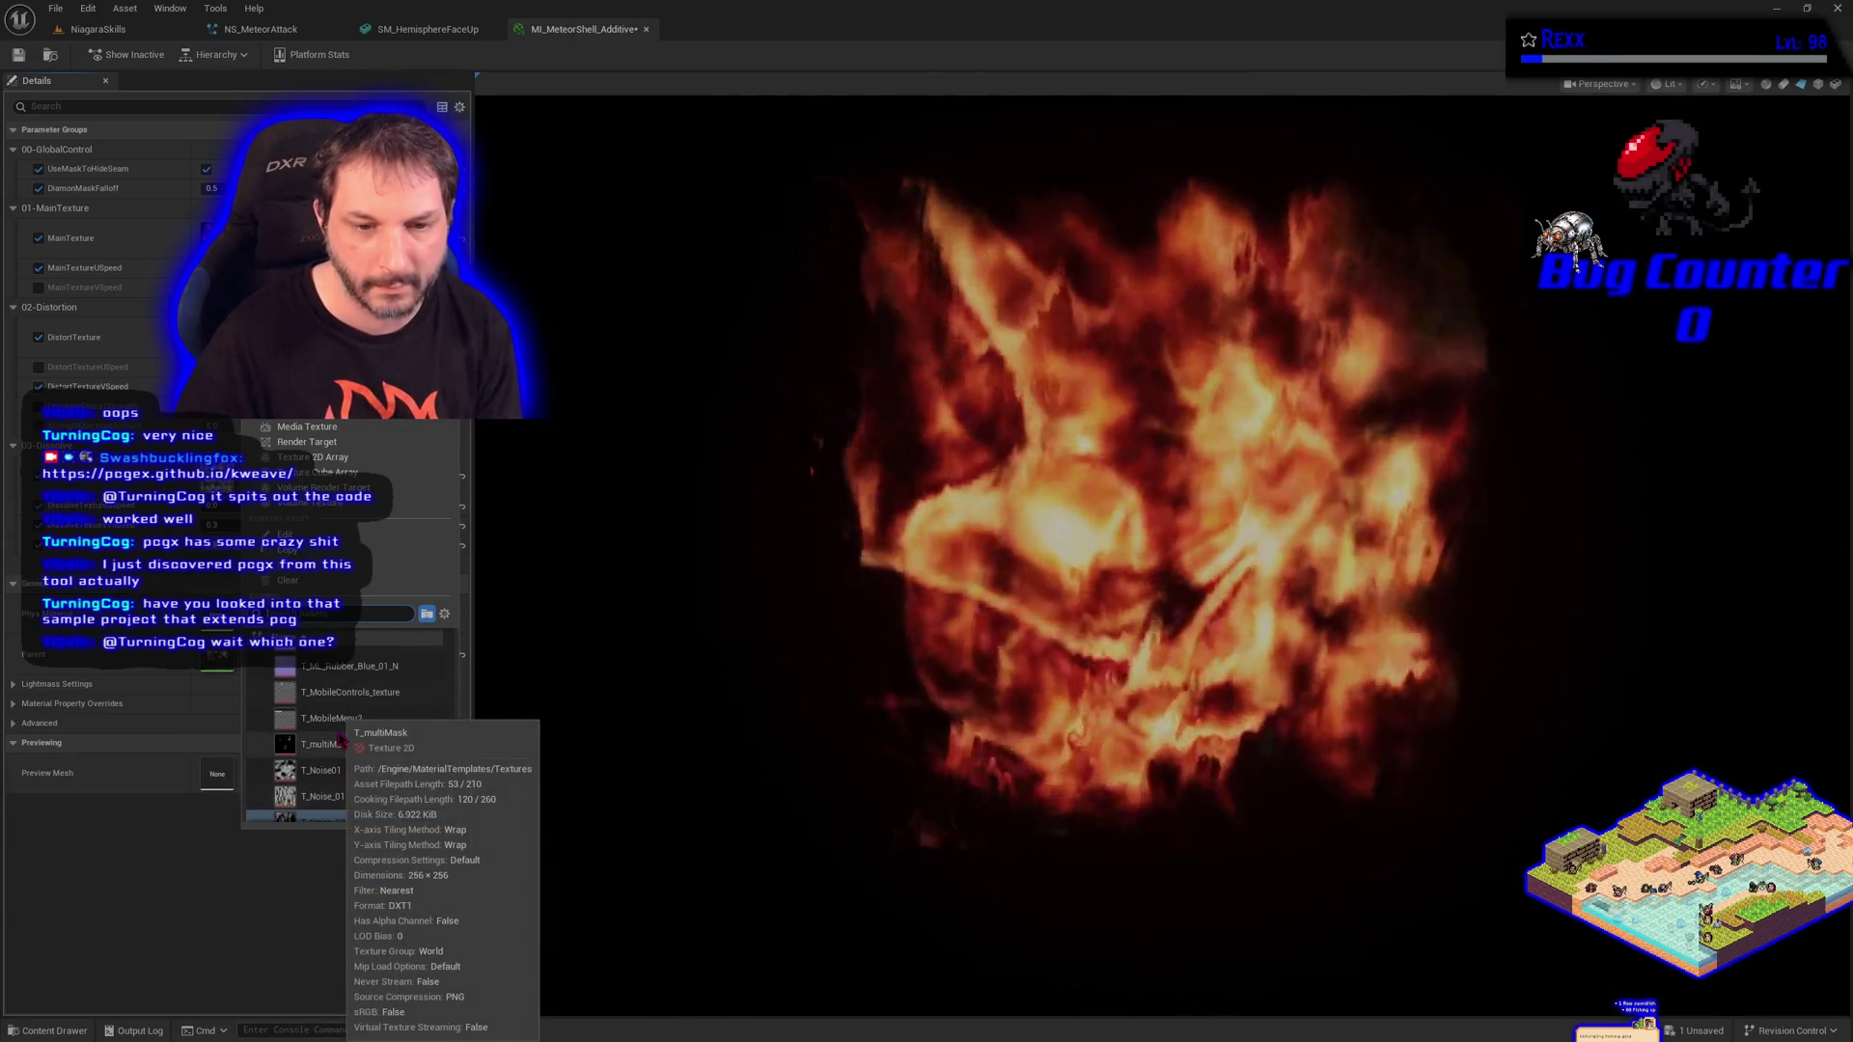
{"action": "scroll", "coordinate": [340, 739], "scroll_direction": "down", "scroll_amount": 2}
{"action": "left_click", "coordinate": [379, 737]}
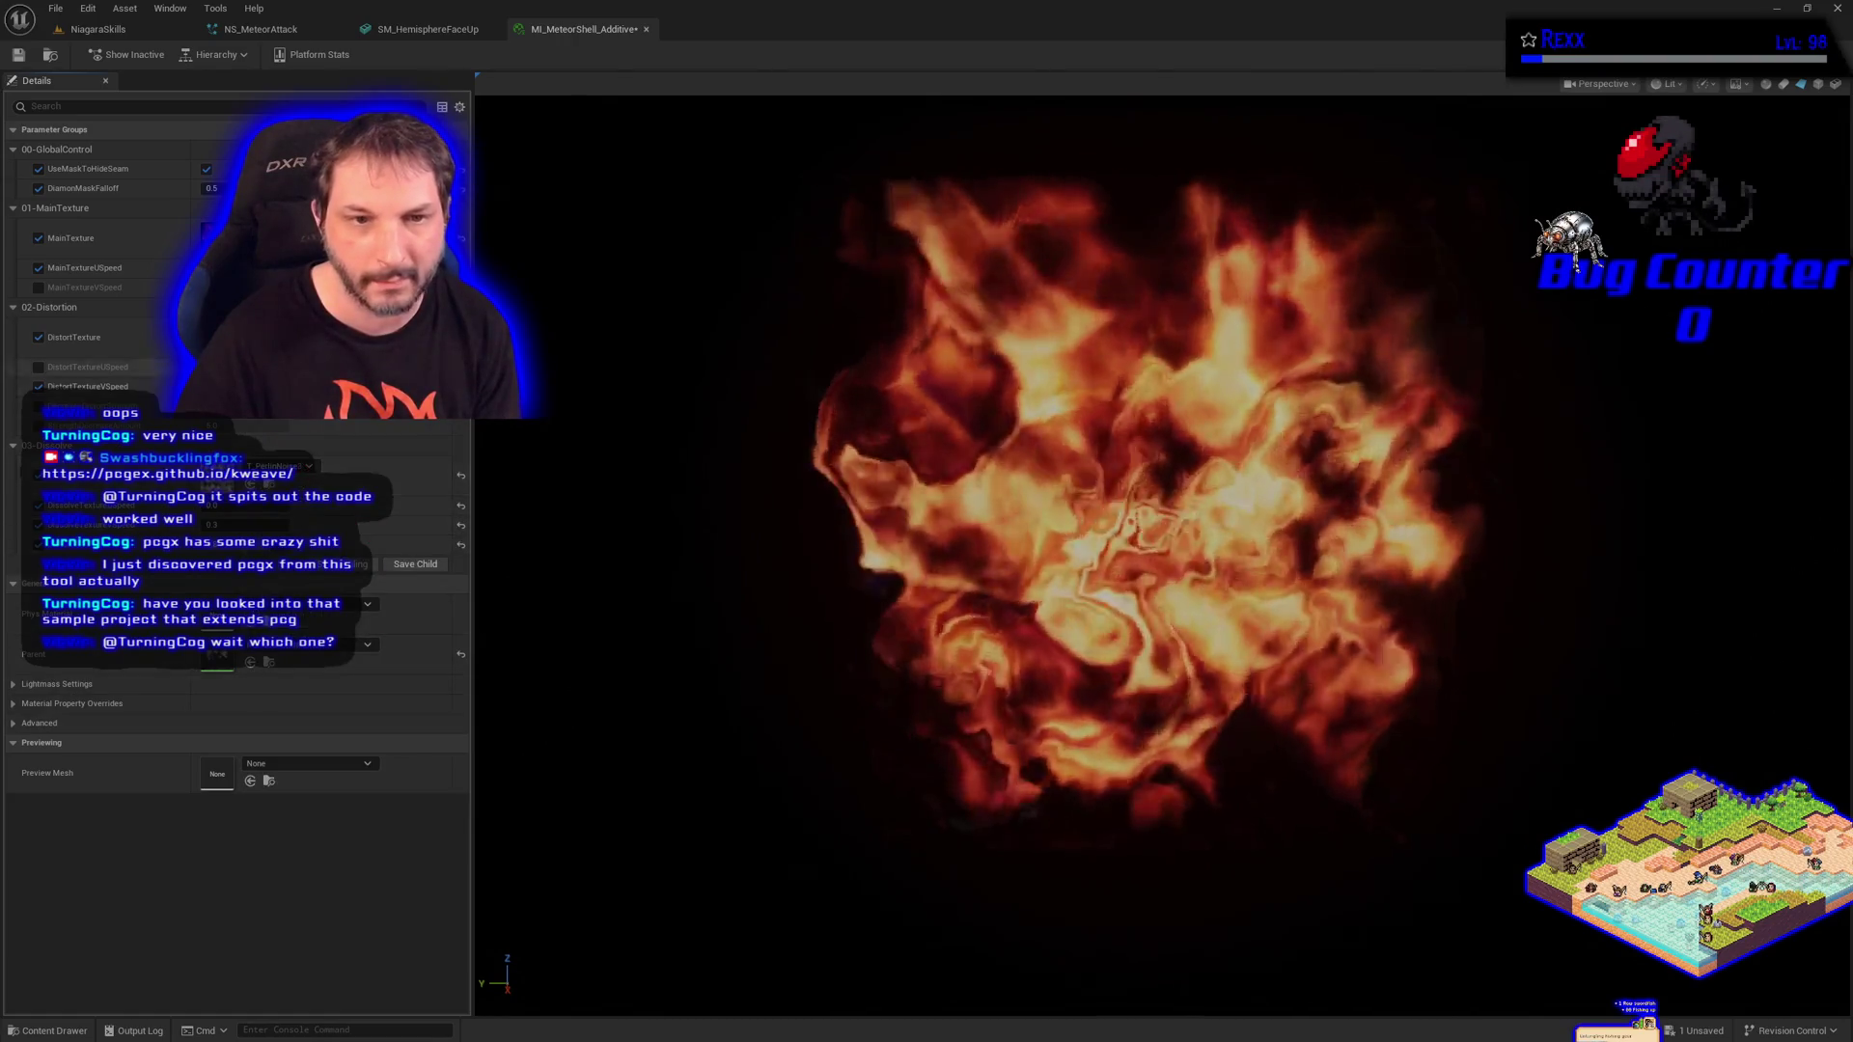
Try T_Sky_Clouds_M, then search 'cloud' and settle on T_CloudNoise as the distortion texture.
{"action": "left_click", "coordinate": [309, 335]}
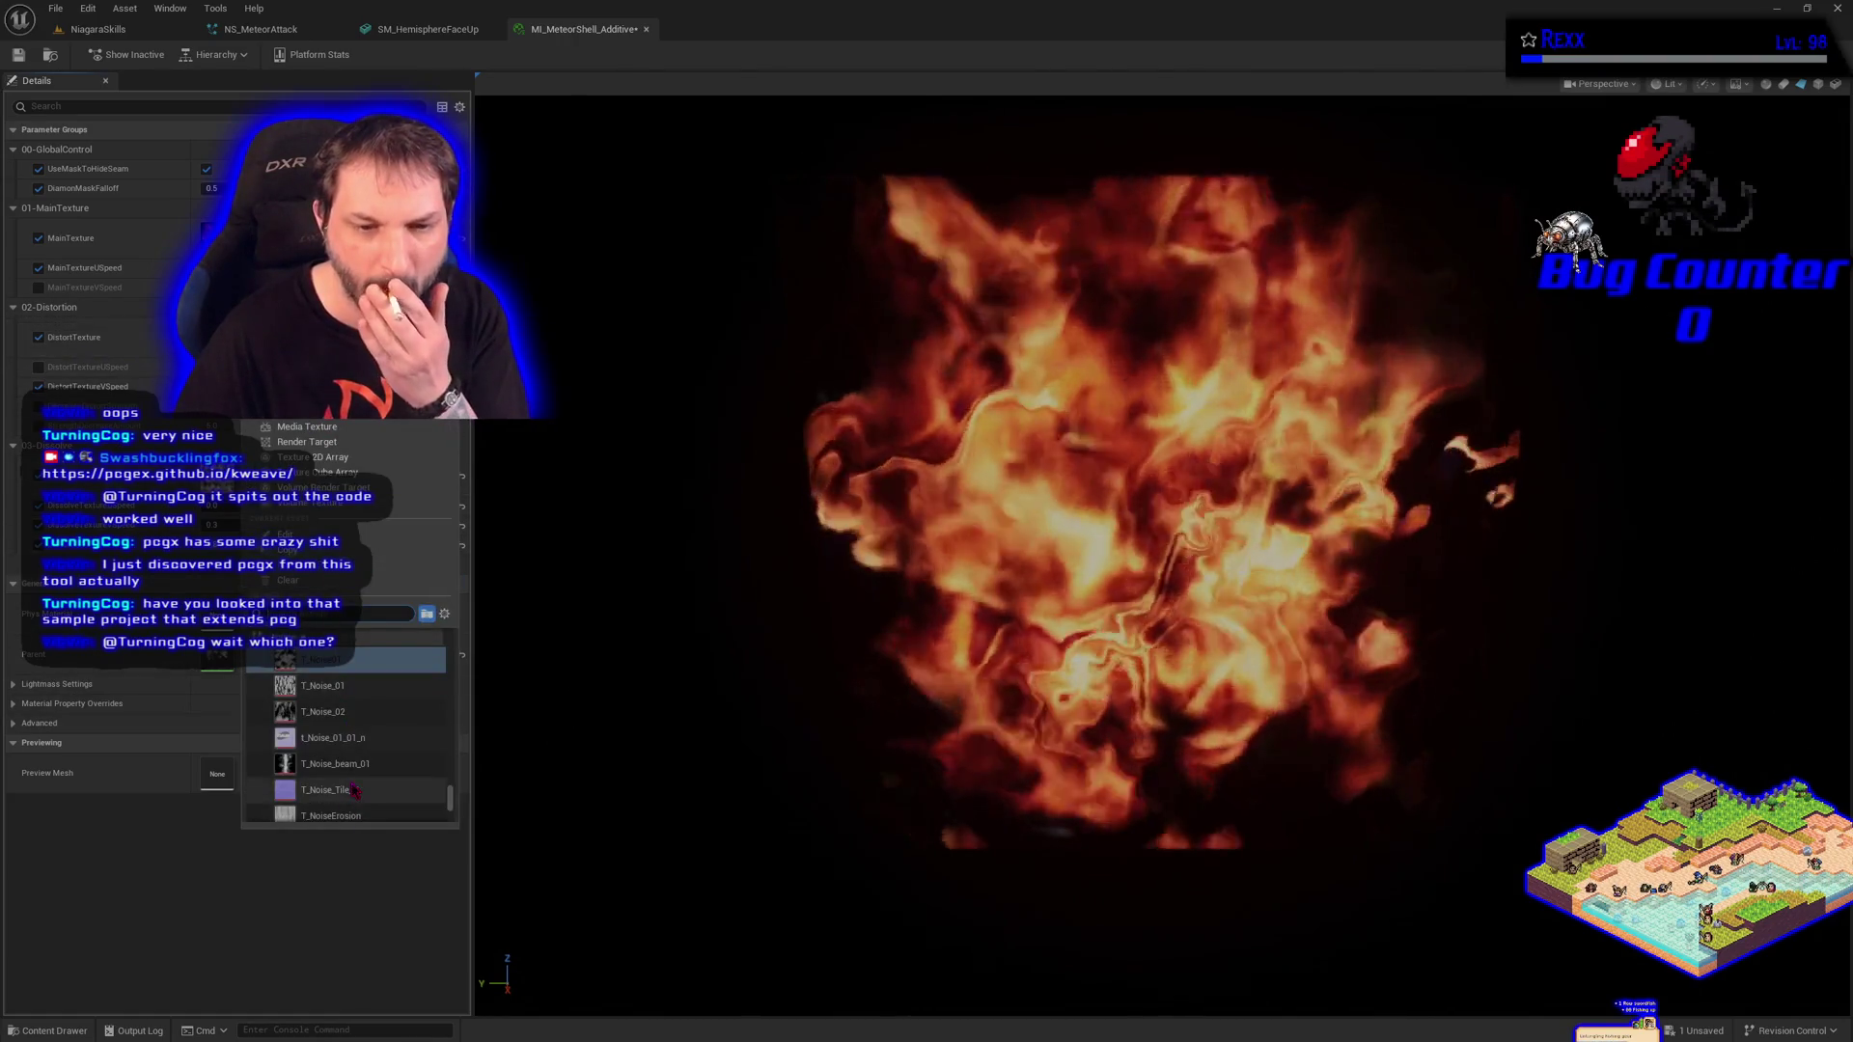
{"action": "scroll", "coordinate": [355, 791], "scroll_direction": "up", "scroll_amount": 5}
{"action": "mouse_move", "coordinate": [355, 791]}
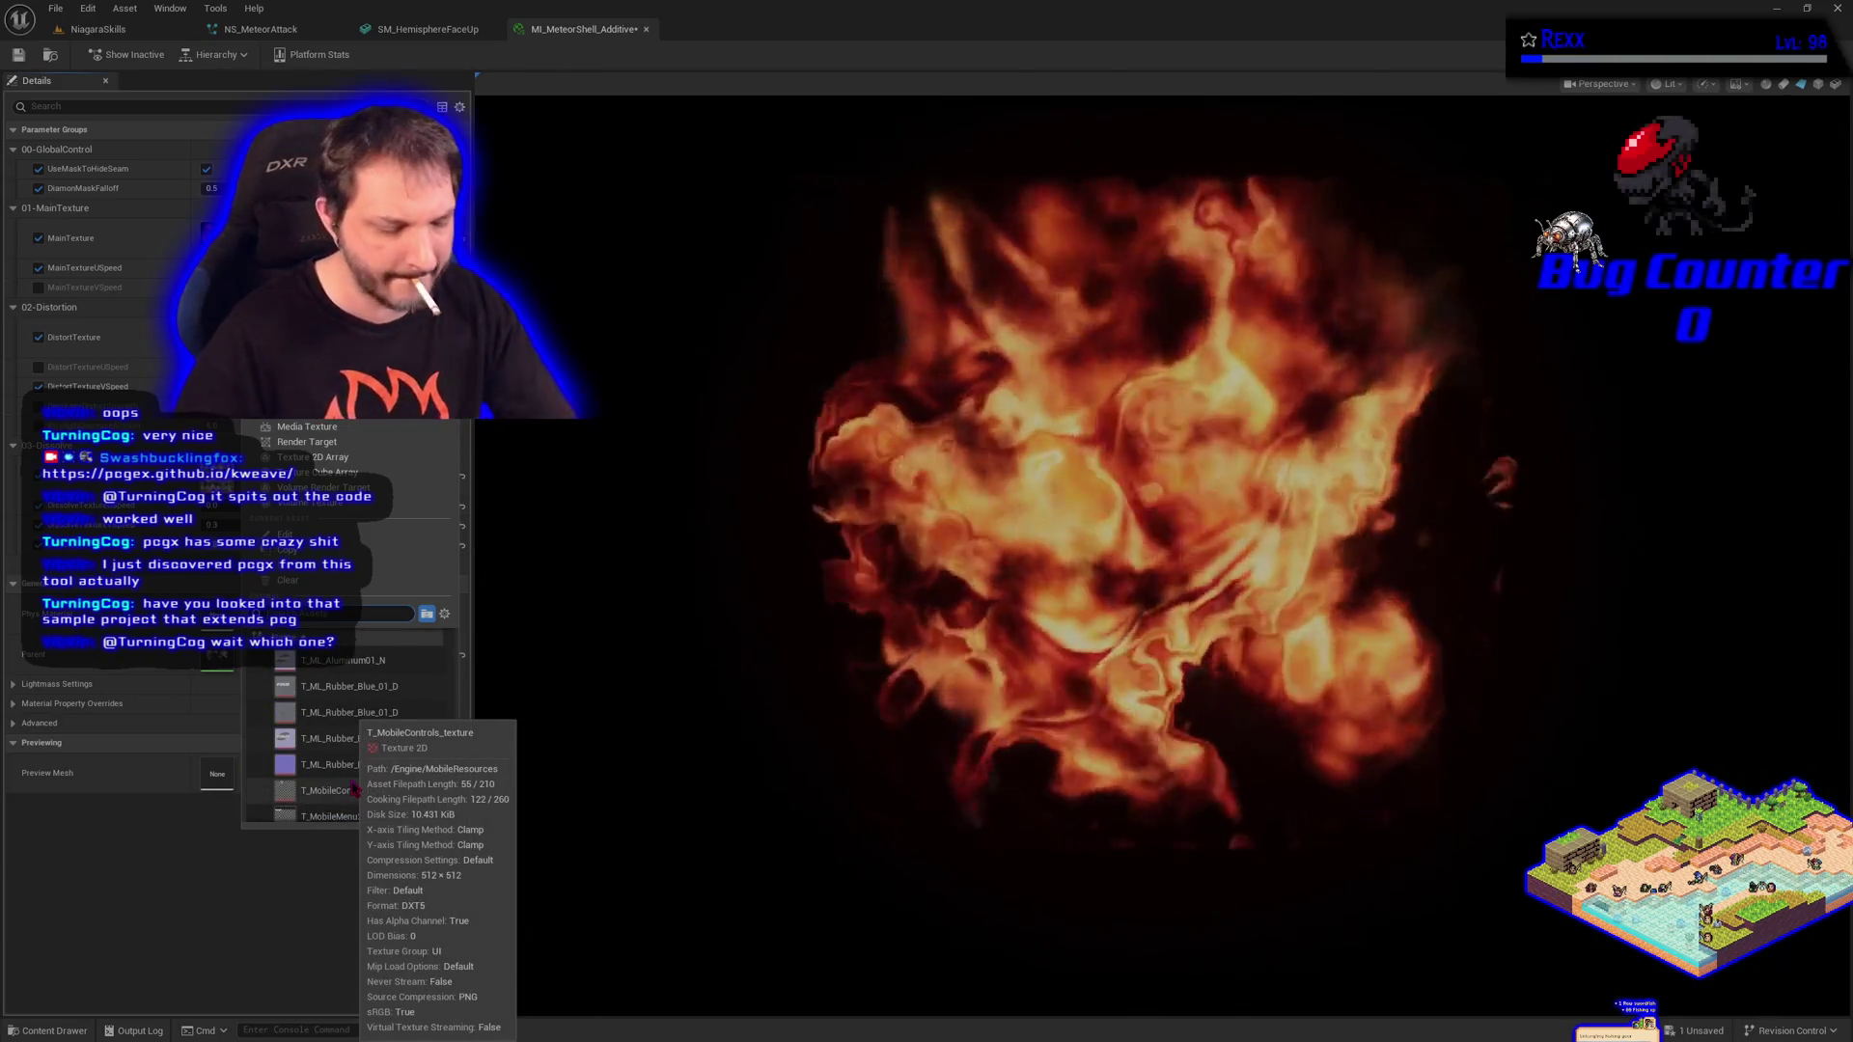
{"action": "scroll", "coordinate": [356, 791], "scroll_direction": "down", "scroll_amount": 10}
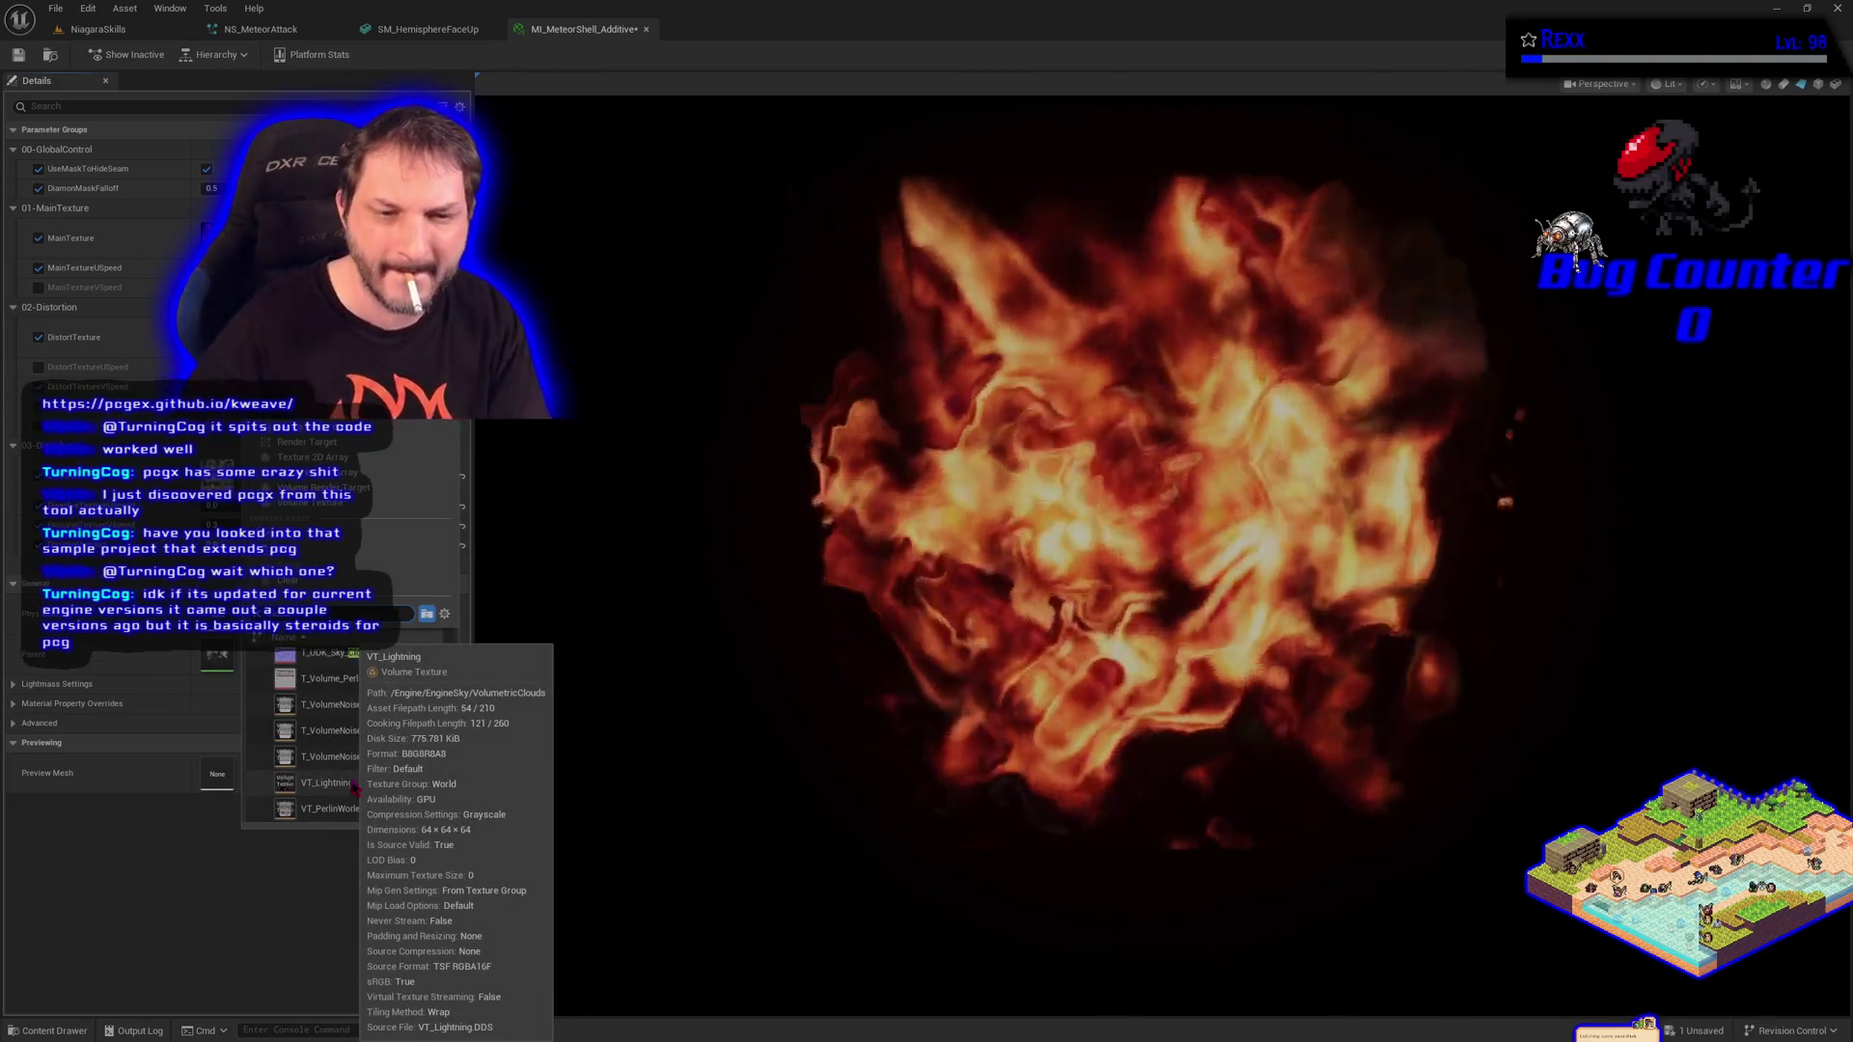
{"action": "scroll", "coordinate": [401, 743], "scroll_direction": "up", "scroll_amount": 4}
{"action": "mouse_move", "coordinate": [404, 745]}
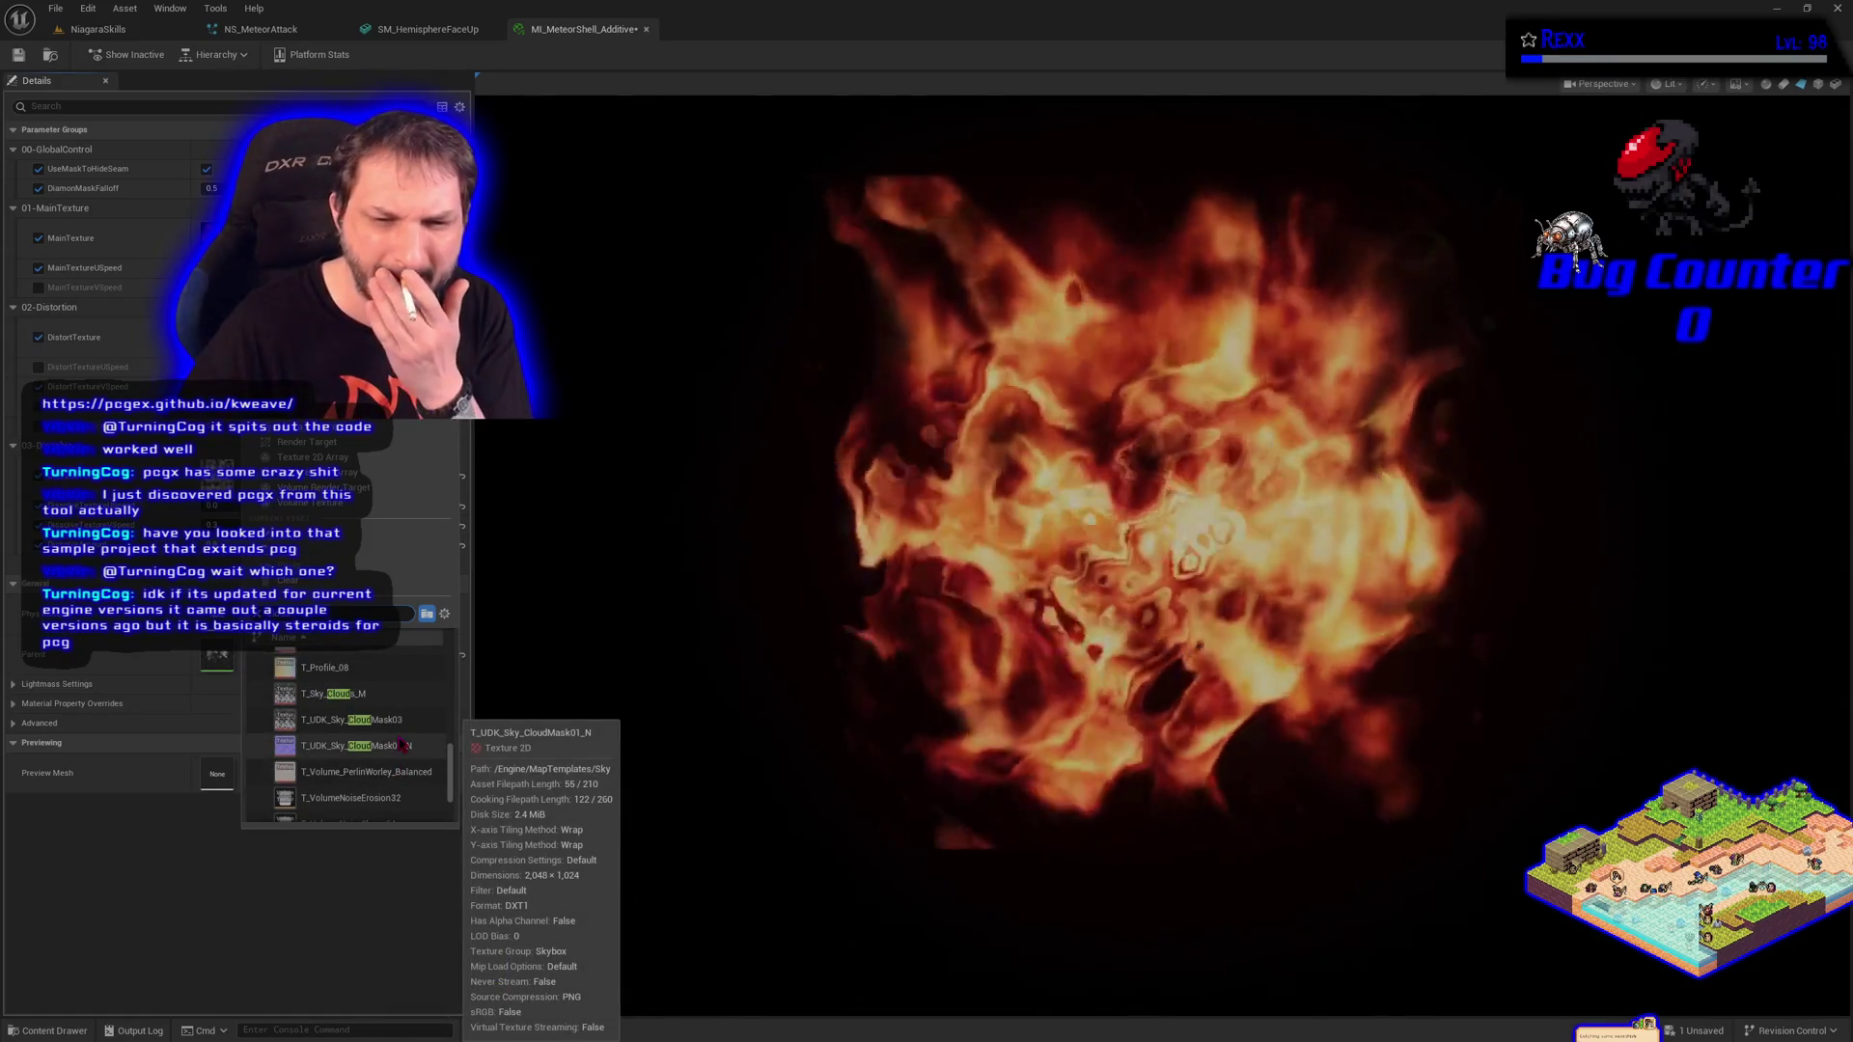
{"action": "scroll", "coordinate": [404, 745], "scroll_direction": "up", "scroll_amount": 3}
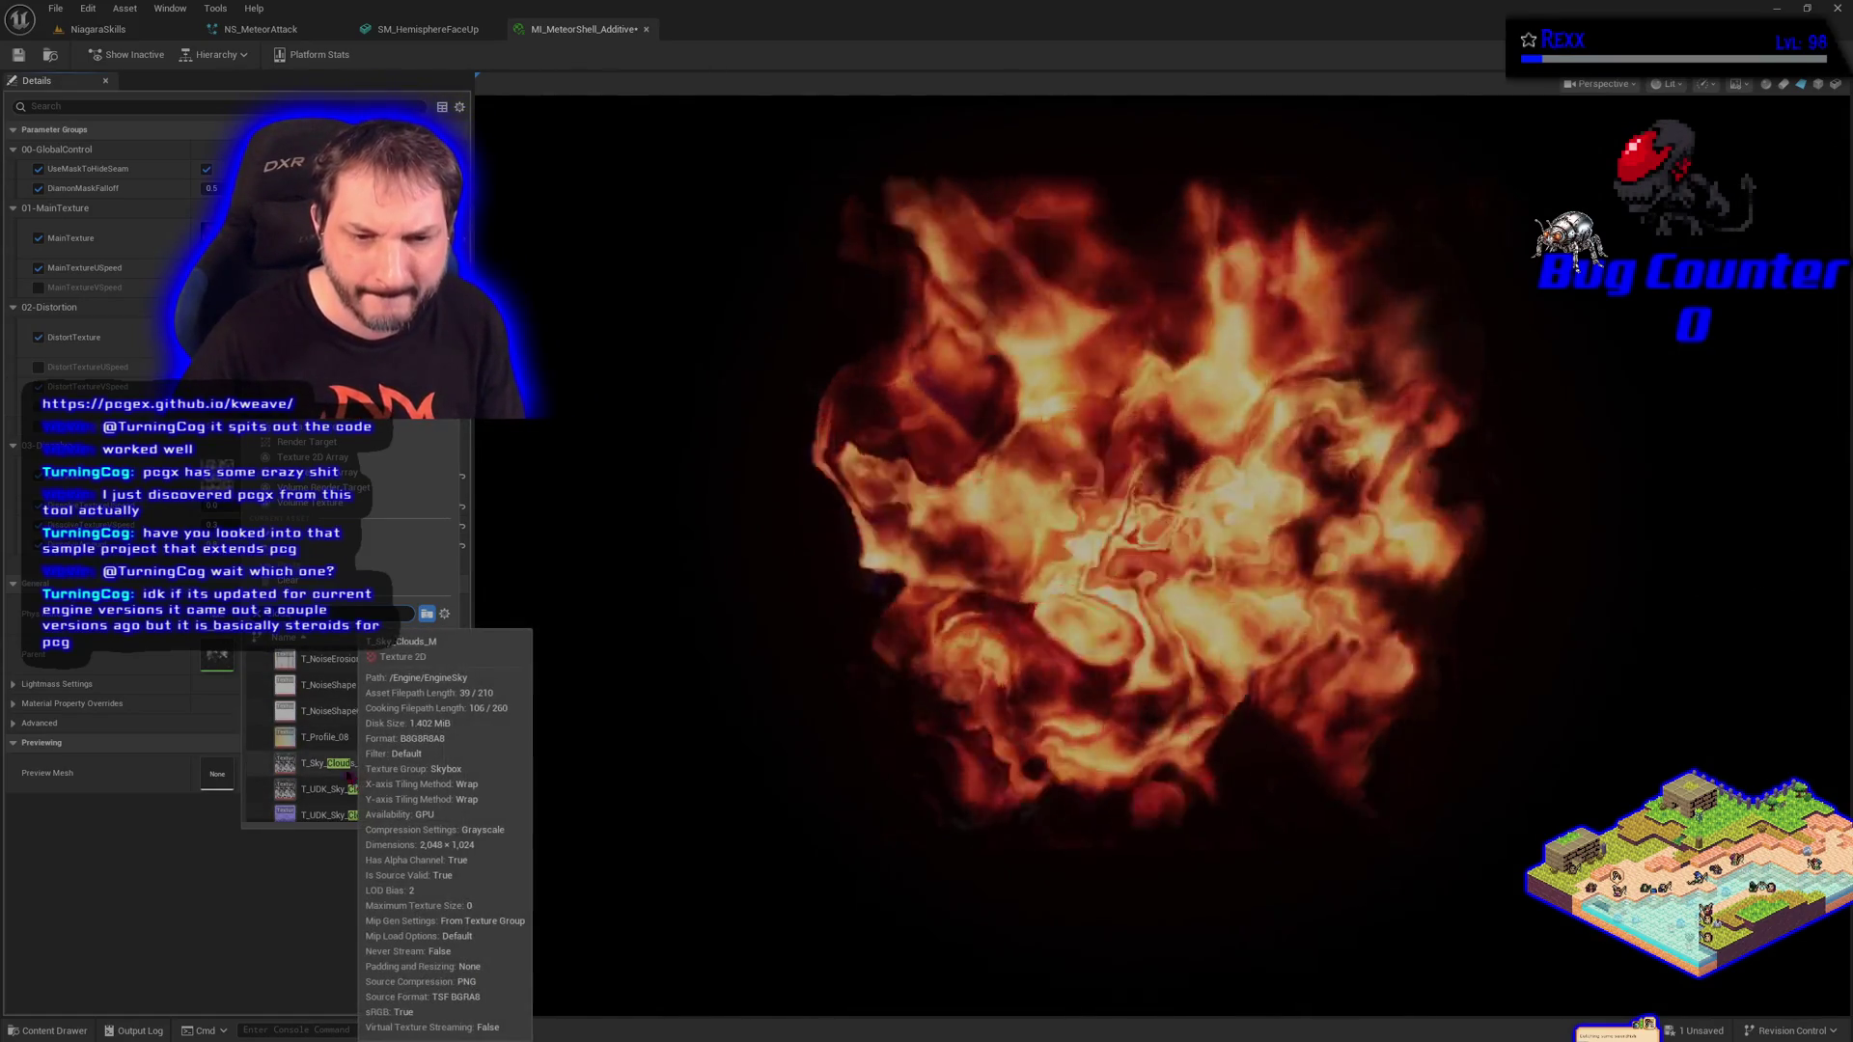
{"action": "left_click", "coordinate": [340, 768]}
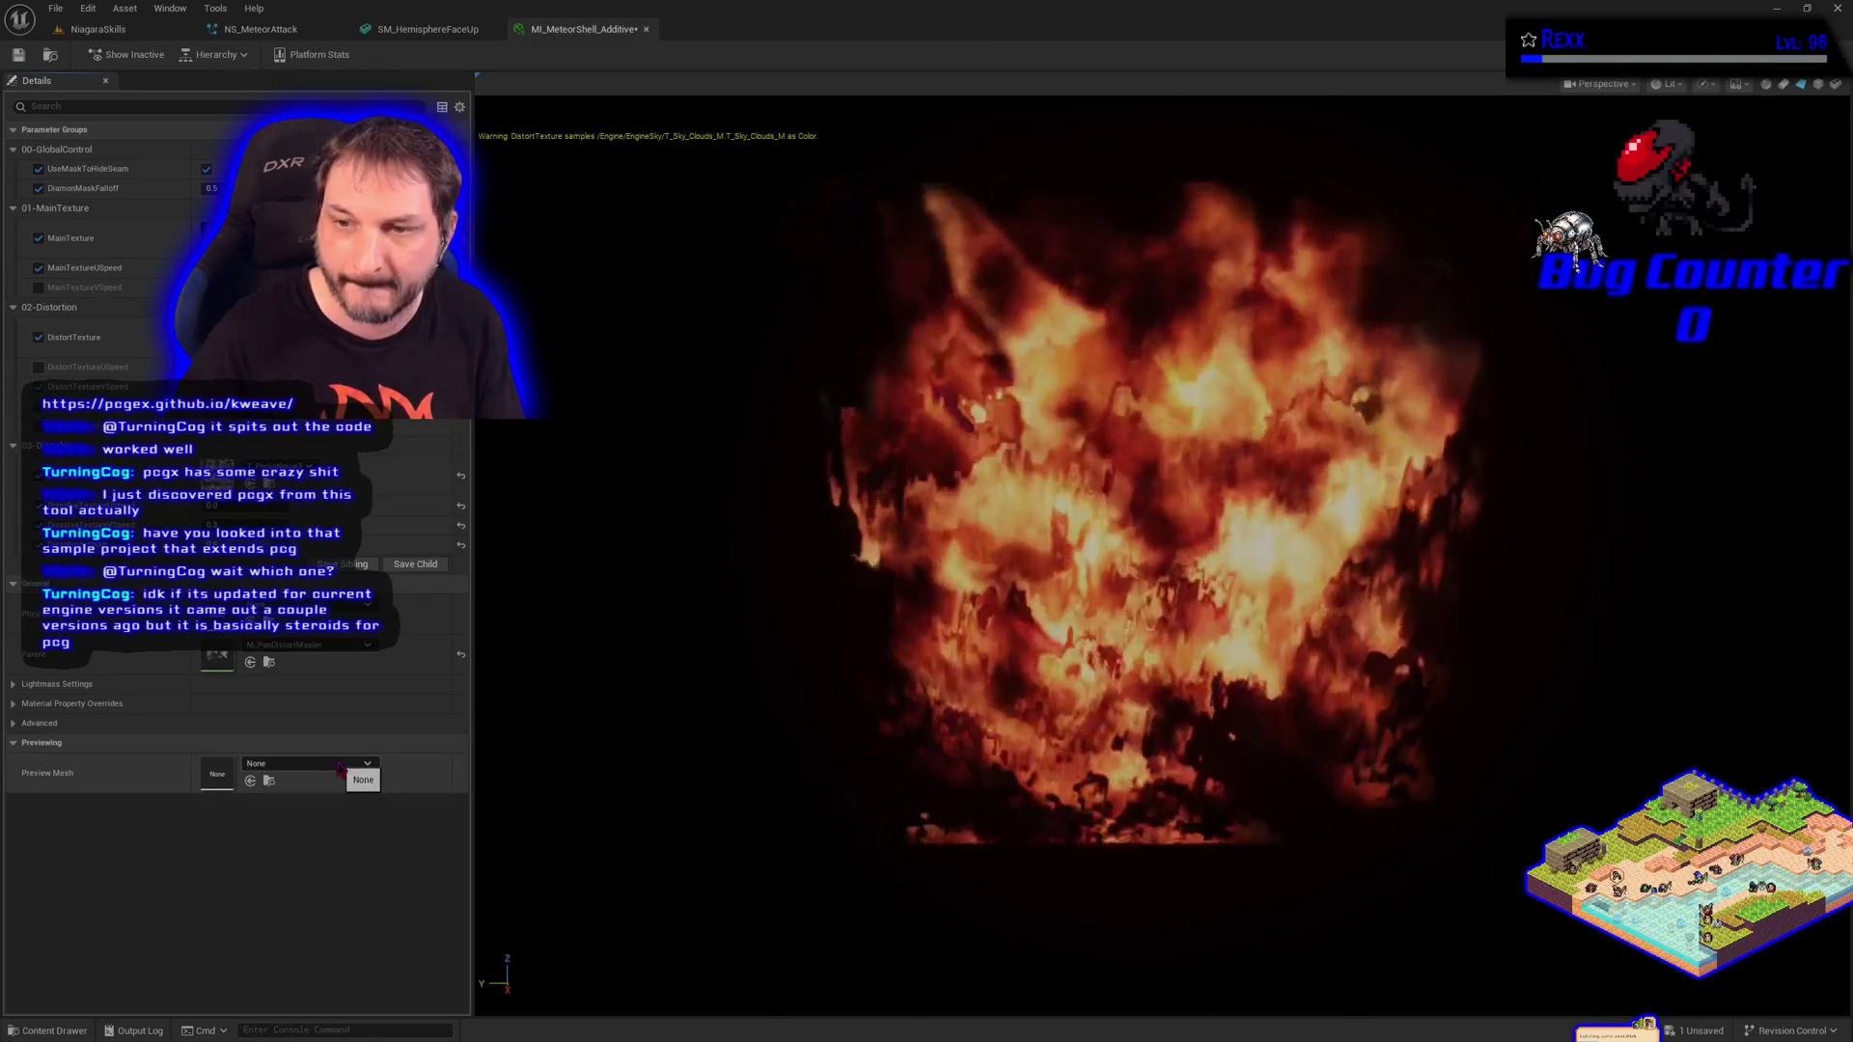
{"action": "left_click", "coordinate": [308, 333]}
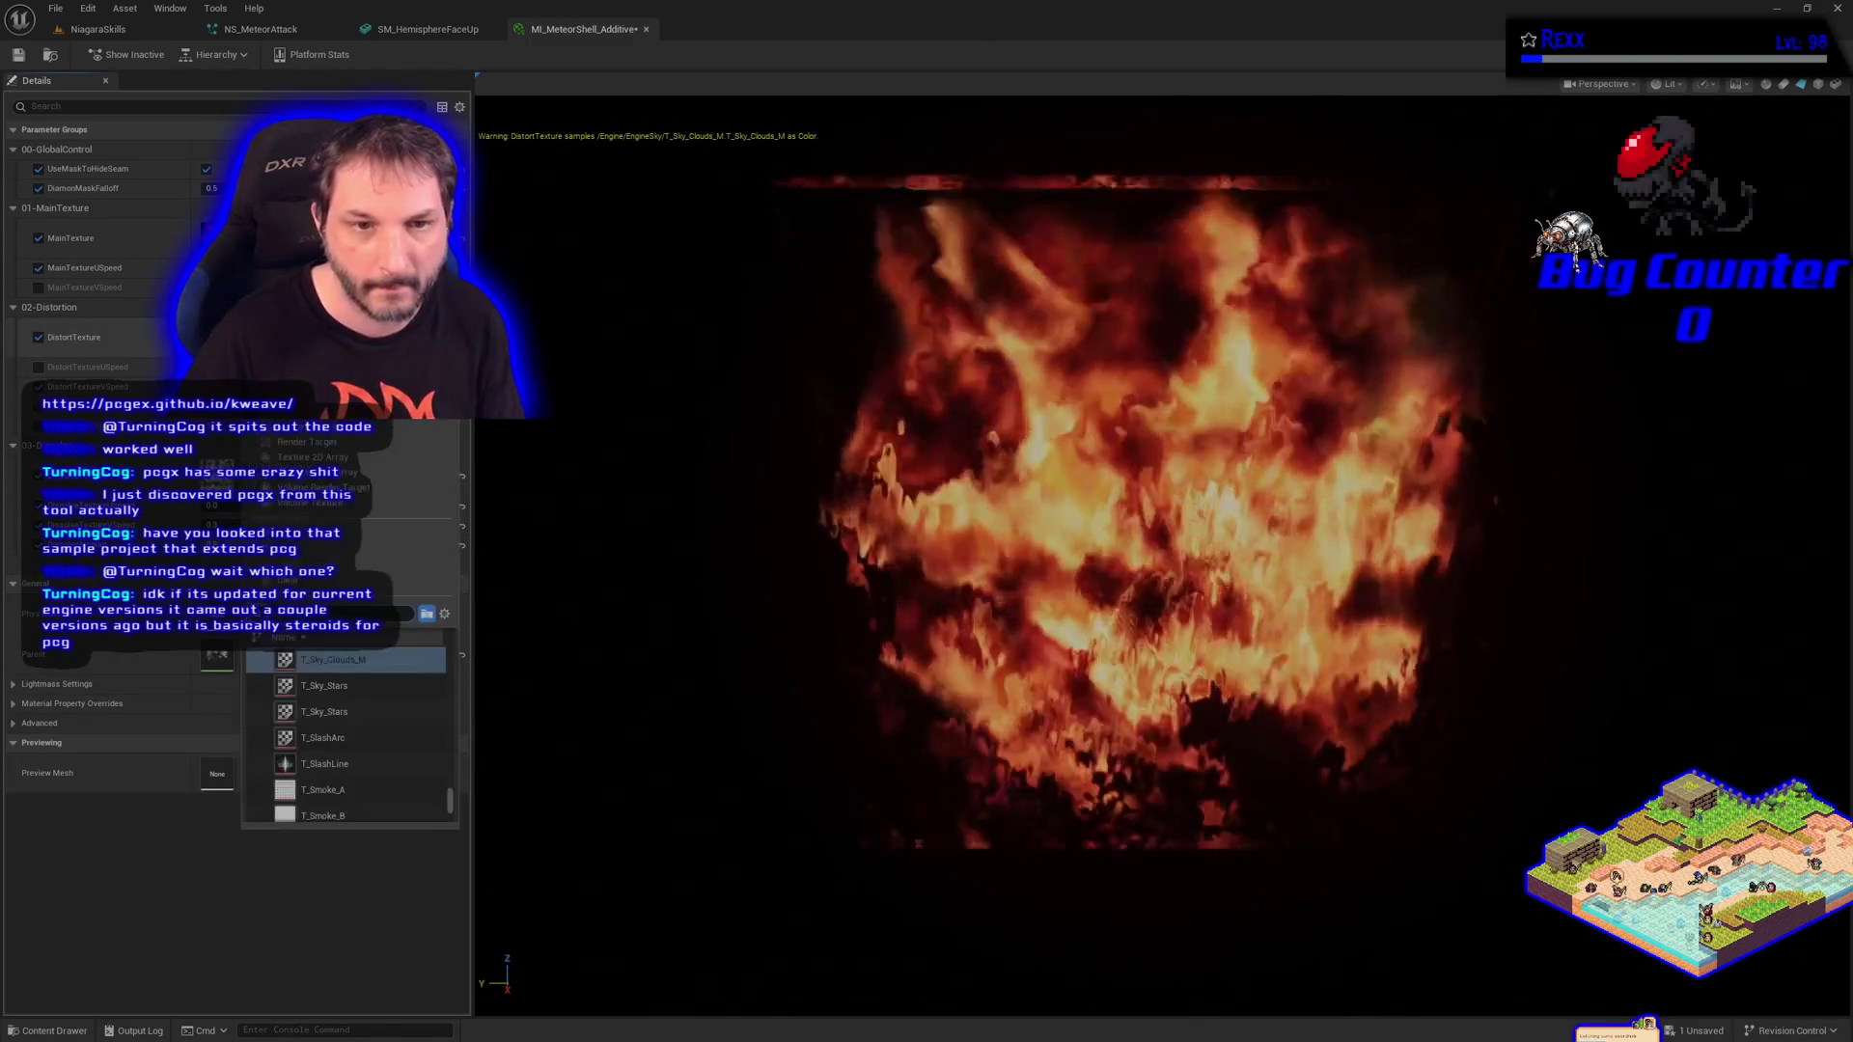
{"action": "scroll", "coordinate": [348, 734], "scroll_direction": "up", "scroll_amount": 4}
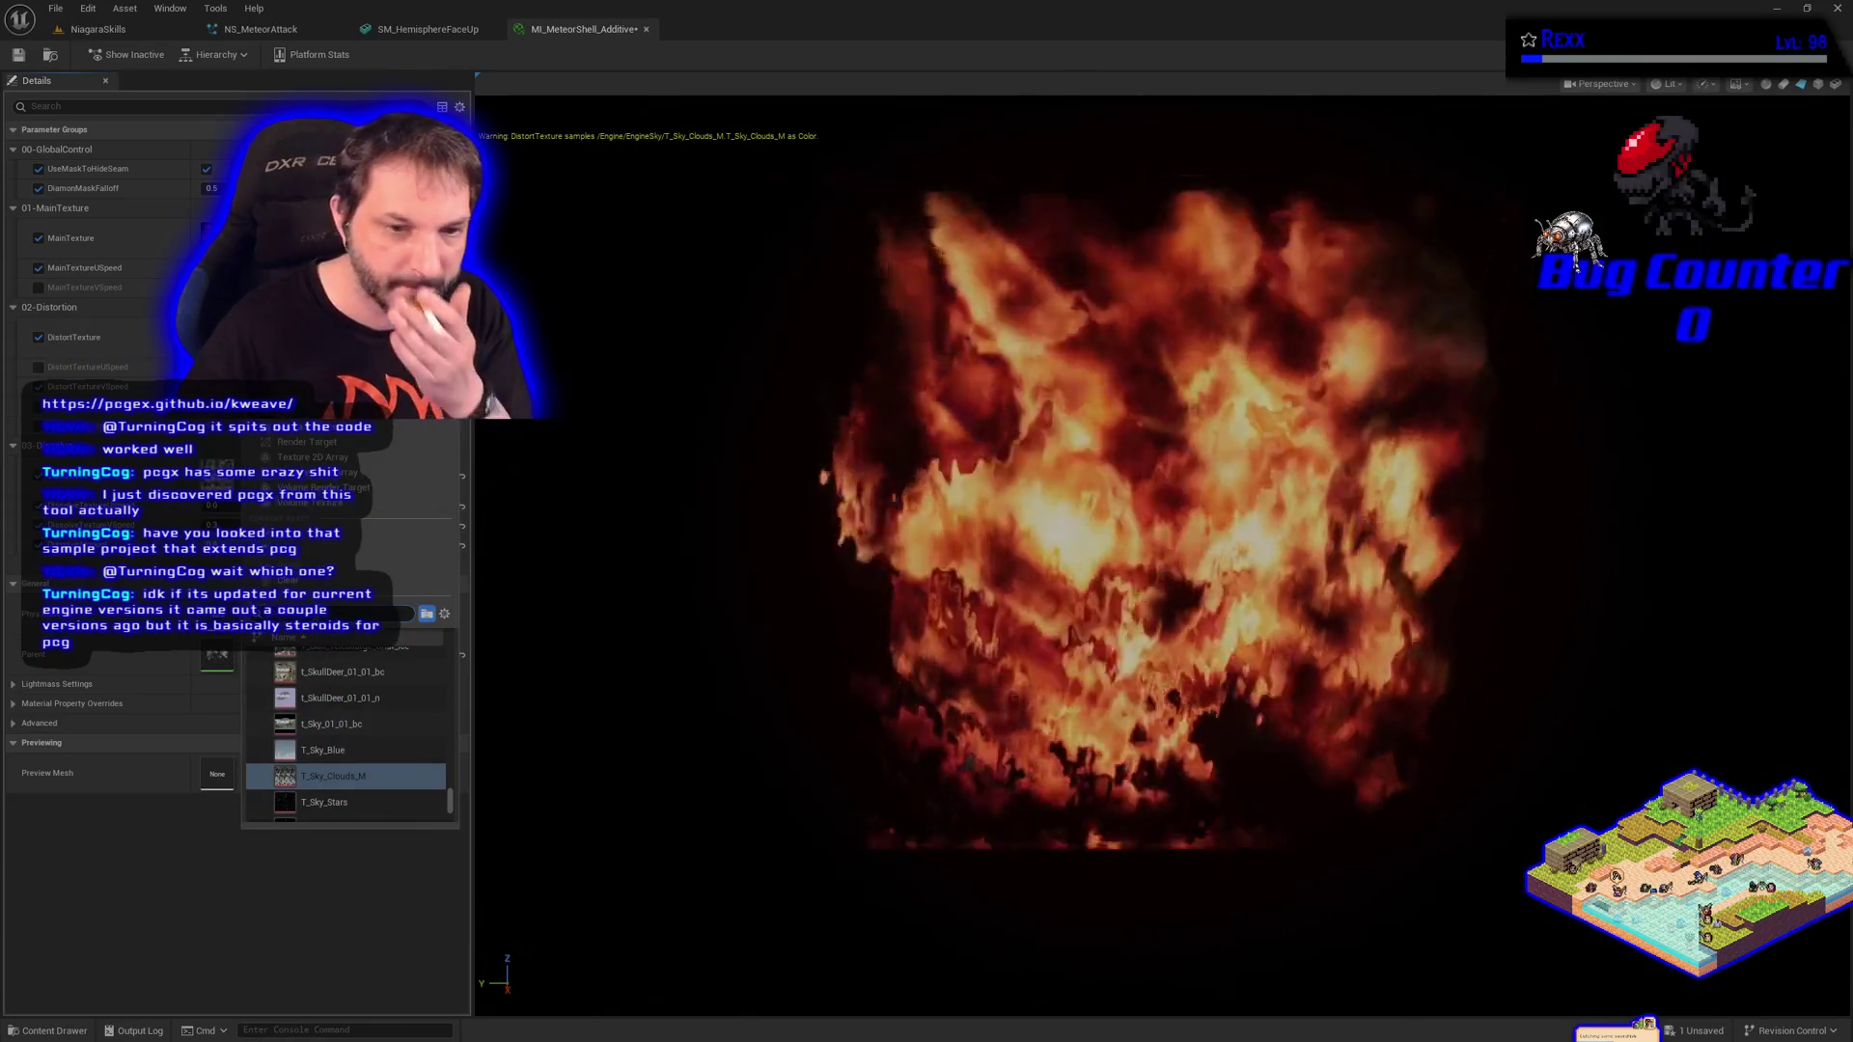
{"action": "type", "text": "clo"}
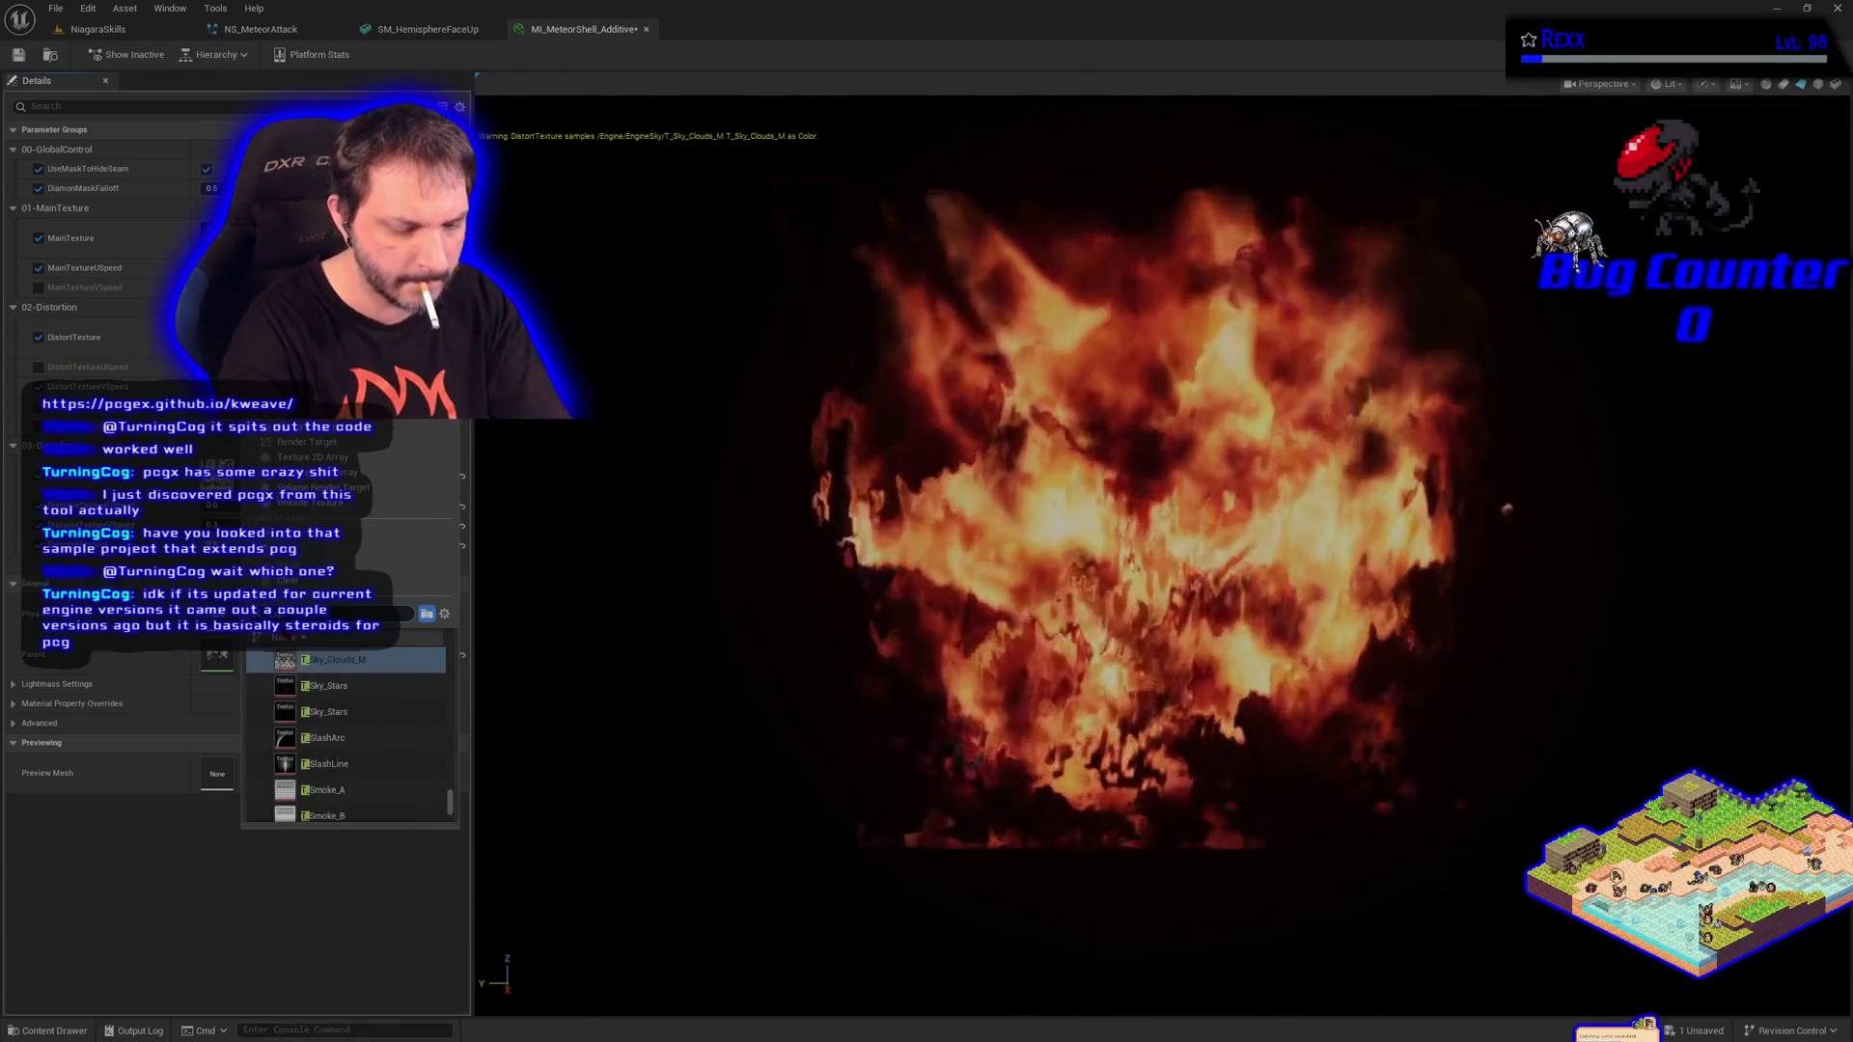
{"action": "type", "text": "ud"}
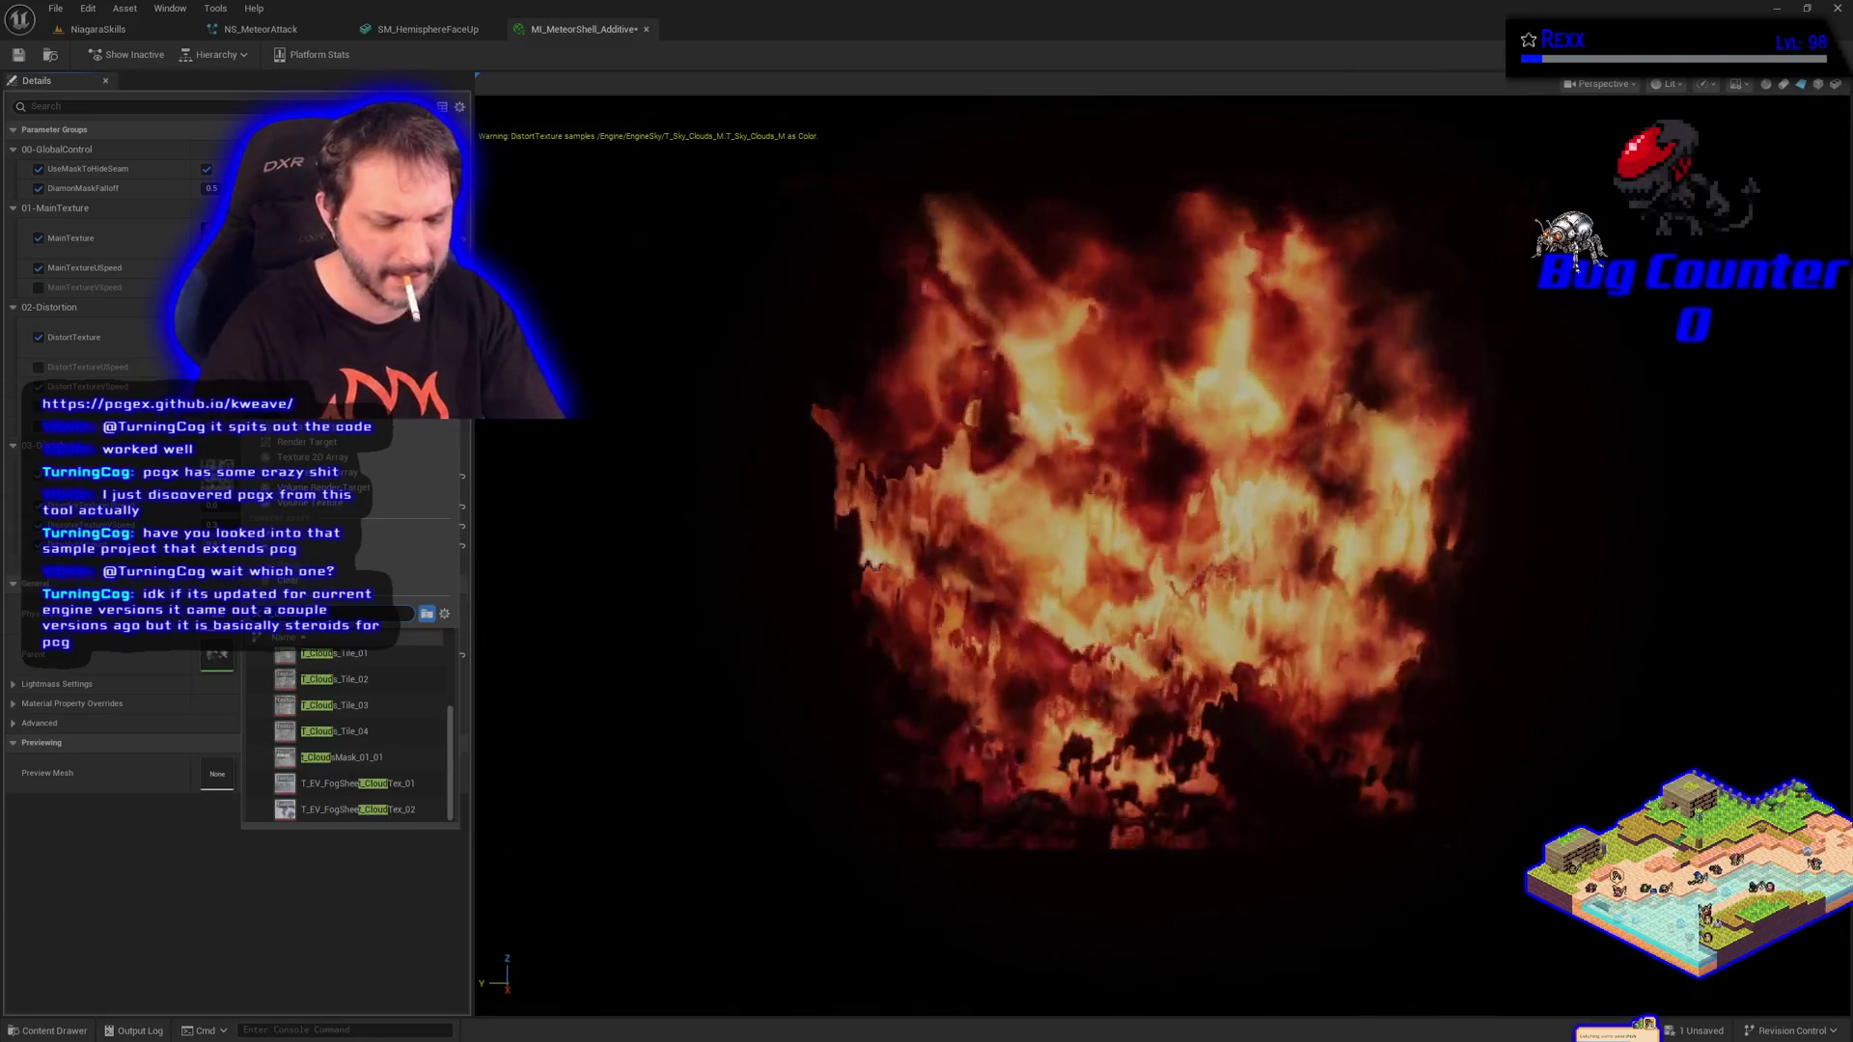
{"action": "type", "text": "m"}
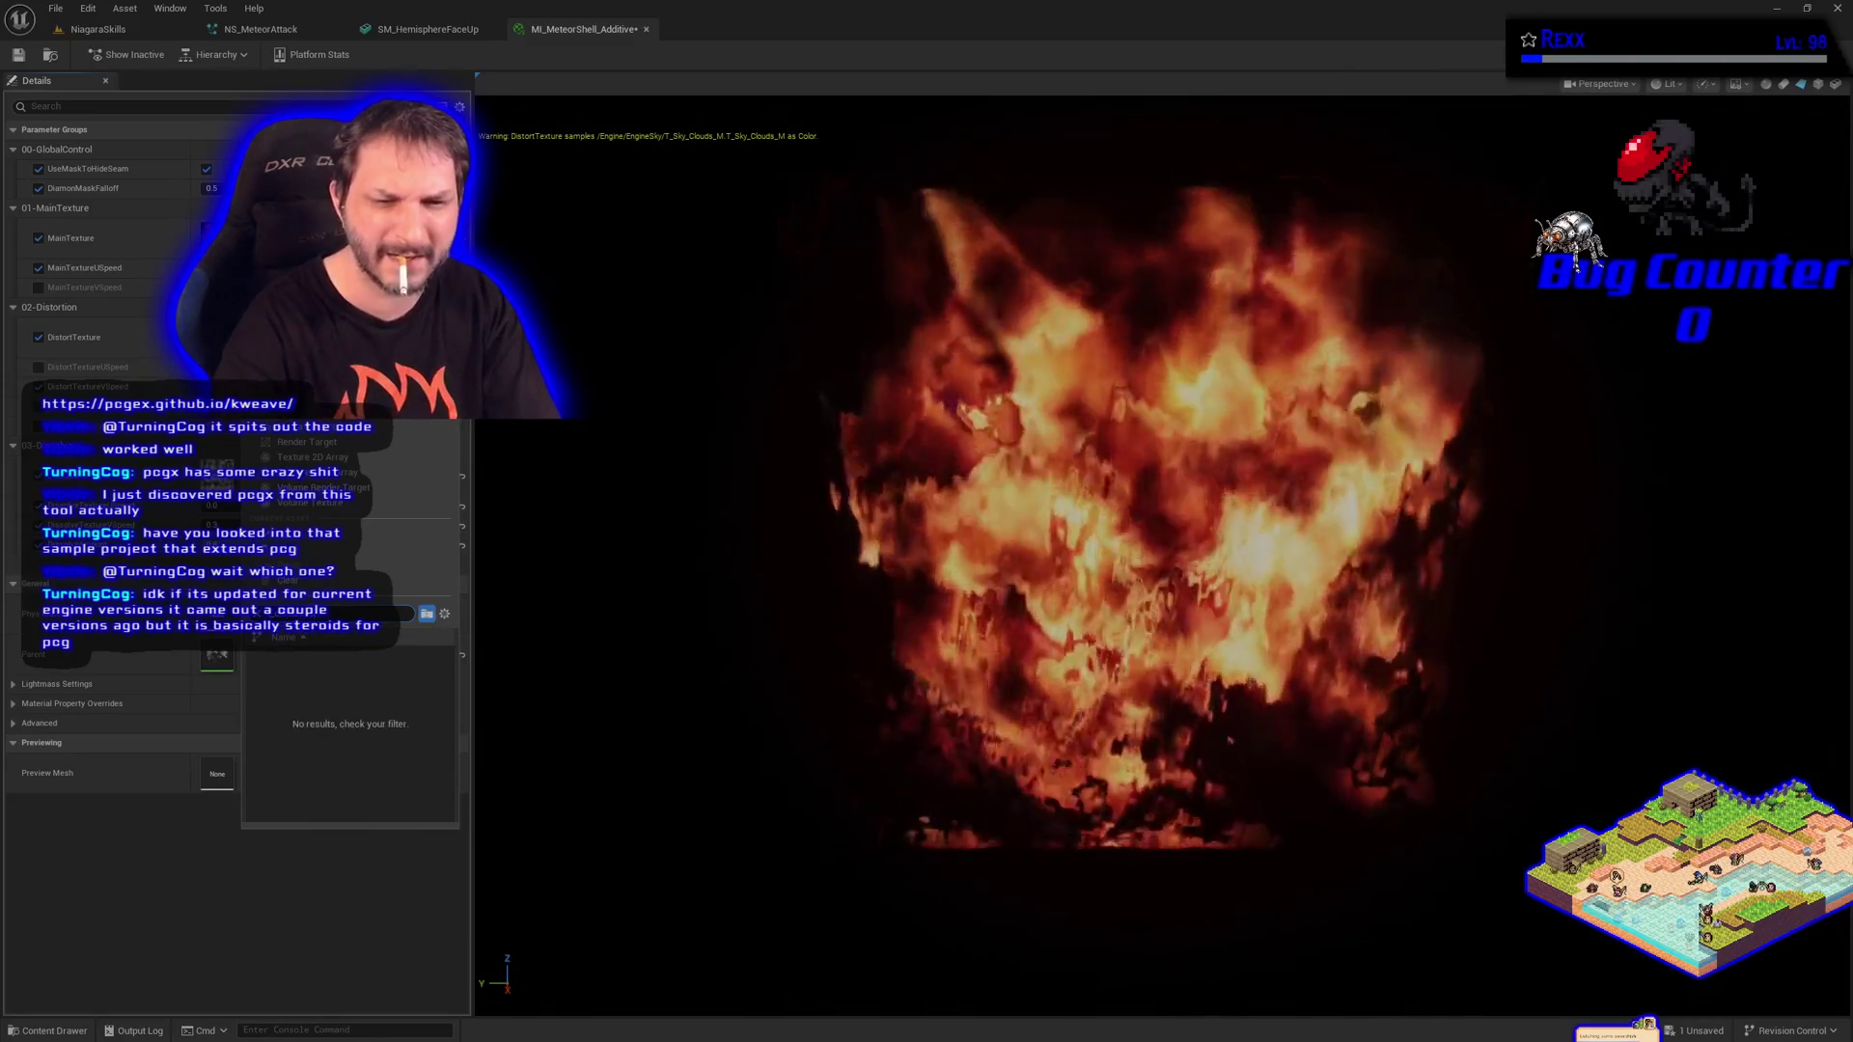
{"action": "key", "text": "BackSpace"}
{"action": "left_click", "coordinate": [319, 662]}
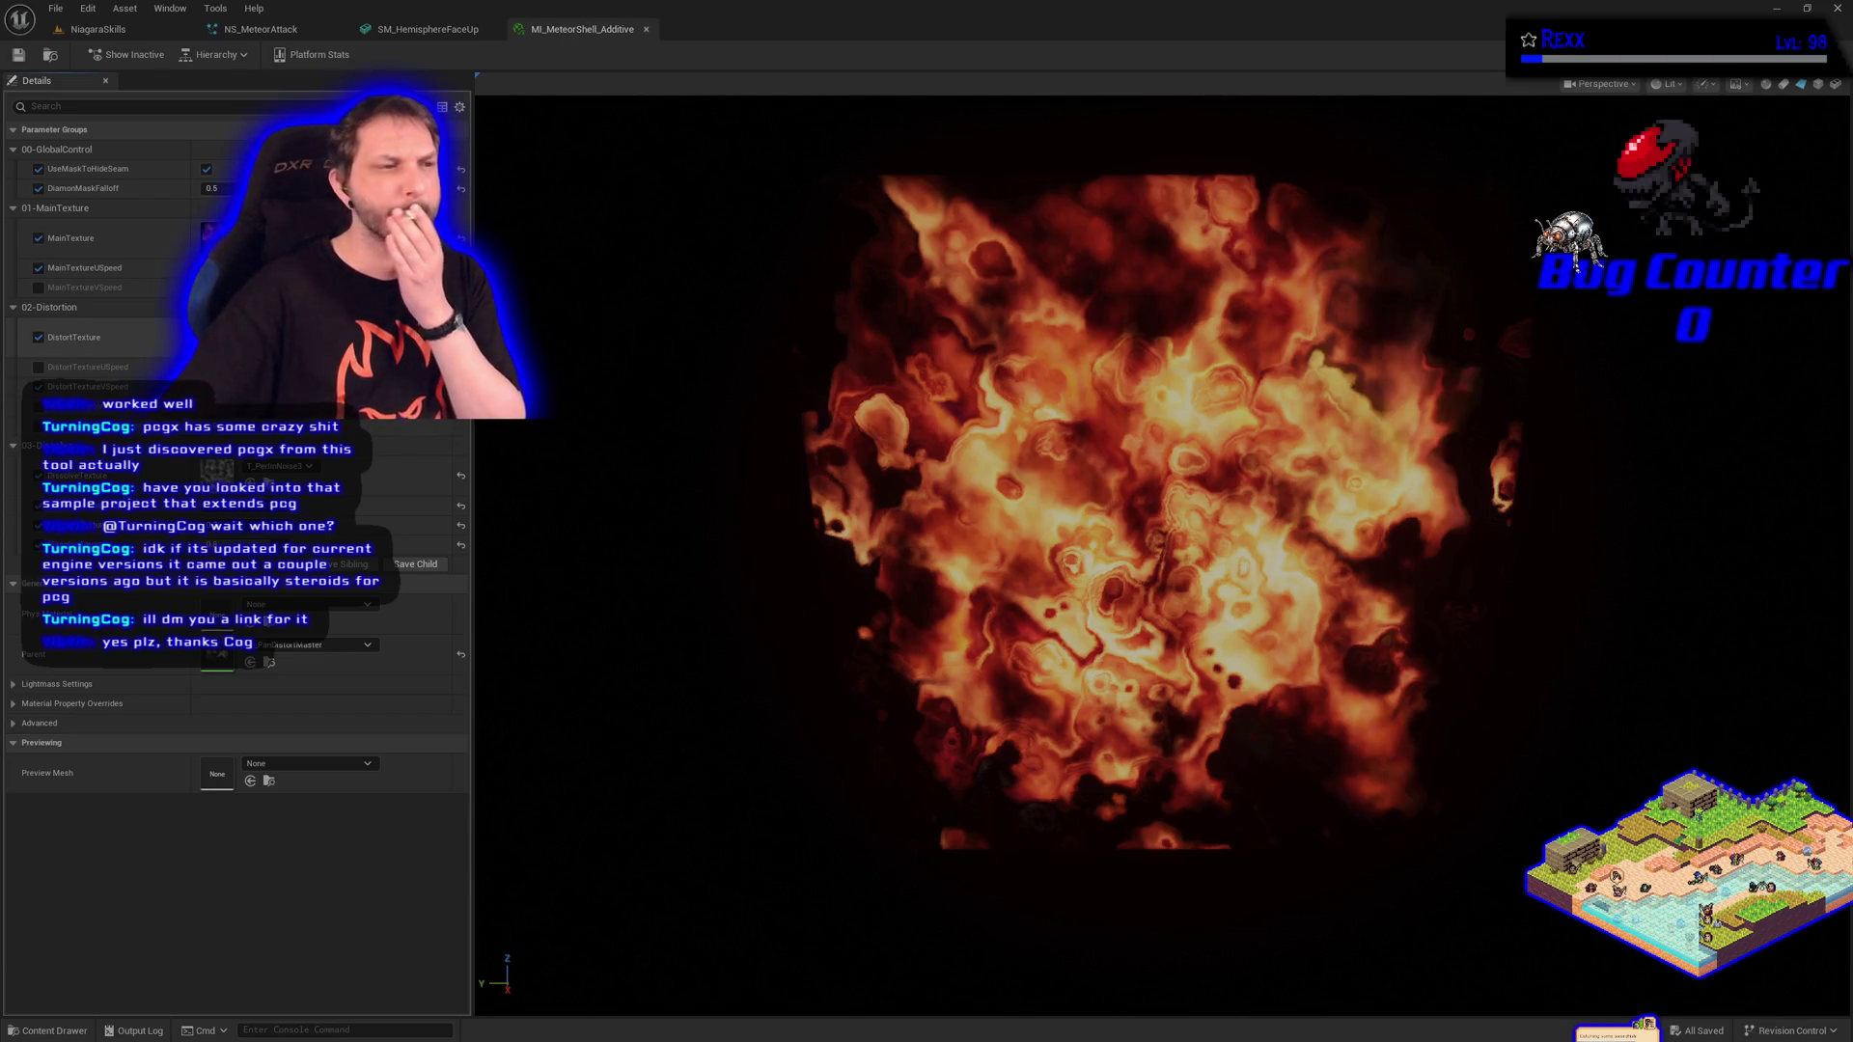
Search 'marble' in the texture picker and assign T_MarbleNoise1 to the texture parameter.
{"action": "left_click", "coordinate": [309, 604]}
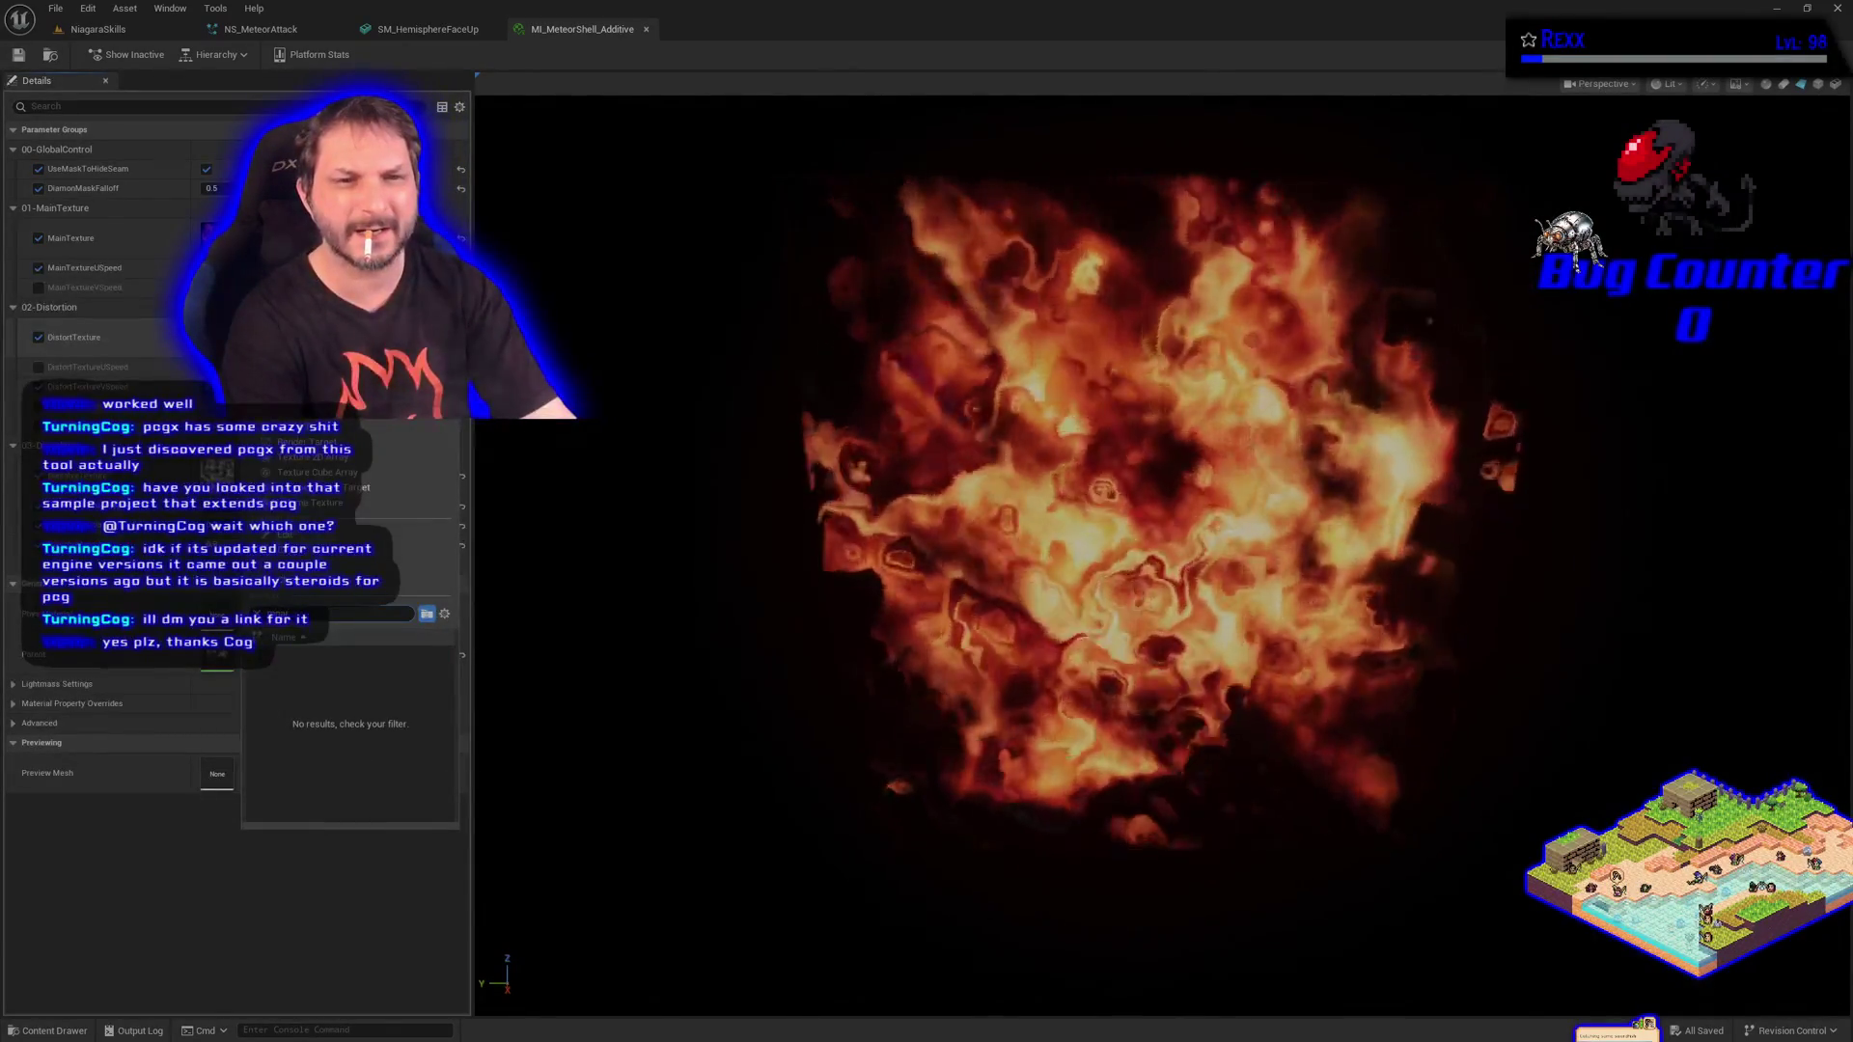
{"action": "type", "text": "sm"}
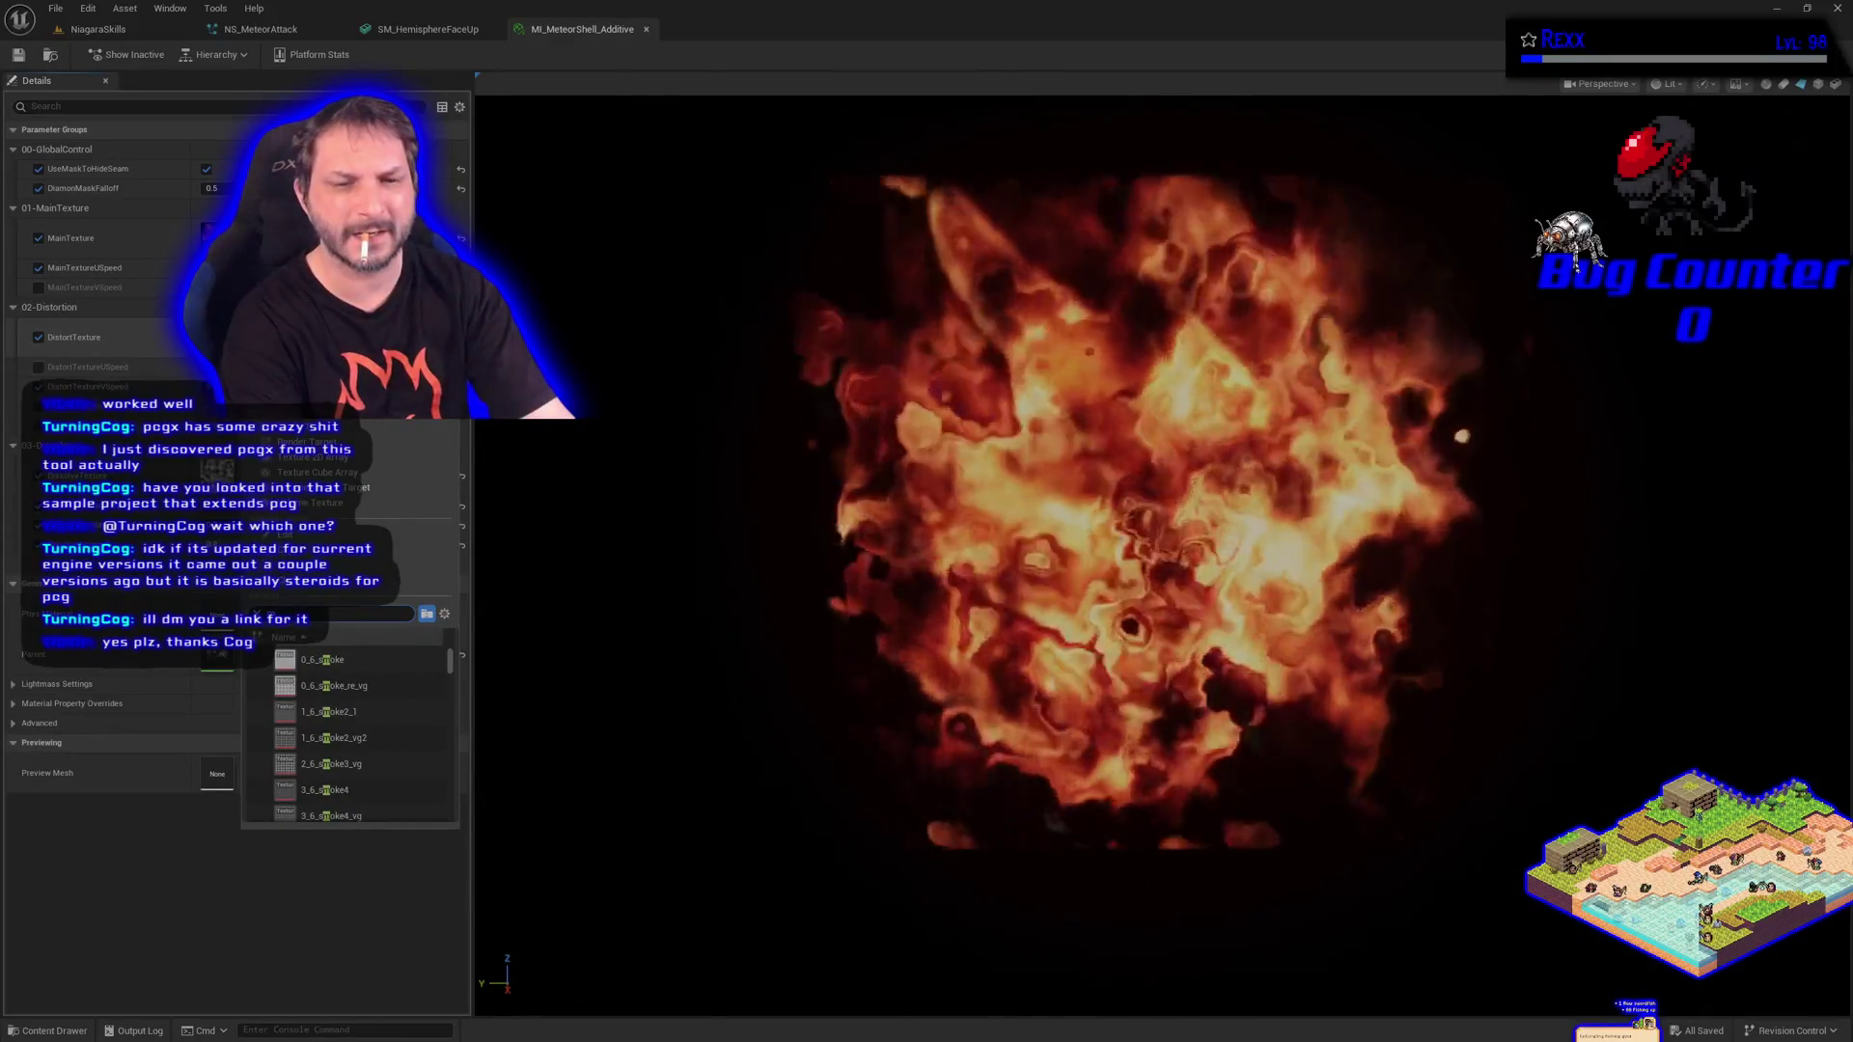
{"action": "key", "text": "BackSpace"}
{"action": "key", "text": "BackSpace"}
{"action": "type", "text": "marble"}
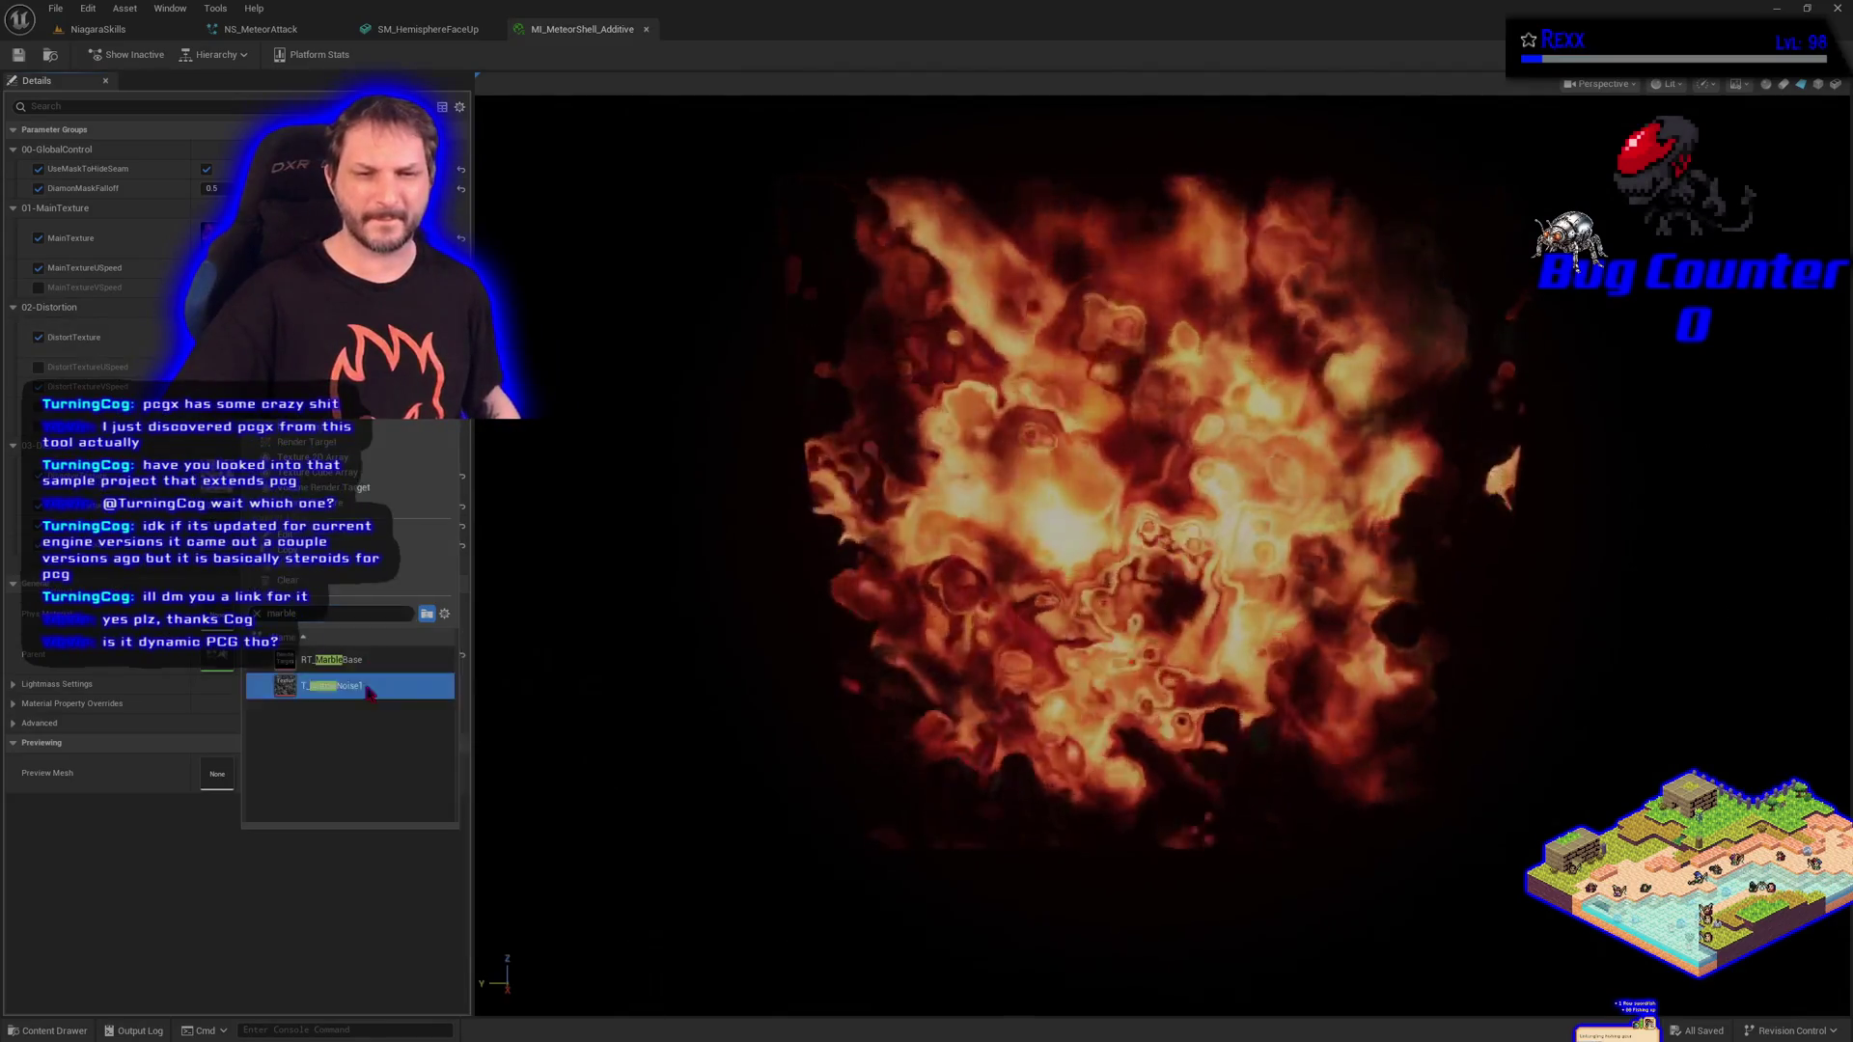
{"action": "left_click", "coordinate": [309, 686]}
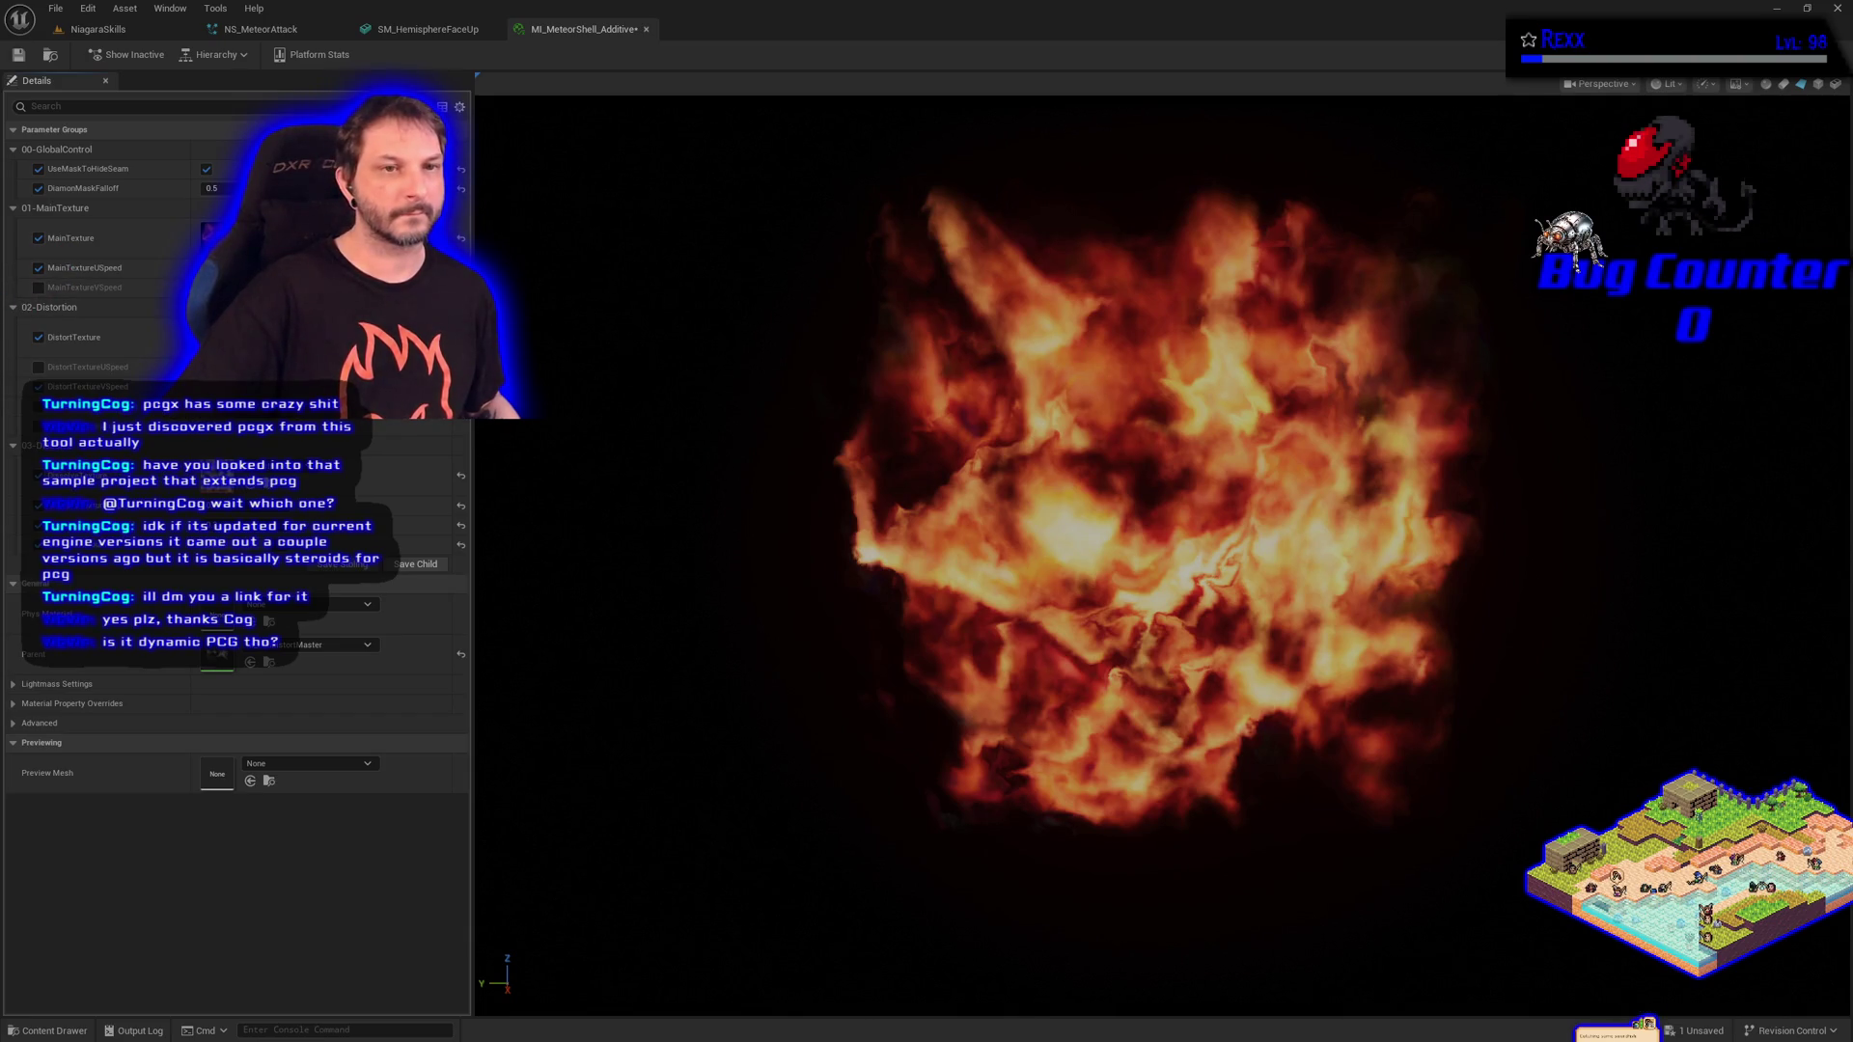
Set DiamonMaskFalloff to 0.8.
{"action": "left_click", "coordinate": [212, 188]}
{"action": "type", "text": "0.8"}
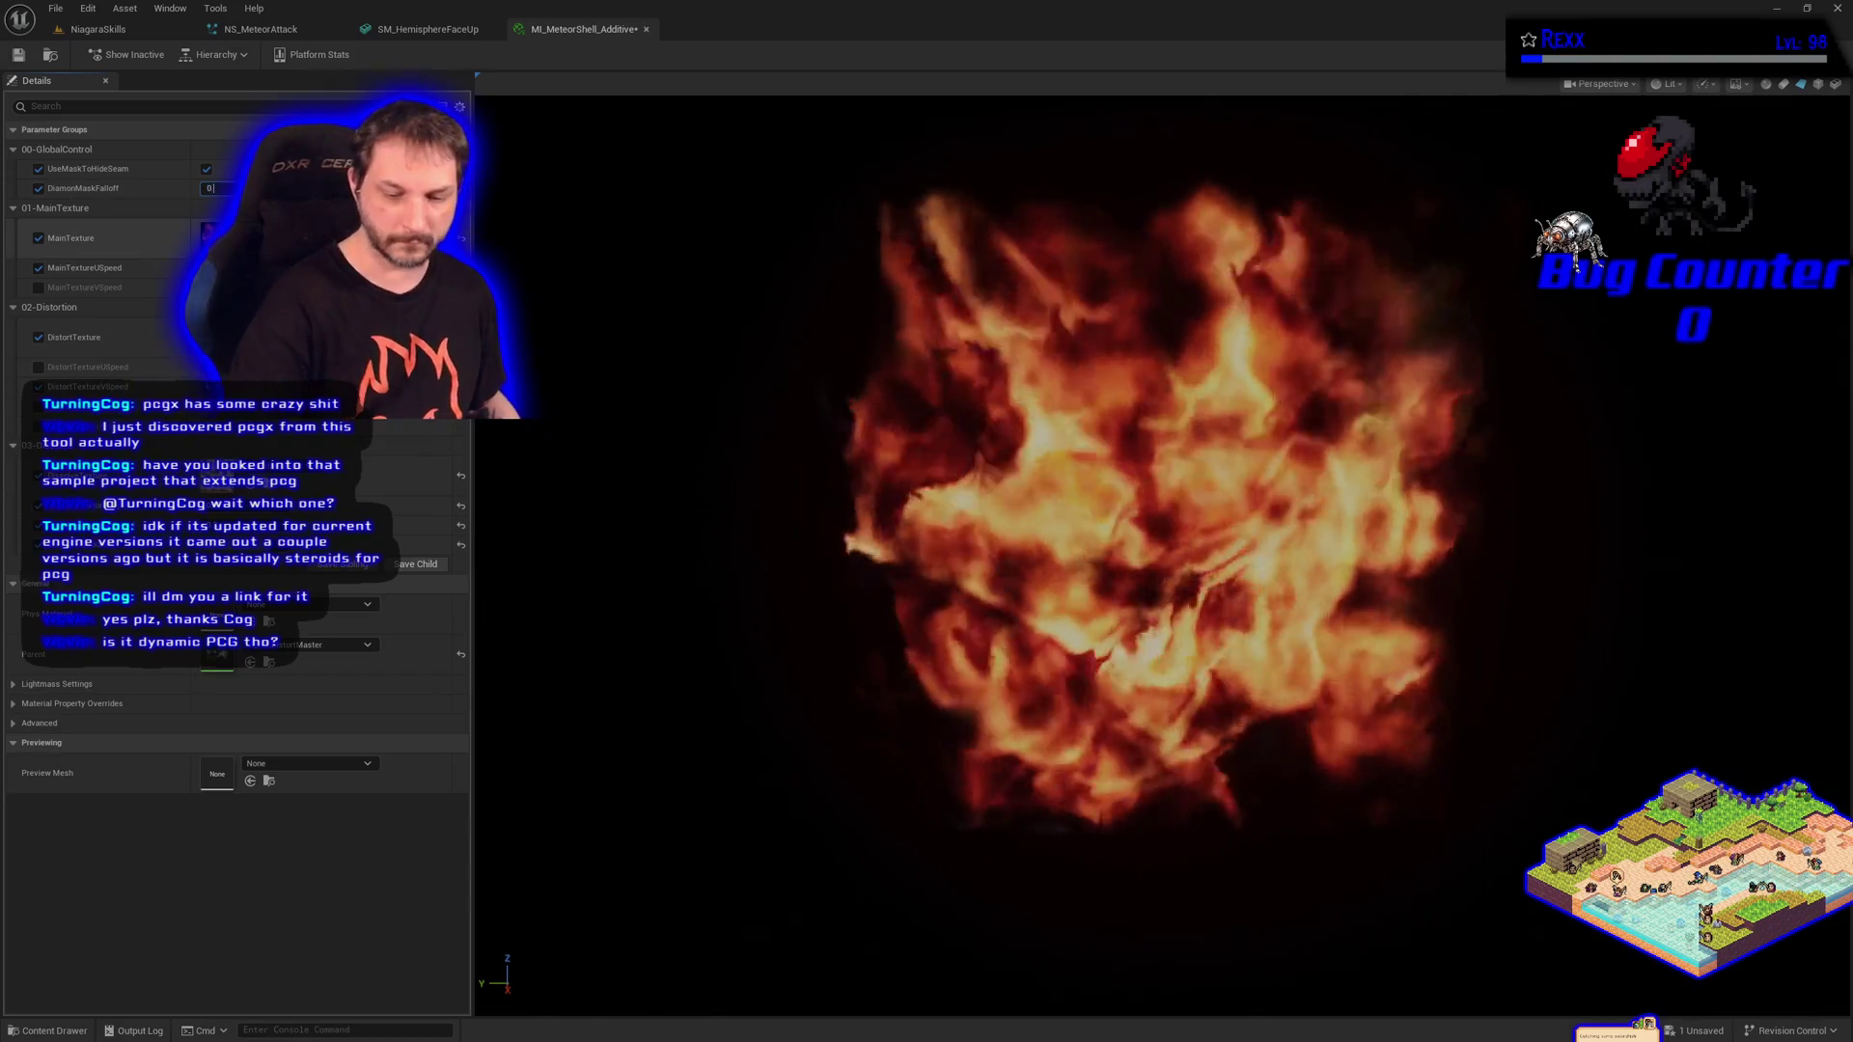
{"action": "key", "text": "Return"}
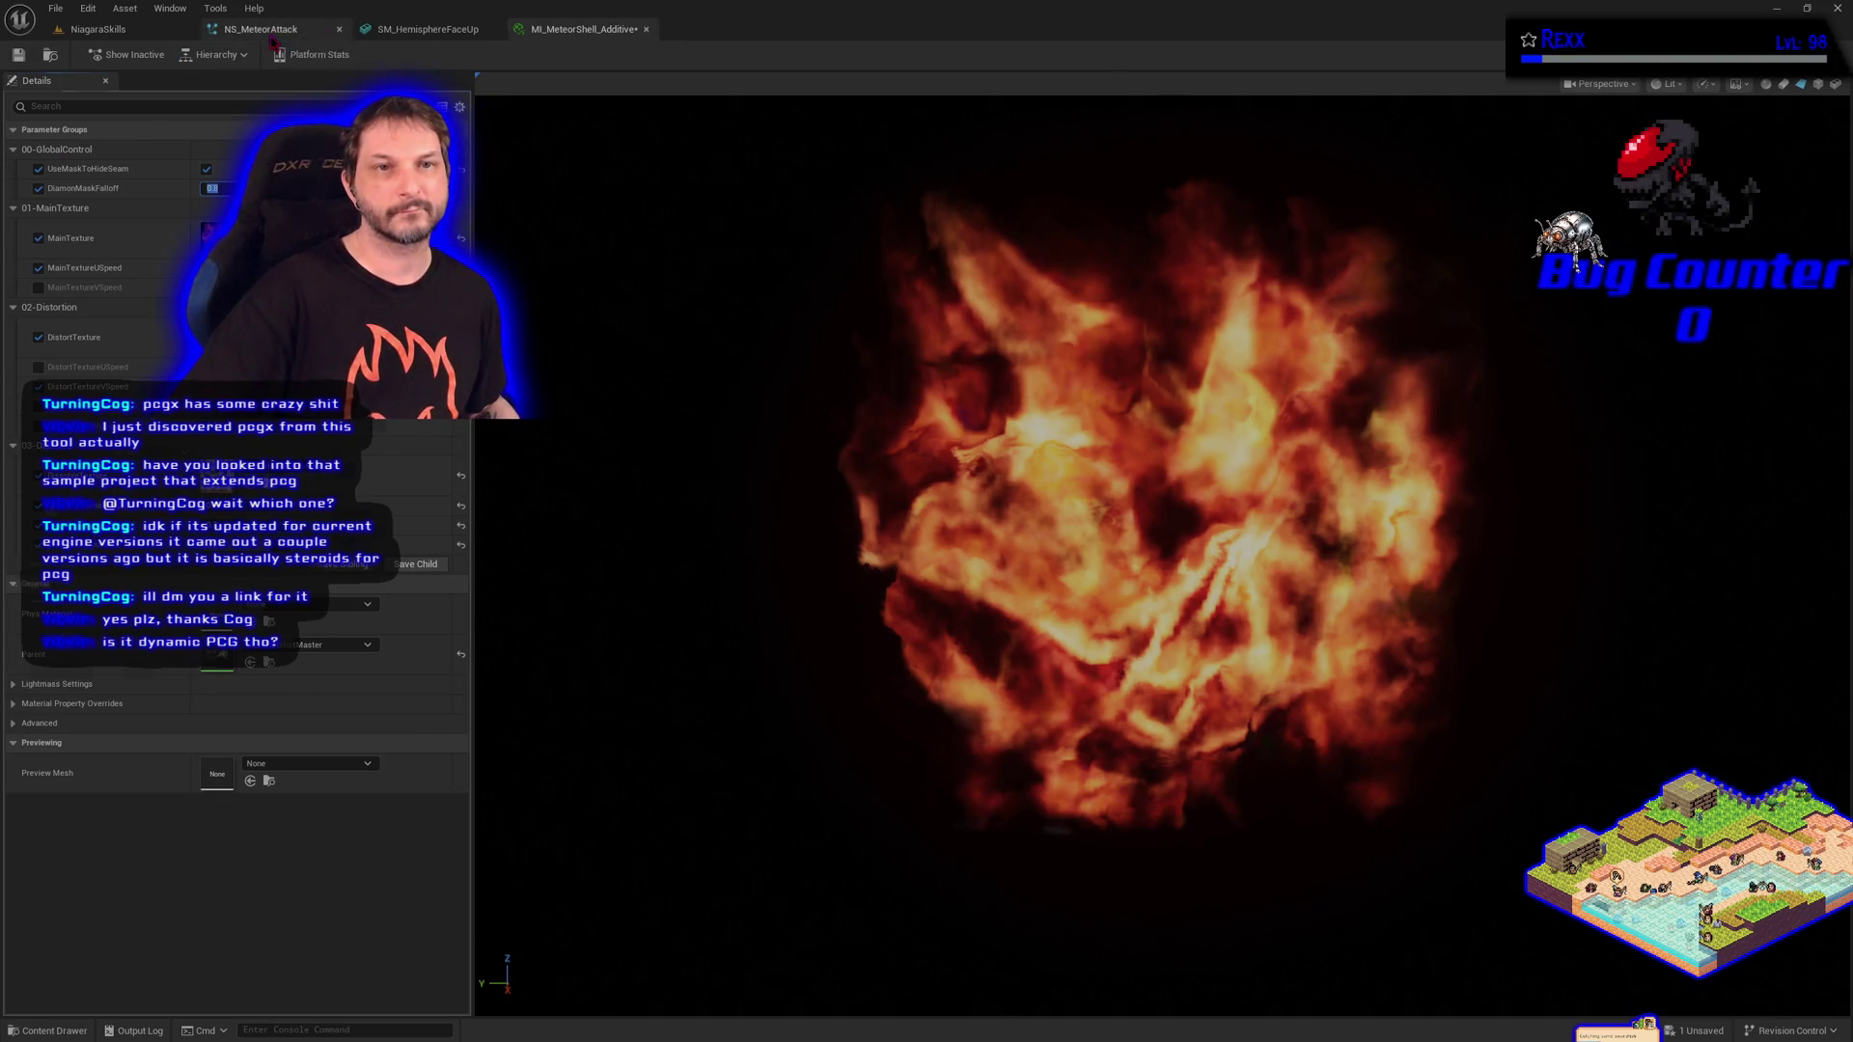
{"action": "left_click", "coordinate": [271, 37]}
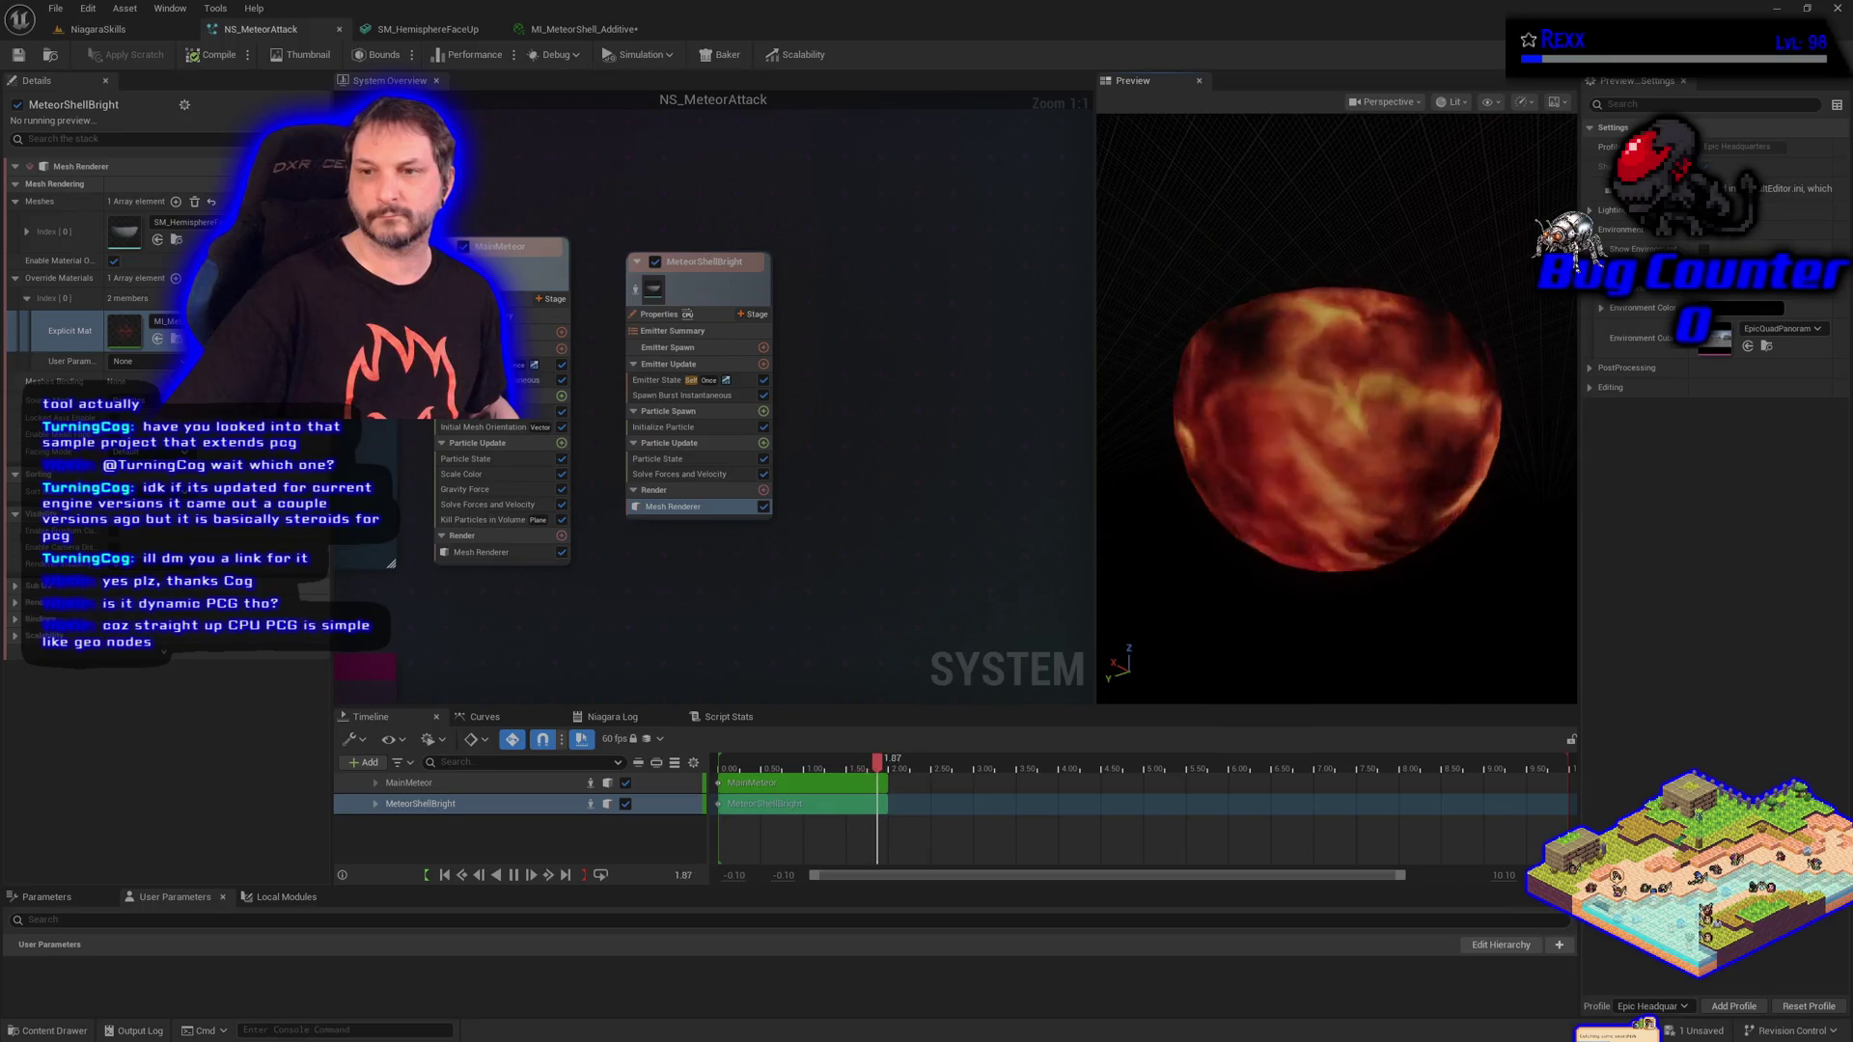
{"action": "left_click_drag", "start_coordinate": [1243, 563], "coordinate": [1243, 617]}
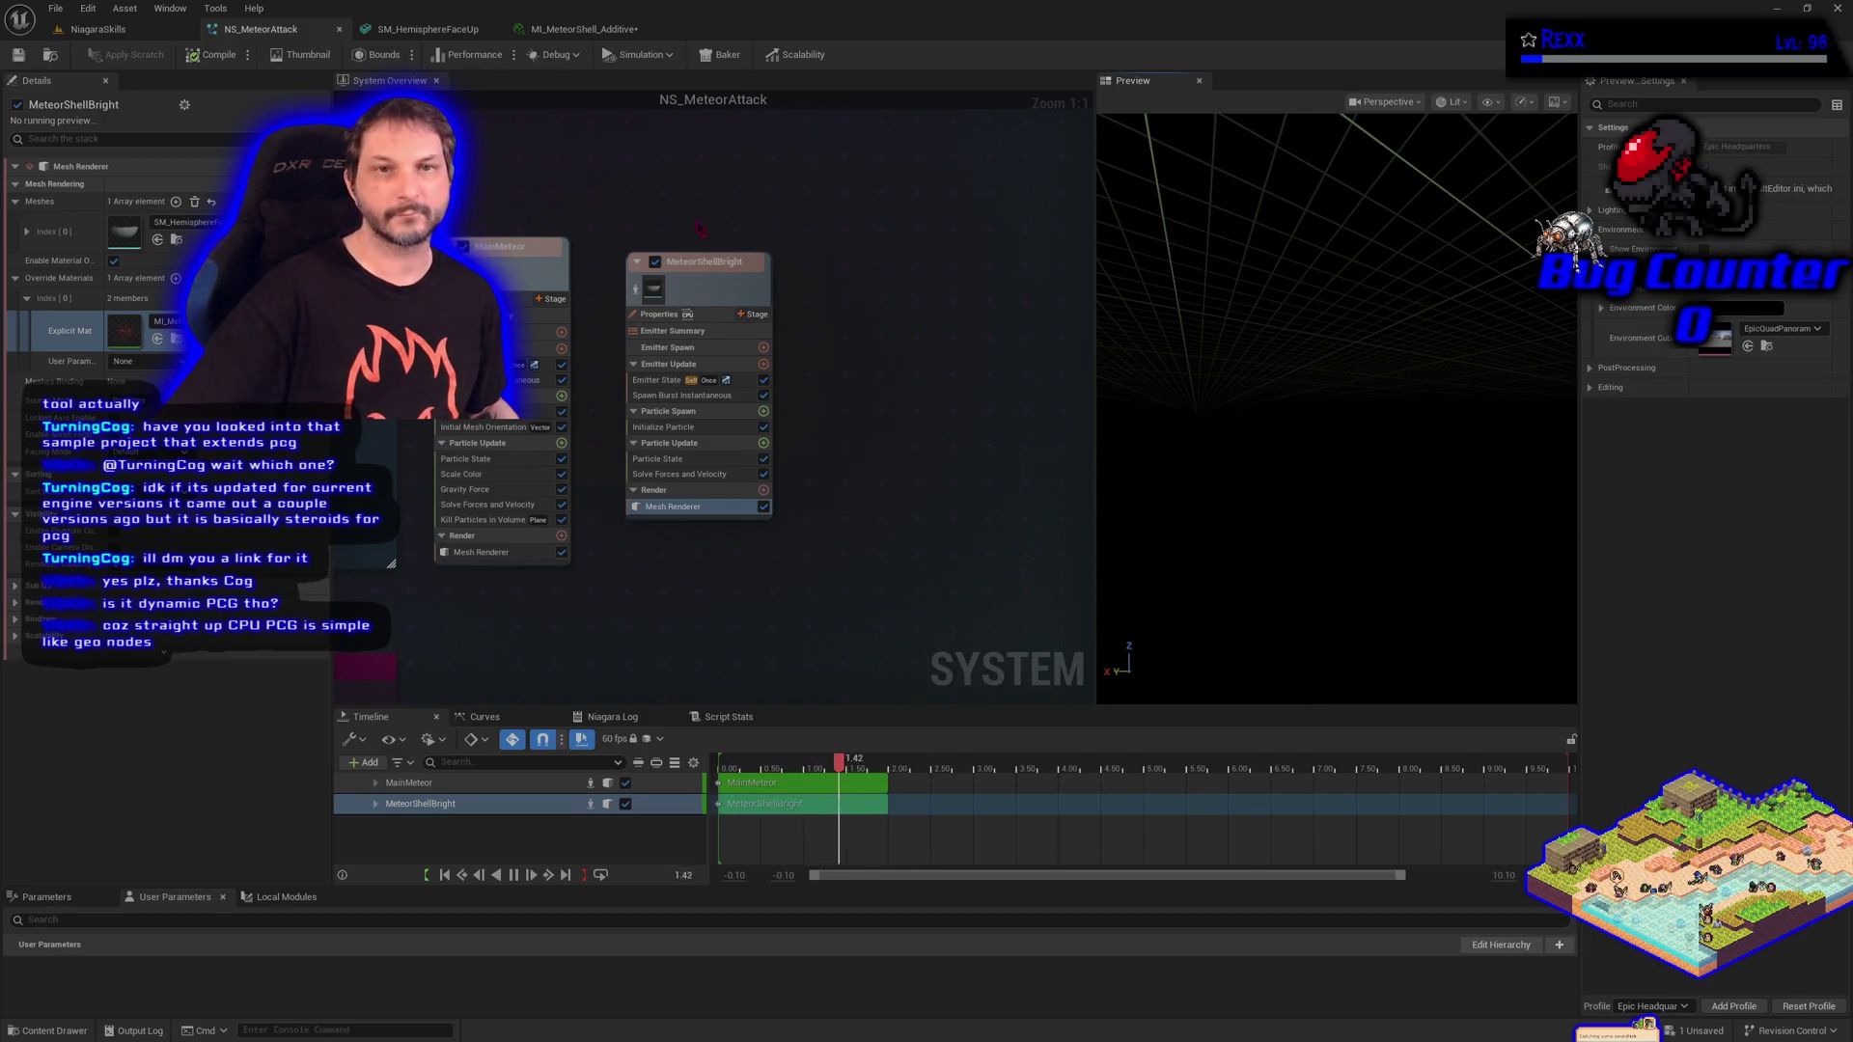
{"action": "left_click", "coordinate": [561, 30]}
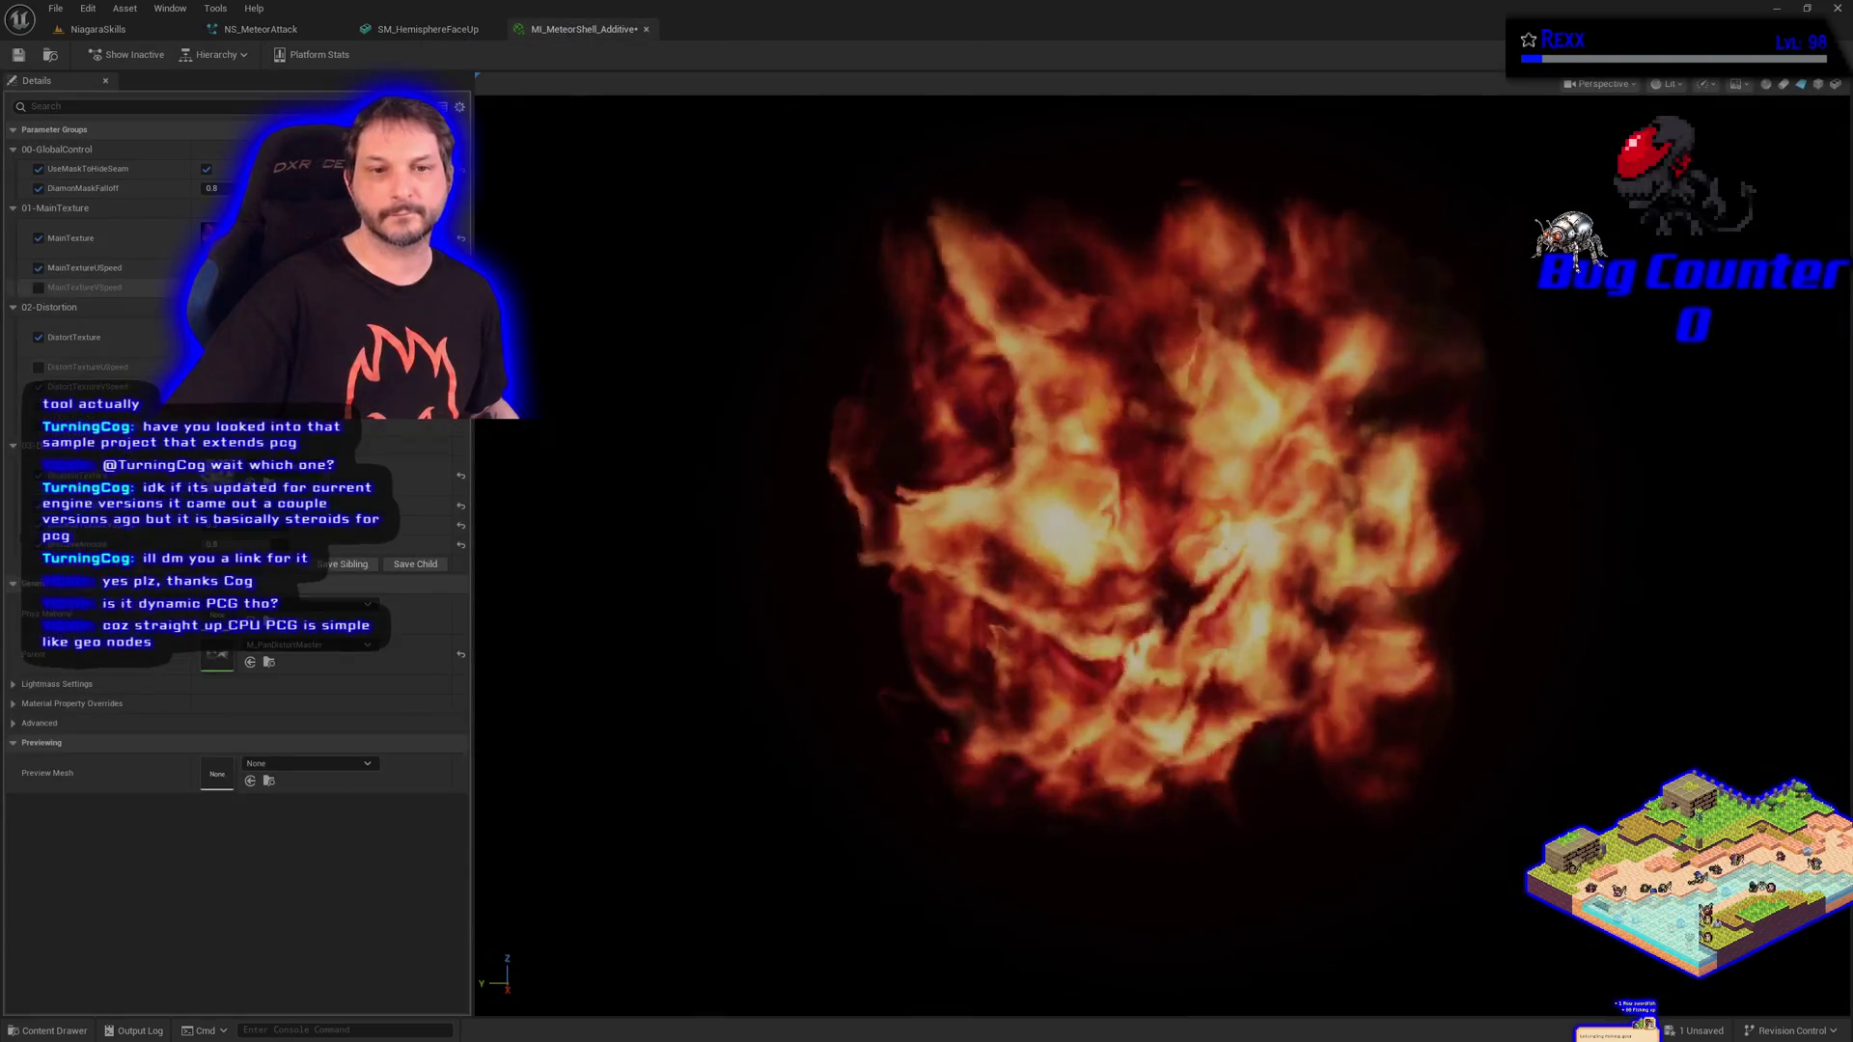